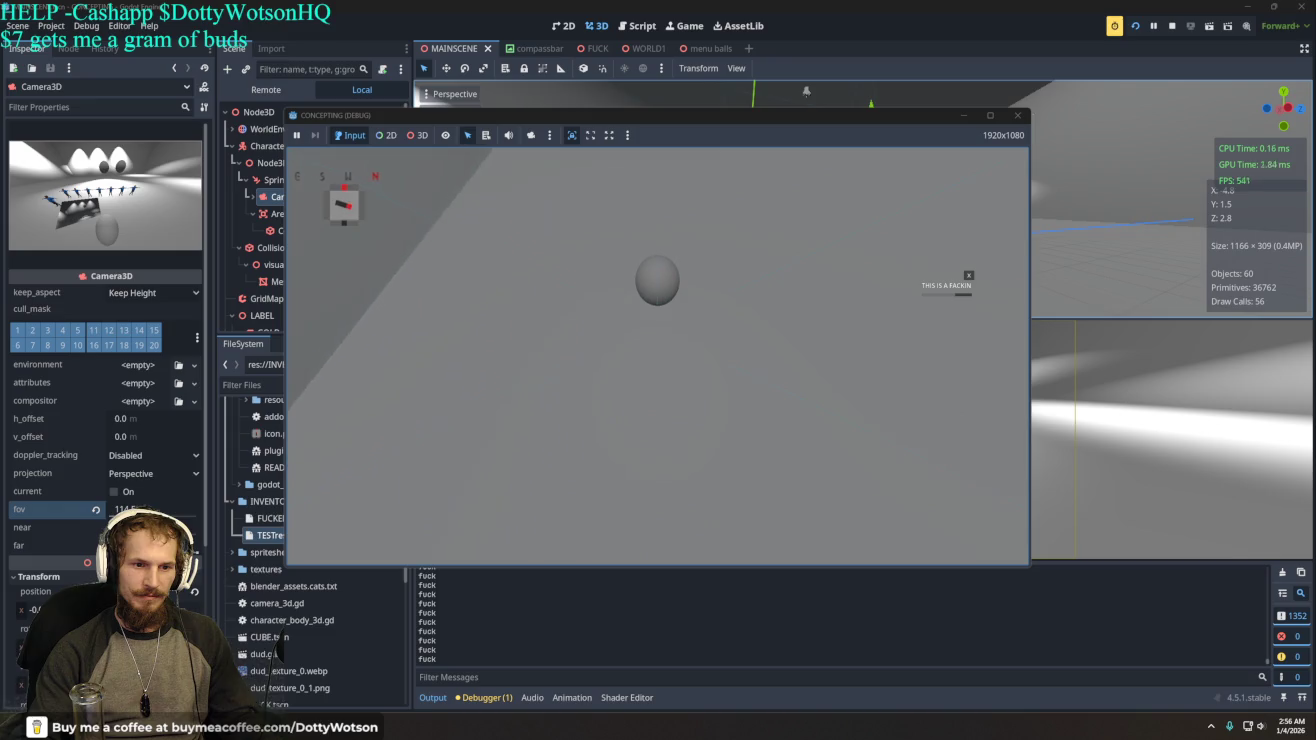
# - Quit the running prototype from its Escape menu and relaunch it for another play-test
pyautogui.press('Escape')
pyautogui.click(944, 220)
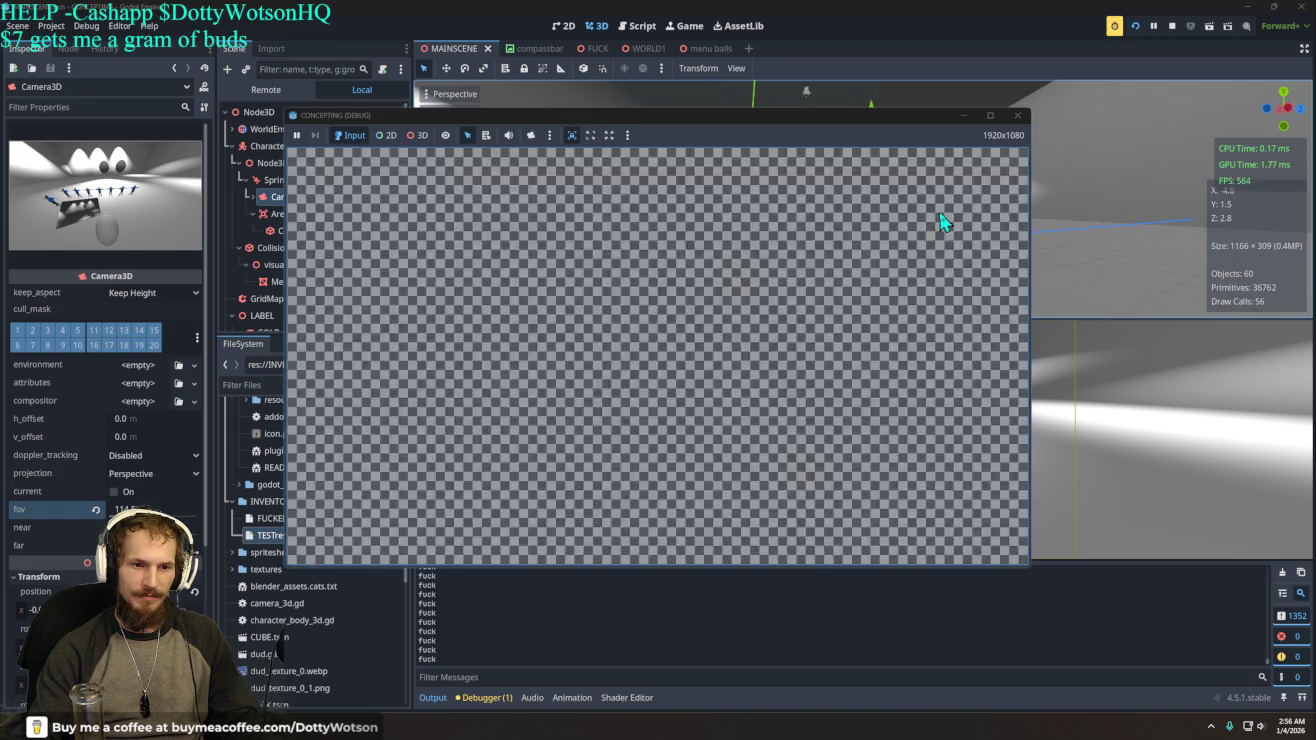
pyautogui.click(1134, 25)
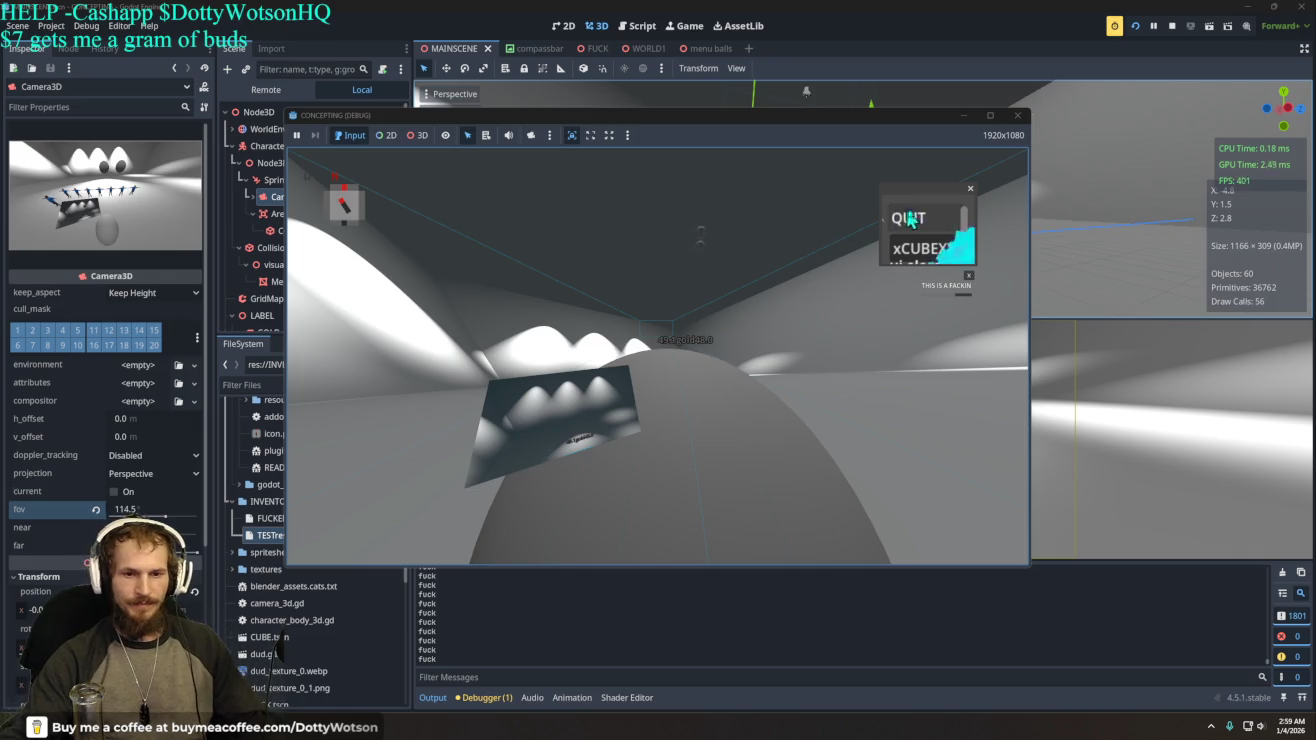
# - Quit the game and open the MAINSCENE script at line 60's spring-arm pitch clamp
pyautogui.click(899, 220)
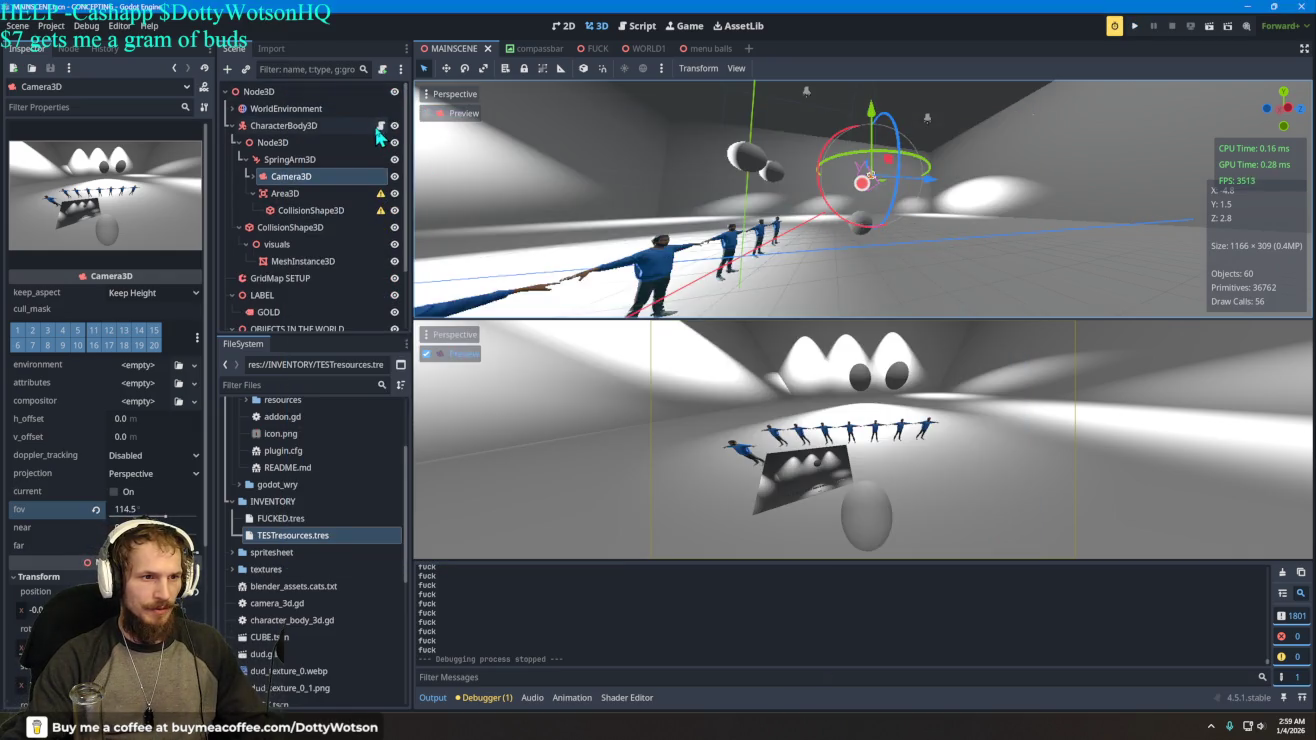
pyautogui.click(381, 125)
pyautogui.scroll(-2, 1073, 455)
pyautogui.scroll(-8, 1074, 456)
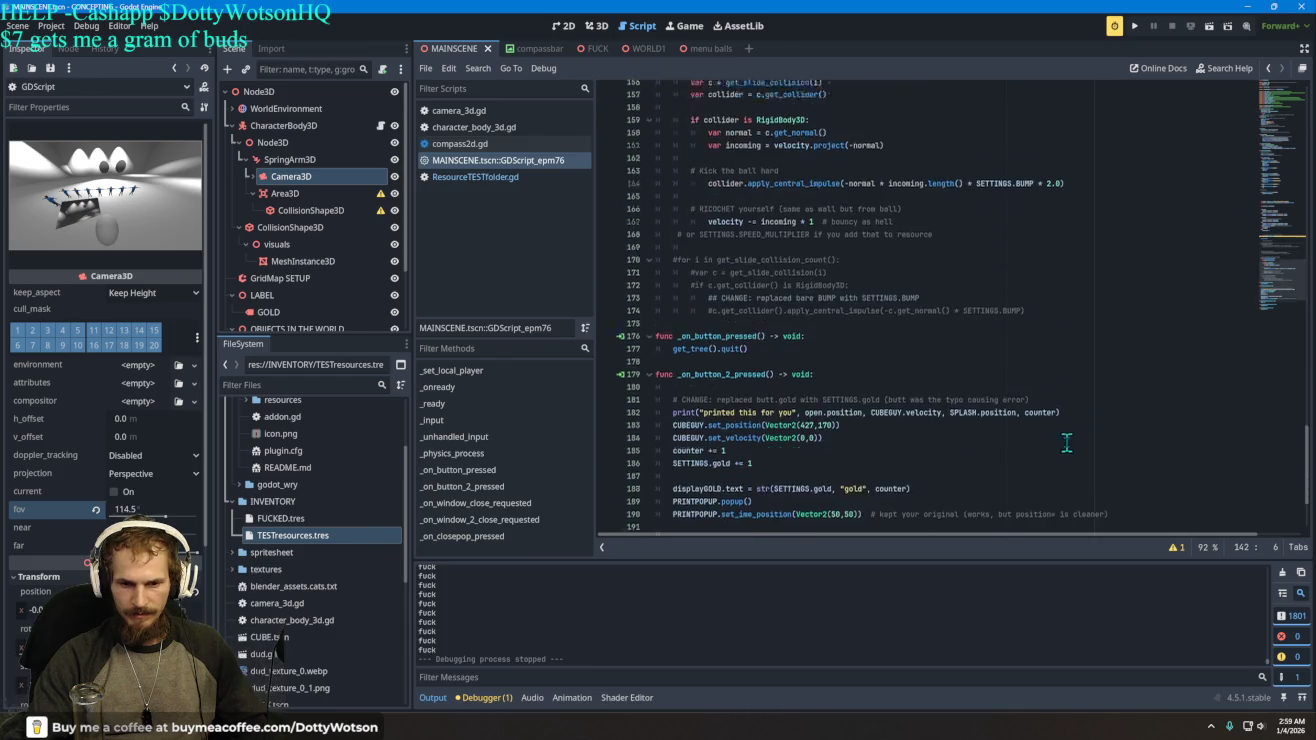
pyautogui.scroll(10, 1060, 424)
pyautogui.scroll(20, 1060, 423)
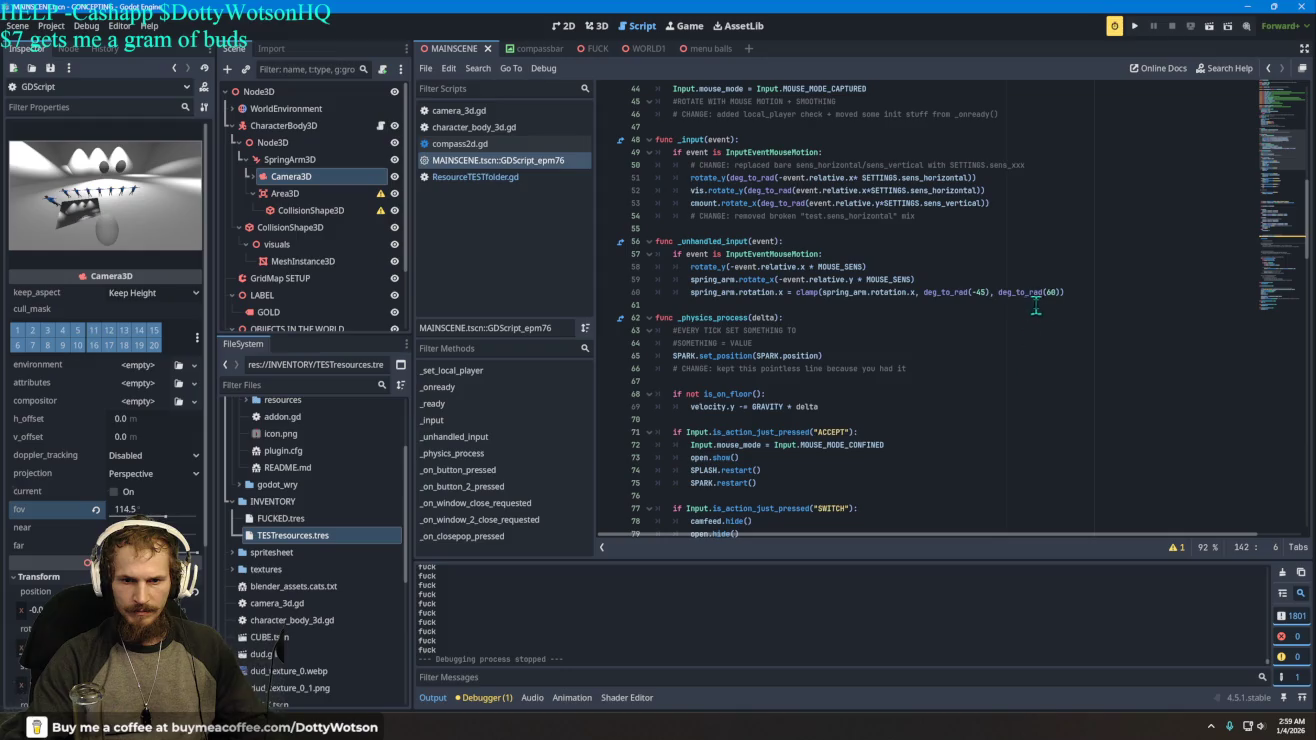
pyautogui.click(1051, 292)
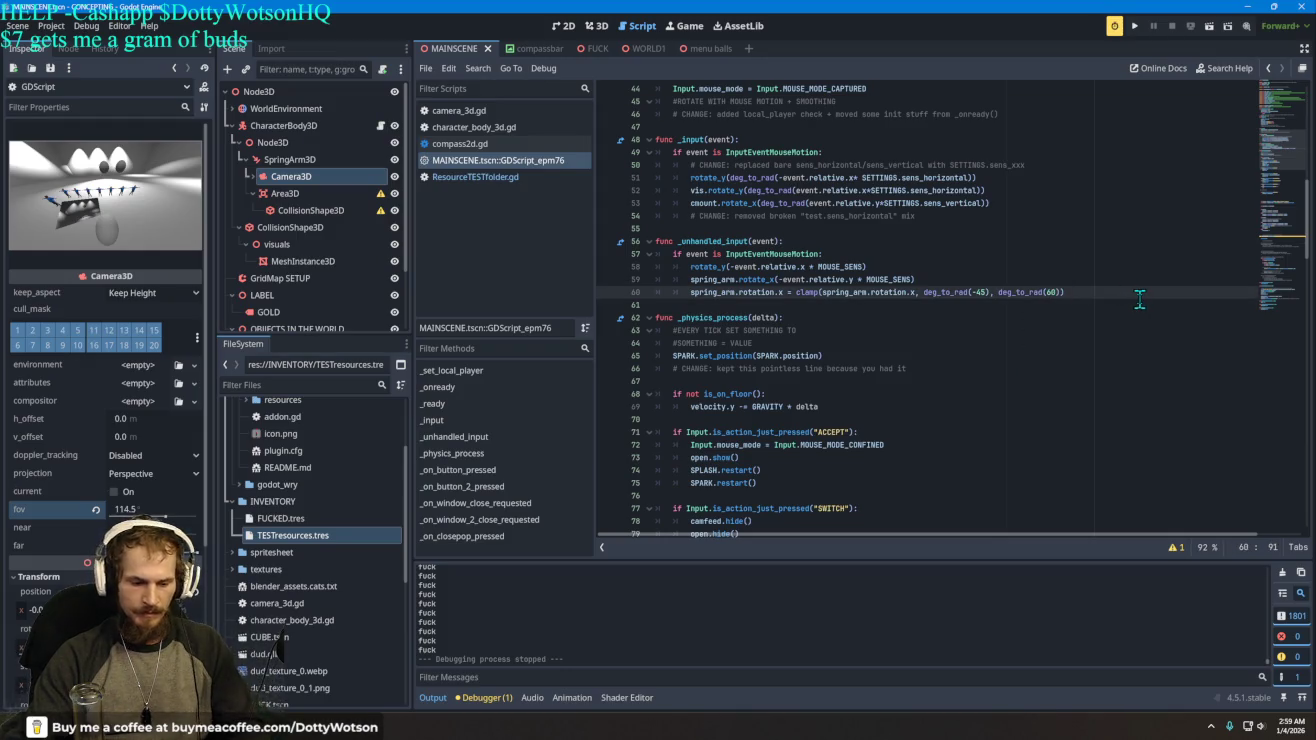
# - Set the upper pitch limit to deg_to_rad(90), test the camera in a run, then quit
pyautogui.write('9')
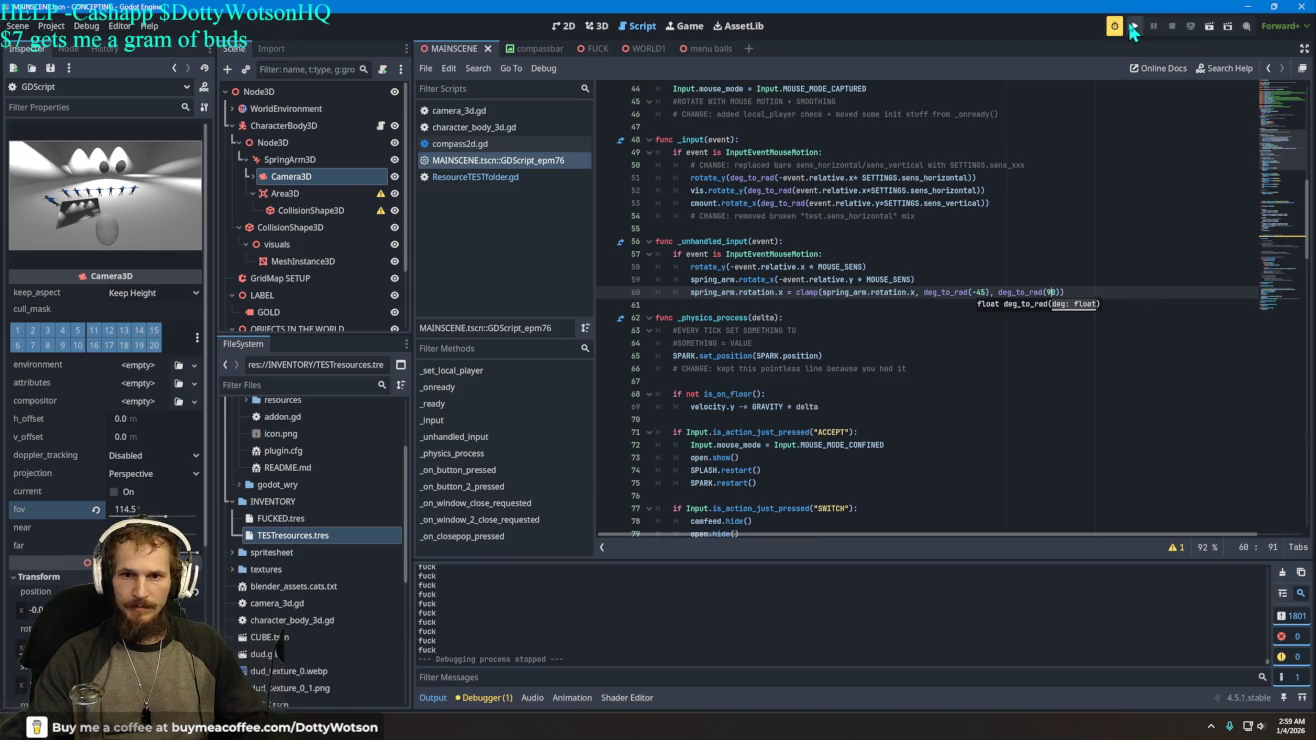
pyautogui.click(1135, 25)
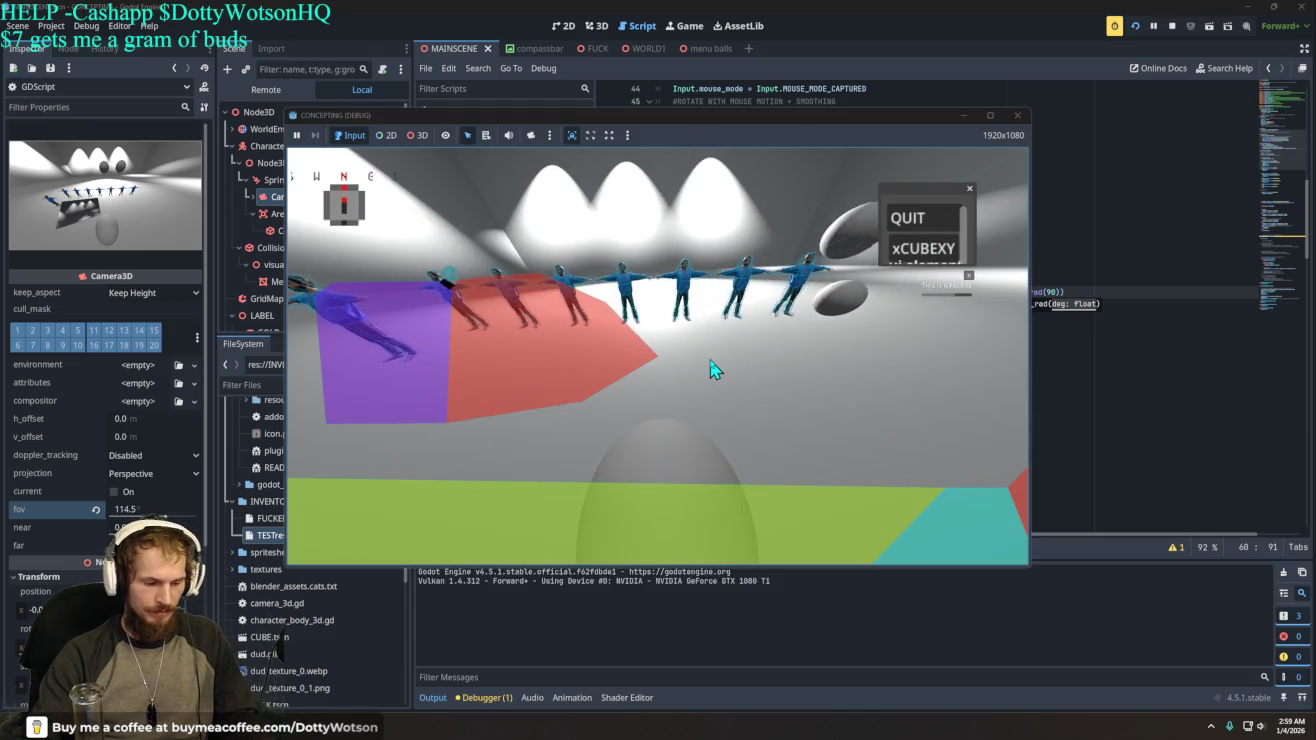
pyautogui.click(734, 309)
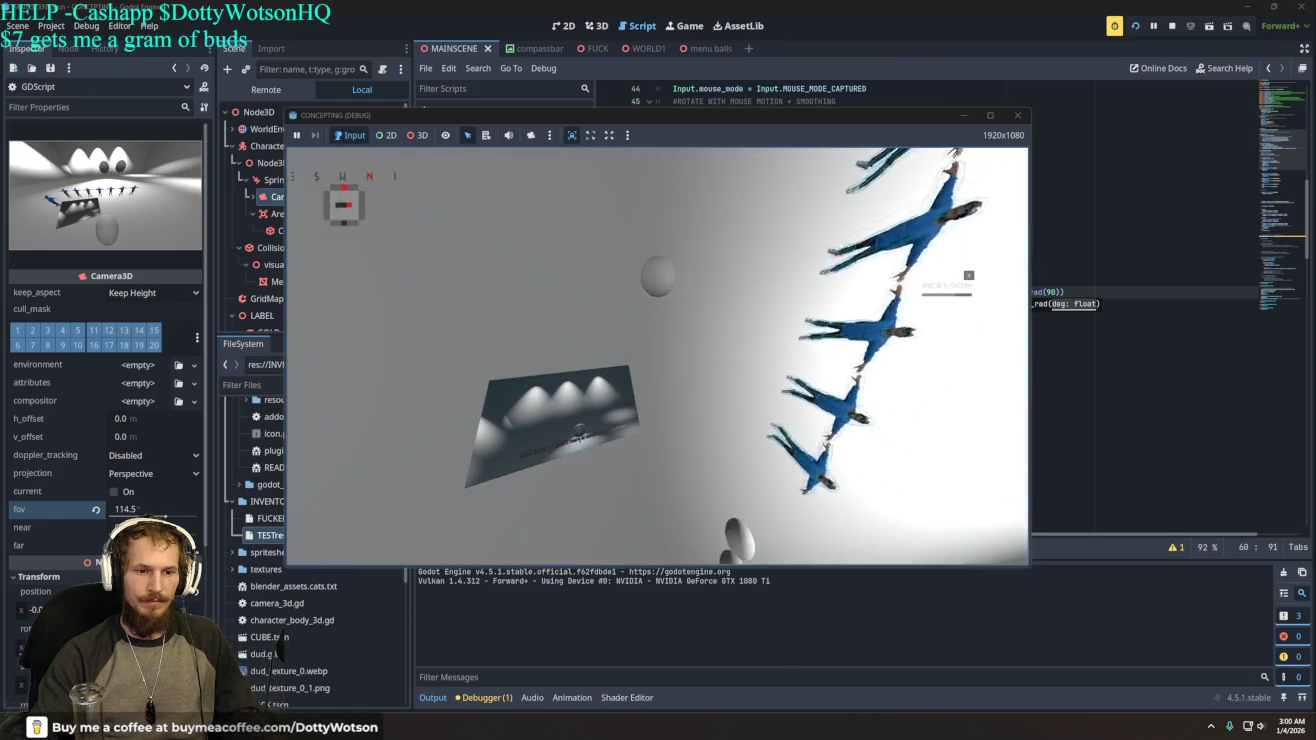
pyautogui.press('Escape')
pyautogui.click(922, 217)
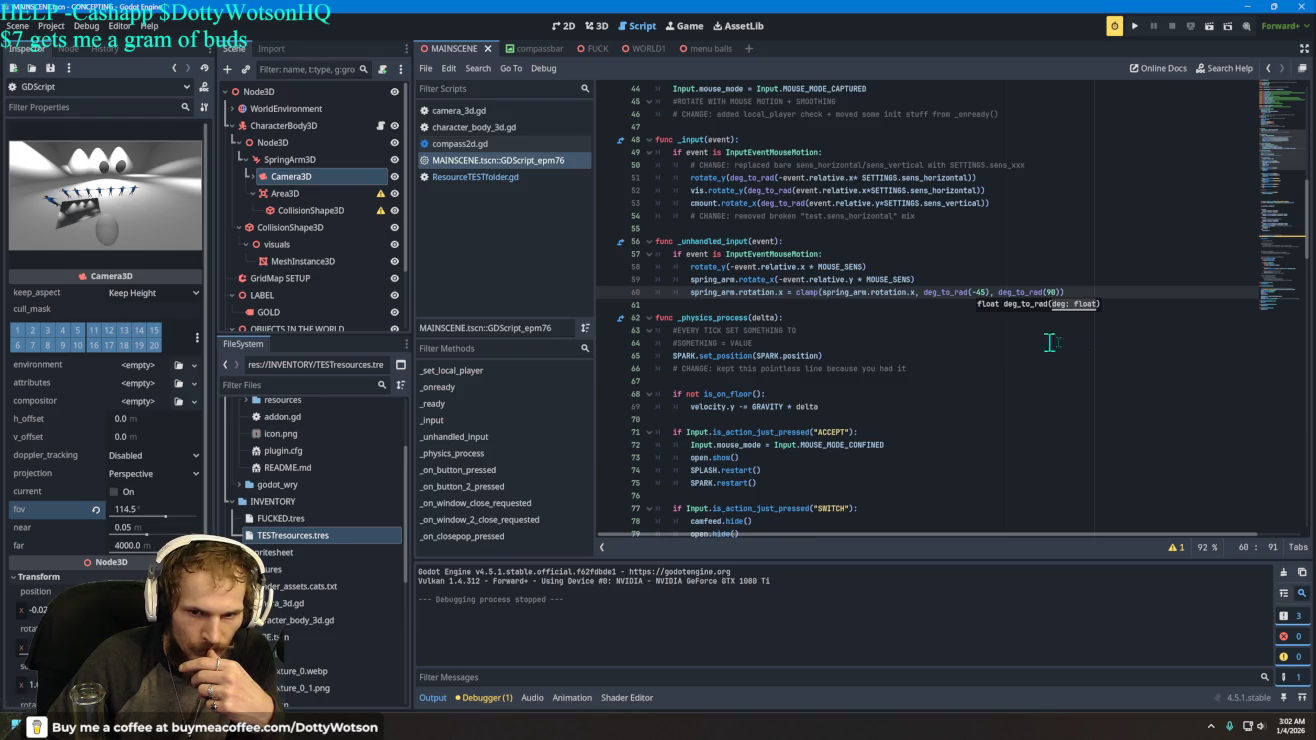
pyautogui.click(1093, 345)
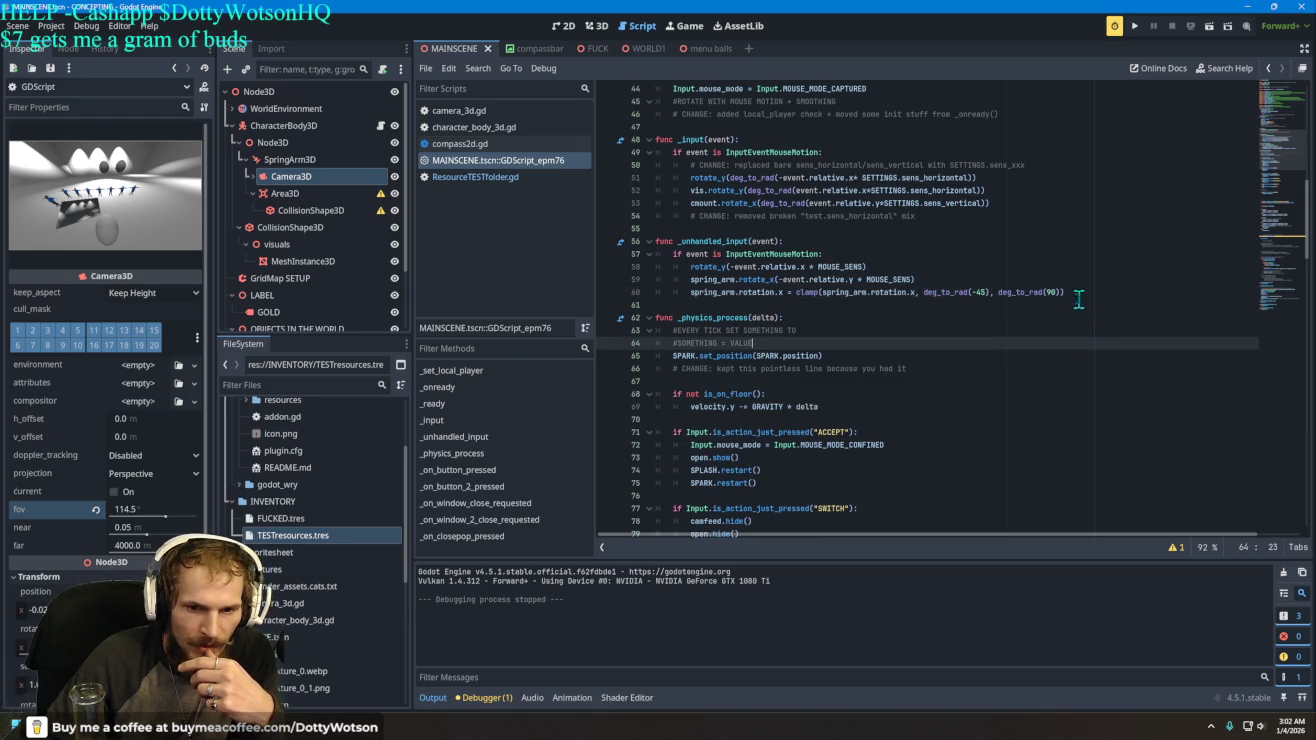
# - Change line 60's upper limit from 90 to 80 degrees, removing an extra closing parenthesis
pyautogui.click(1075, 290)
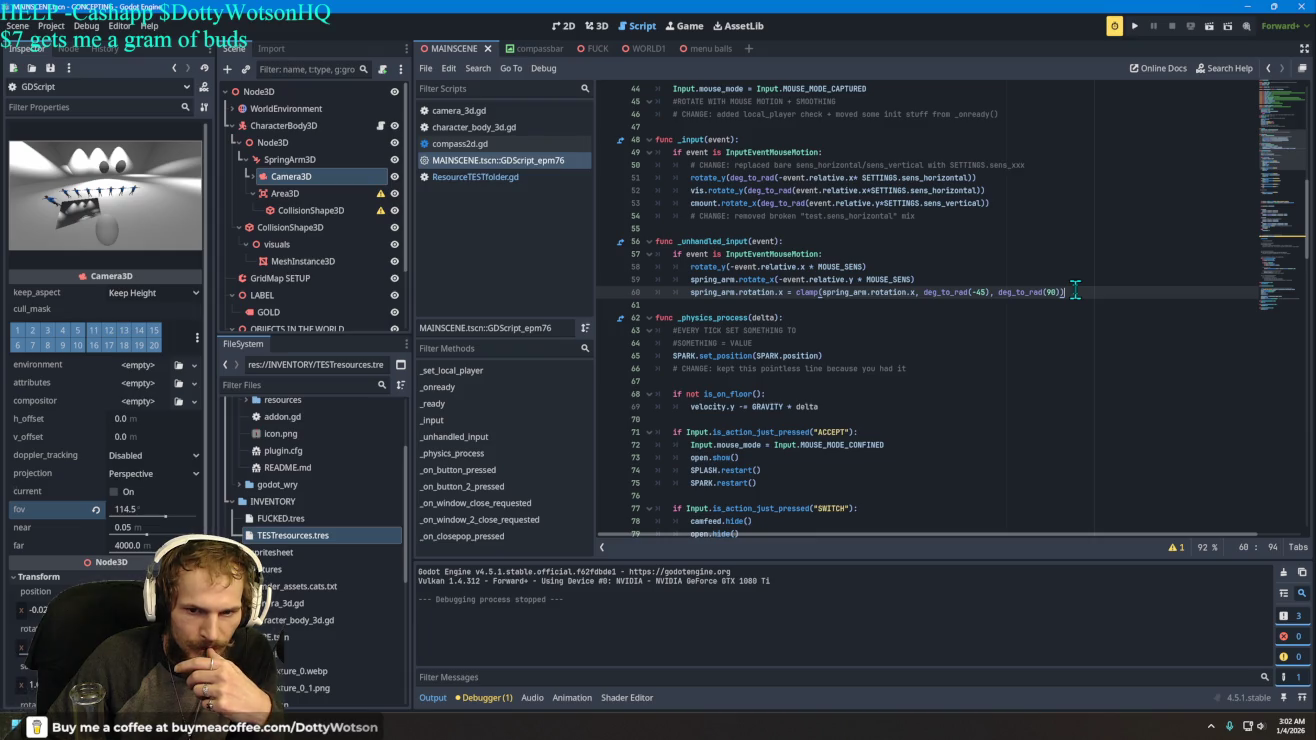
pyautogui.press('BackSpace')
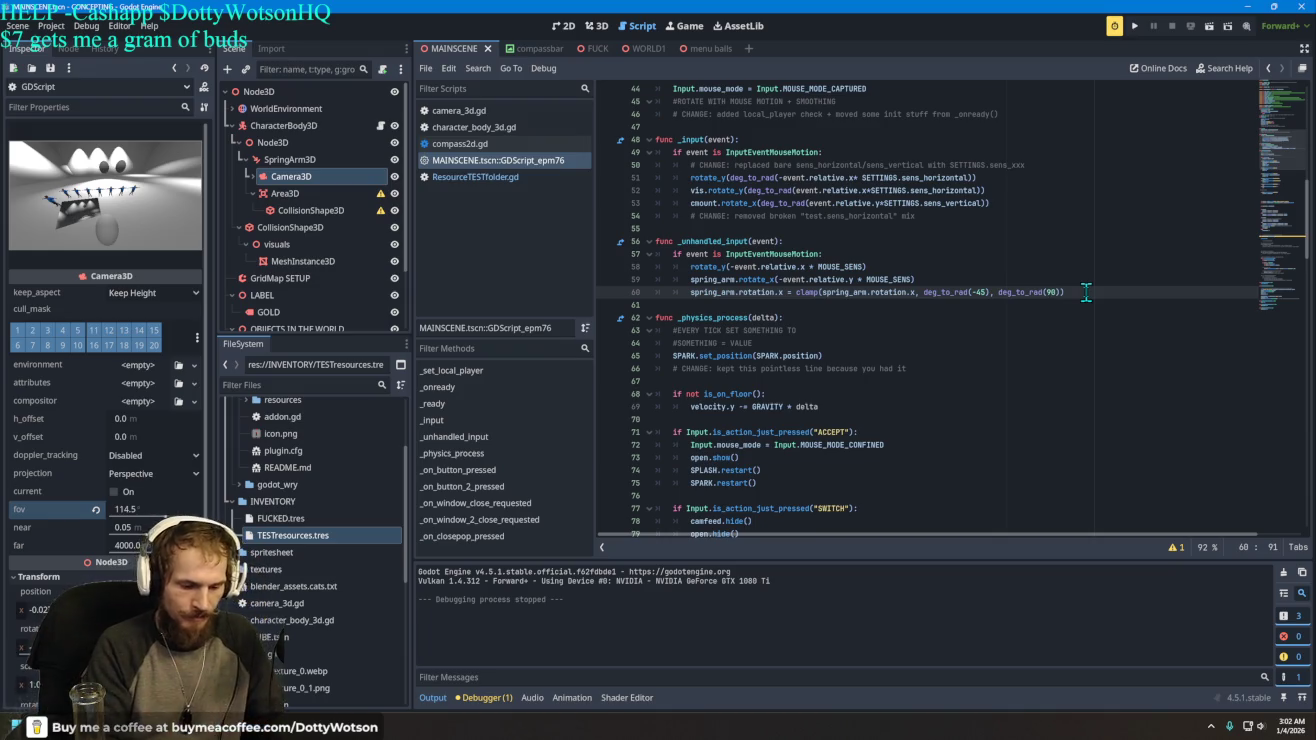
pyautogui.press('BackSpace')
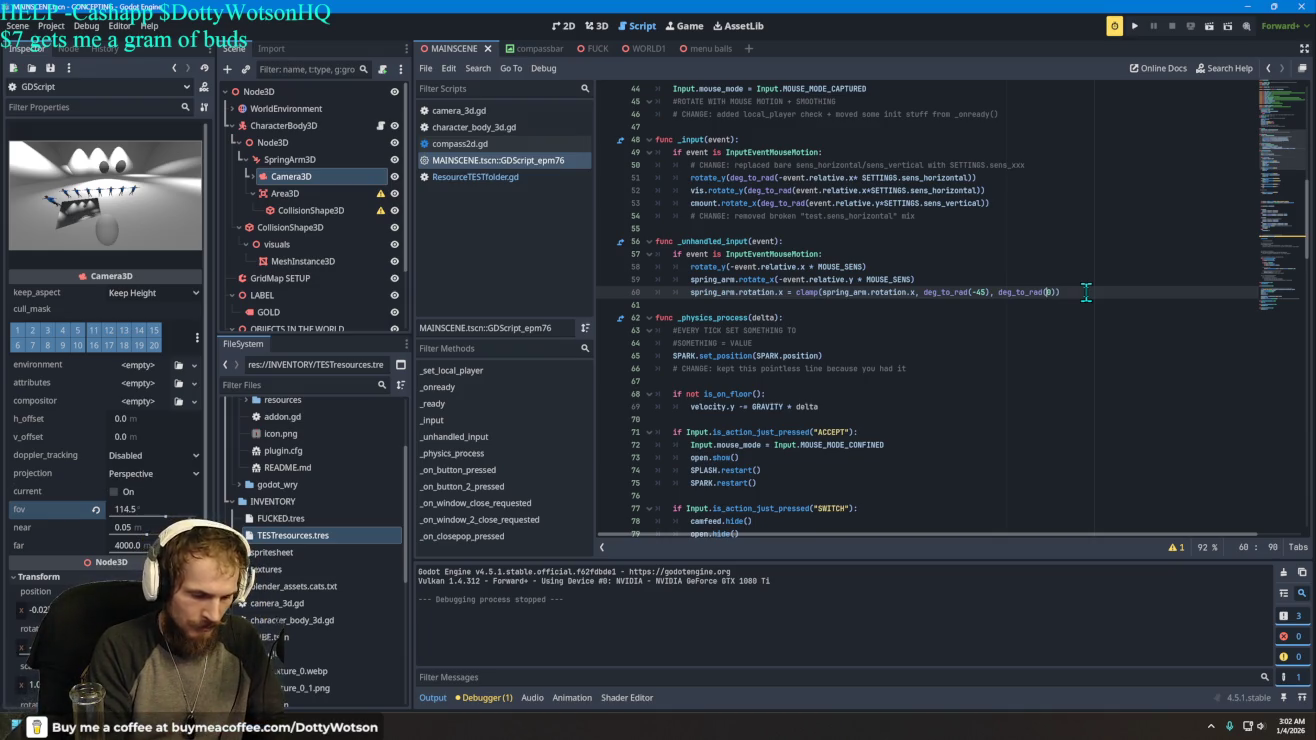
pyautogui.write('89')
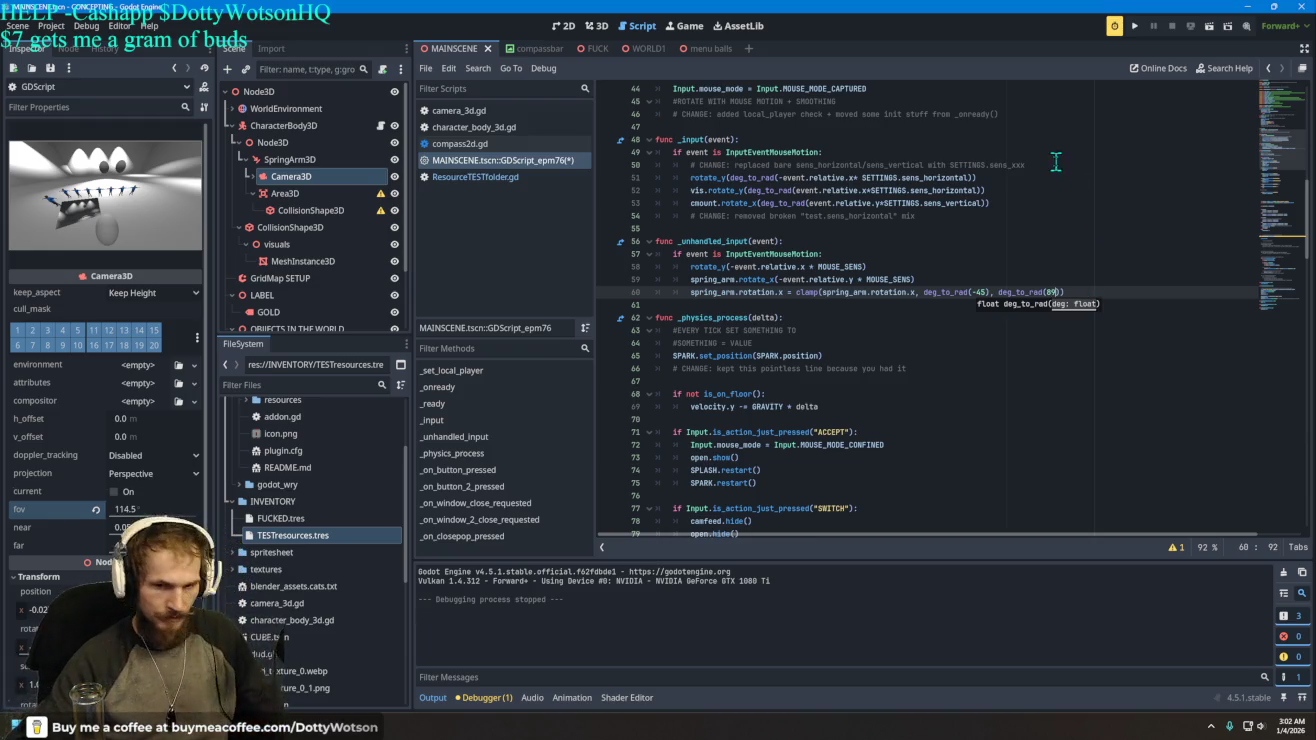
# - Run the game, try the mouse-look camera, then quit from the pause panel
pyautogui.click(1134, 26)
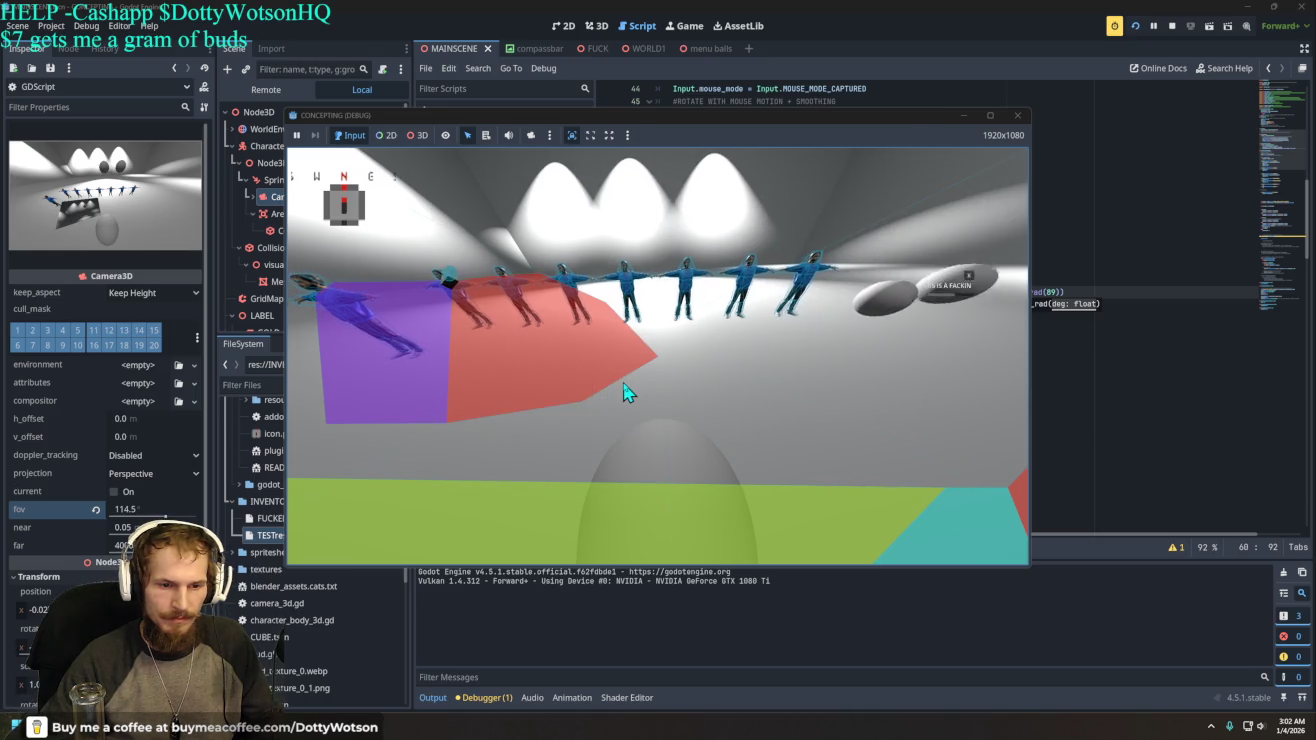
pyautogui.click(634, 341)
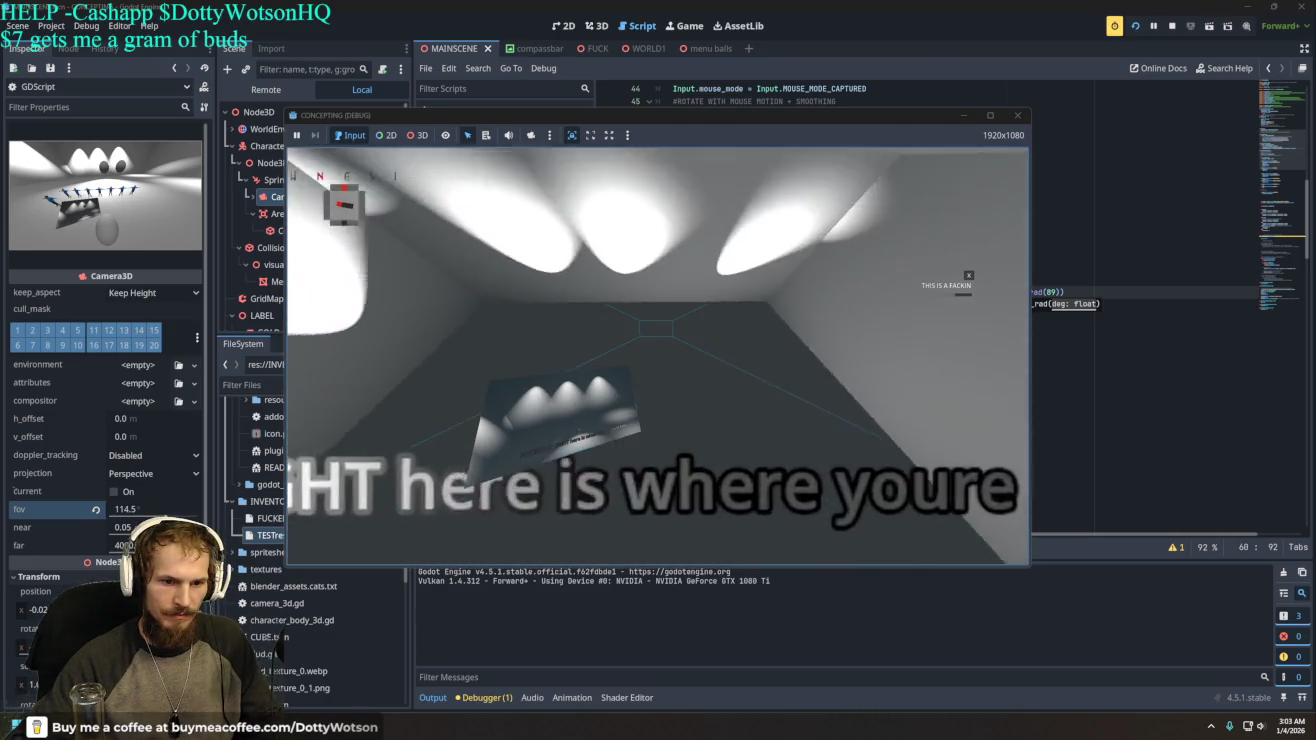
pyautogui.press('Escape')
pyautogui.click(920, 257)
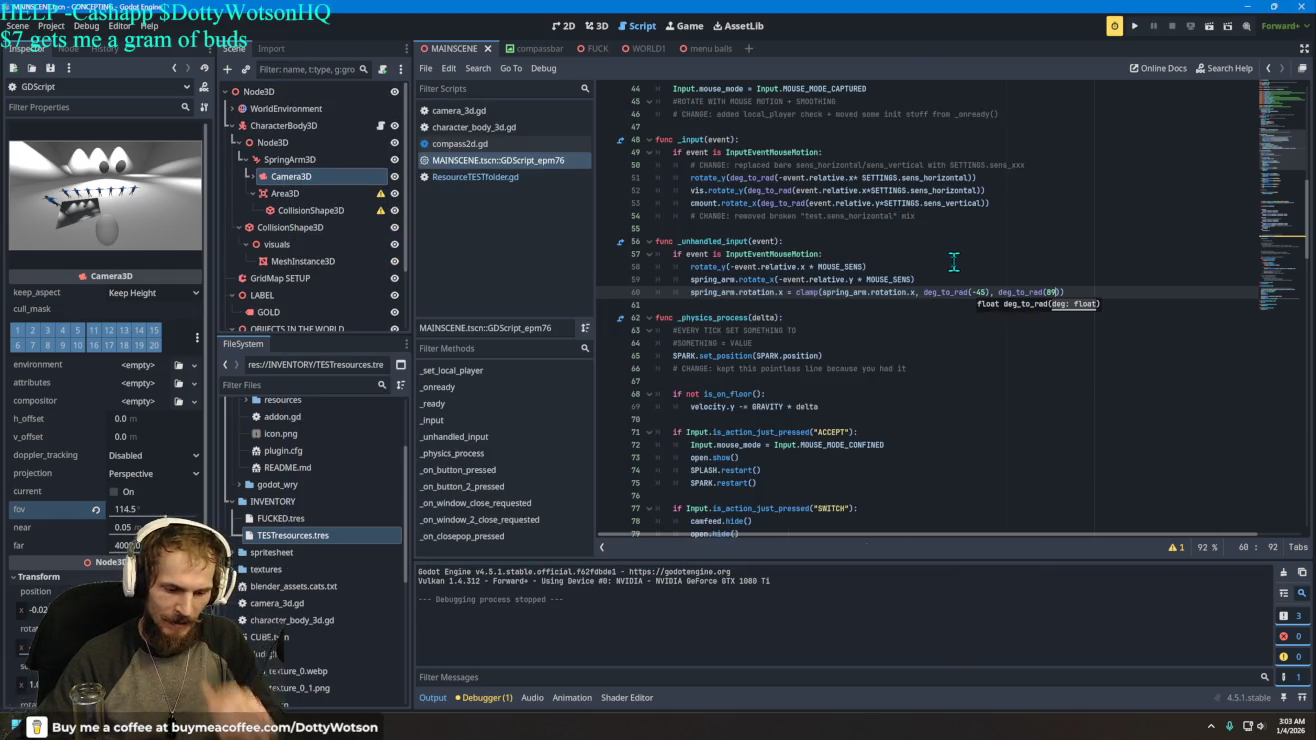
# - Set the upper limit to deg_to_rad(60), check the camera in a test run, then quit
pyautogui.write('0')
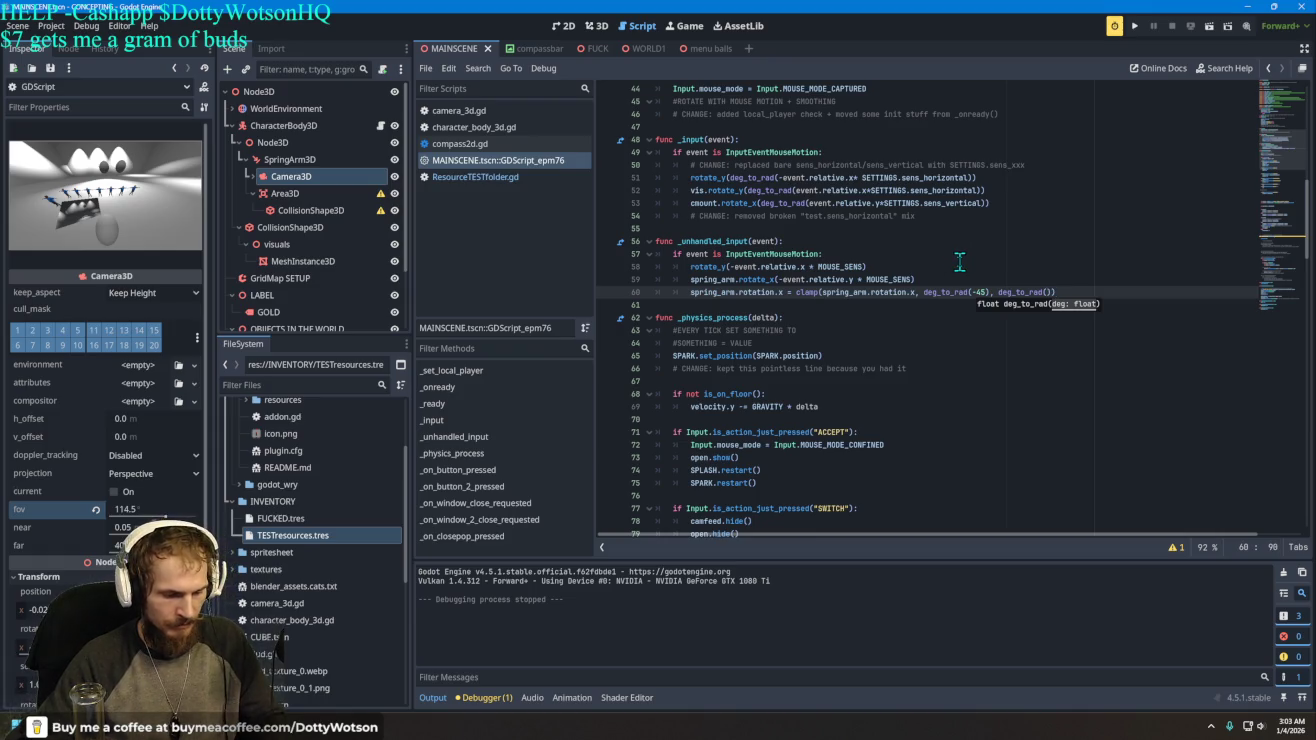
pyautogui.click(1140, 29)
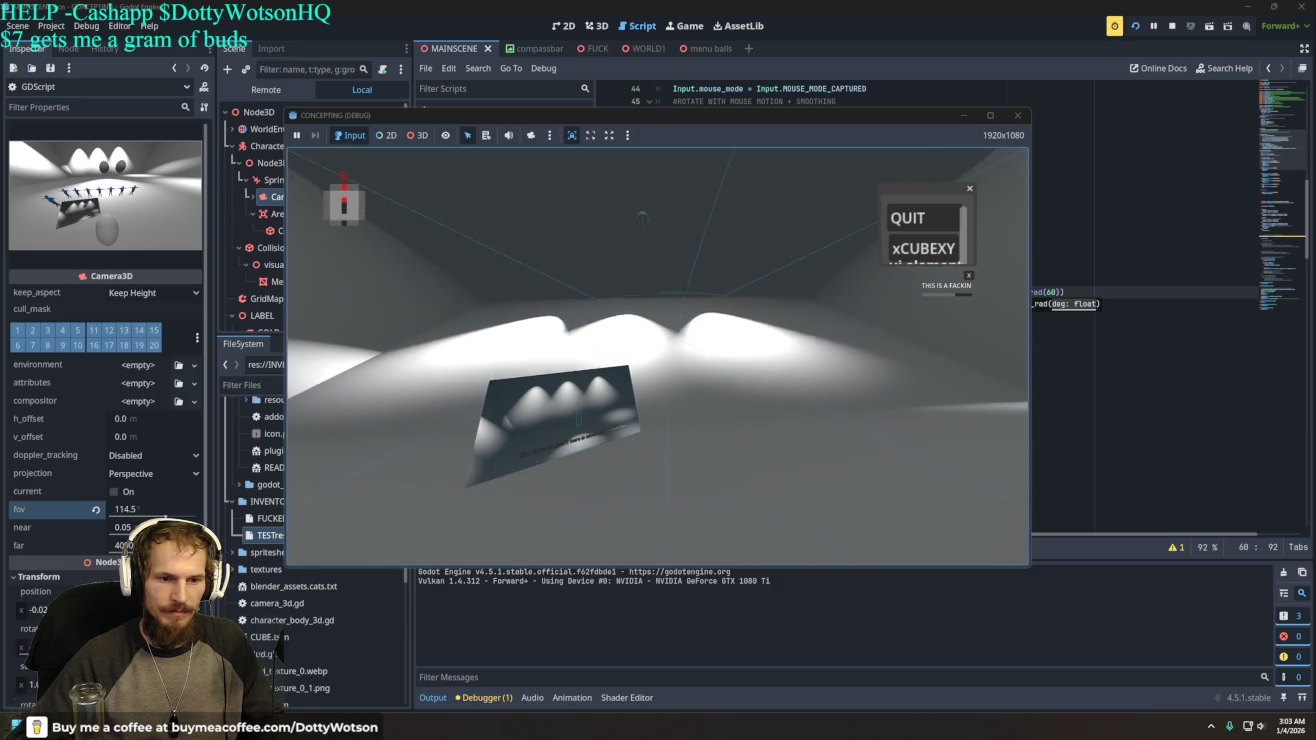
pyautogui.press('Escape')
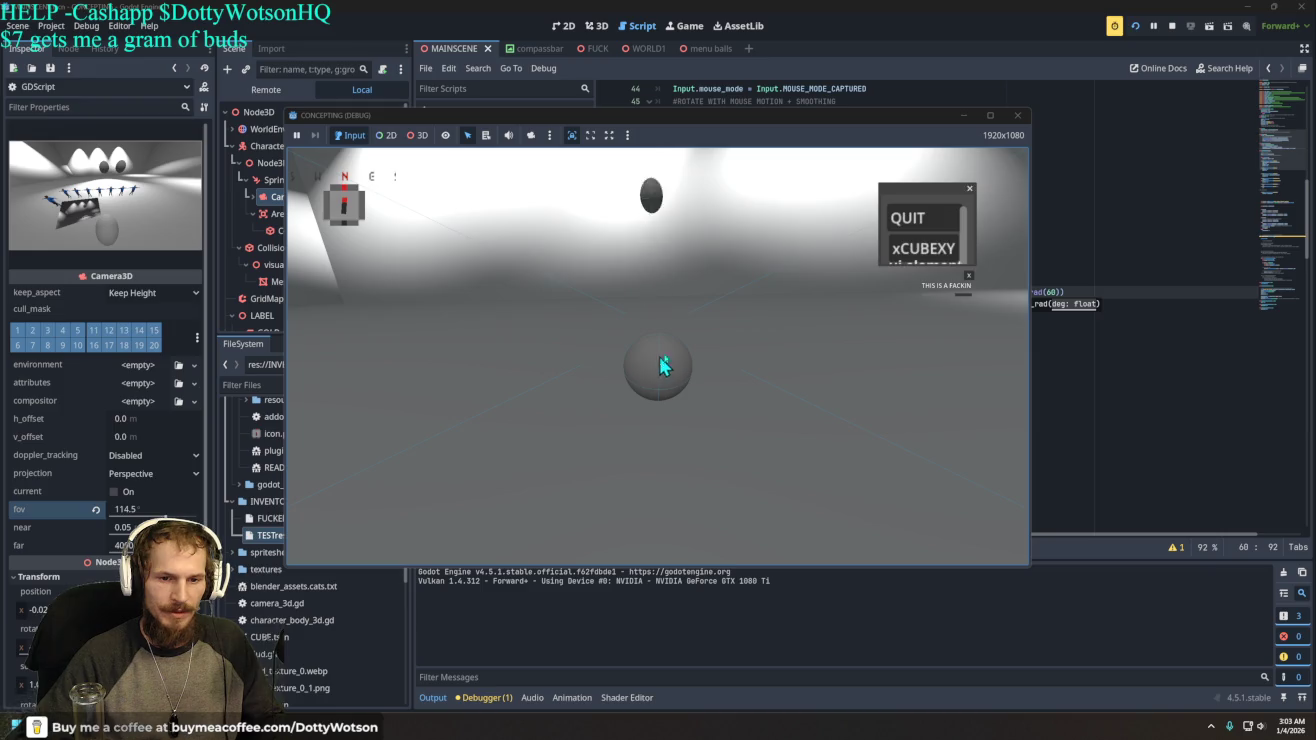
pyautogui.click(916, 215)
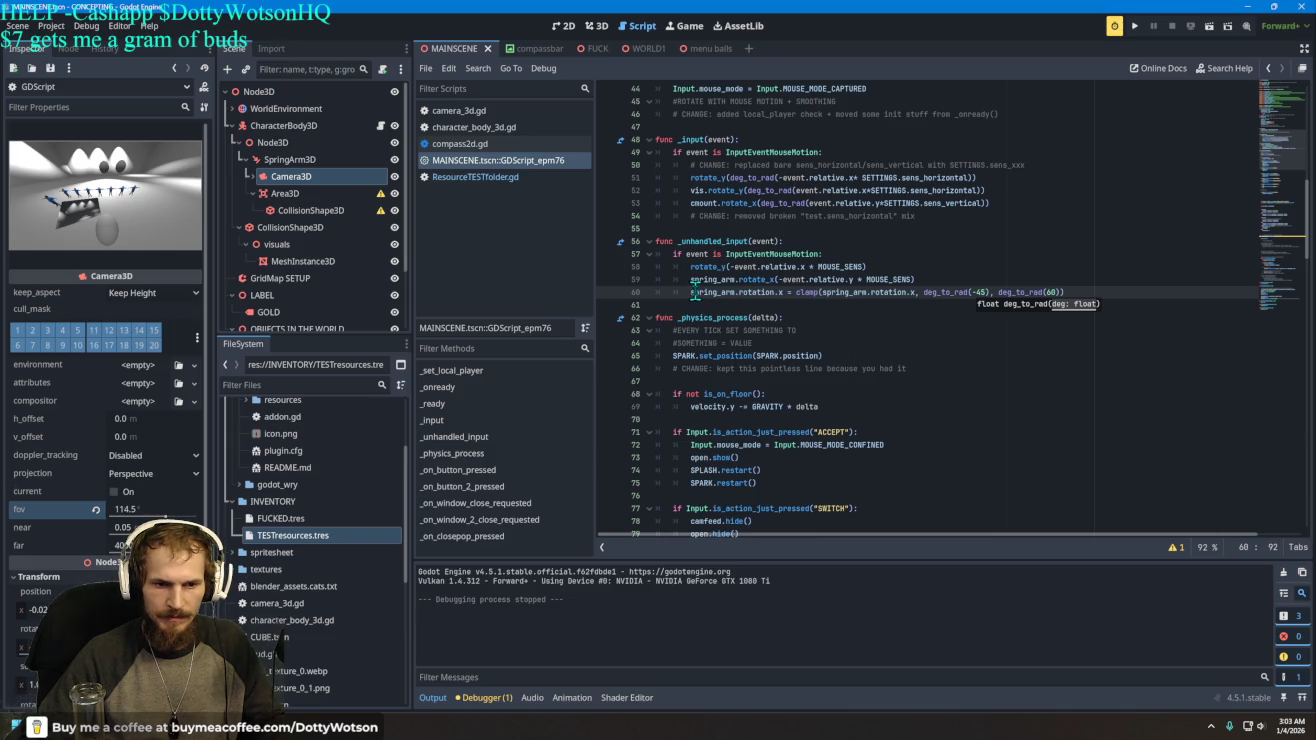
# - Copy the whole MAINSCENE script and bring up the Grok chat's prompt box in the browser
pyautogui.moveTo(775, 290)
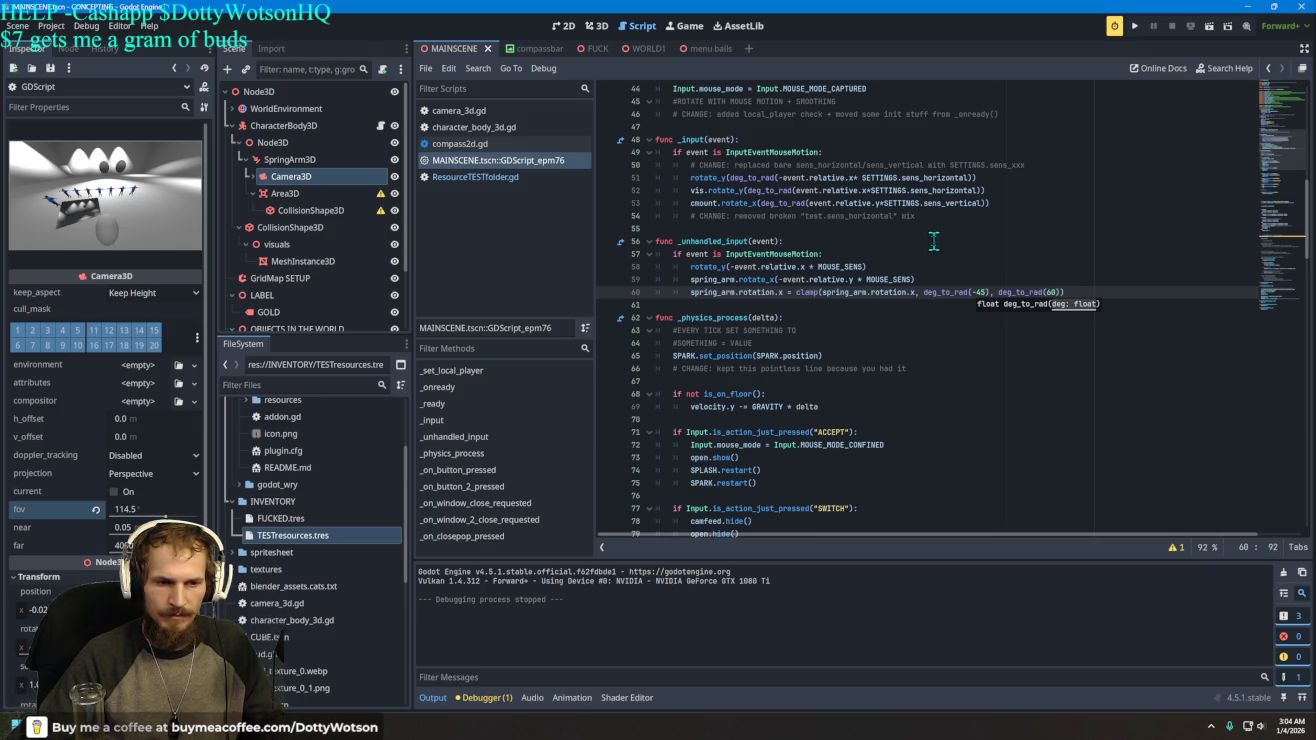
pyautogui.scroll(4, 860, 290)
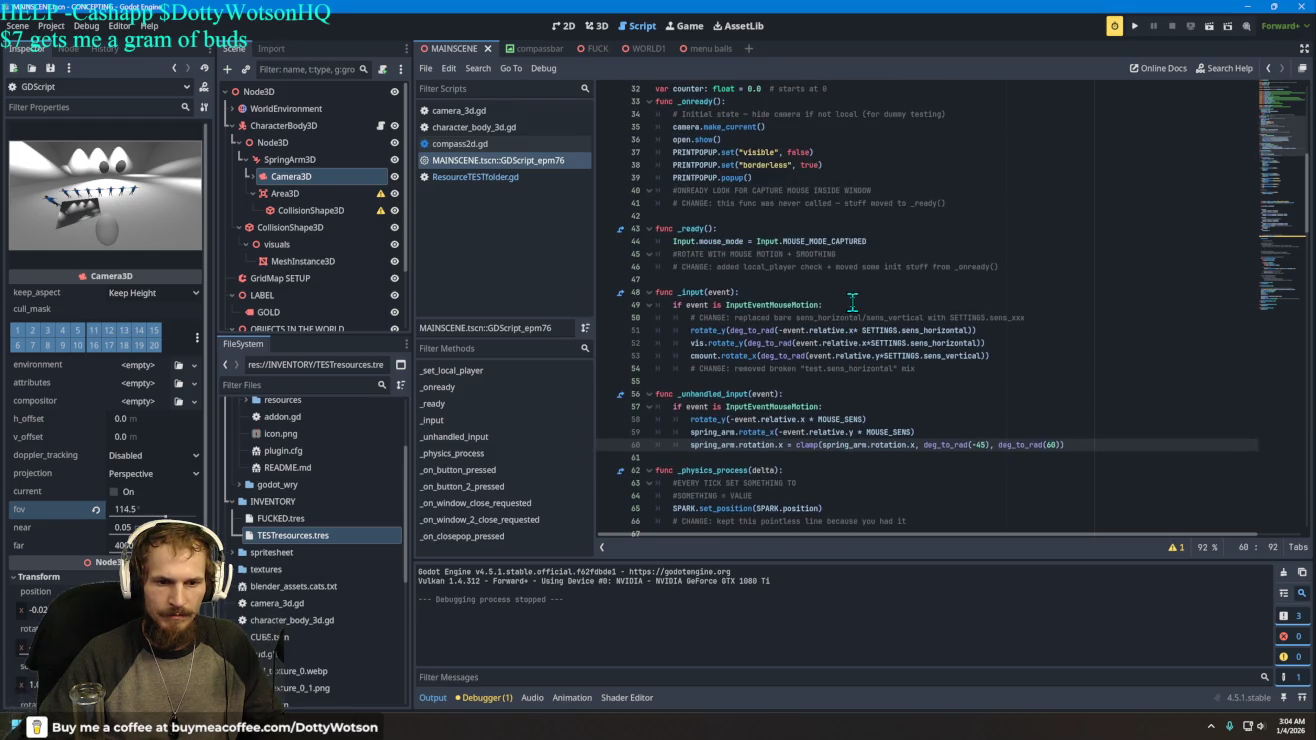
pyautogui.hotkey('ctrl', 'a')
pyautogui.rightClick(852, 302)
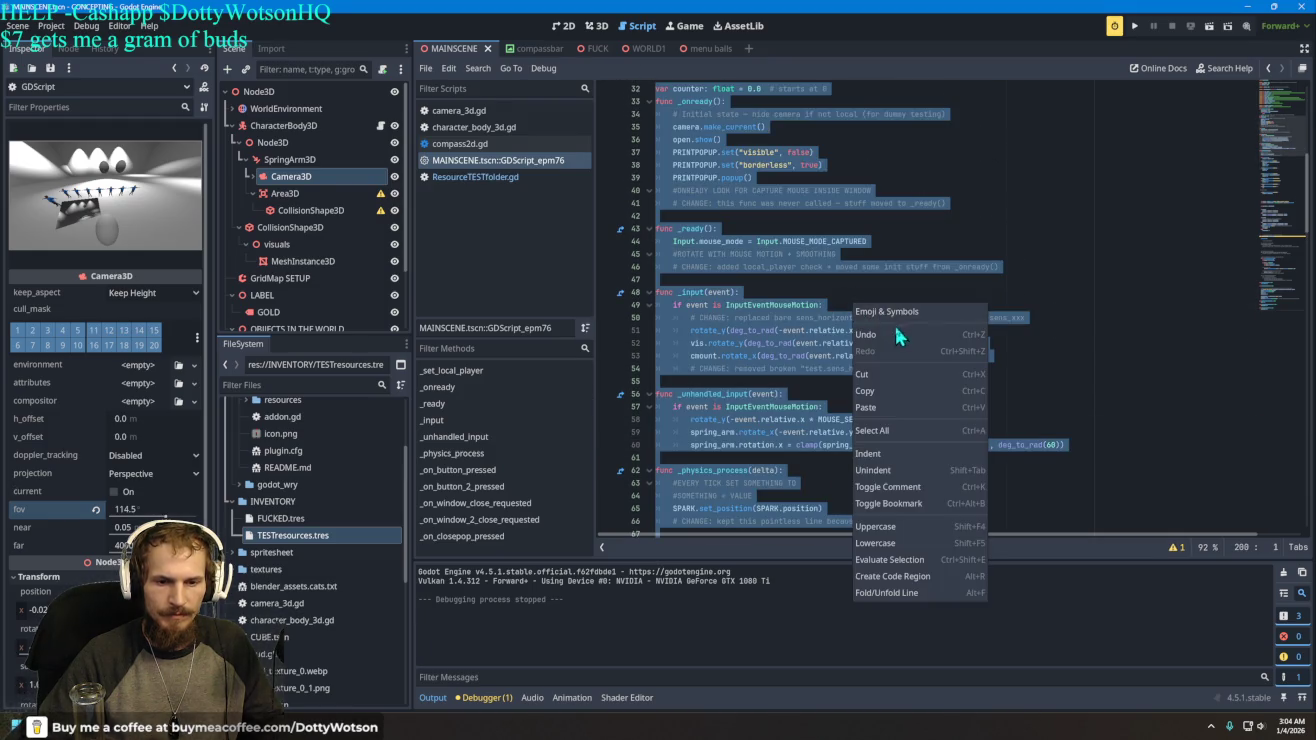
pyautogui.click(884, 390)
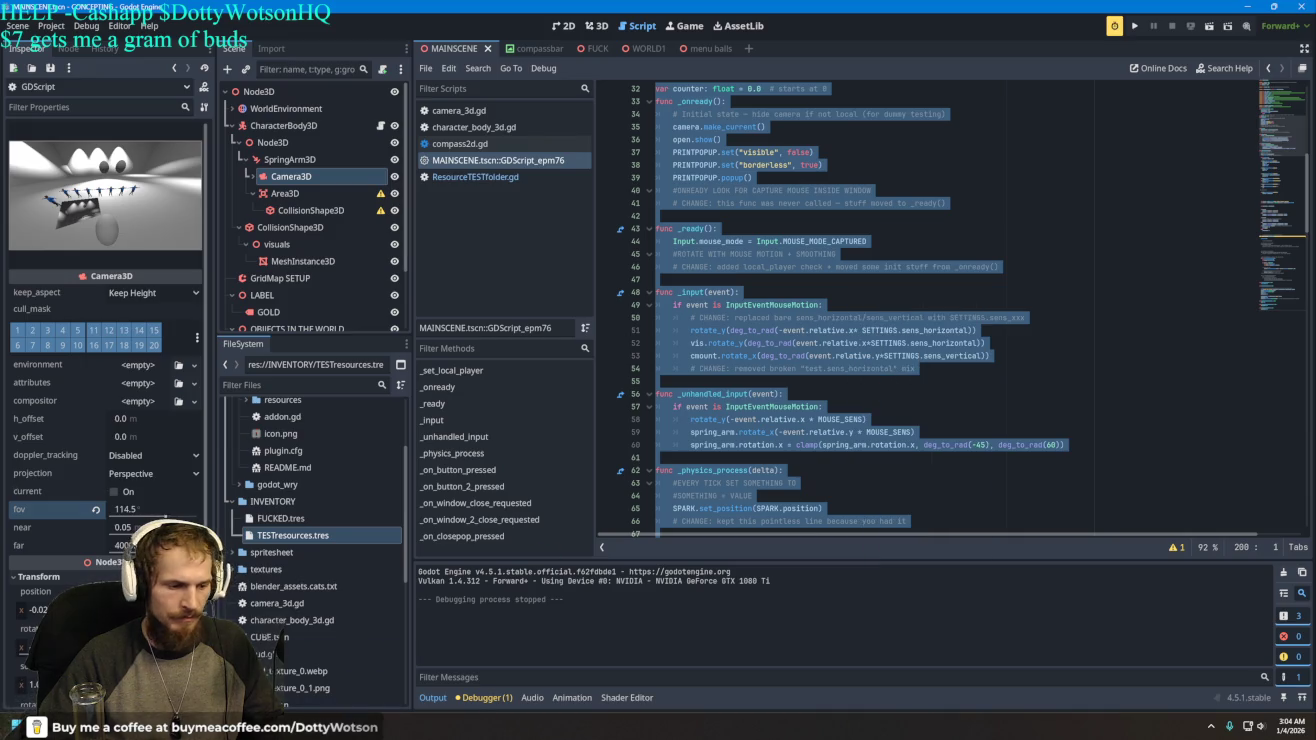
pyautogui.hotkey('alt', 'Tab')
pyautogui.rightClick(527, 680)
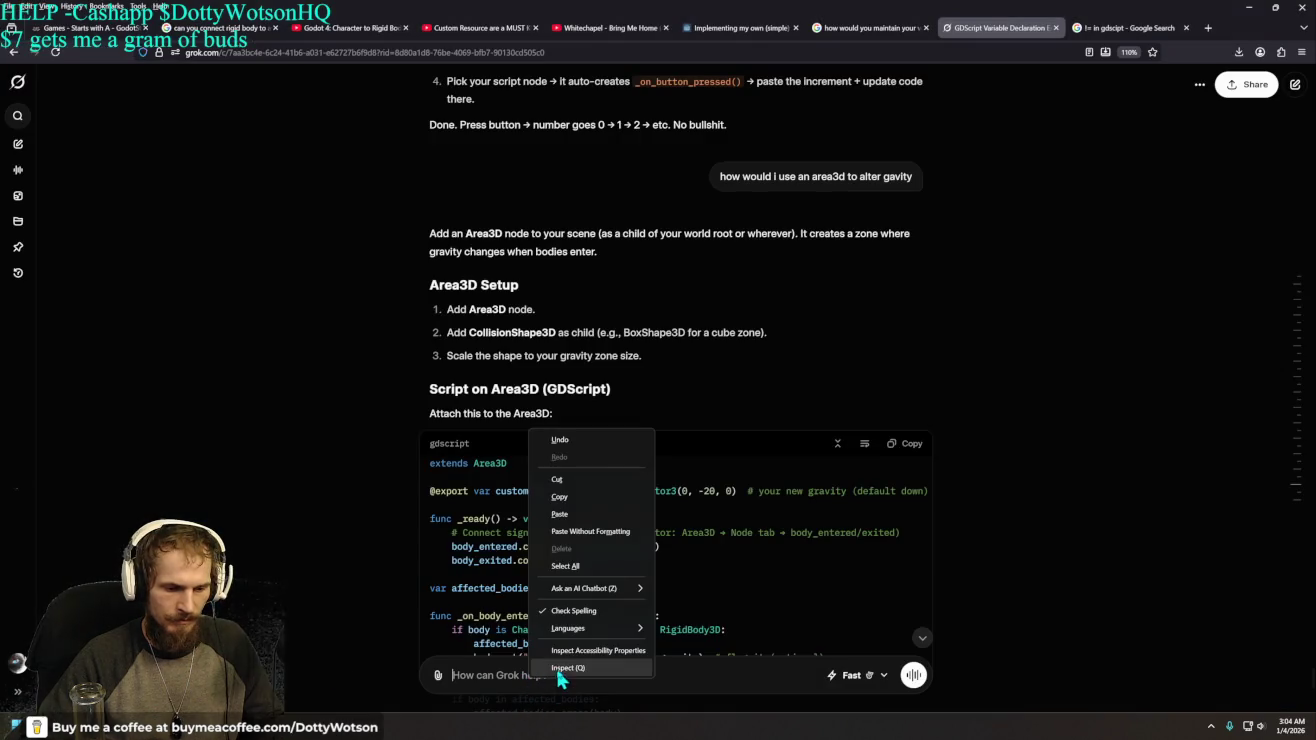
# - Paste the script into Grok and ask how to hard-cap the camera's vertical rotation within its range
pyautogui.click(597, 514)
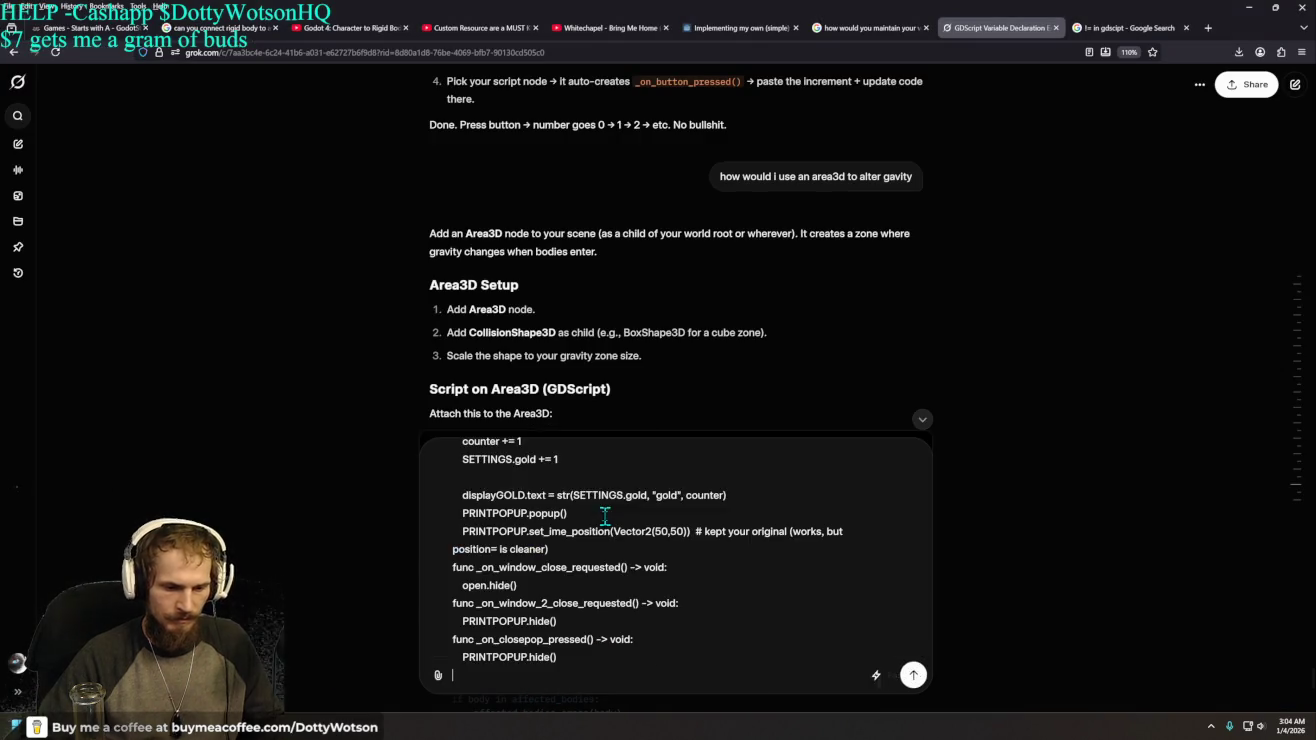
pyautogui.write('I WANT TO')
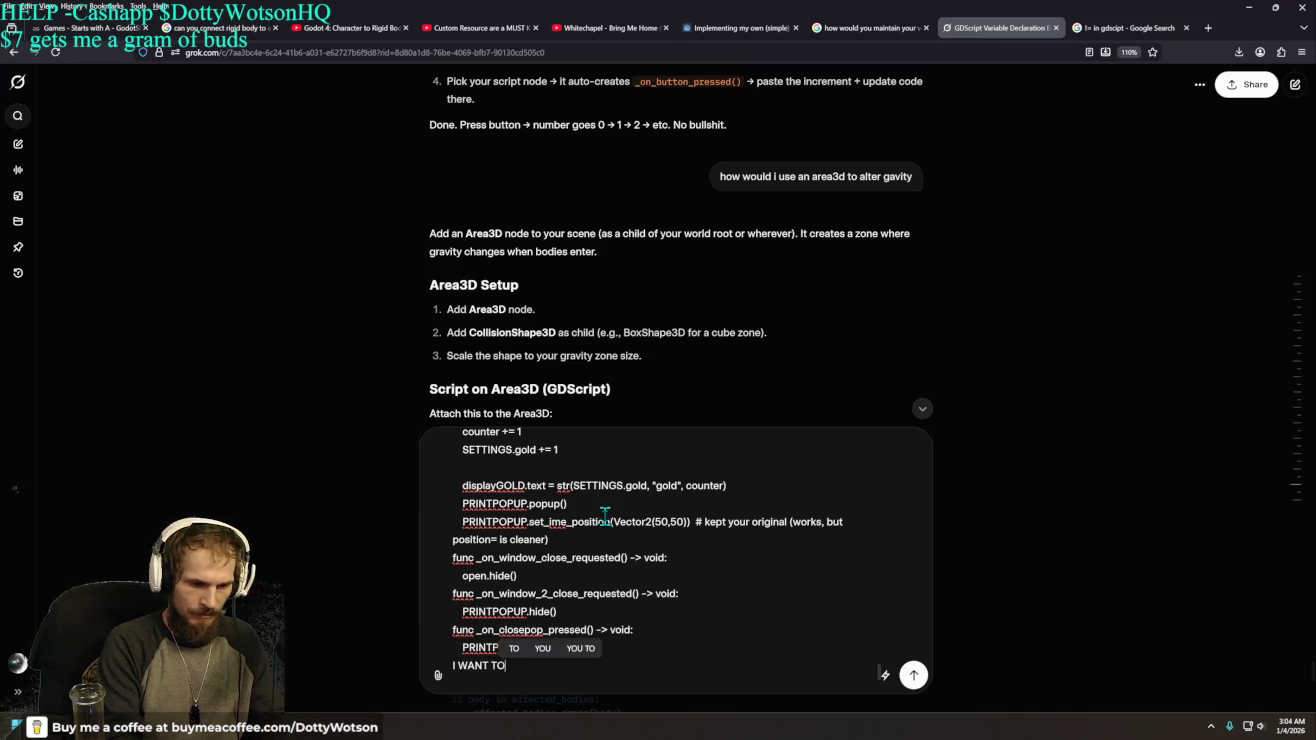
pyautogui.write(' HARD CAP MY X')
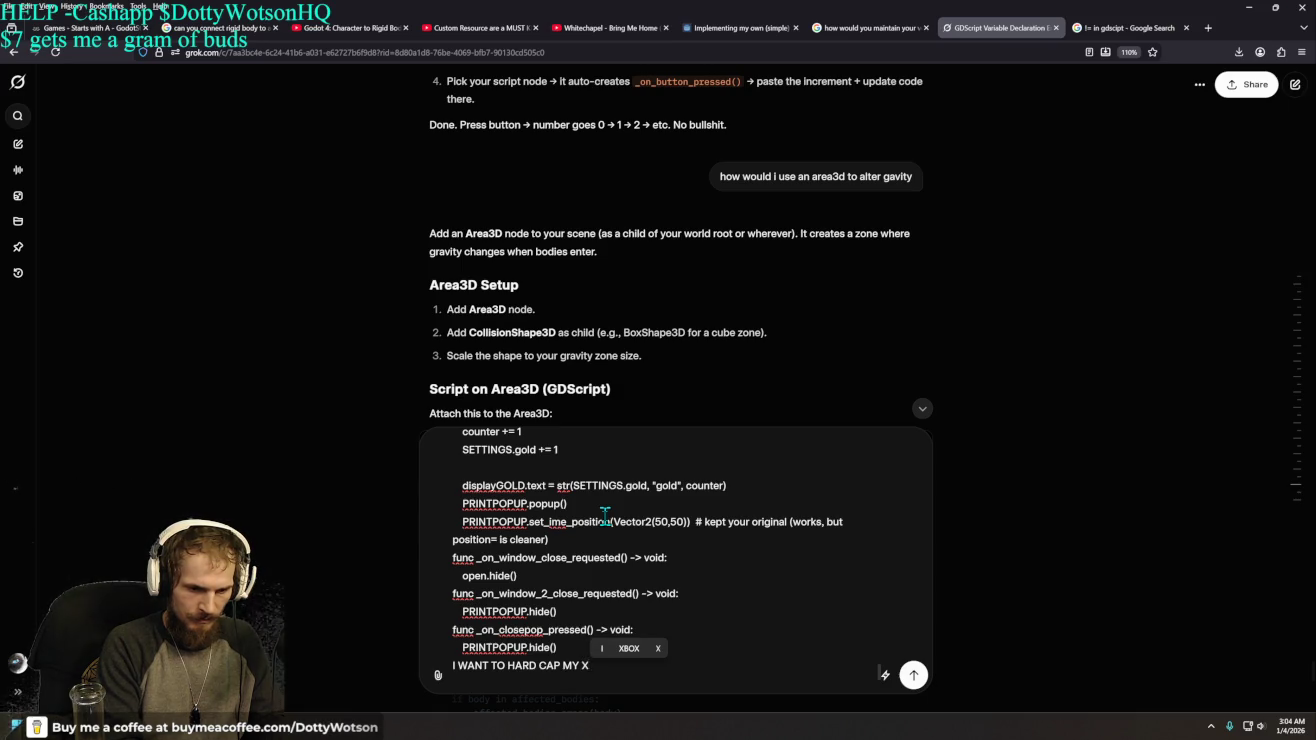
pyautogui.press('BackSpace')
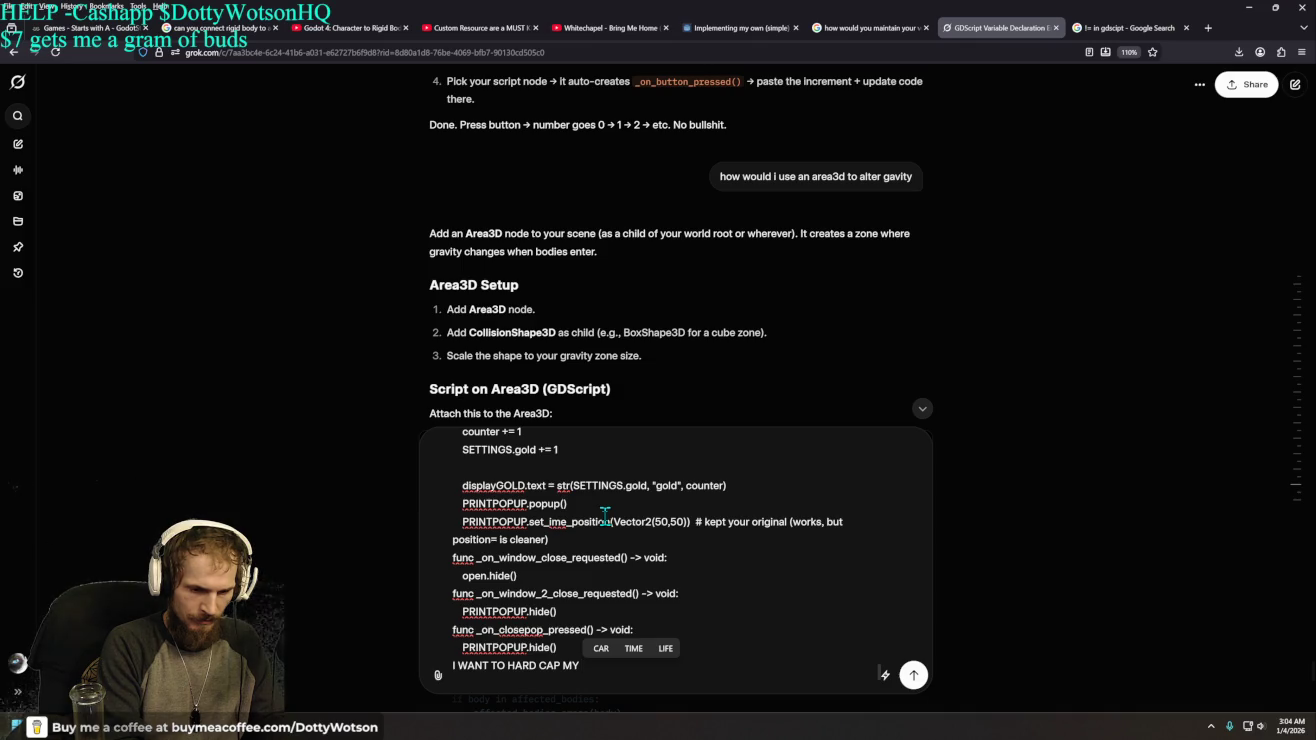
pyautogui.write('CAME')
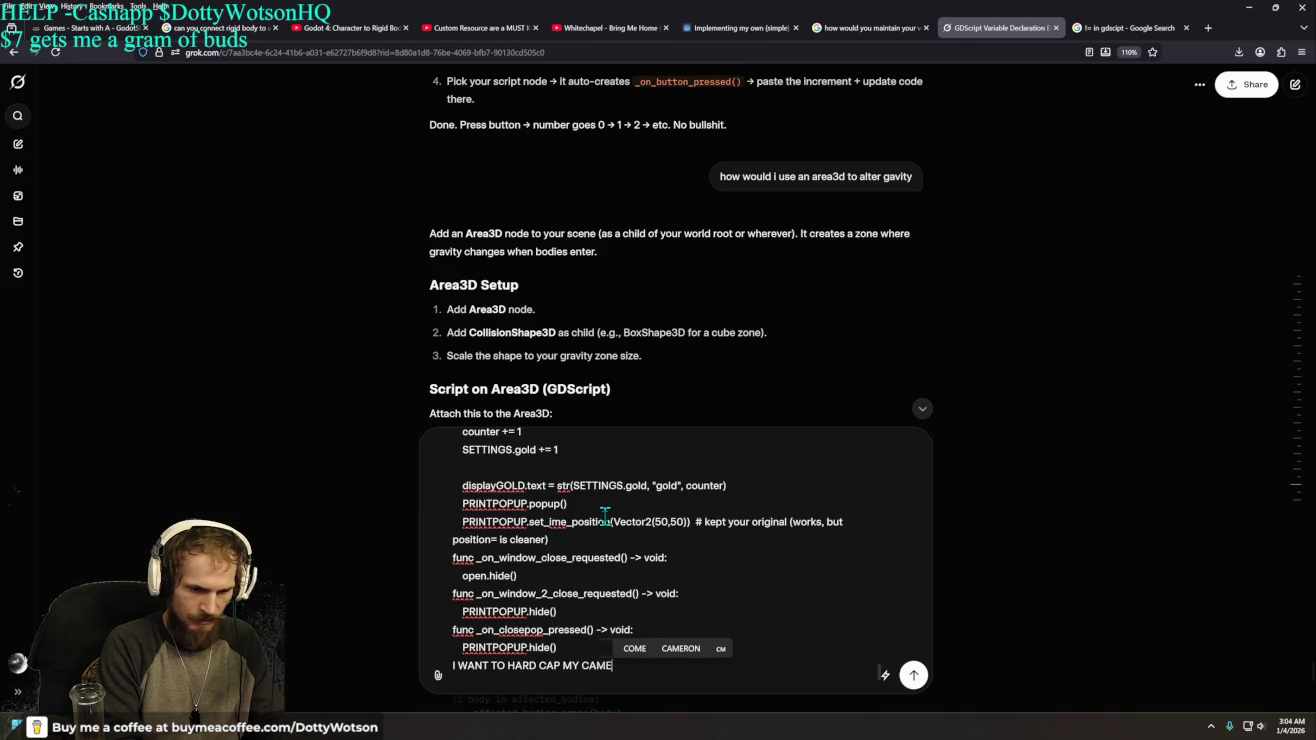
pyautogui.write('RAS VERTICA')
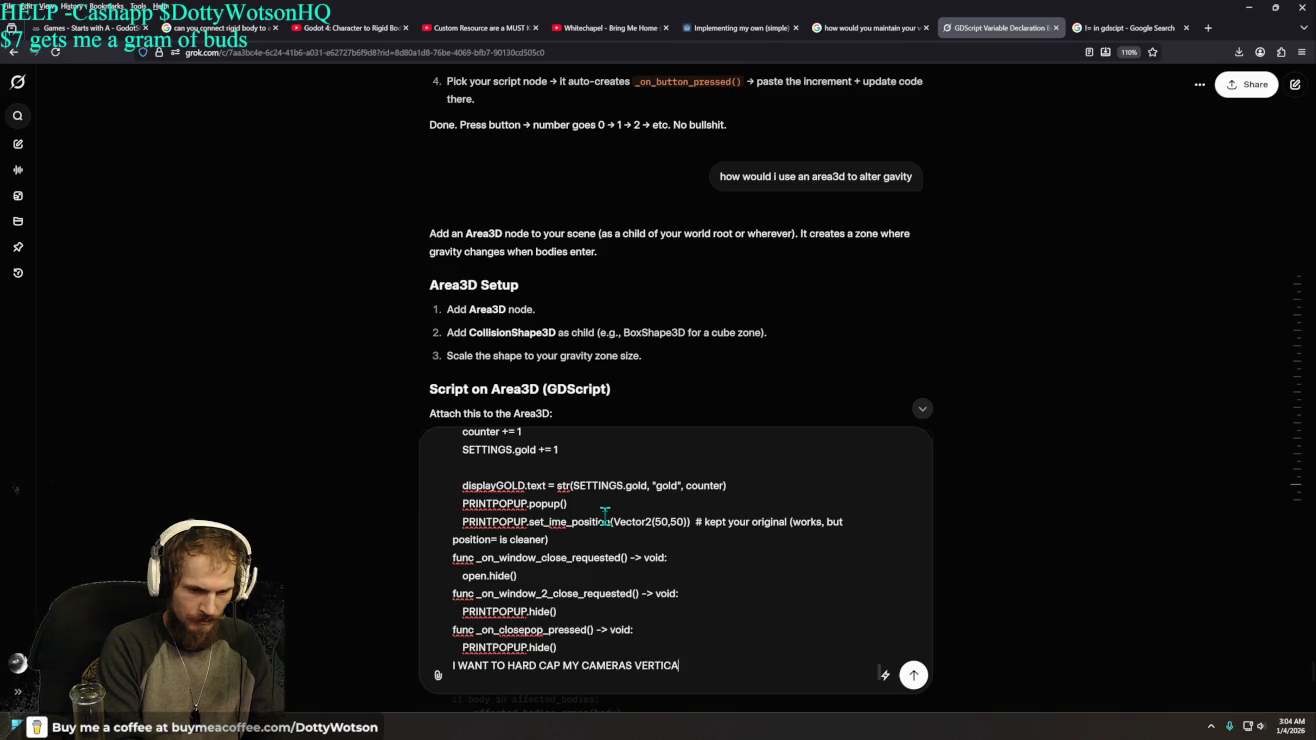
pyautogui.write('L ROTAION ')
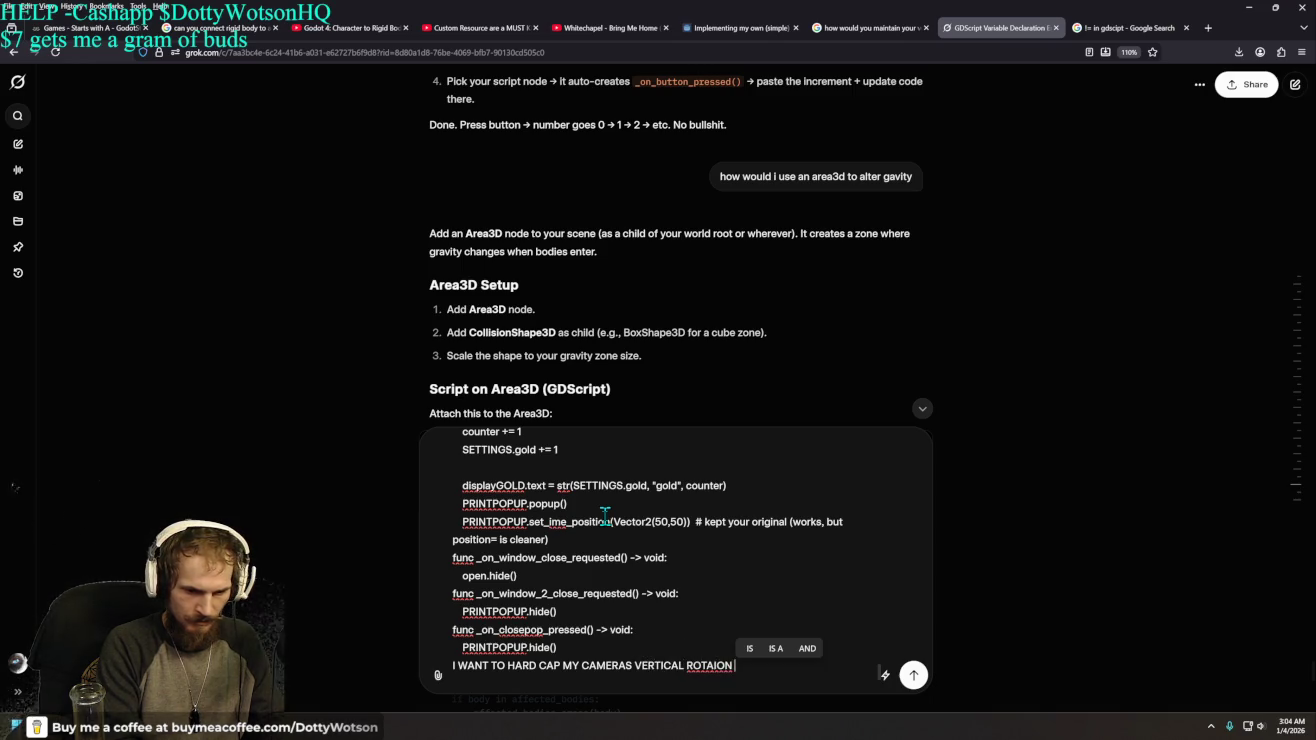
pyautogui.press('BackSpace')
pyautogui.press('BackSpace')
pyautogui.press('BackSpace')
pyautogui.press('BackSpace')
pyautogui.write('TION ')
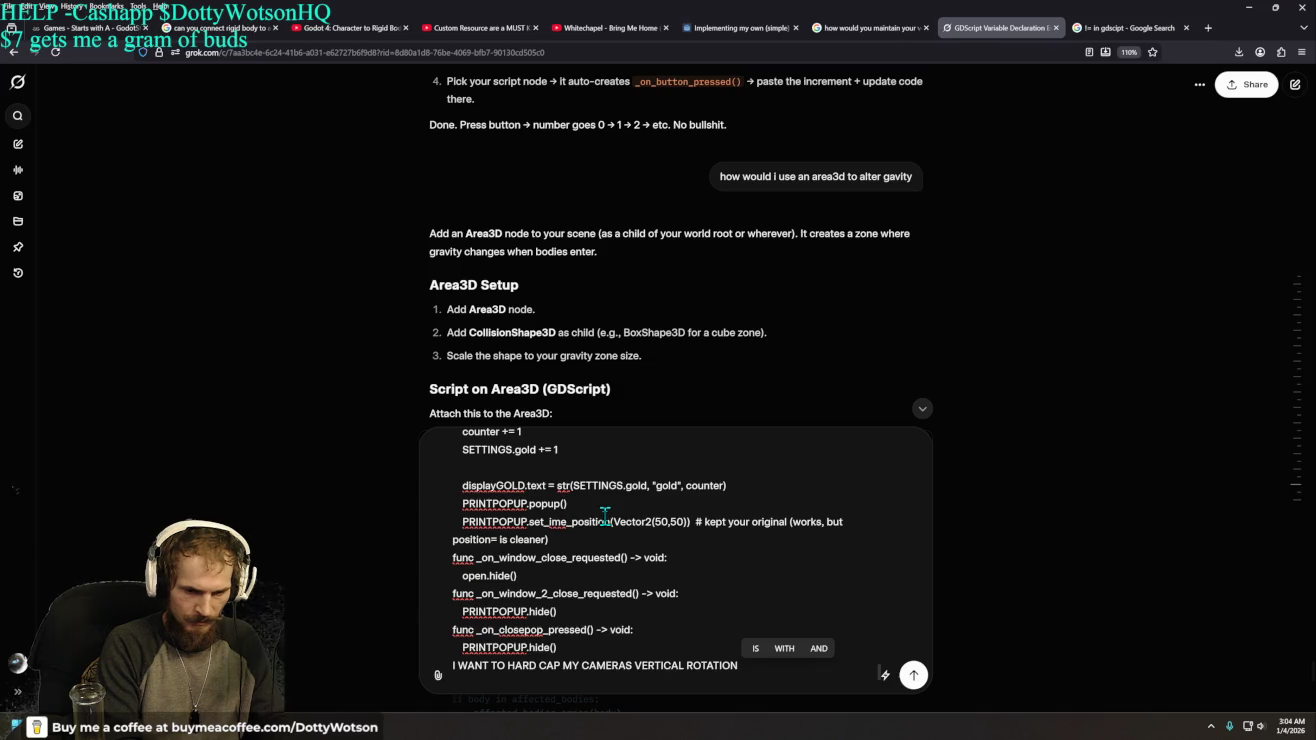
pyautogui.write('SO IT DO')
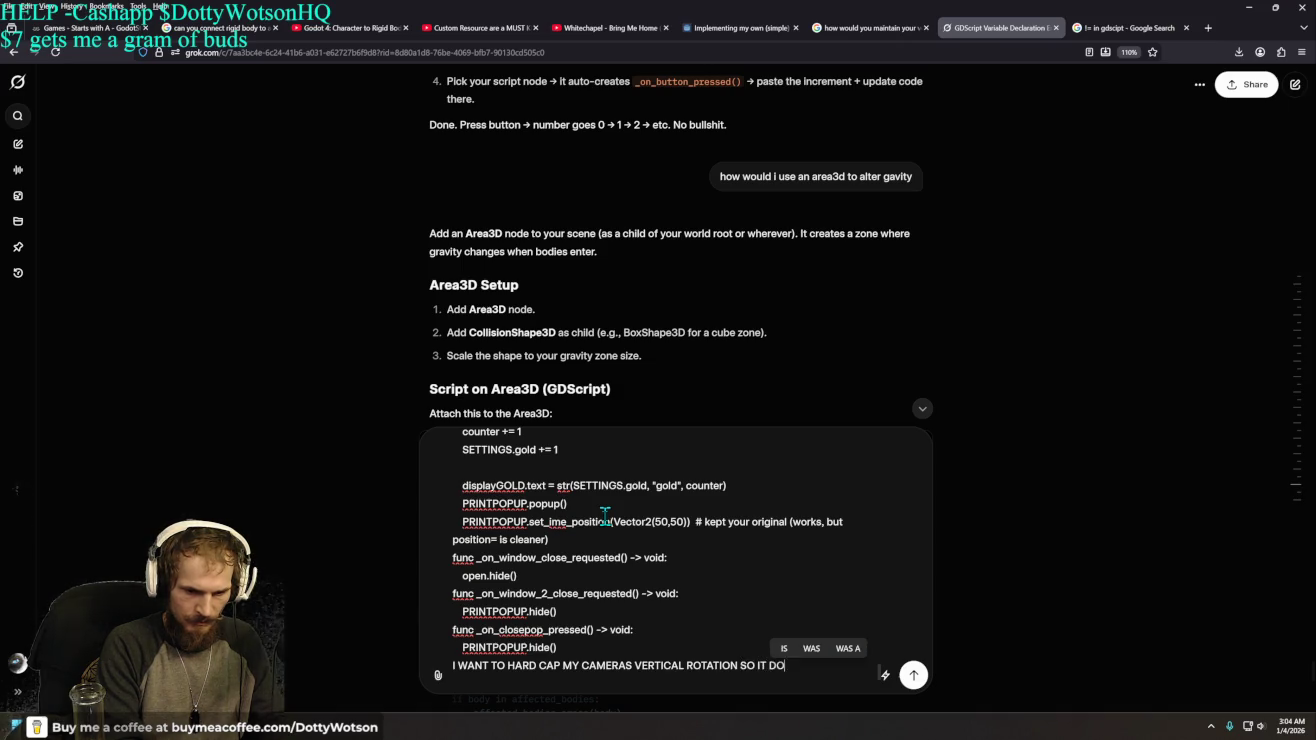
pyautogui.write('ESNT BREAK WHENI')
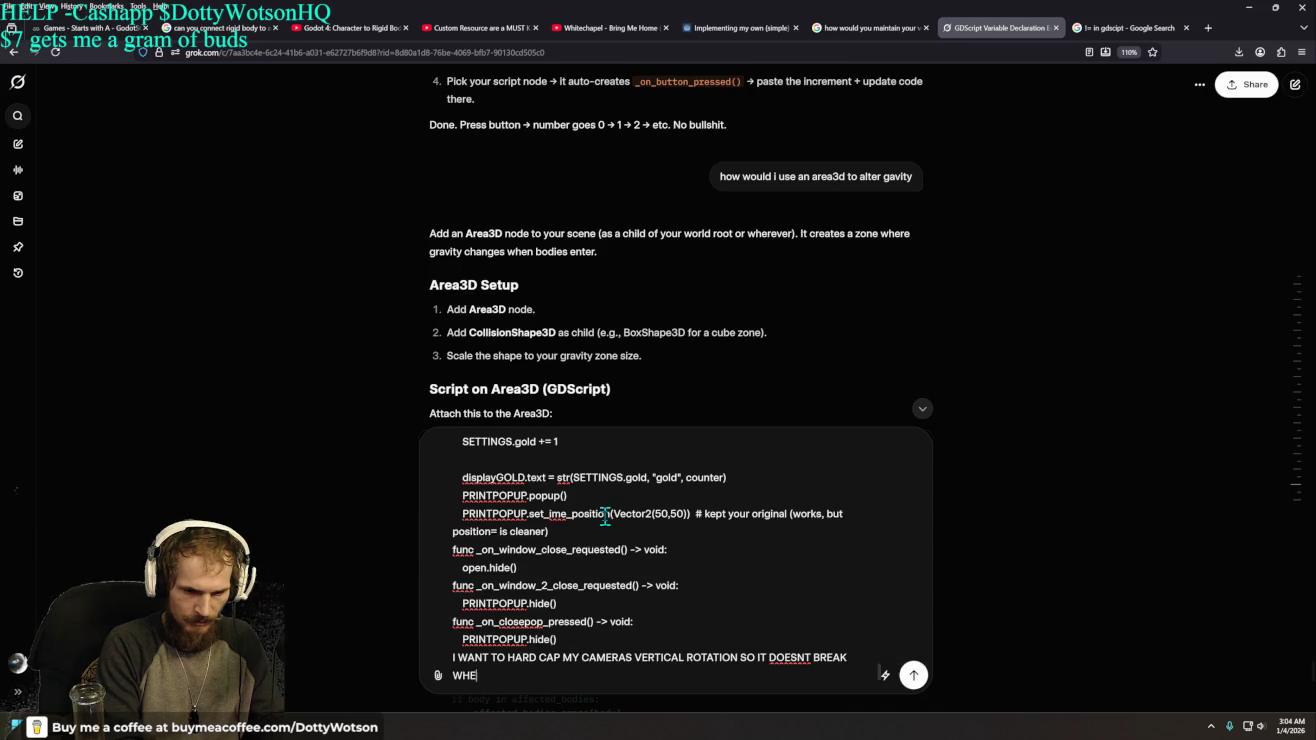
pyautogui.press('BackSpace')
pyautogui.write('EXEED')
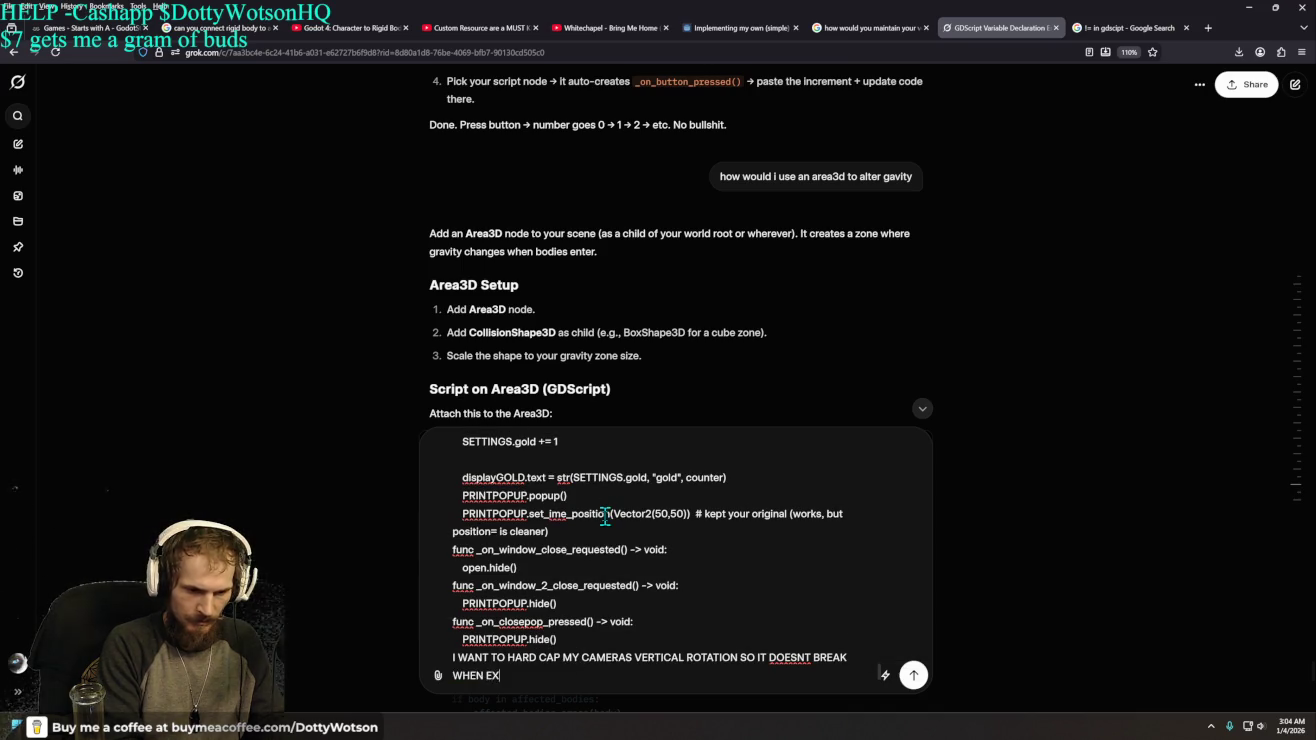
pyautogui.press('BackSpace')
pyautogui.press('BackSpace')
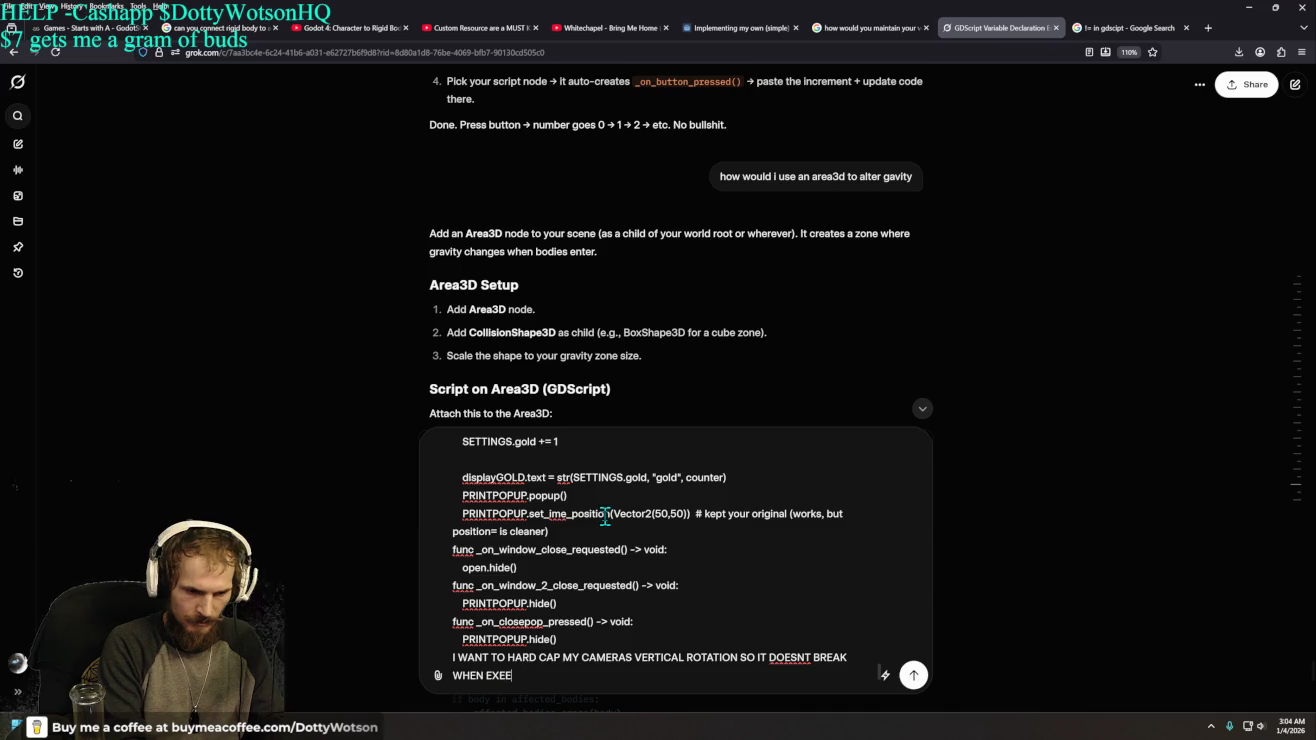
pyautogui.write('CEED ITS RANG')
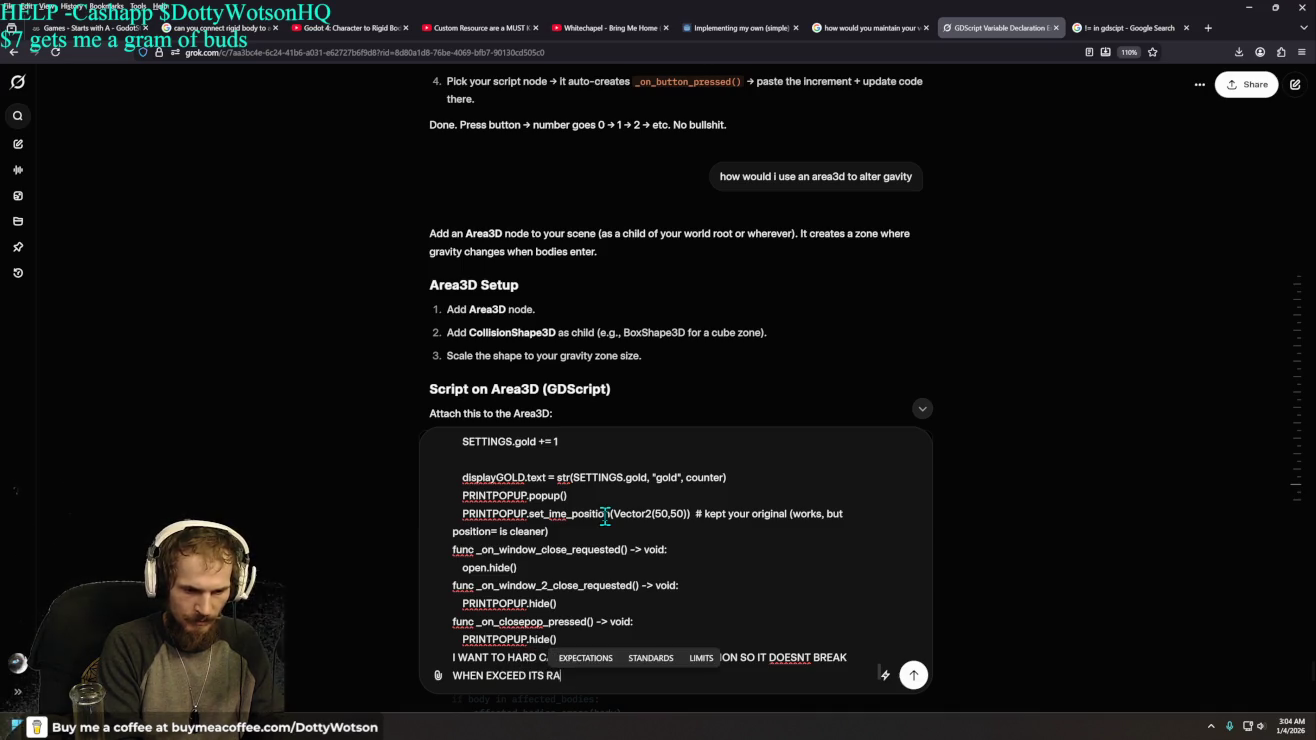
pyautogui.press('Return')
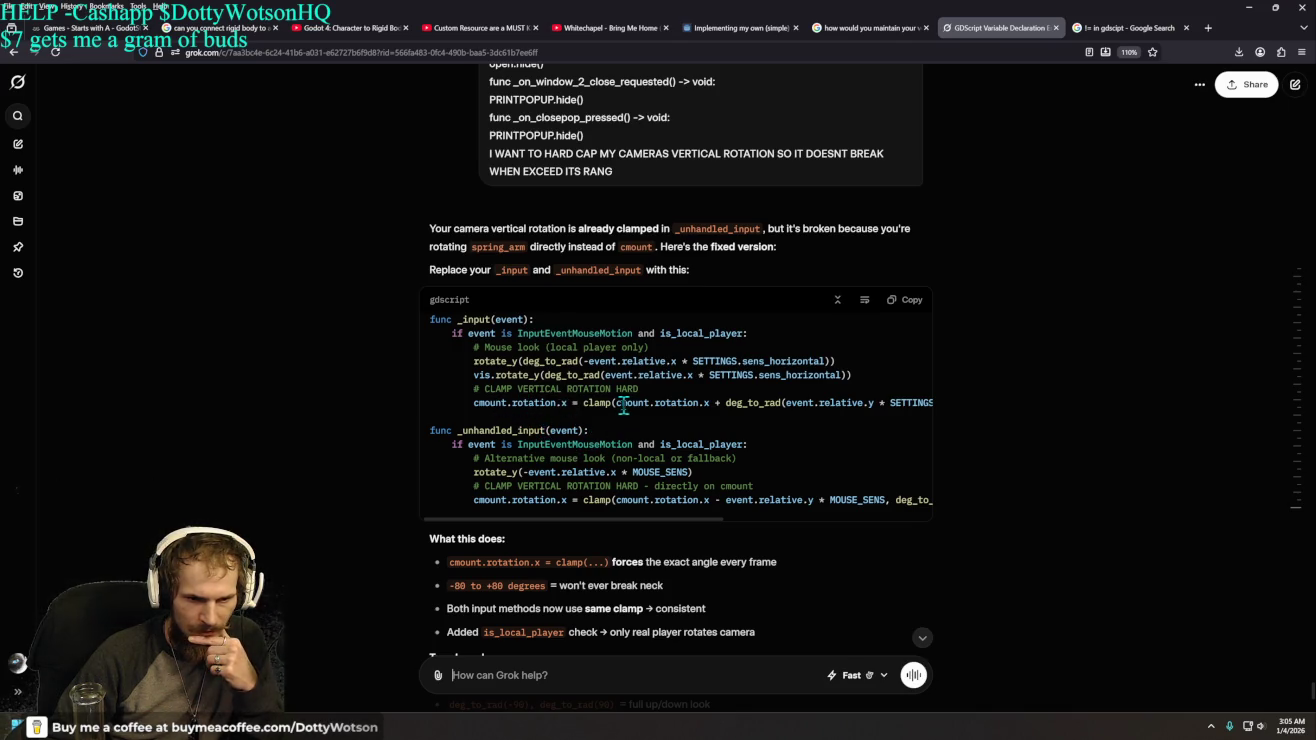
# - Copy Grok's fixed gdscript block, read its explanation, and return to Godot
pyautogui.scroll(-1, 800, 405)
pyautogui.scroll(1, 808, 405)
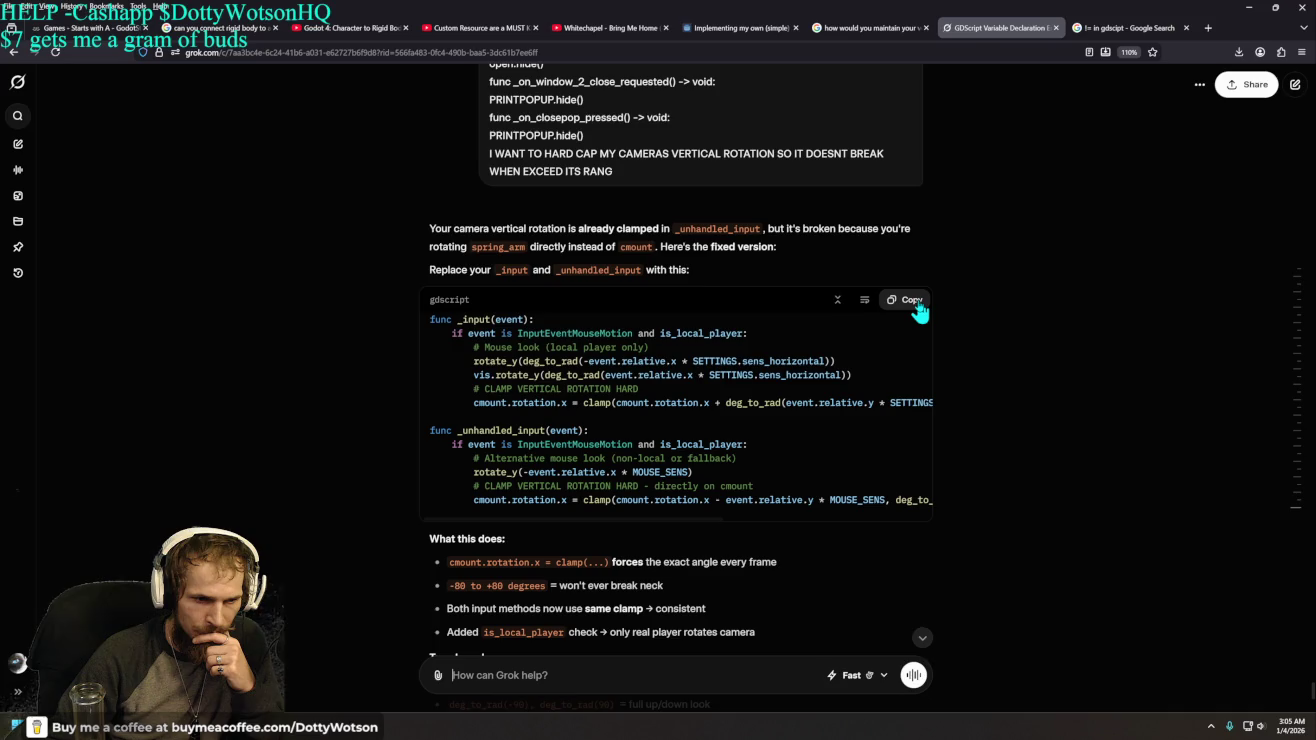
pyautogui.click(912, 300)
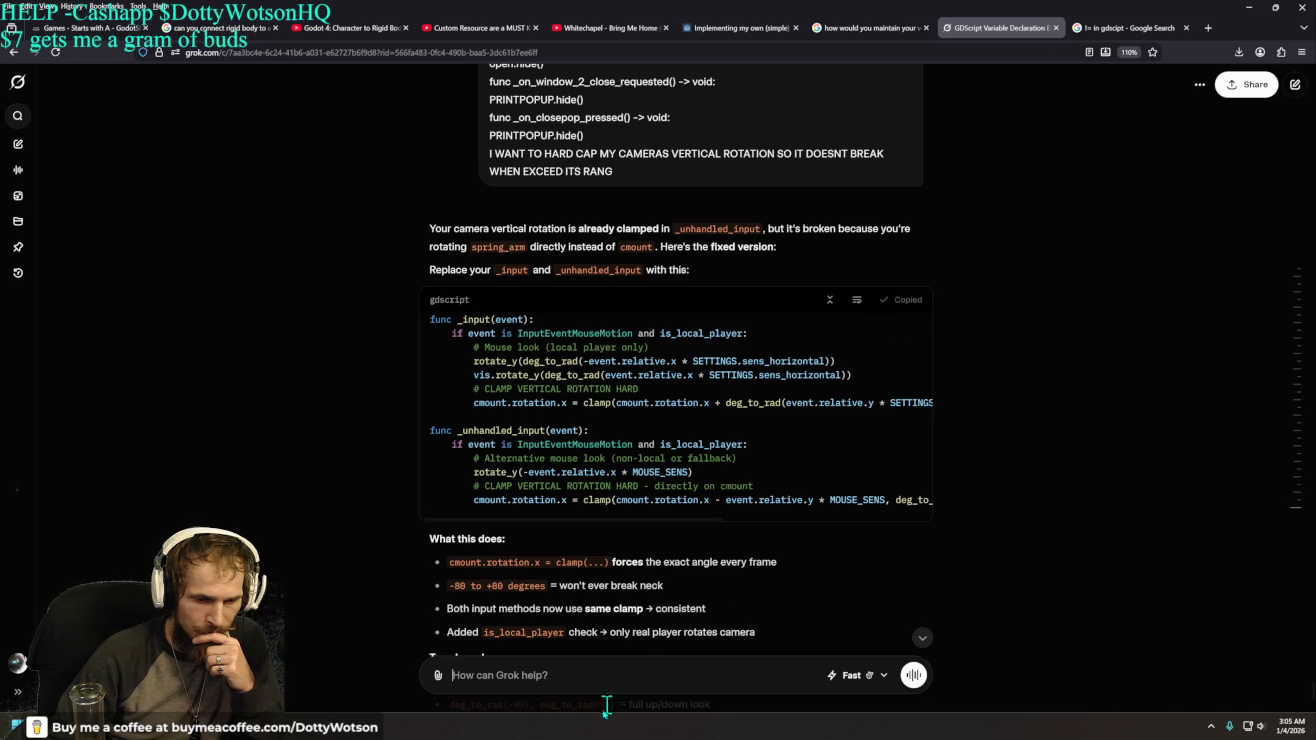
pyautogui.scroll(-3, 492, 537)
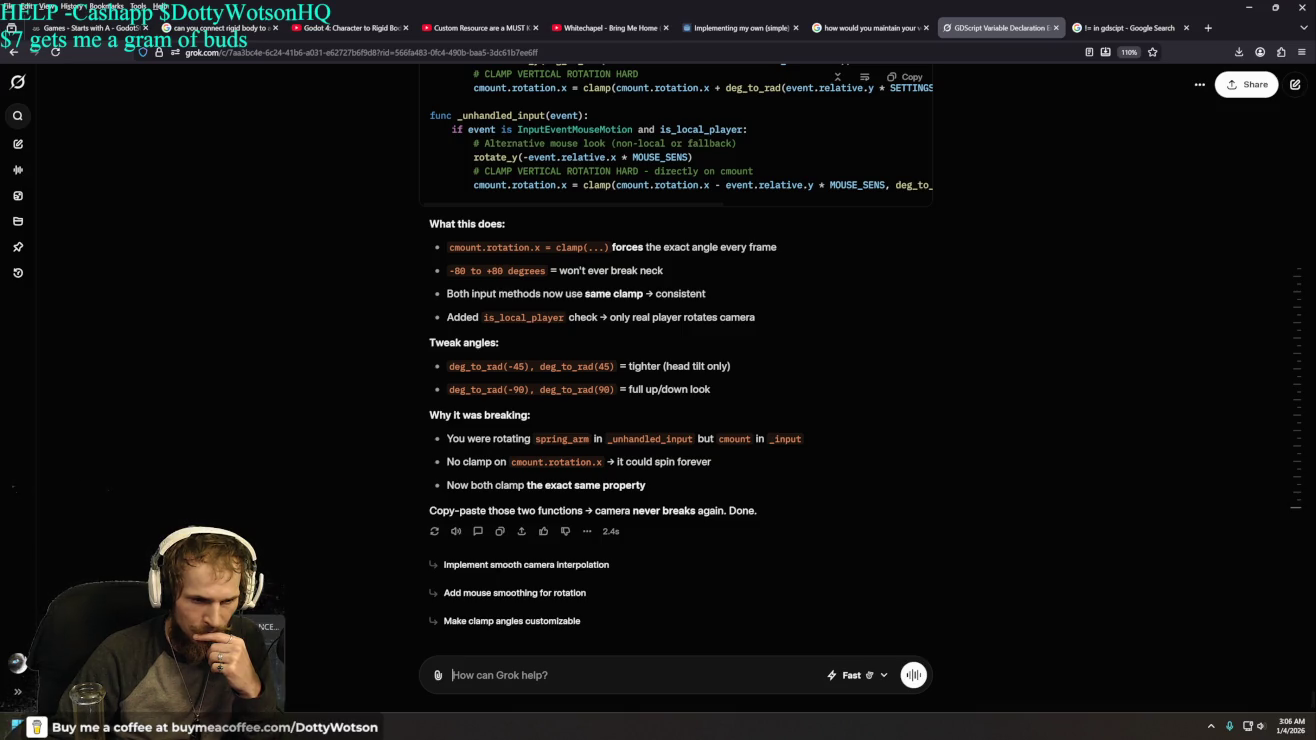
pyautogui.hotkey('alt', 'Tab')
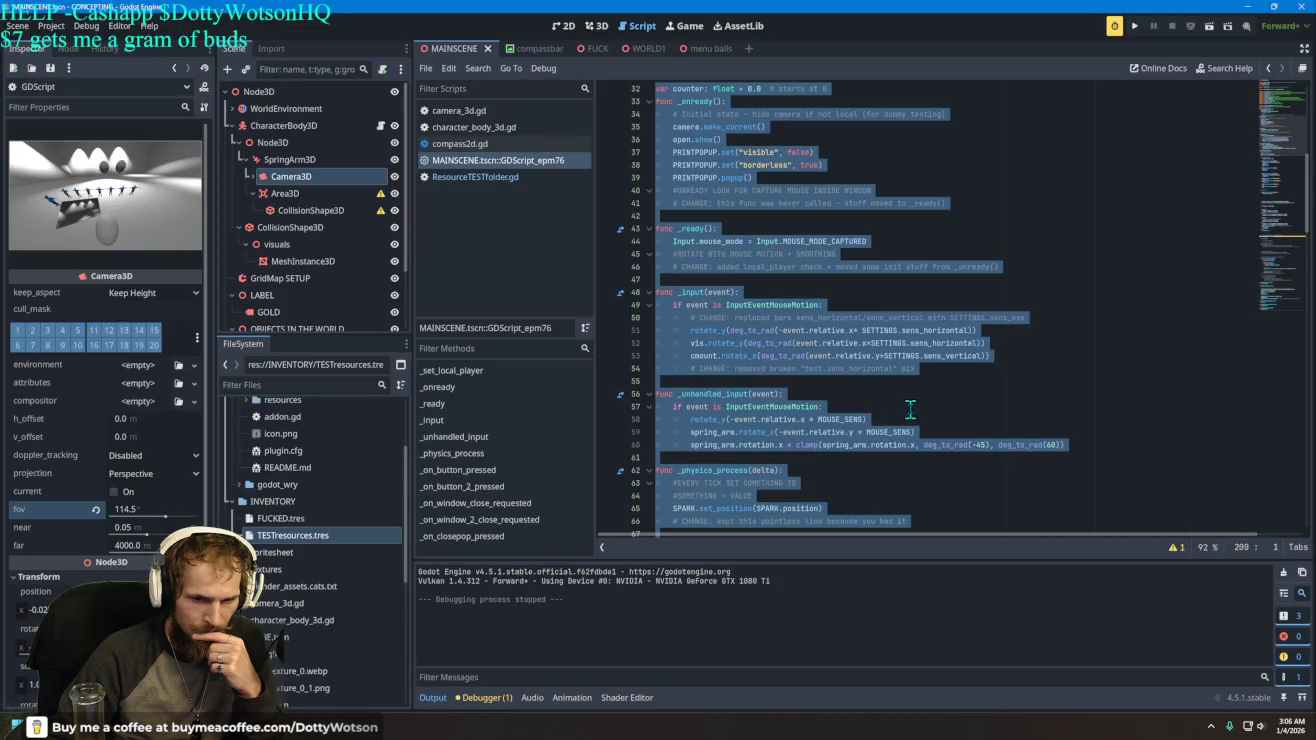
# - Replace script lines 48–60 with Grok's clamped _input and _unhandled_input code and run the project
pyautogui.click(910, 409)
pyautogui.moveTo(1090, 445)
pyautogui.mouseDown()
pyautogui.moveTo(660, 365)
pyautogui.moveTo(658, 280)
pyautogui.moveTo(660, 292)
pyautogui.mouseUp()
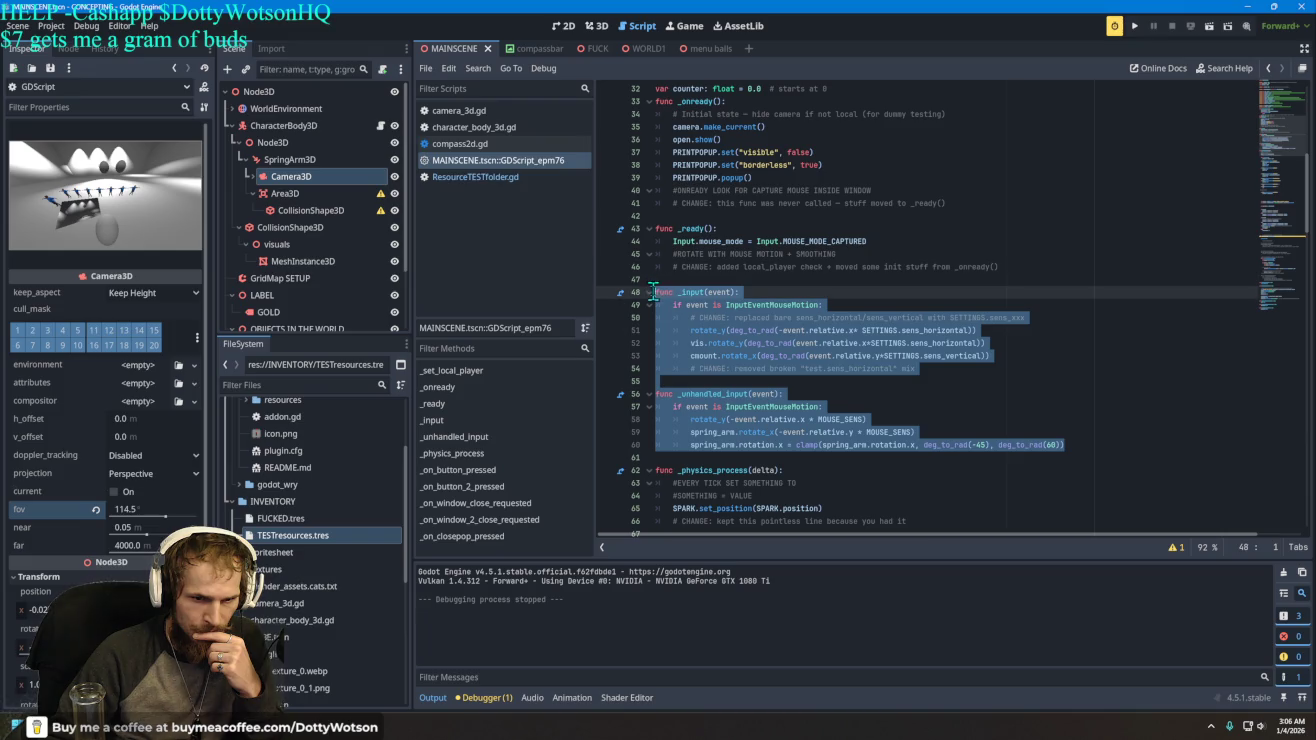
pyautogui.rightClick(697, 296)
pyautogui.click(732, 402)
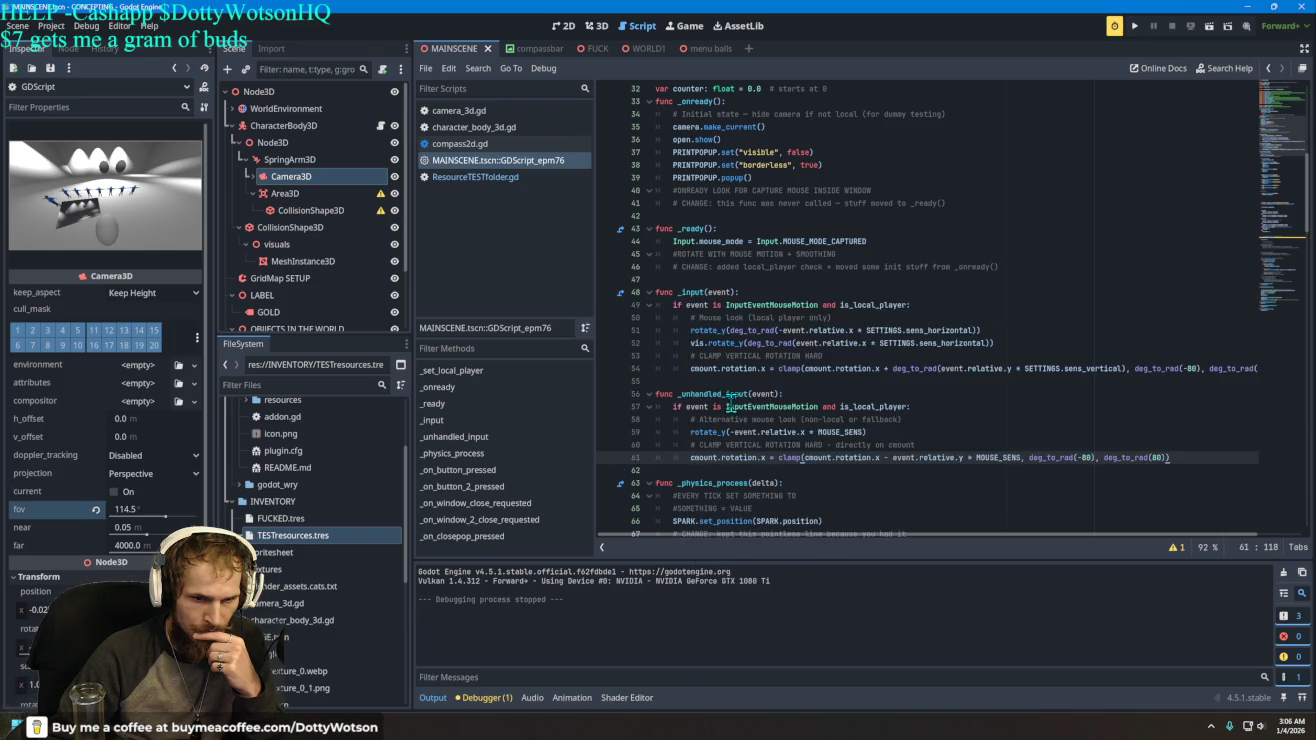
pyautogui.click(706, 470)
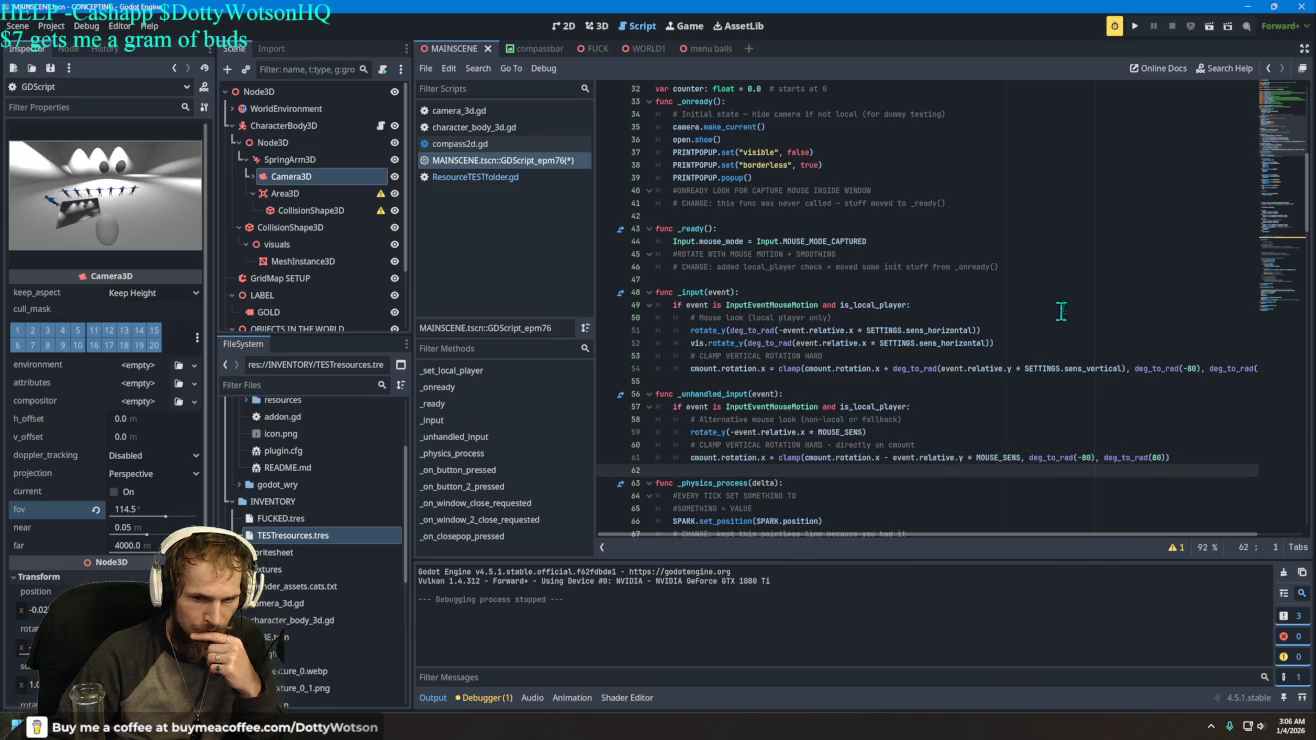
pyautogui.click(1133, 27)
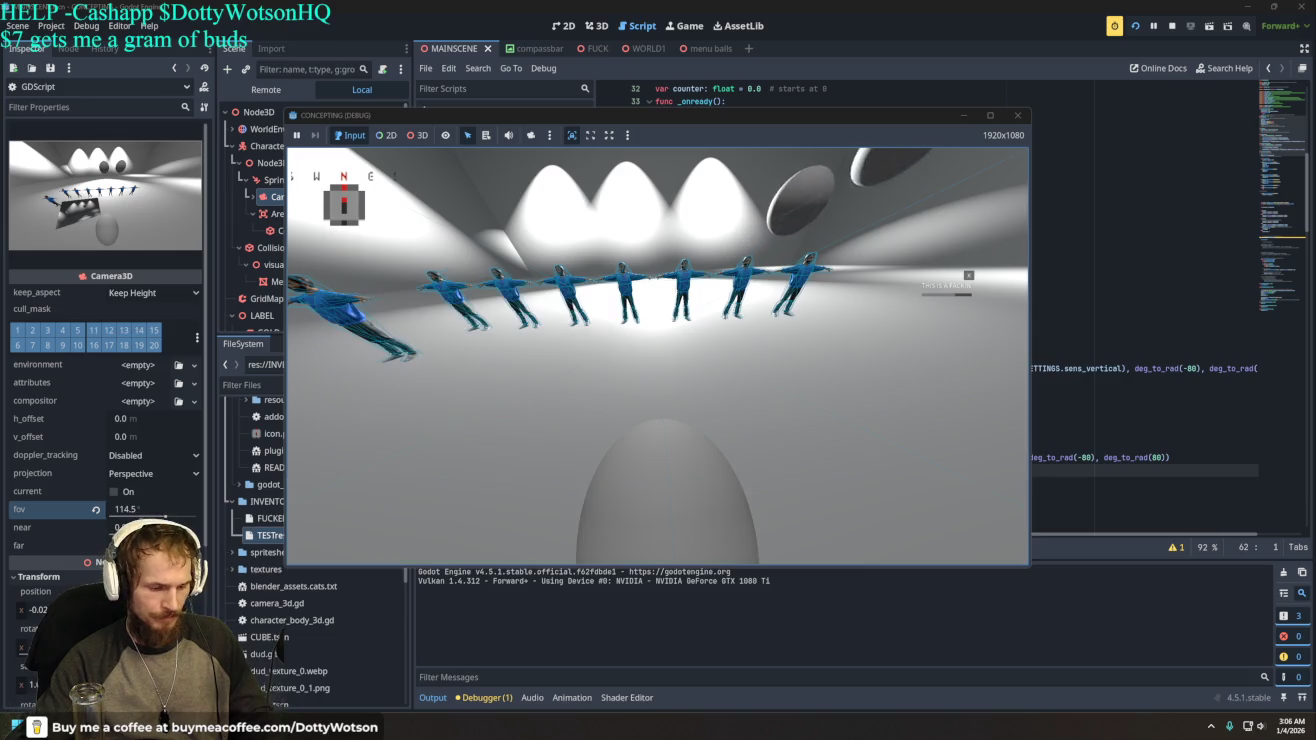
# - Open the in-game menu and quit the ±80-degree camera test run
pyautogui.press('Escape')
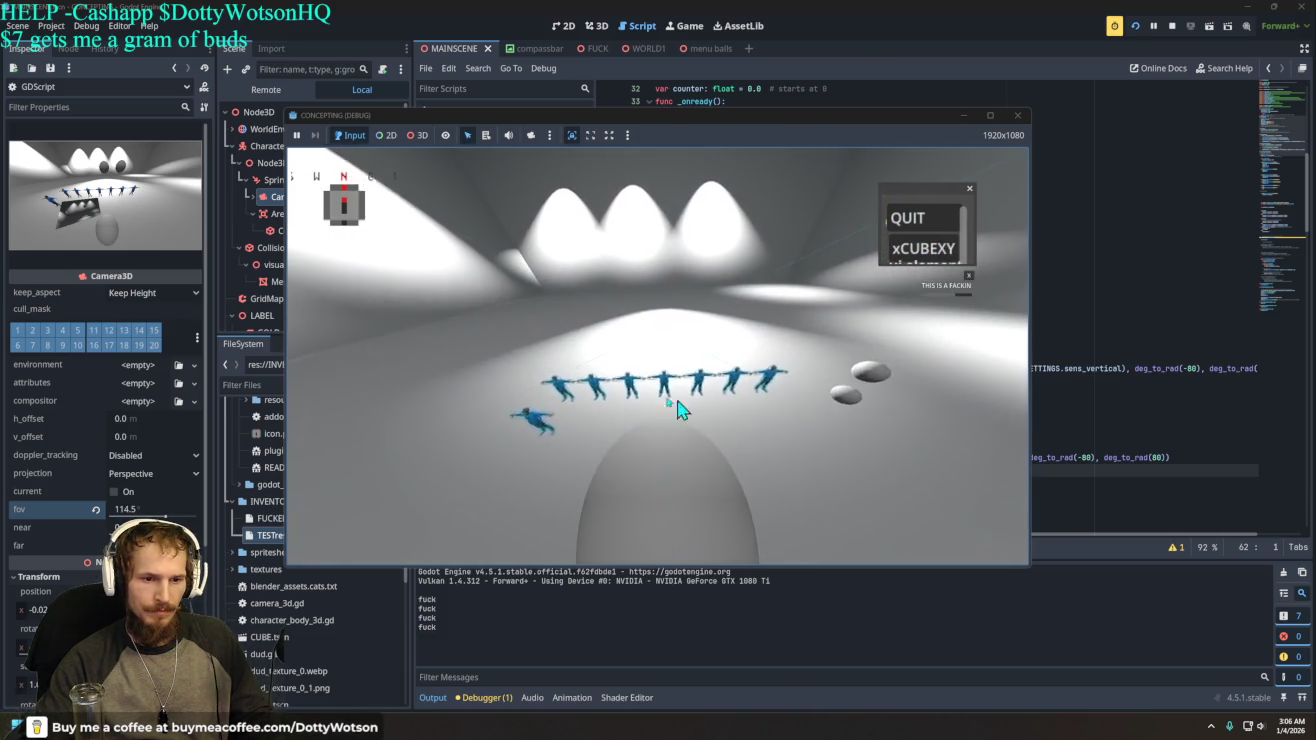
pyautogui.click(915, 218)
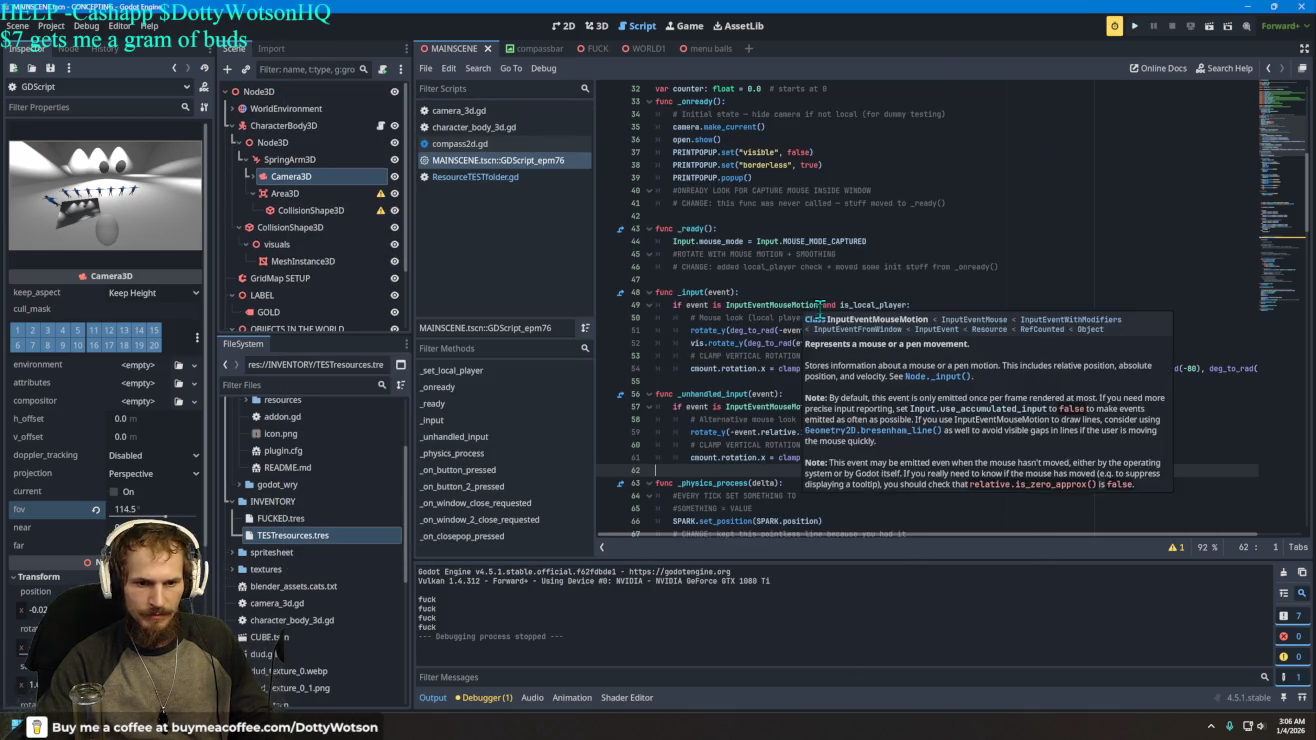
# - Delete ' and is_local_player' from the mouse-motion conditions on lines 49 and 57, then rerun the game
pyautogui.moveTo(819, 306)
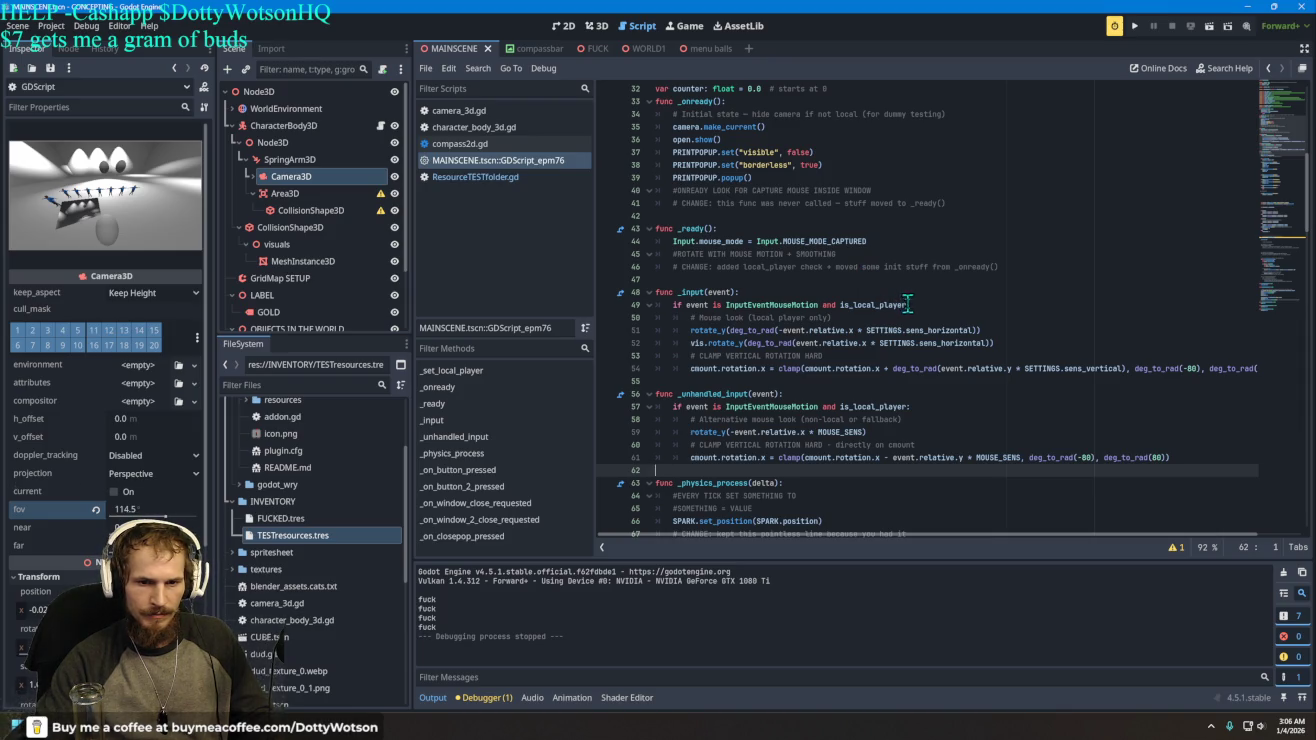
pyautogui.moveTo(906, 304); pyautogui.dragTo(823, 304)
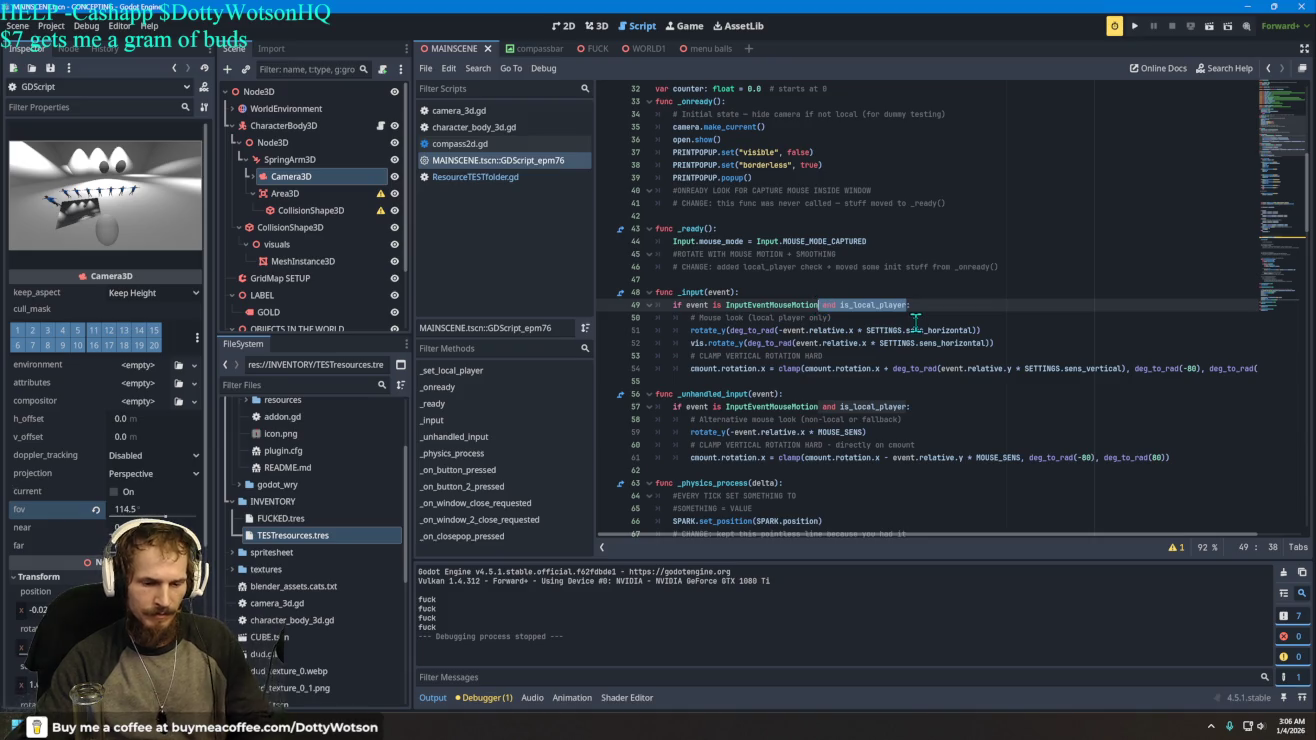
pyautogui.press('BackSpace')
pyautogui.click(906, 407)
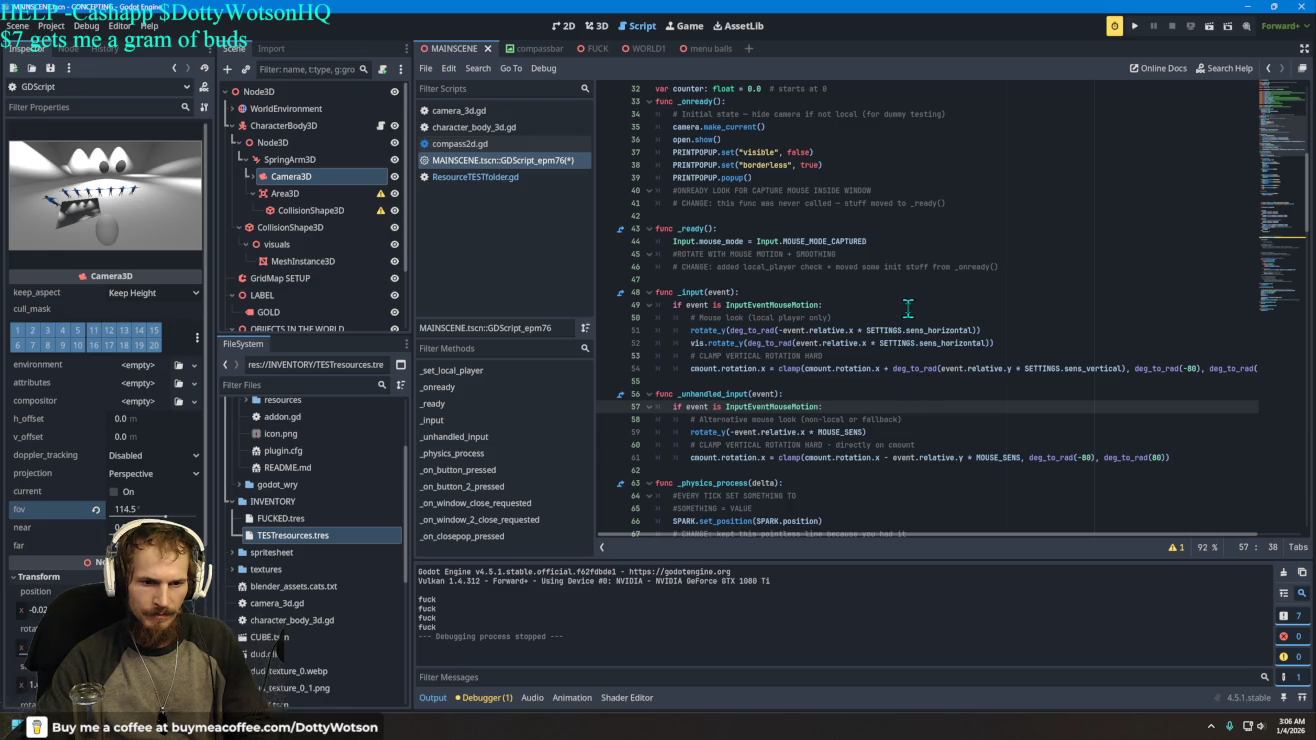
pyautogui.click(1150, 30)
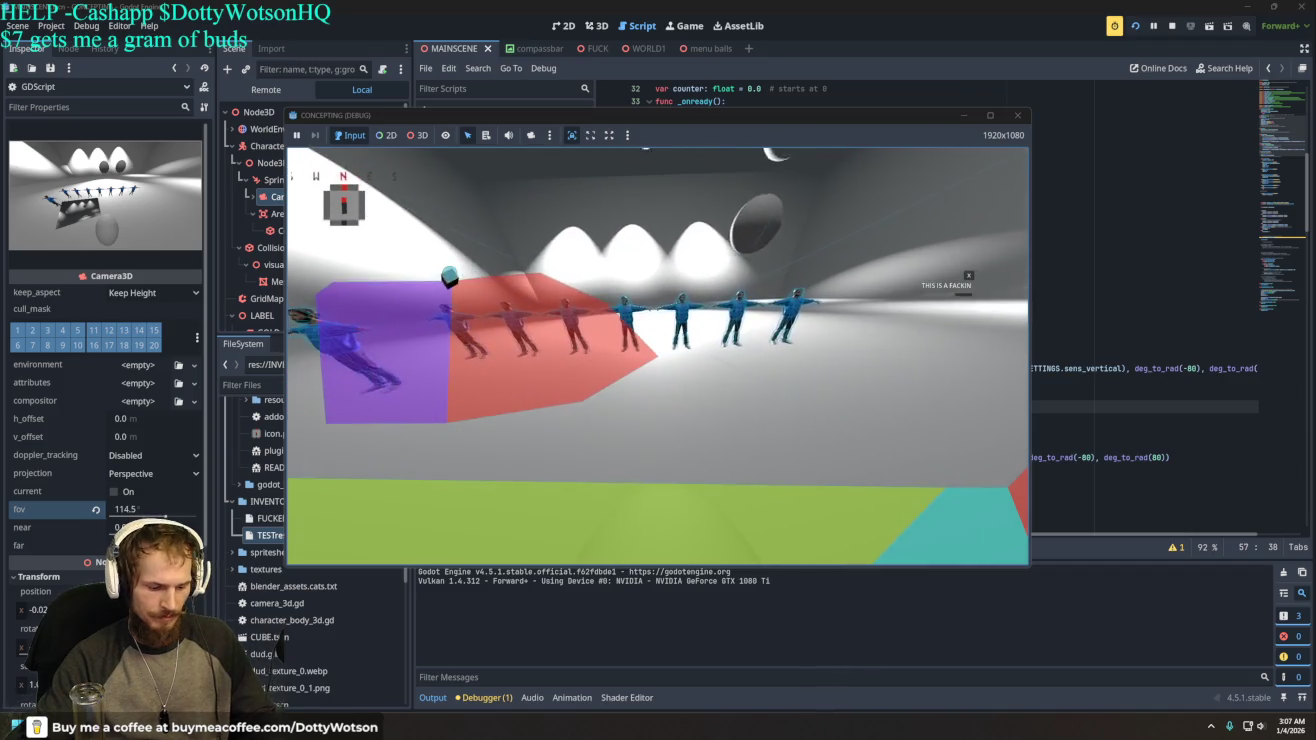
# - Quit the running test game from its in-game menu and return the editor to the 3D workspace
pyautogui.press('Escape')
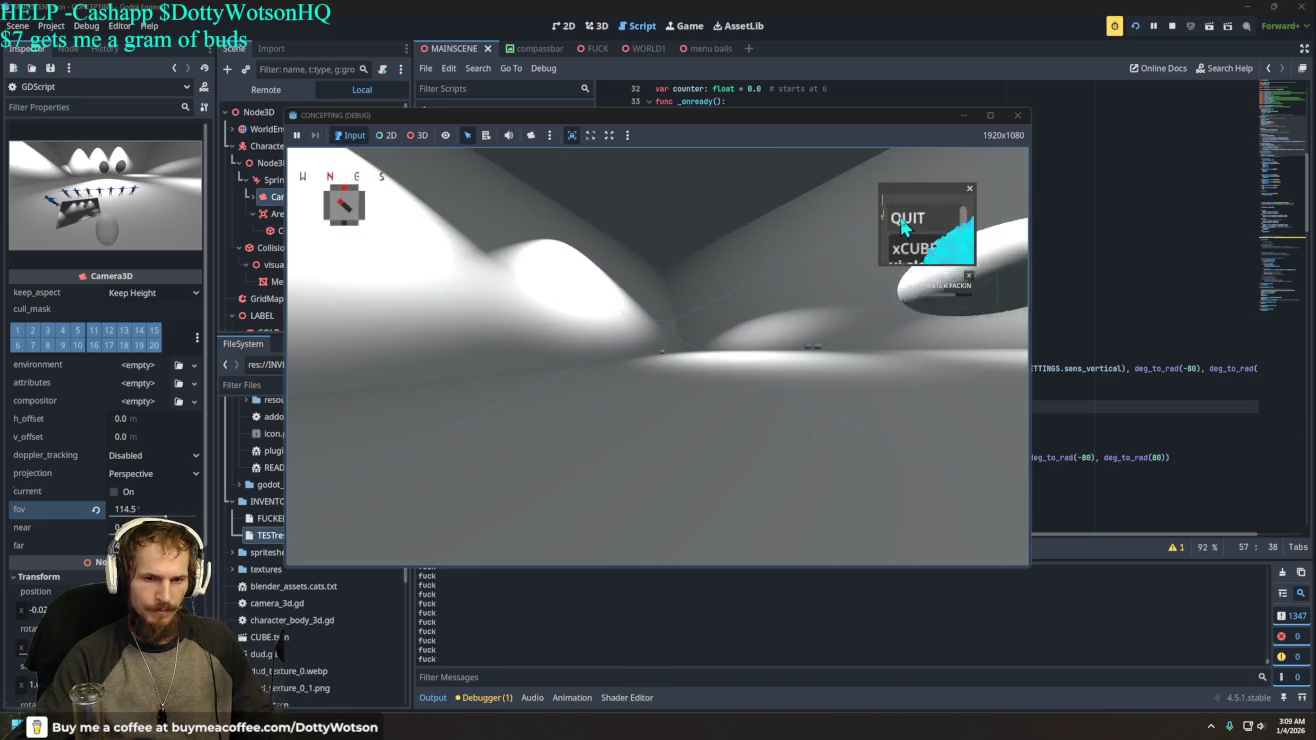
pyautogui.click(900, 215)
pyautogui.click(592, 24)
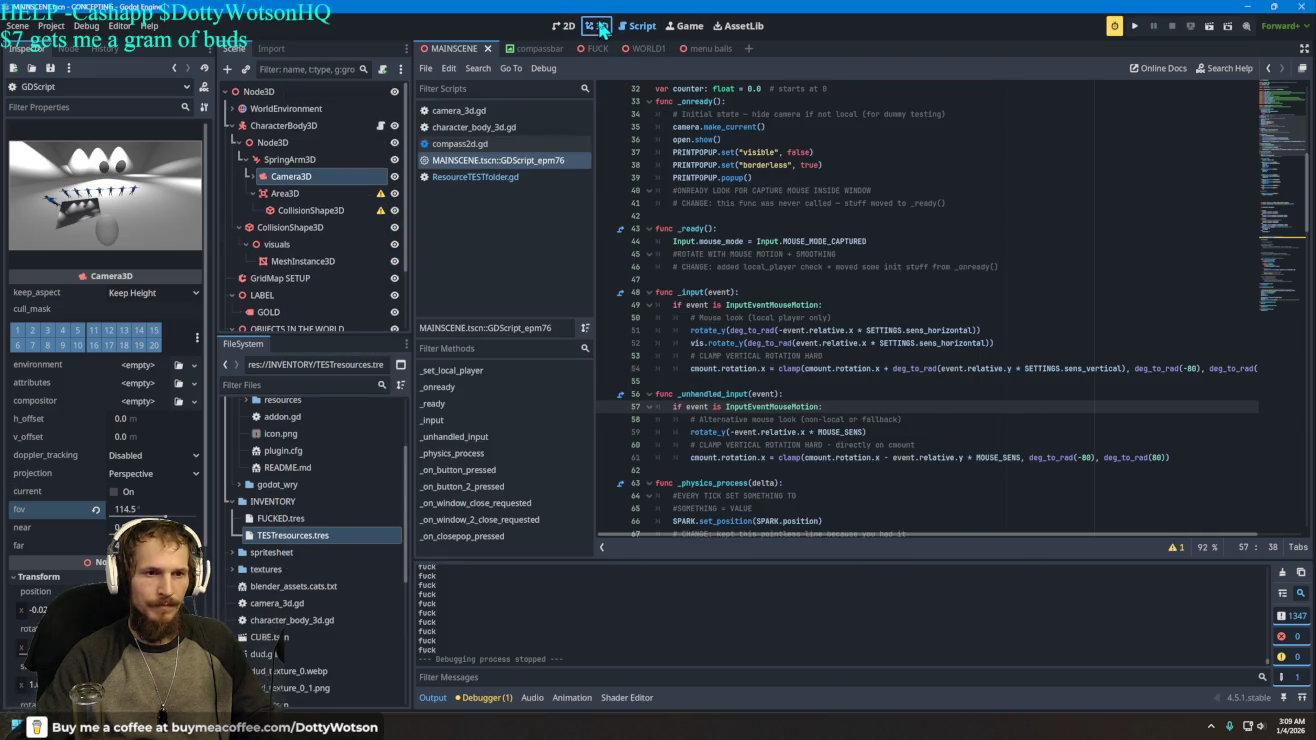
# - Drag the Area3D's CollisionShape3D to about (0.196, -1.711, -0.356) and run the game
pyautogui.click(310, 211)
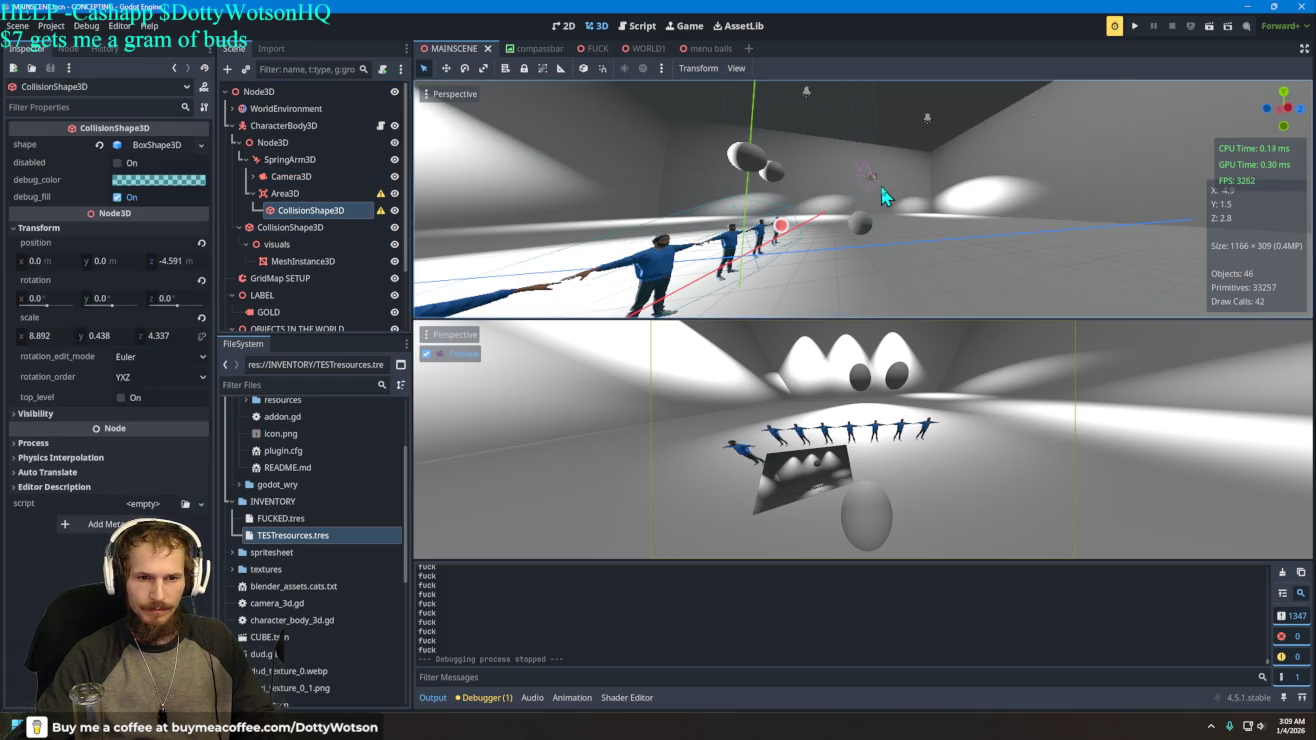
pyautogui.scroll(-3, 883, 197)
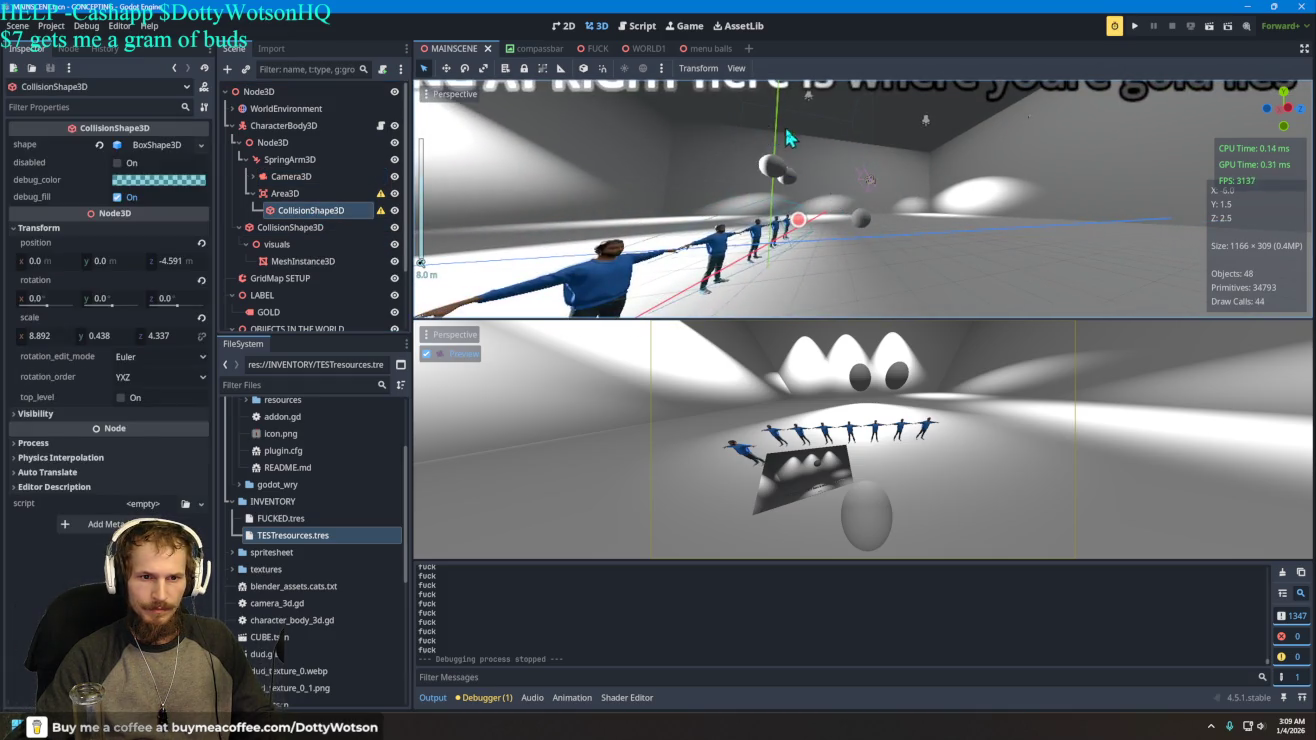
pyautogui.scroll(-3, 786, 136)
pyautogui.moveTo(721, 185); pyautogui.dragTo(726, 222)
pyautogui.moveTo(798, 282); pyautogui.dragTo(827, 274)
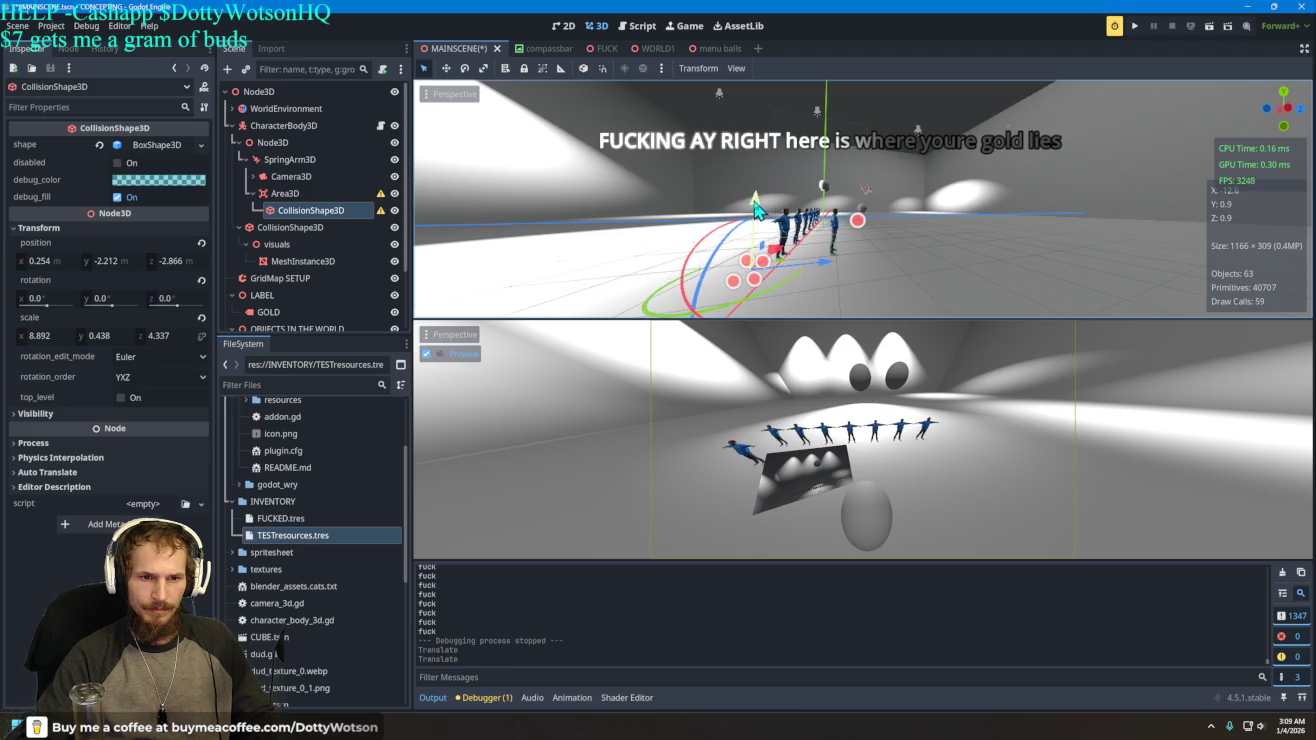
pyautogui.moveTo(766, 200); pyautogui.dragTo(772, 187)
pyautogui.moveTo(838, 266); pyautogui.dragTo(869, 247)
pyautogui.click(1134, 26)
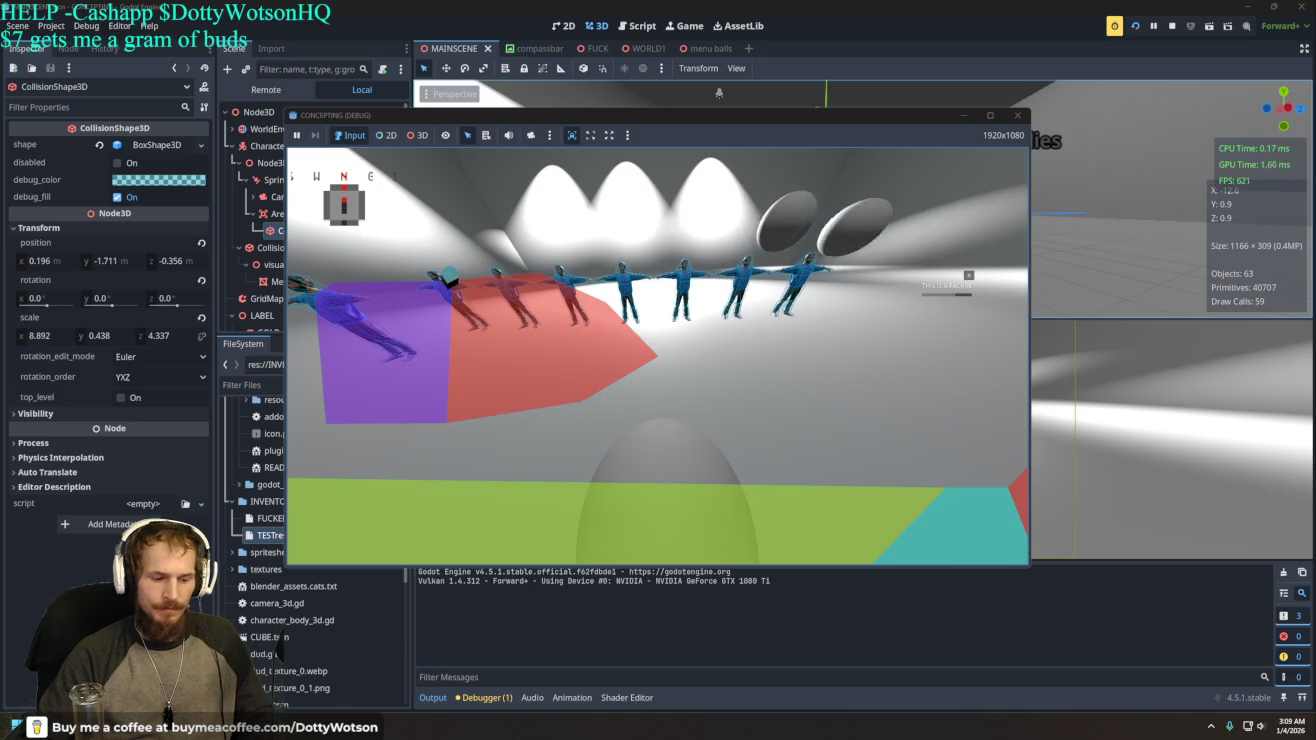
# - Walk forward and back past the figures, into the spheres and toward the wireframe sphere
pyautogui.press('w')
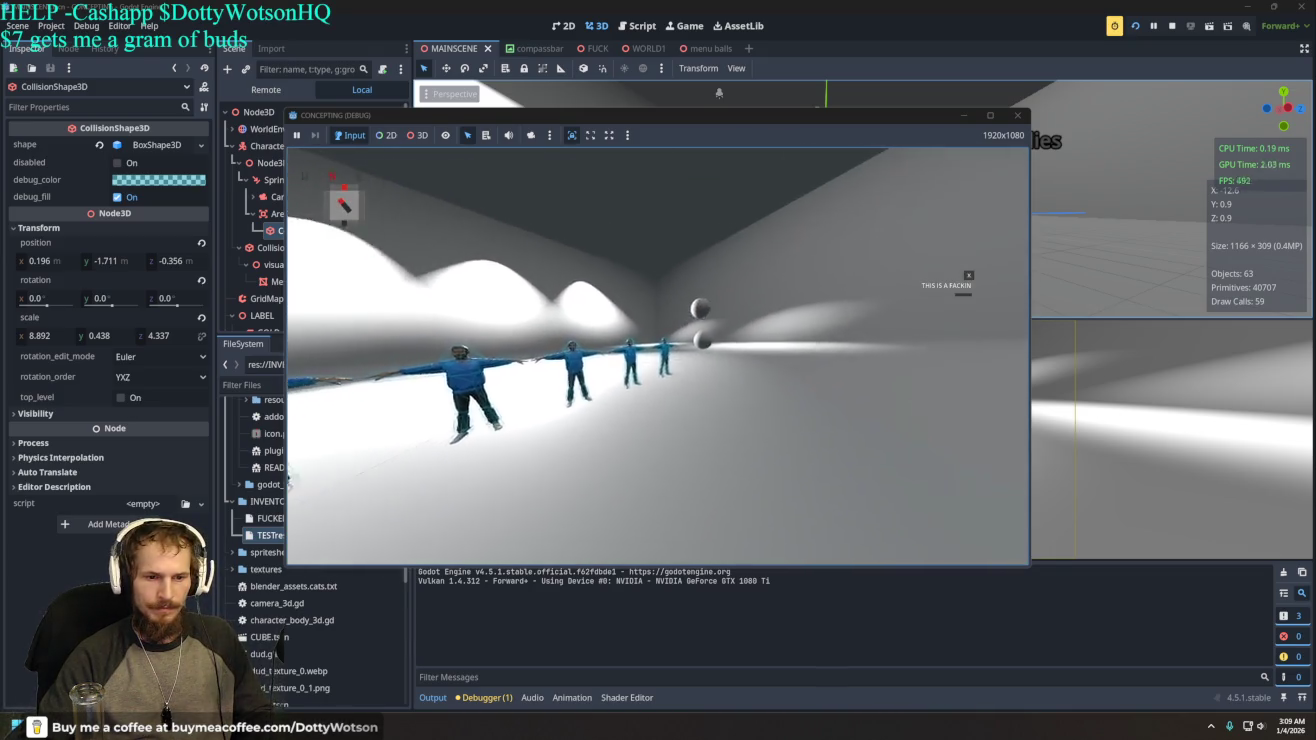
pyautogui.press('w')
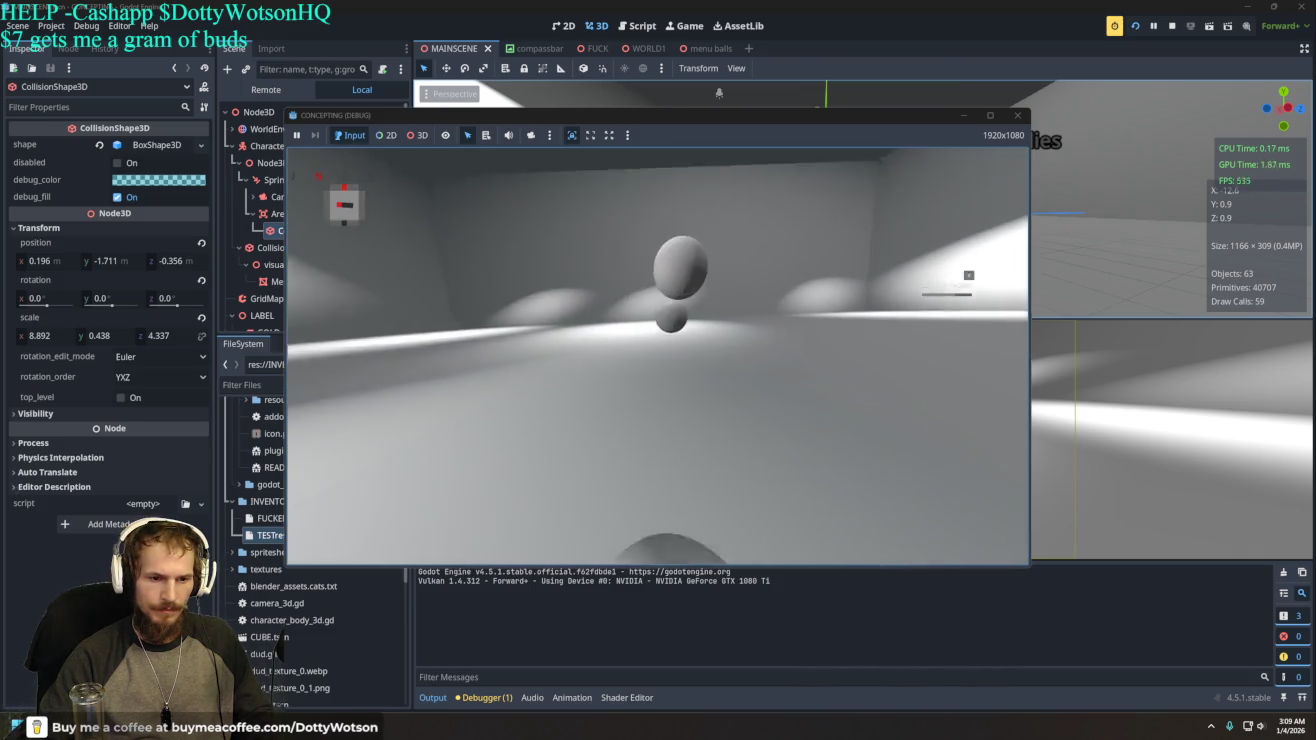
pyautogui.press('w')
pyautogui.press('s')
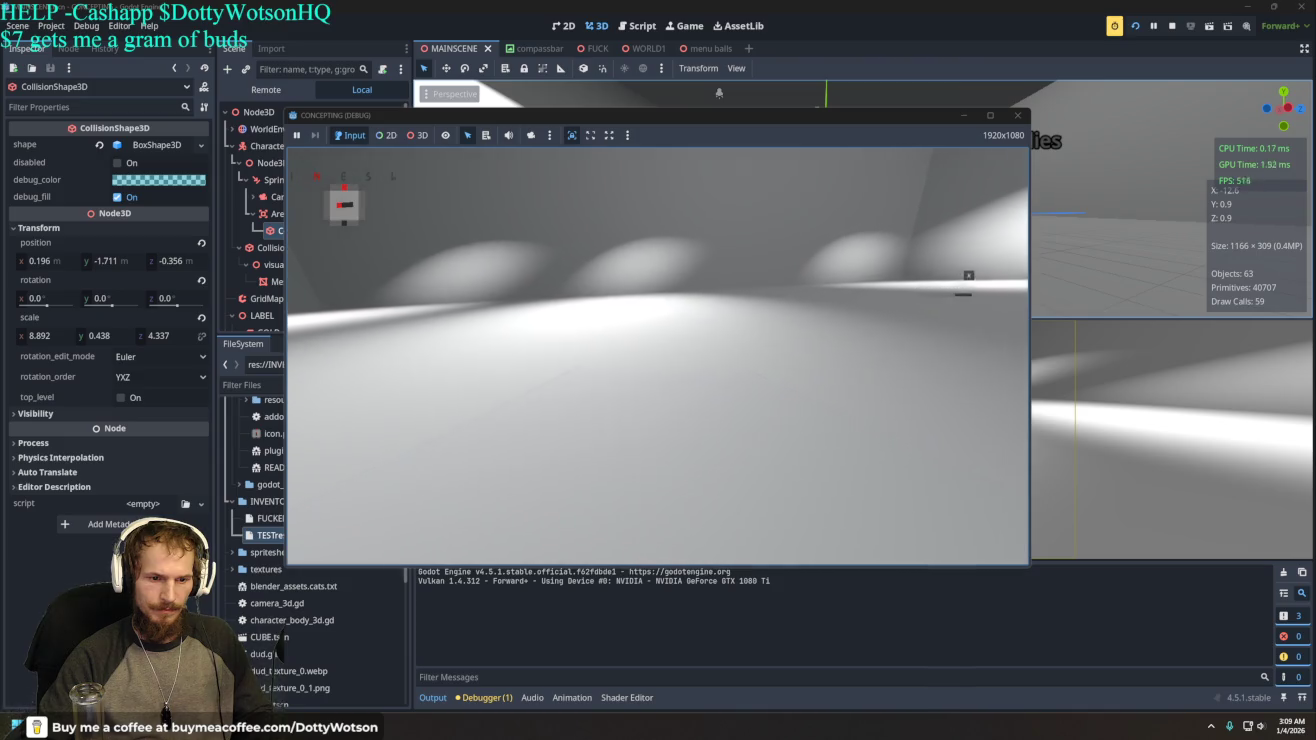
pyautogui.press('w')
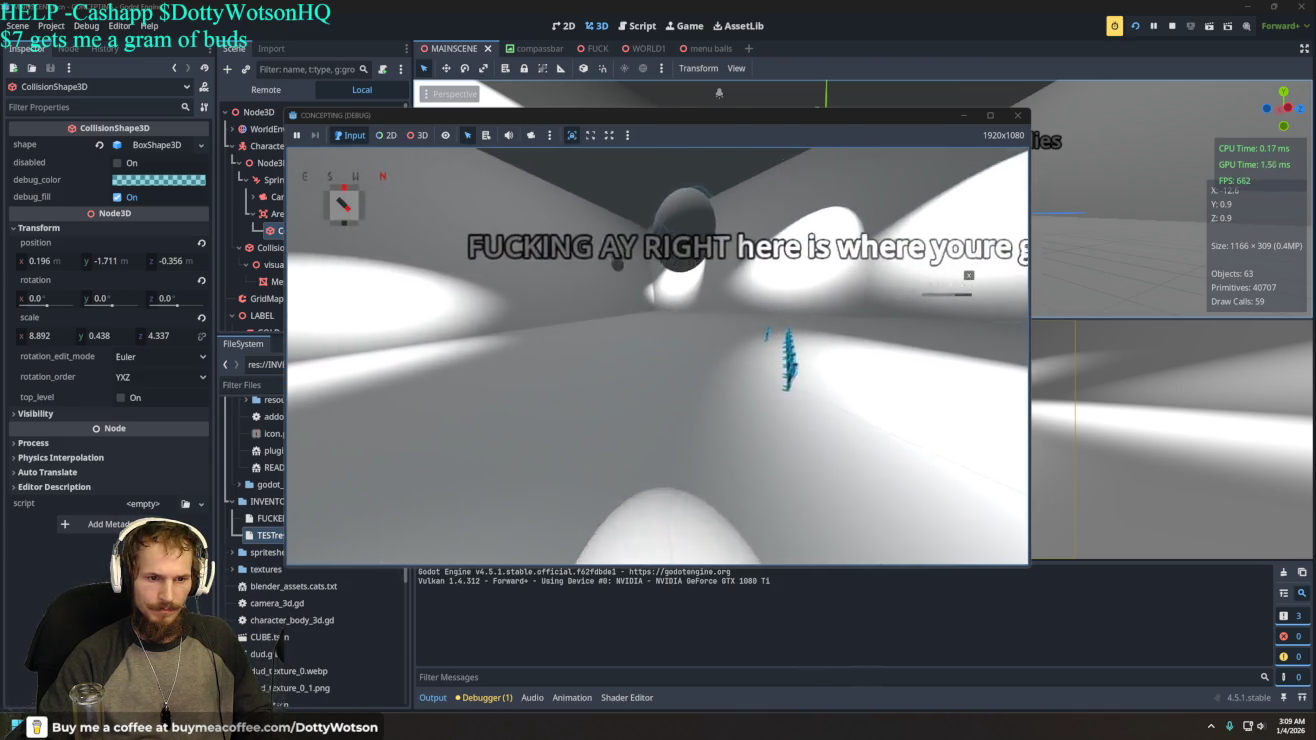
pyautogui.press('s')
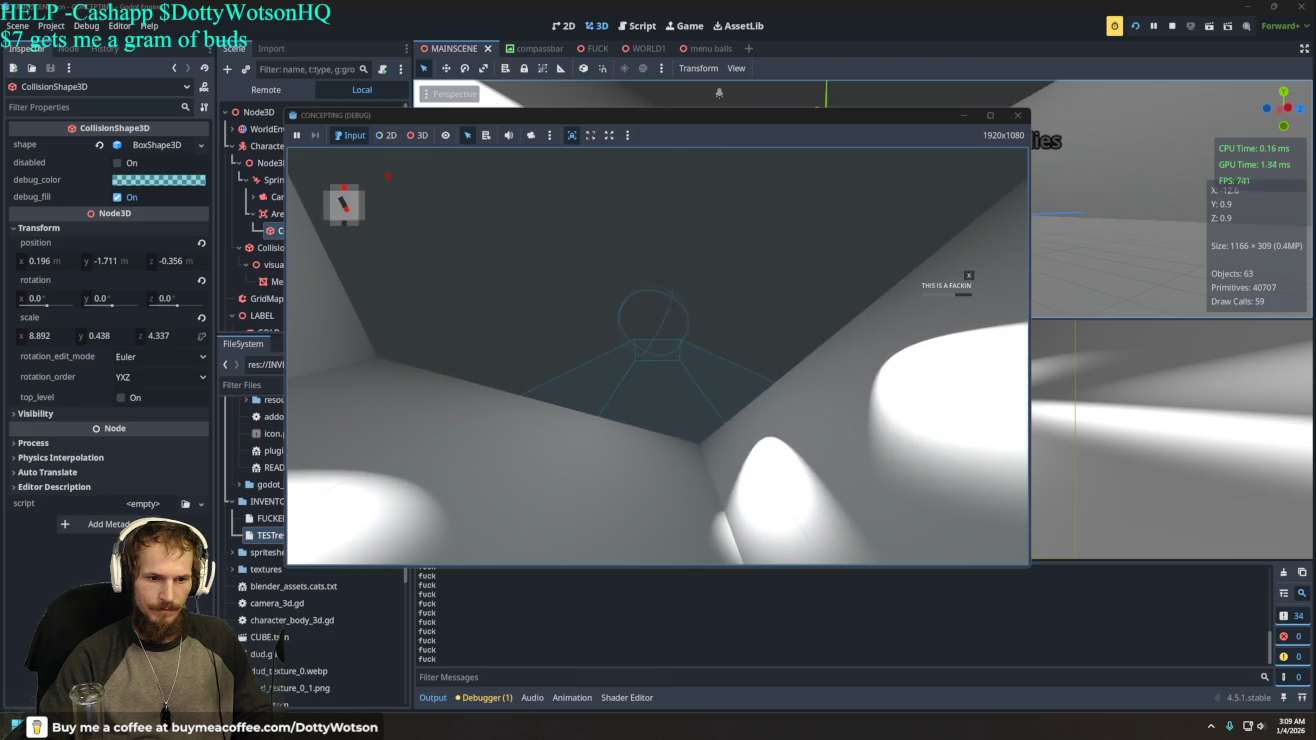
pyautogui.press('w')
pyautogui.press('w')
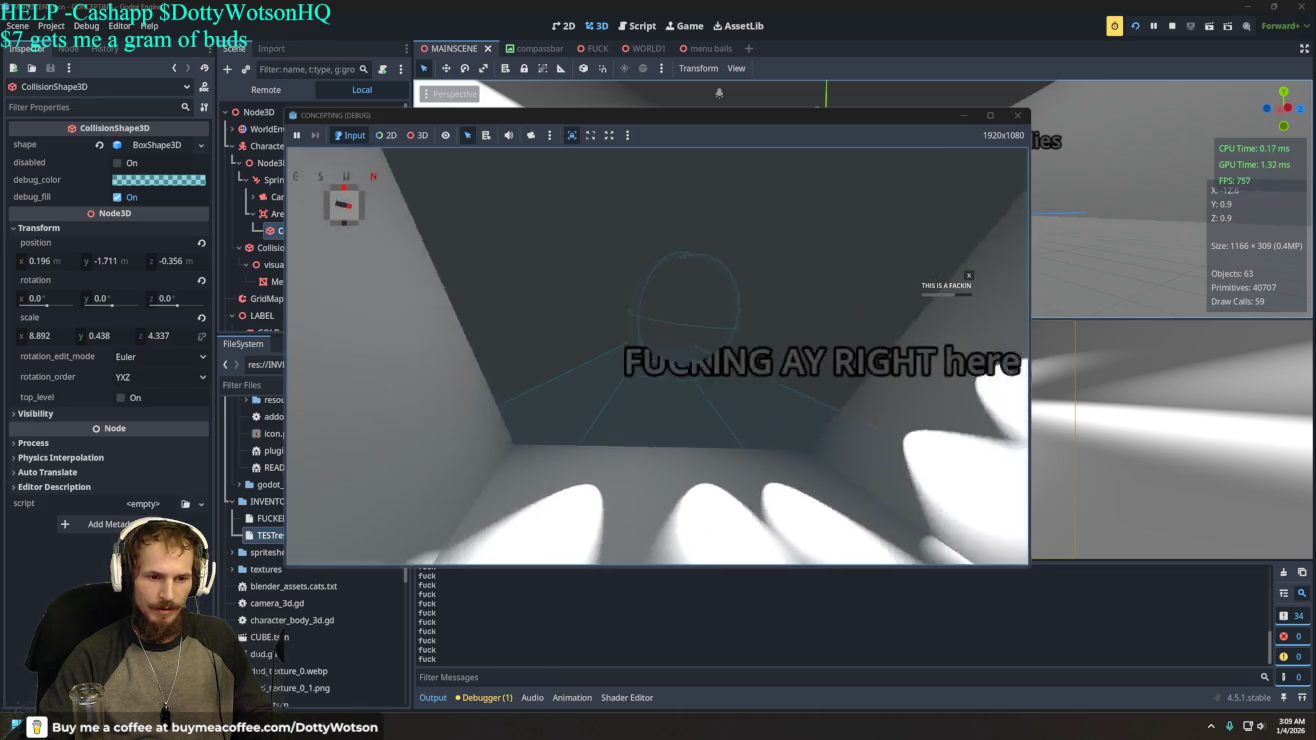
pyautogui.press('s')
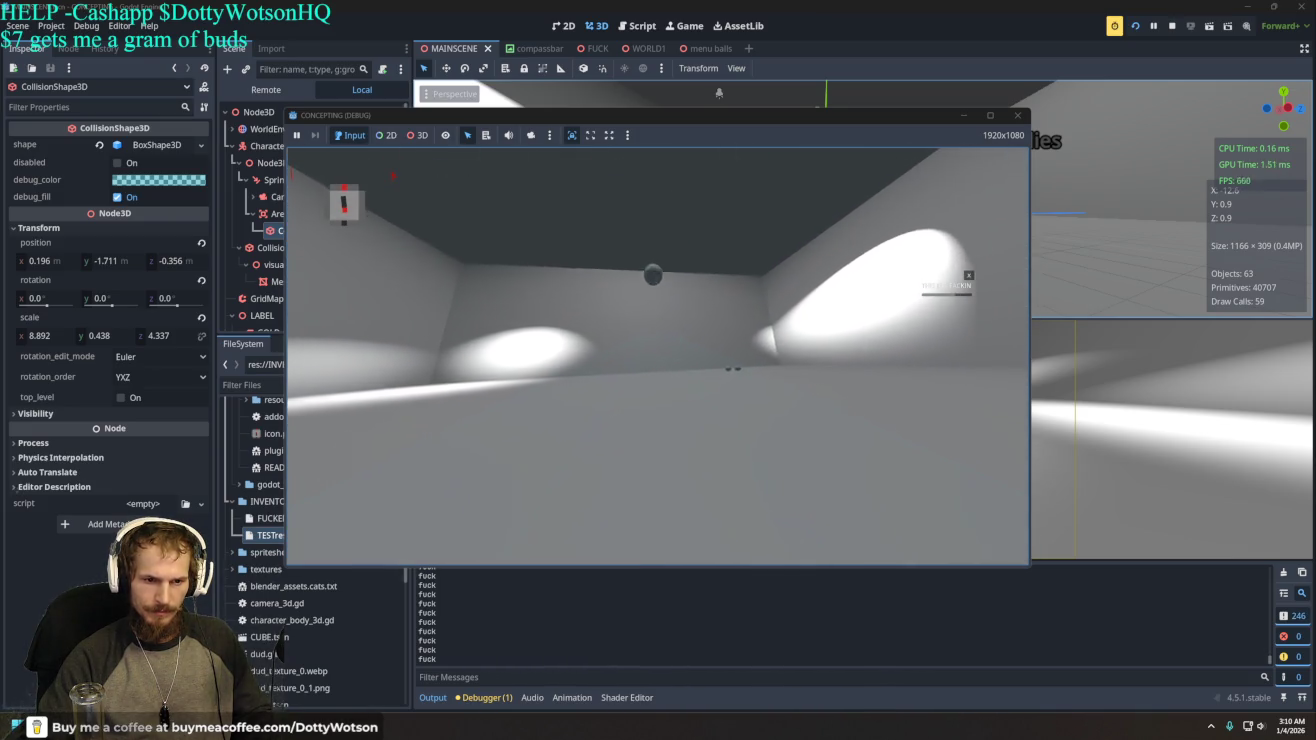
# - Free the mouse, quit the running game and show the 2D canvas in the editor
pyautogui.press('Tab')
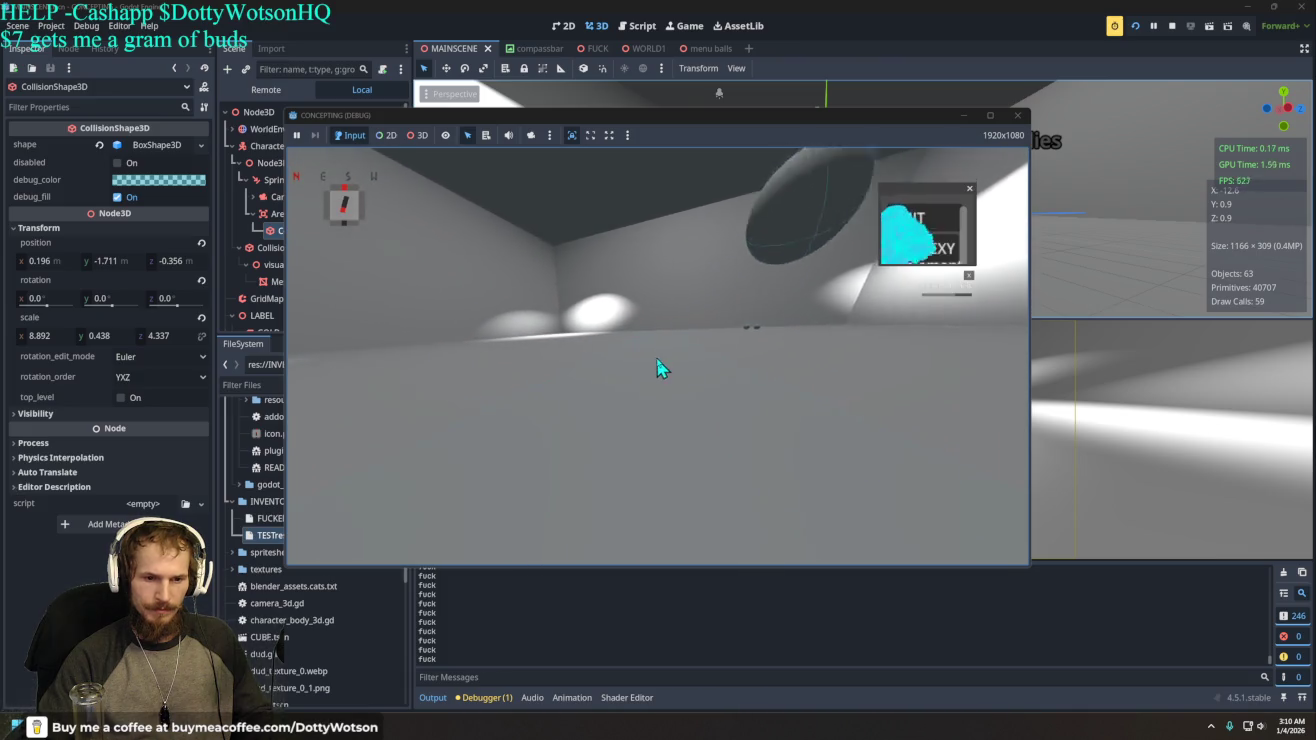
pyautogui.click(937, 224)
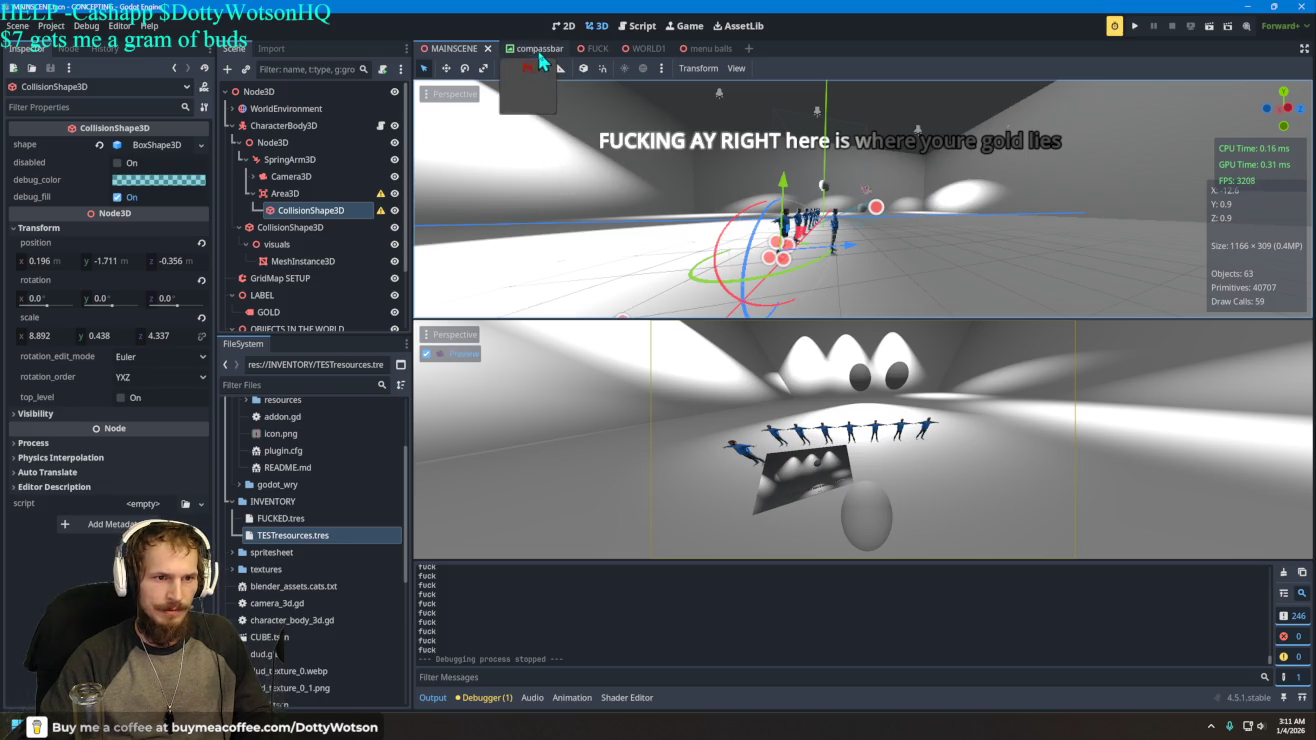
pyautogui.click(563, 26)
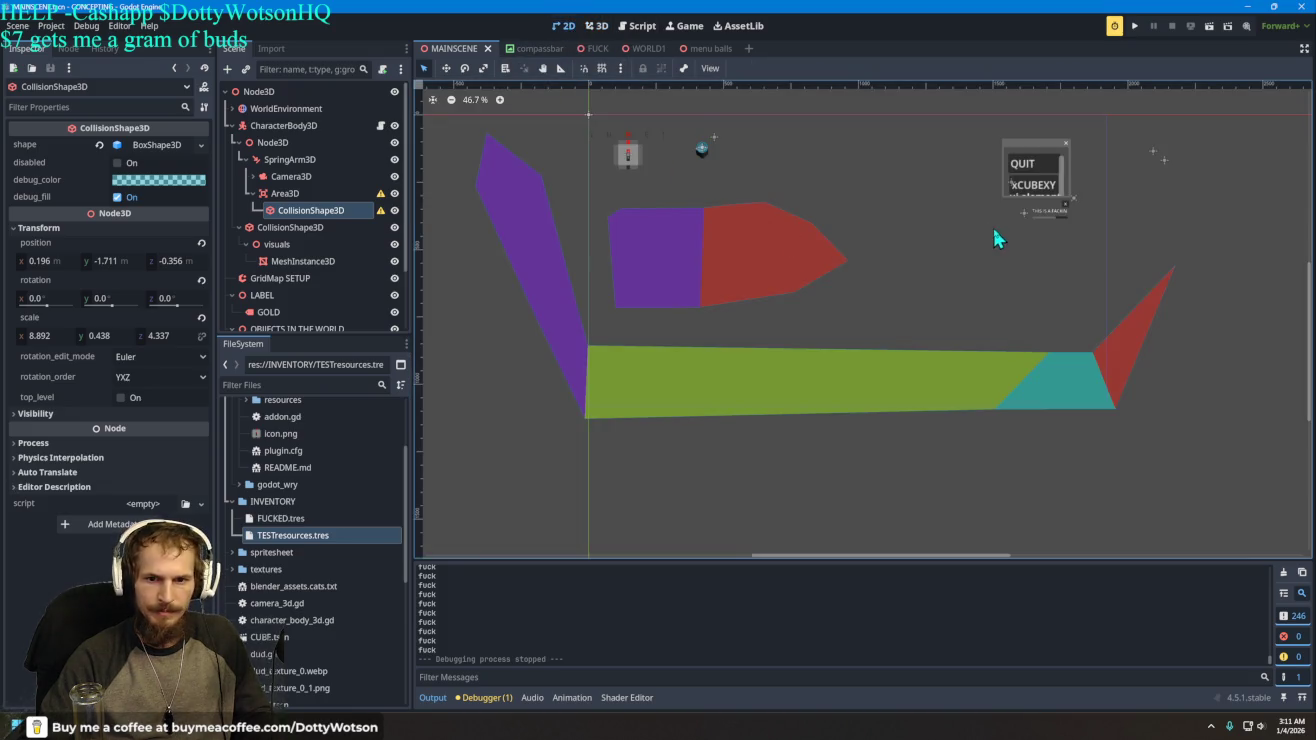
# - Collapse the SpringArm3D and Node3D branches under CharacterBody3D in the Scene dock
pyautogui.scroll(5, 1043, 255)
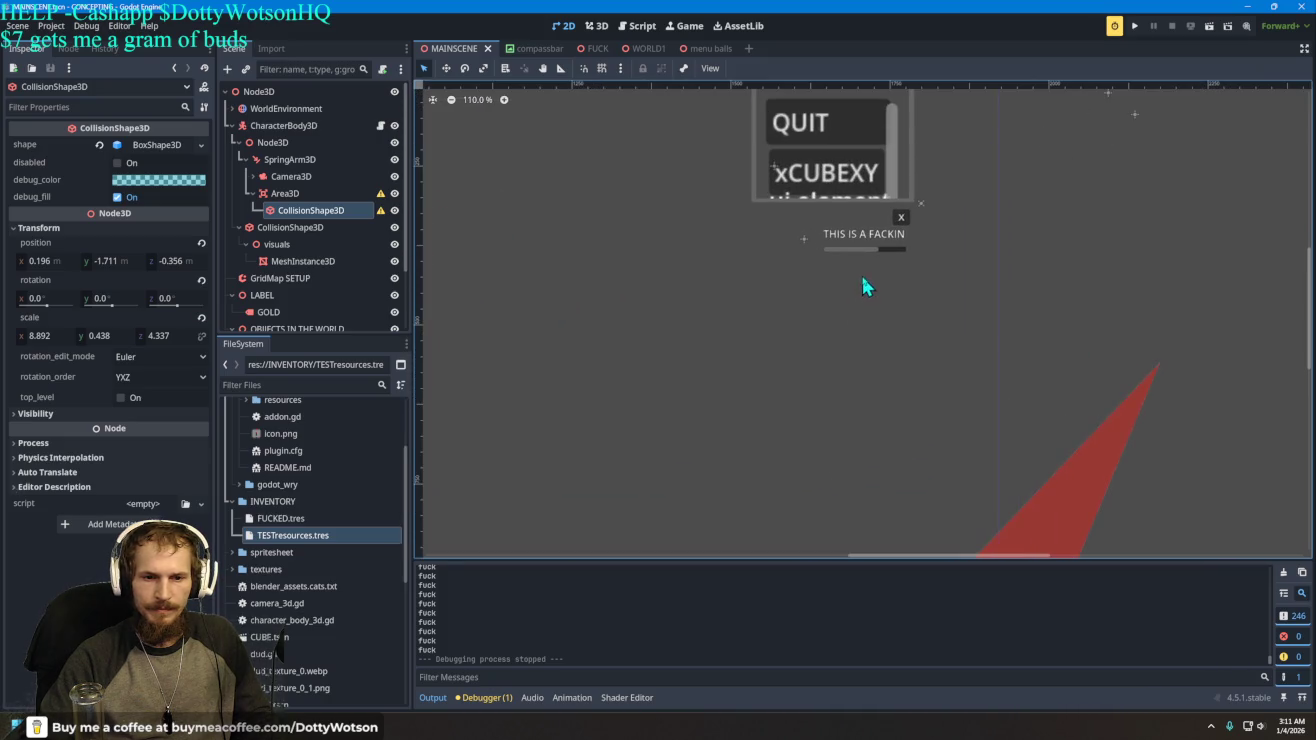
pyautogui.scroll(-2, 854, 195)
pyautogui.click(246, 158)
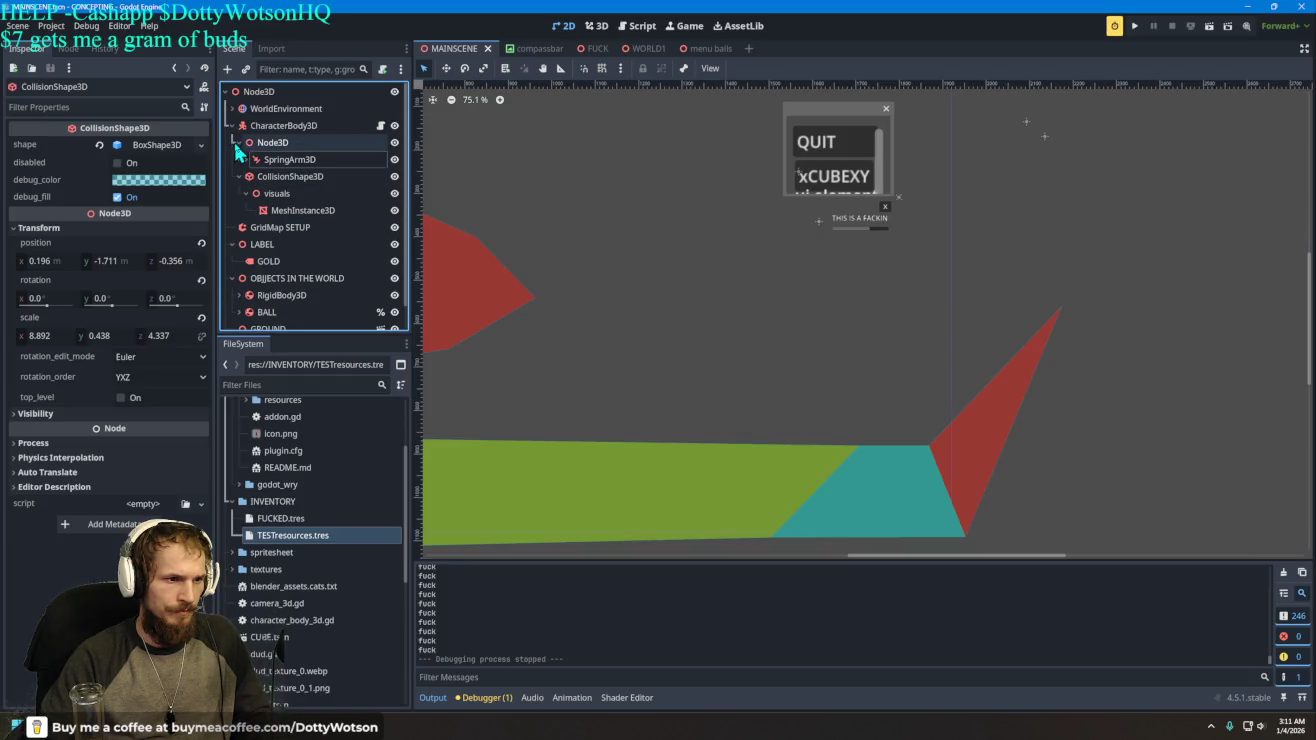
pyautogui.click(237, 142)
pyautogui.moveTo(250, 167)
pyautogui.mouseDown()
pyautogui.moveTo(238, 150)
pyautogui.moveTo(247, 164)
pyautogui.mouseUp()
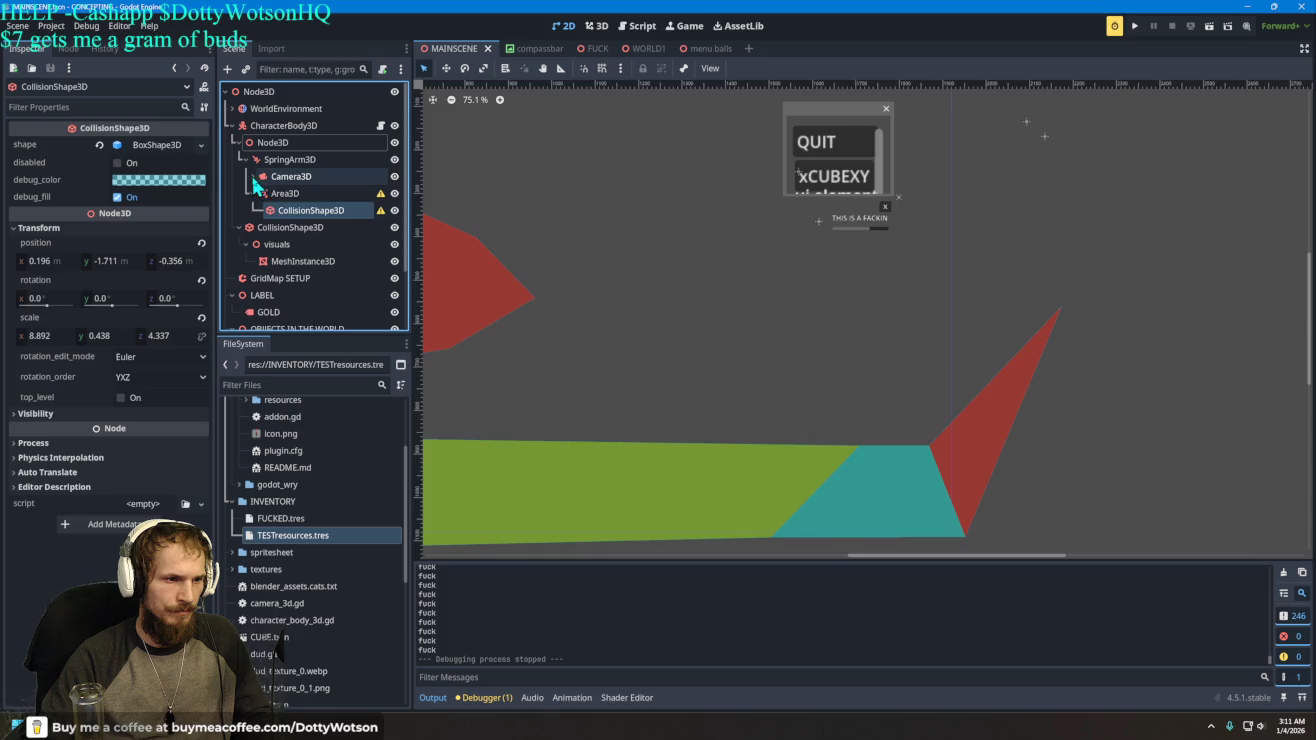
# - Expand the Control node and select Window2, showing position (1645, 345) and size 130×140
pyautogui.scroll(-5, 328, 229)
pyautogui.scroll(-3, 328, 229)
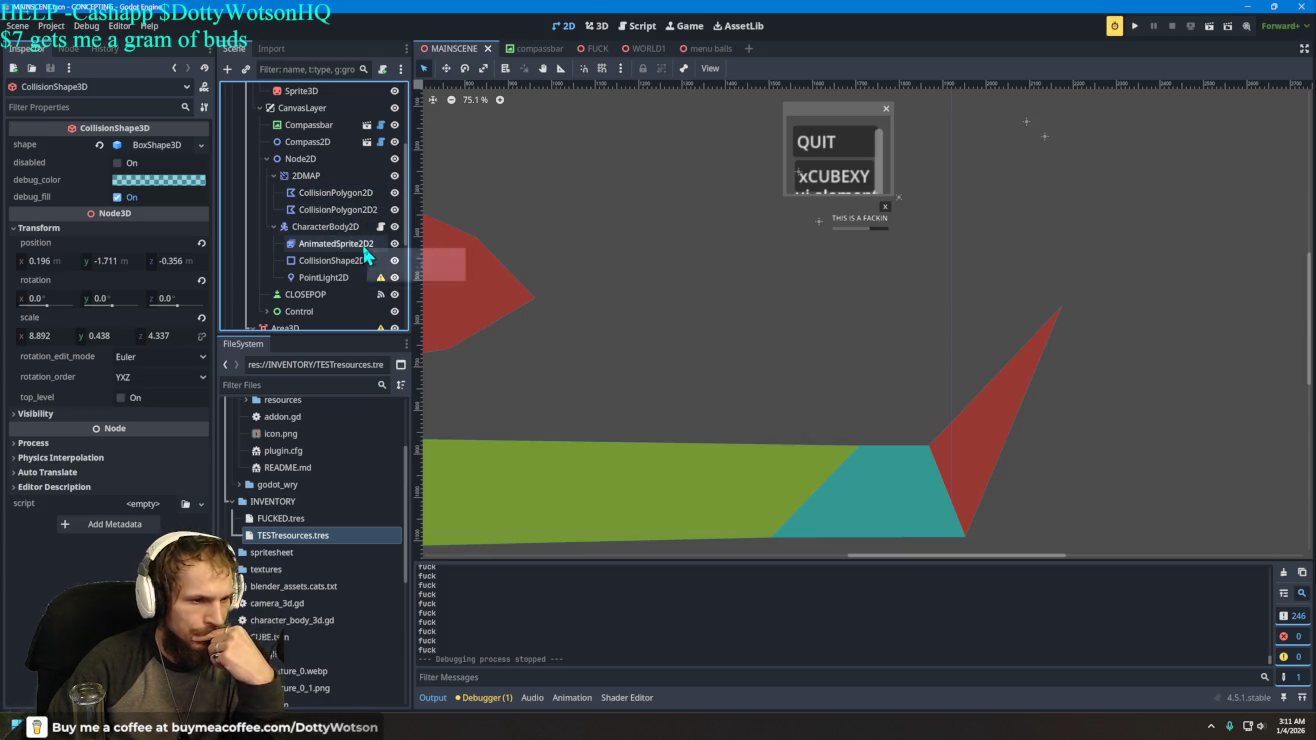
pyautogui.scroll(-3, 335, 255)
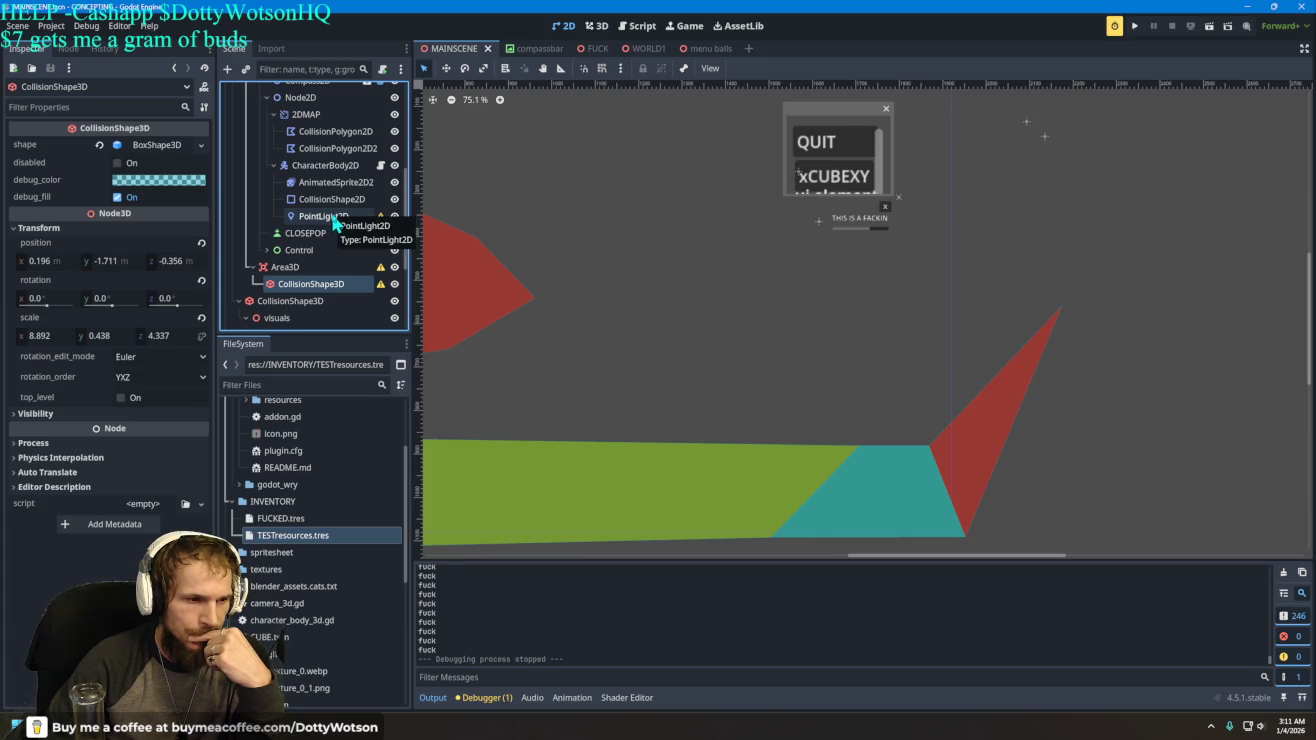
pyautogui.scroll(2, 311, 224)
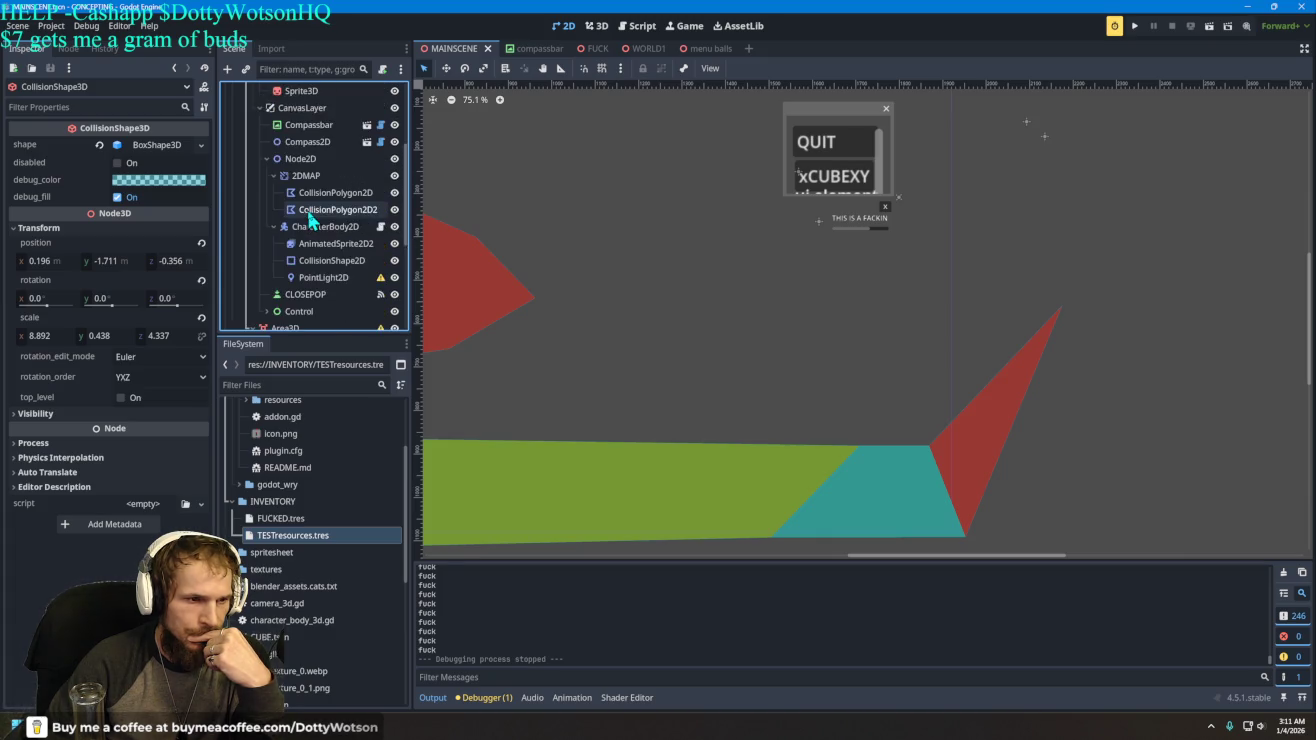
pyautogui.scroll(-5, 311, 224)
pyautogui.scroll(5, 313, 223)
pyautogui.scroll(3, 313, 224)
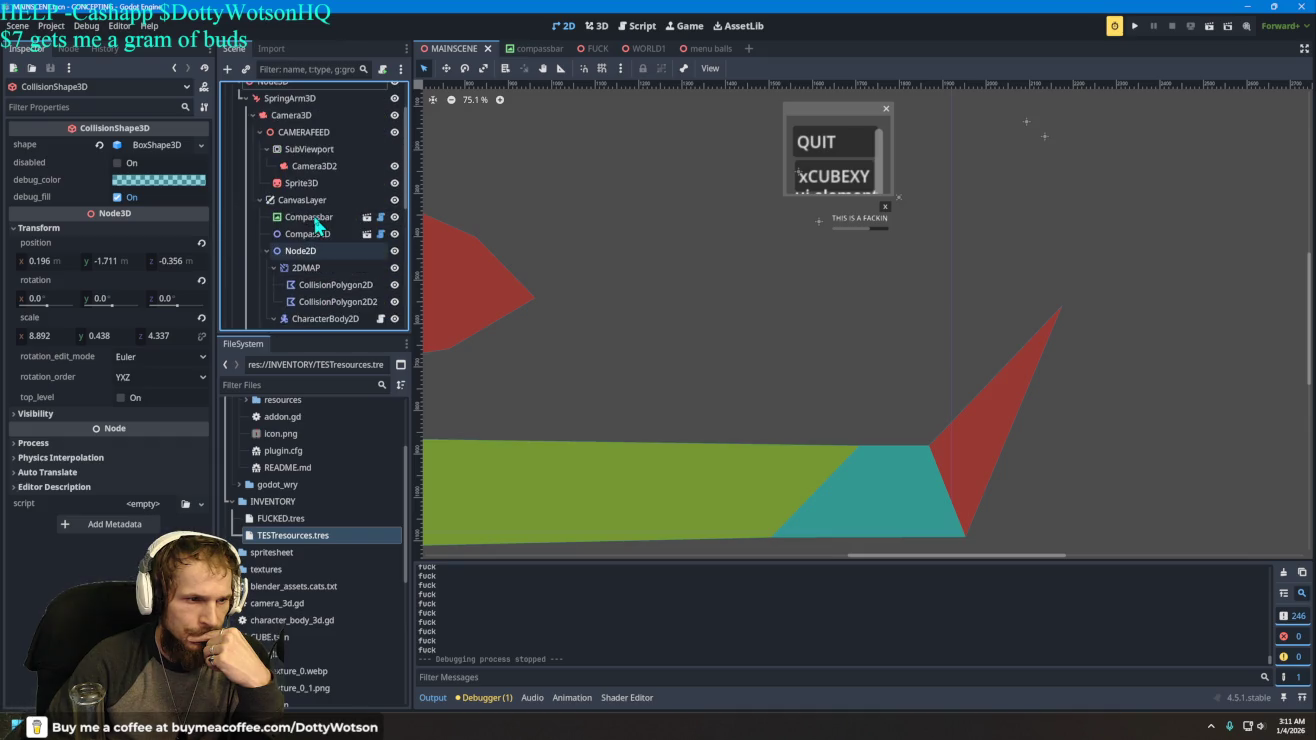
pyautogui.scroll(-4, 284, 268)
pyautogui.scroll(-3, 305, 283)
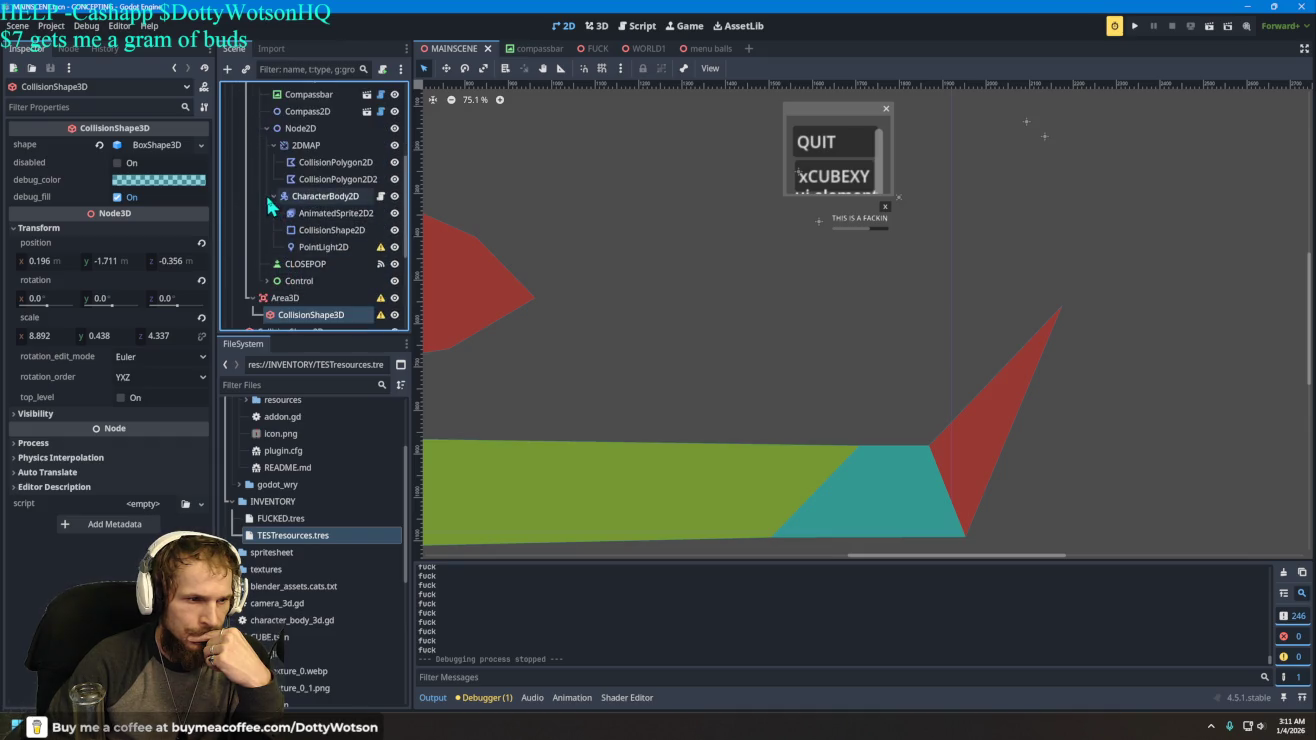
pyautogui.scroll(3, 268, 190)
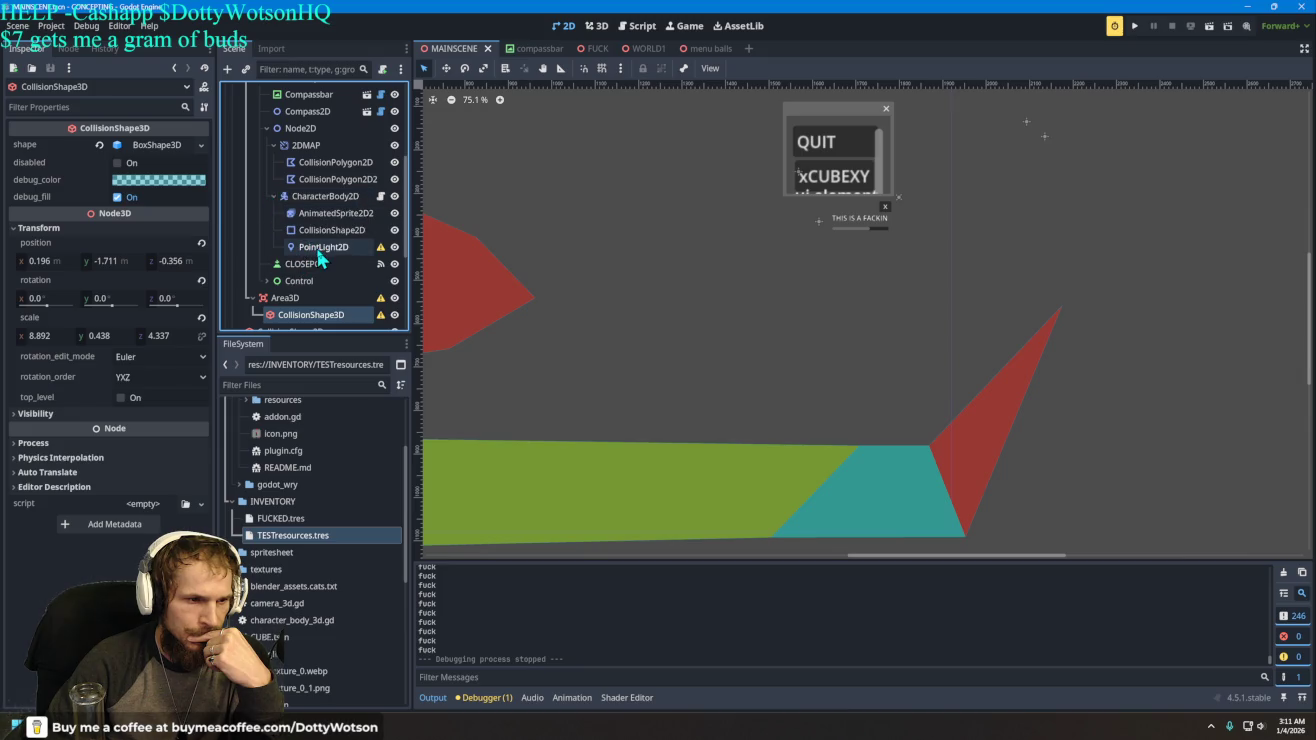
pyautogui.click(267, 280)
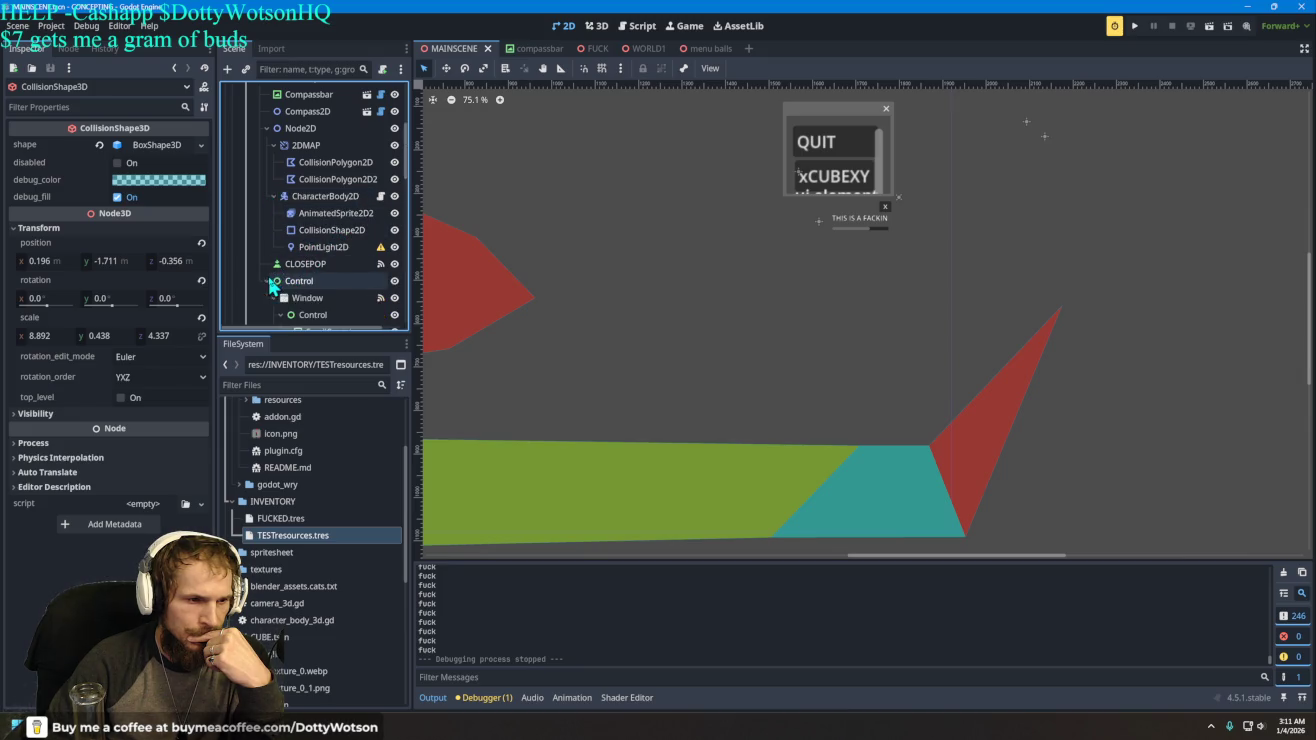
pyautogui.scroll(-3, 320, 239)
pyautogui.scroll(-2, 323, 205)
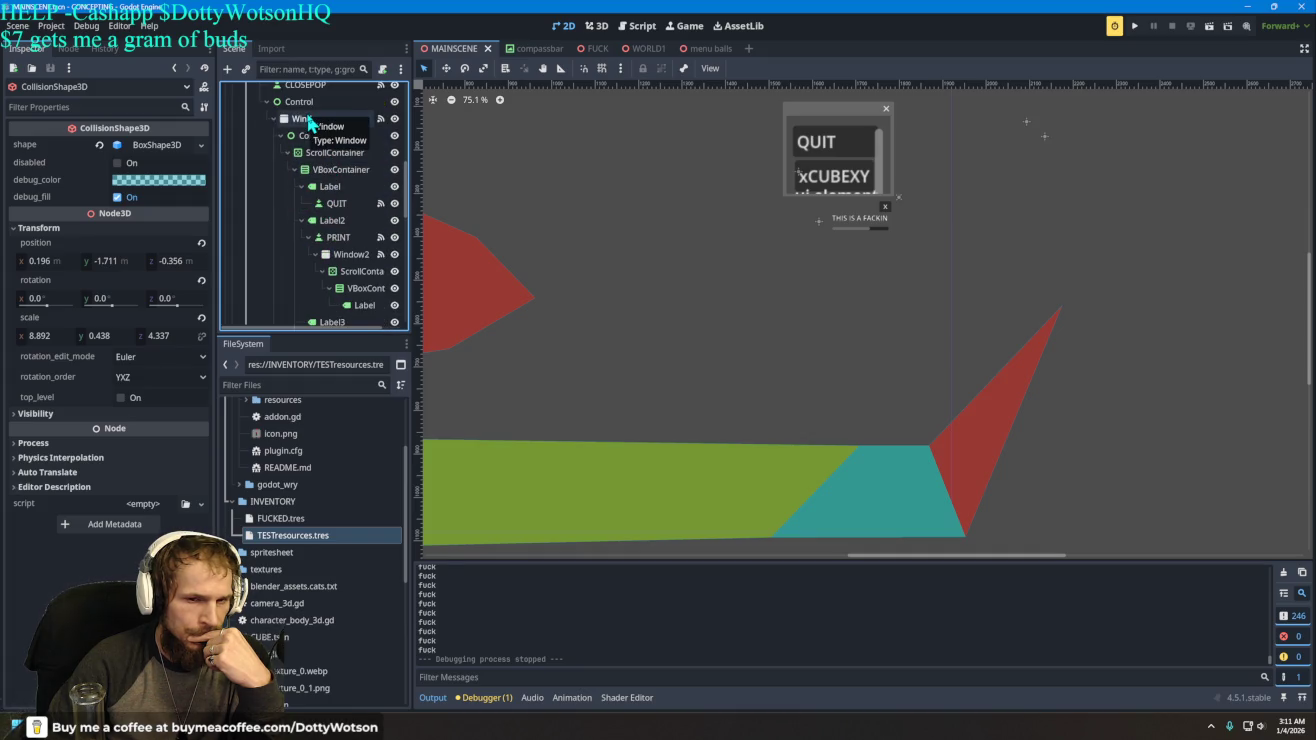
pyautogui.click(341, 256)
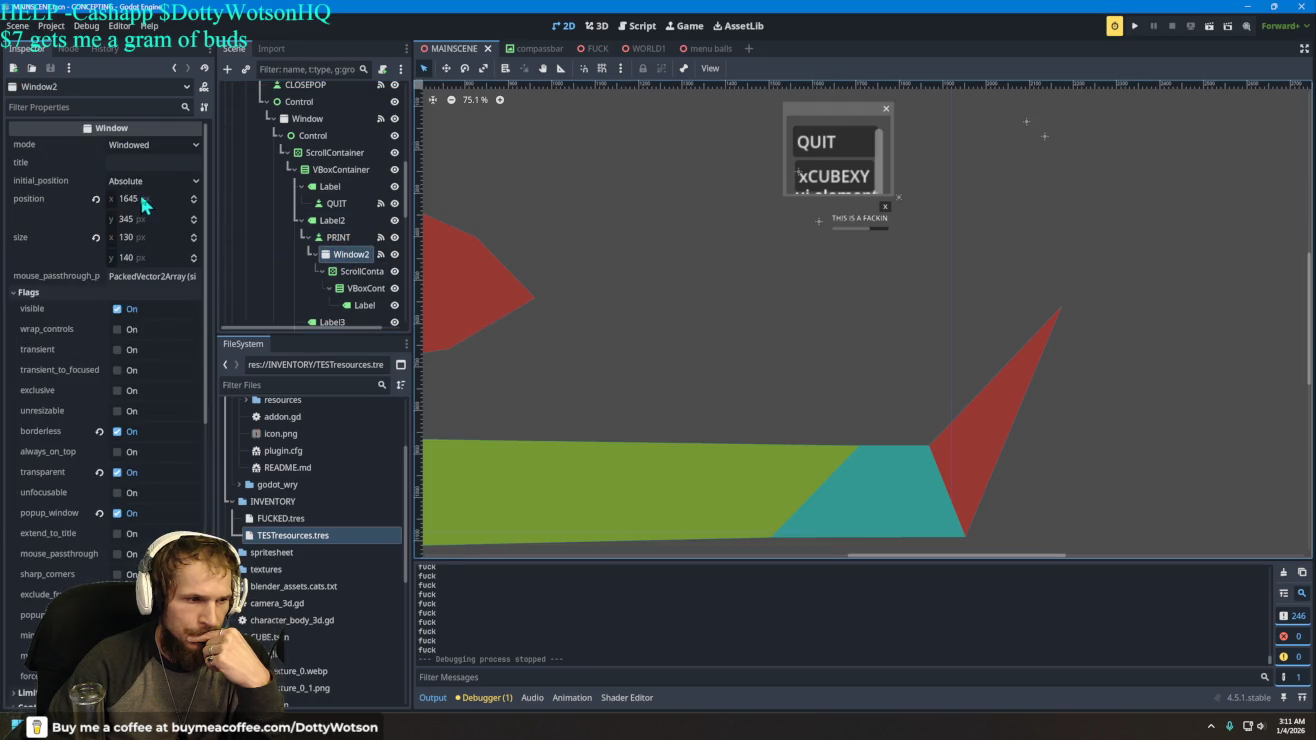
# - Edit Window2's x position, width and height in the Inspector, trying values 1370, 350 and 460
pyautogui.moveTo(145, 204); pyautogui.dragTo(180, 204)
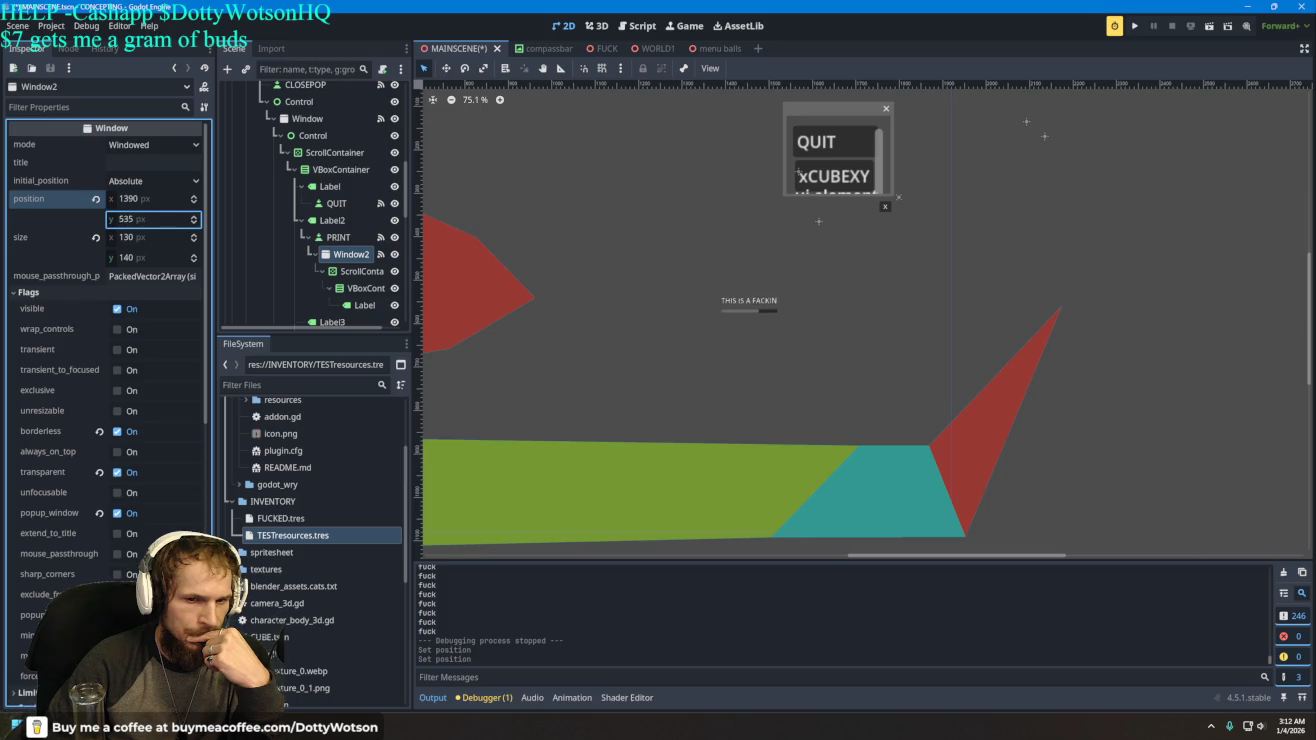
pyautogui.write('455')
pyautogui.click(129, 200)
pyautogui.write('1370')
pyautogui.press('Return')
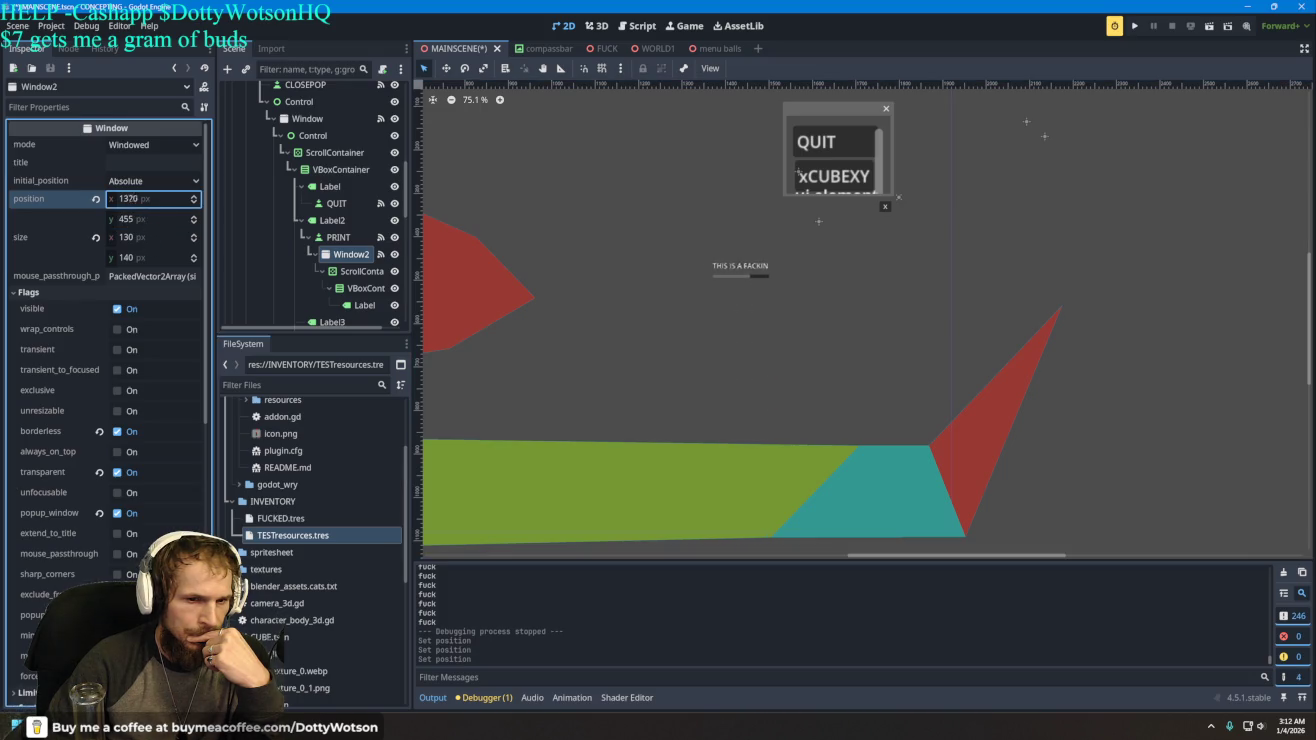
pyautogui.write('1630')
pyautogui.click(141, 238)
pyautogui.write('350')
pyautogui.press('Return')
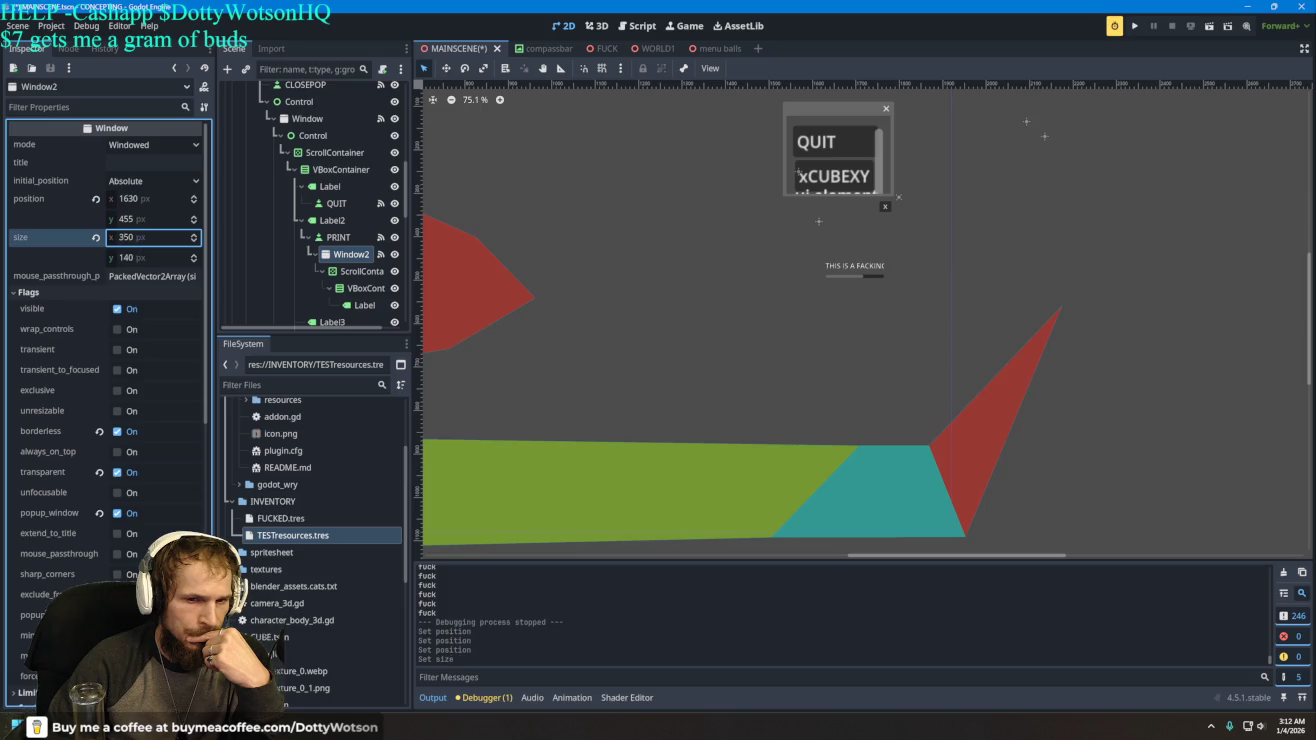
pyautogui.click(136, 258)
pyautogui.write('460')
pyautogui.moveTo(130, 258); pyautogui.dragTo(126, 259)
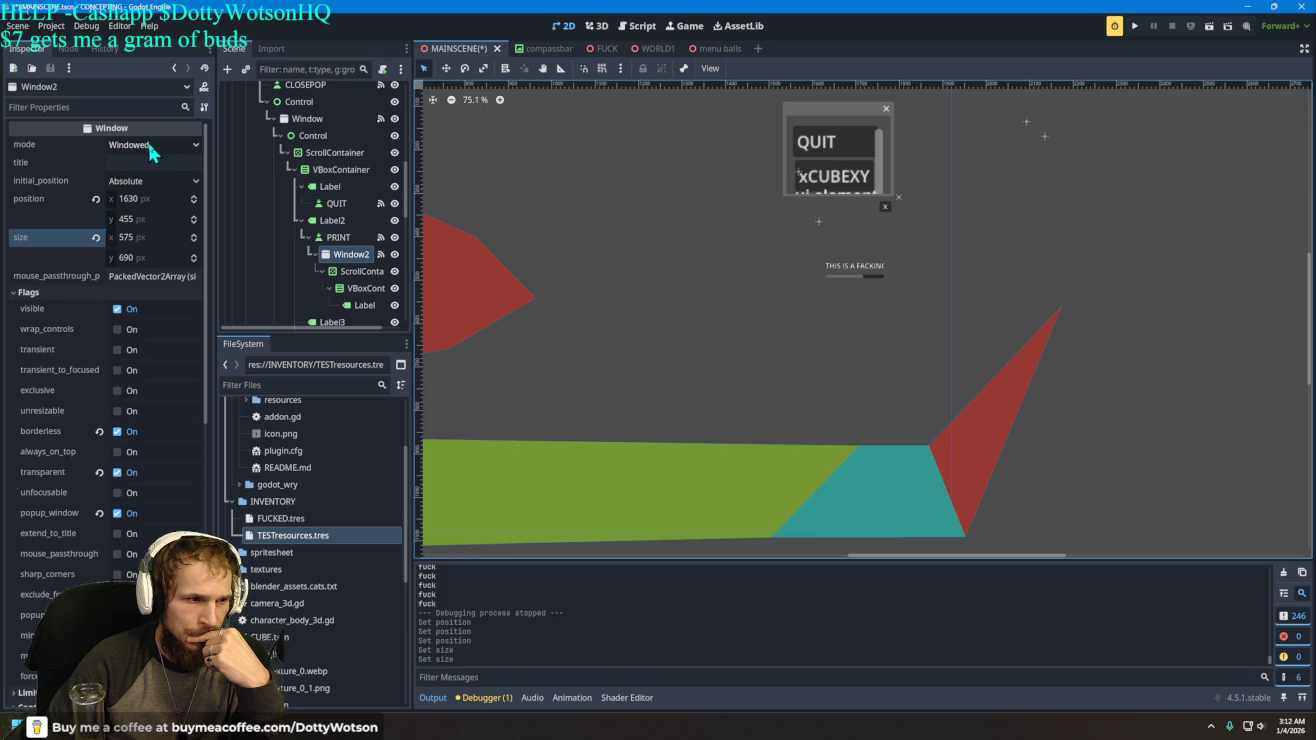
# - Shrink Window2's width, switch off its transparency and keep it borderless
pyautogui.click(117, 432)
pyautogui.moveTo(148, 243)
pyautogui.mouseDown()
pyautogui.moveTo(95, 242)
pyautogui.moveTo(125, 262)
pyautogui.moveTo(110, 262)
pyautogui.mouseUp()
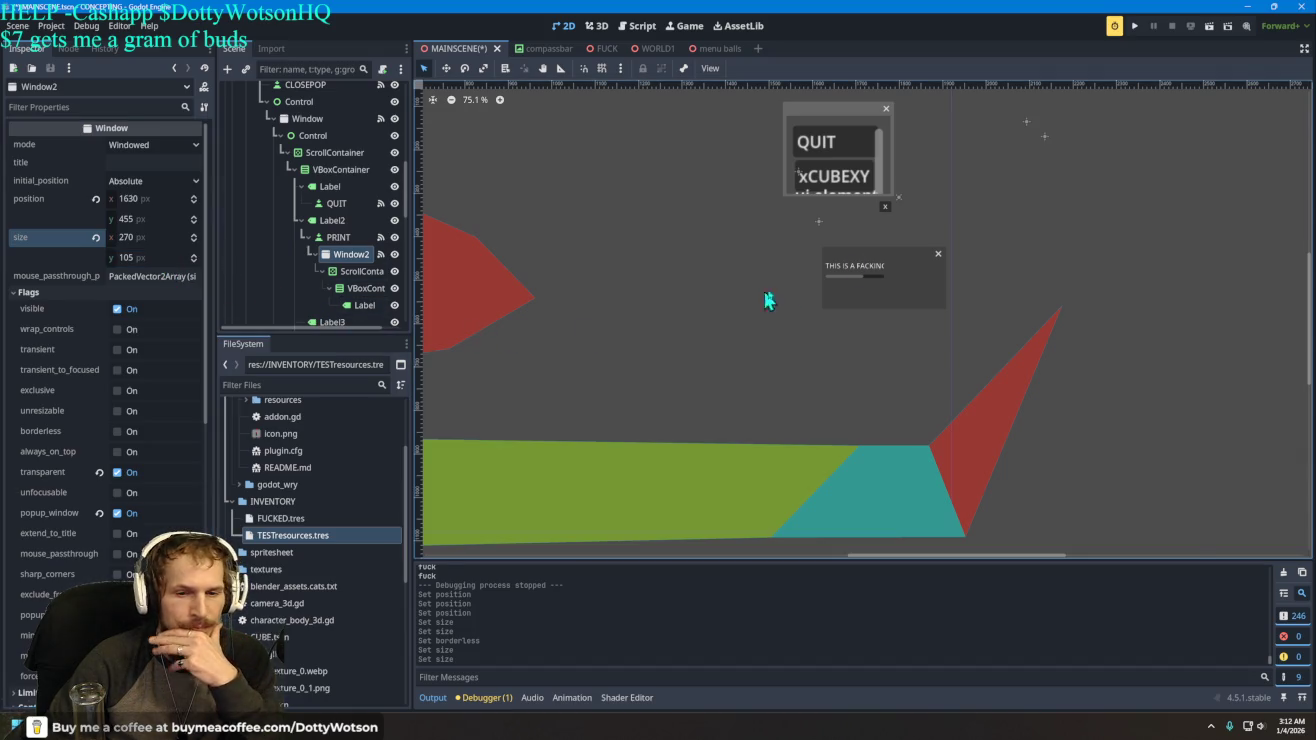
pyautogui.click(117, 471)
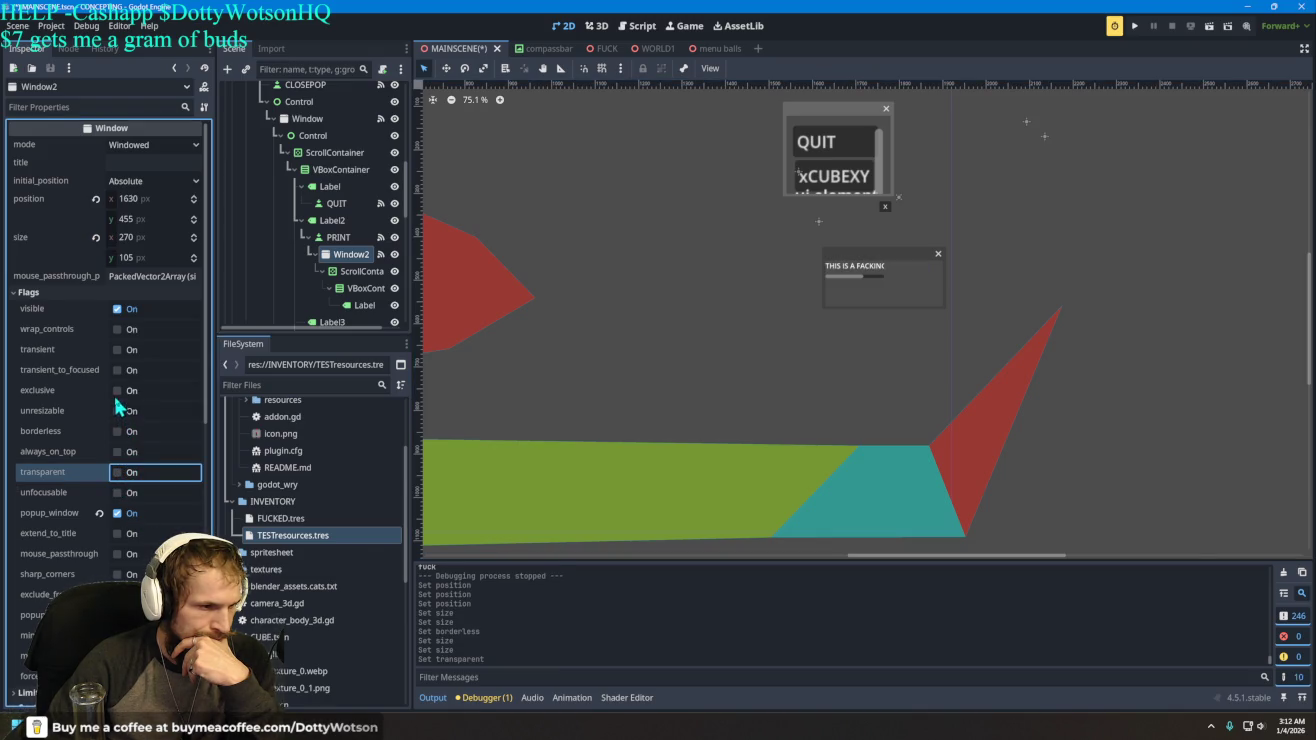
pyautogui.click(118, 431)
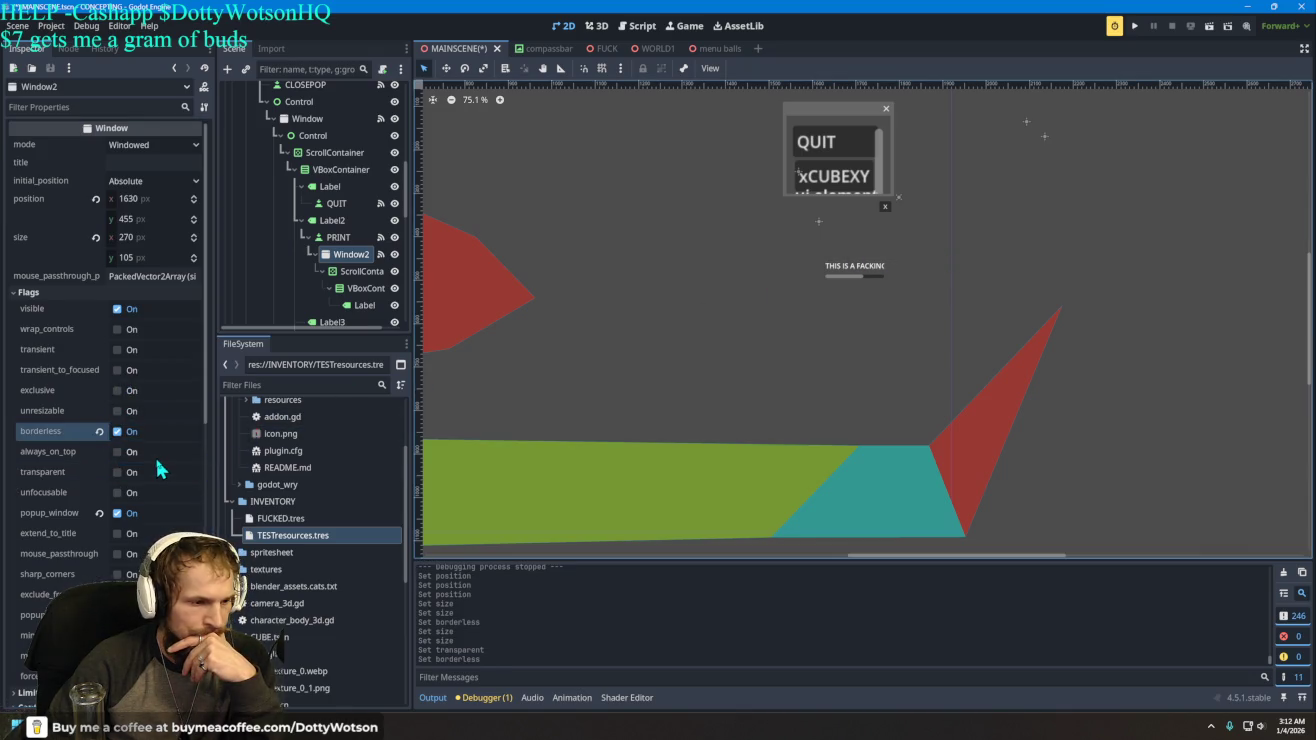
pyautogui.click(121, 474)
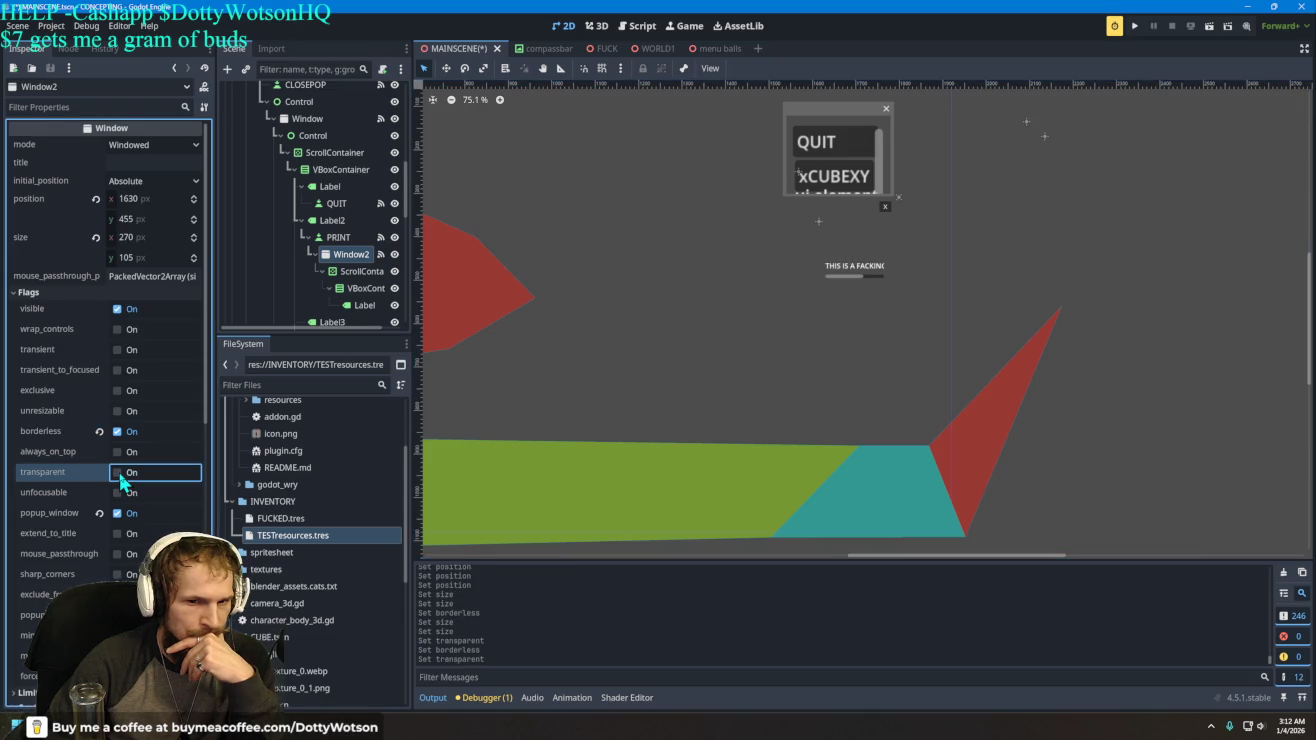
pyautogui.click(1132, 27)
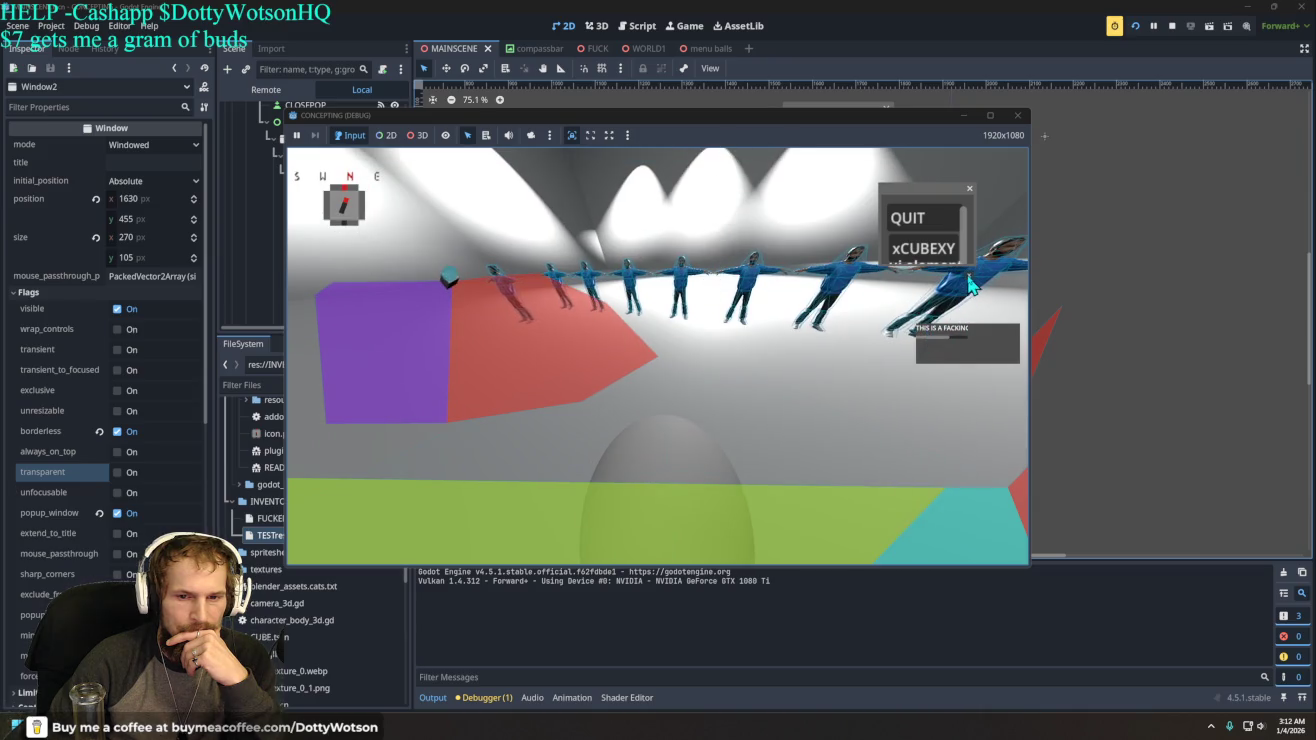
pyautogui.click(923, 248)
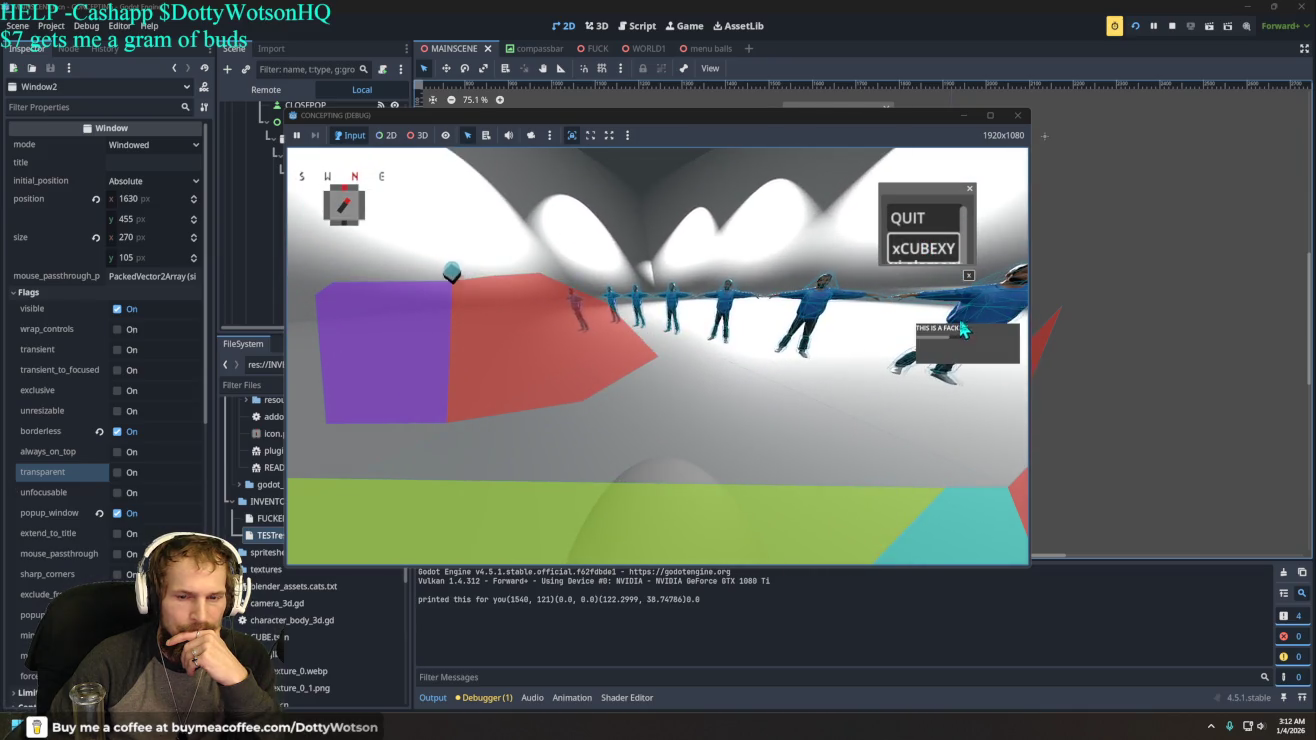
pyautogui.click(1000, 351)
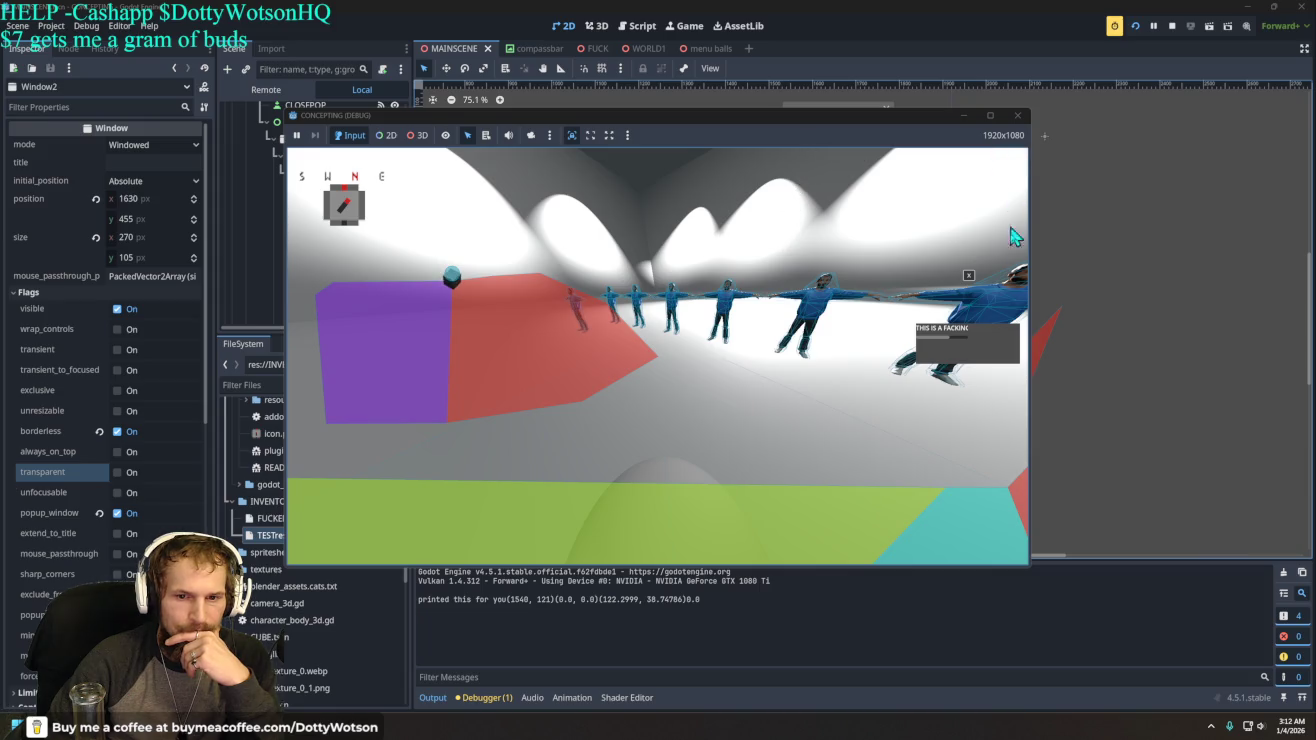
pyautogui.press('Escape')
pyautogui.click(921, 222)
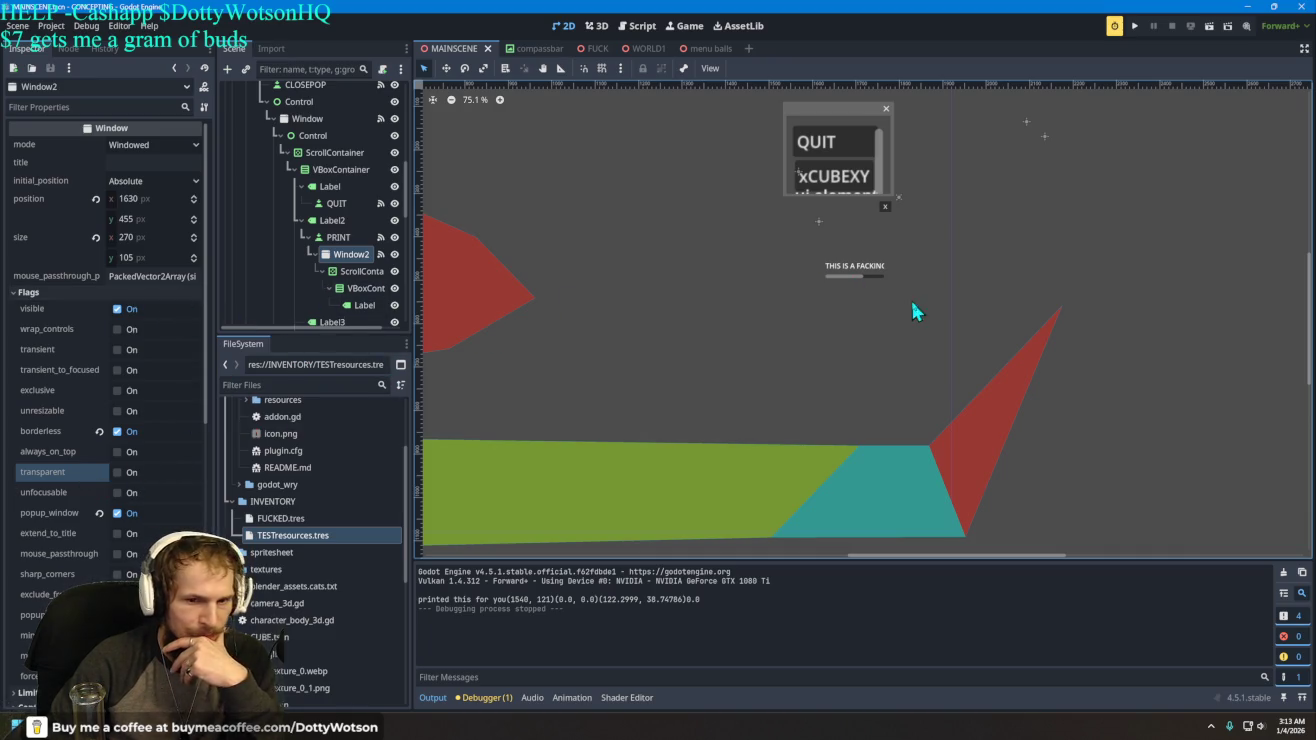
# - Turn off Window2's borderless flag, reselect it and drag its position and size to 1450, 385 and 455×660
pyautogui.click(117, 472)
pyautogui.click(117, 472)
pyautogui.click(117, 431)
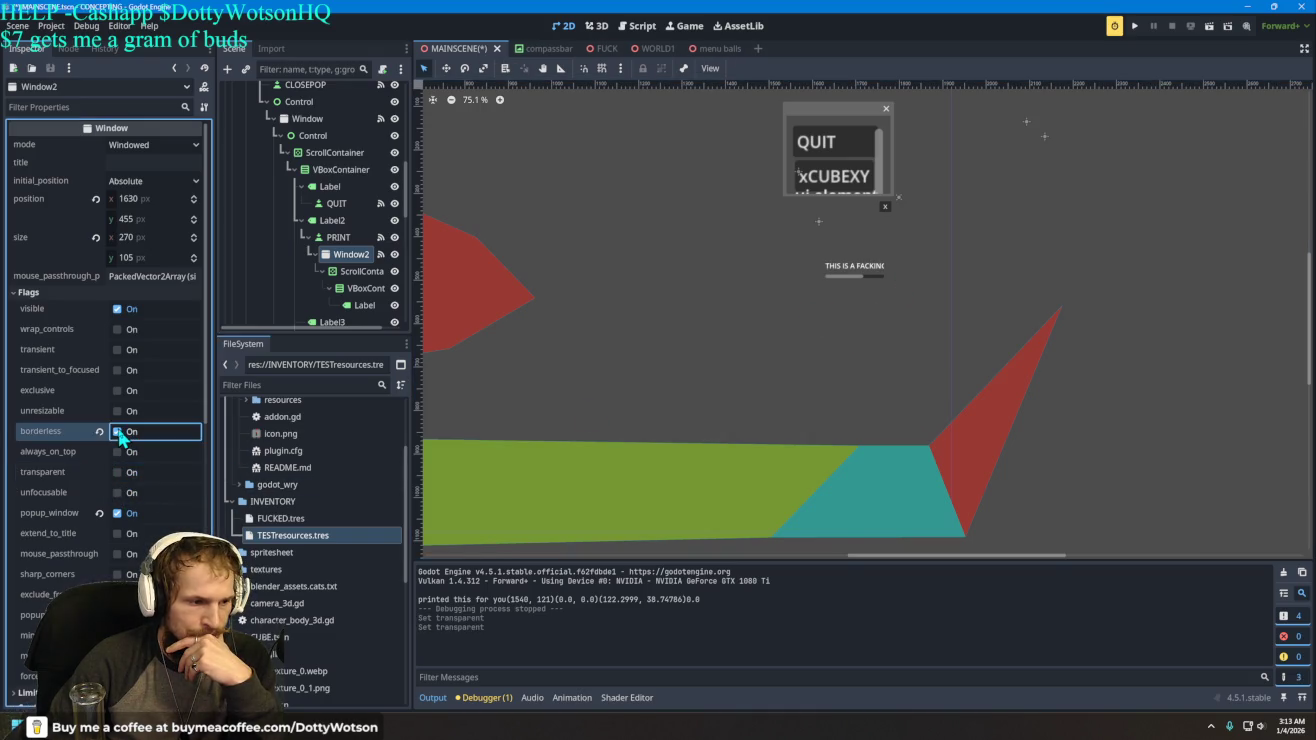
pyautogui.click(888, 262)
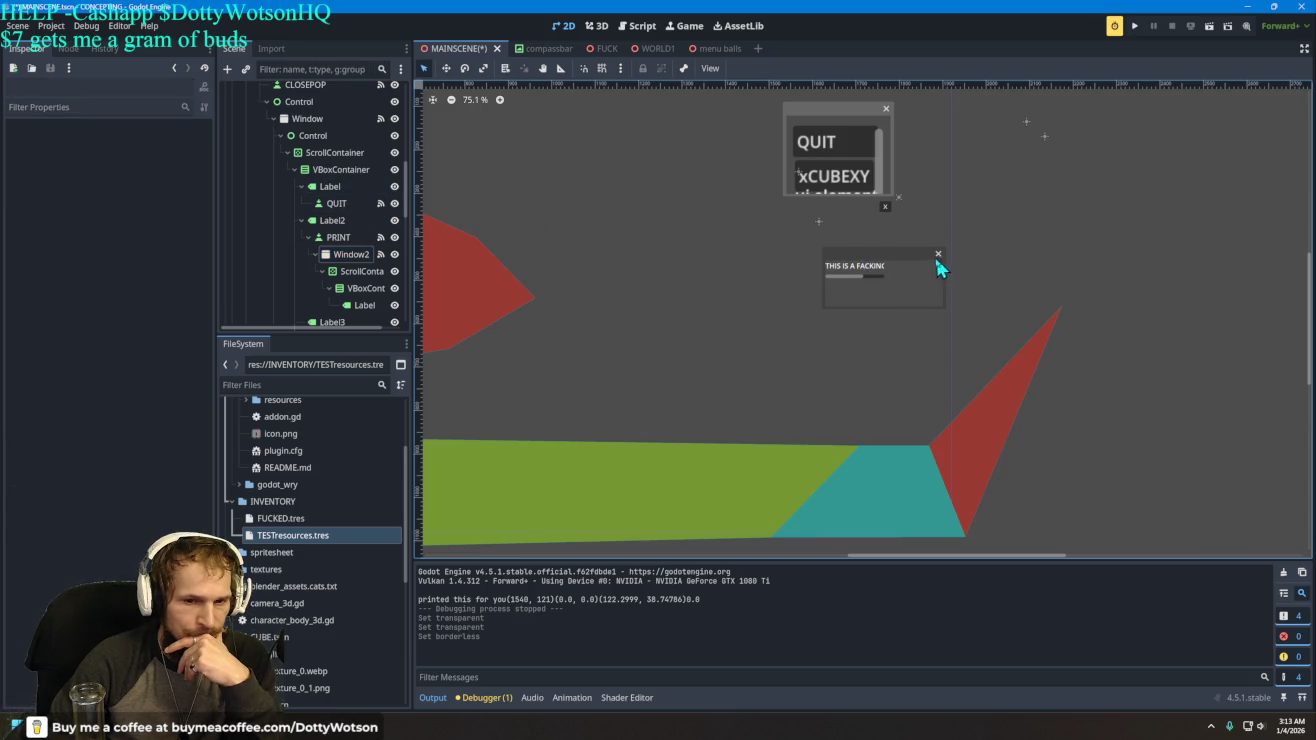
pyautogui.click(351, 254)
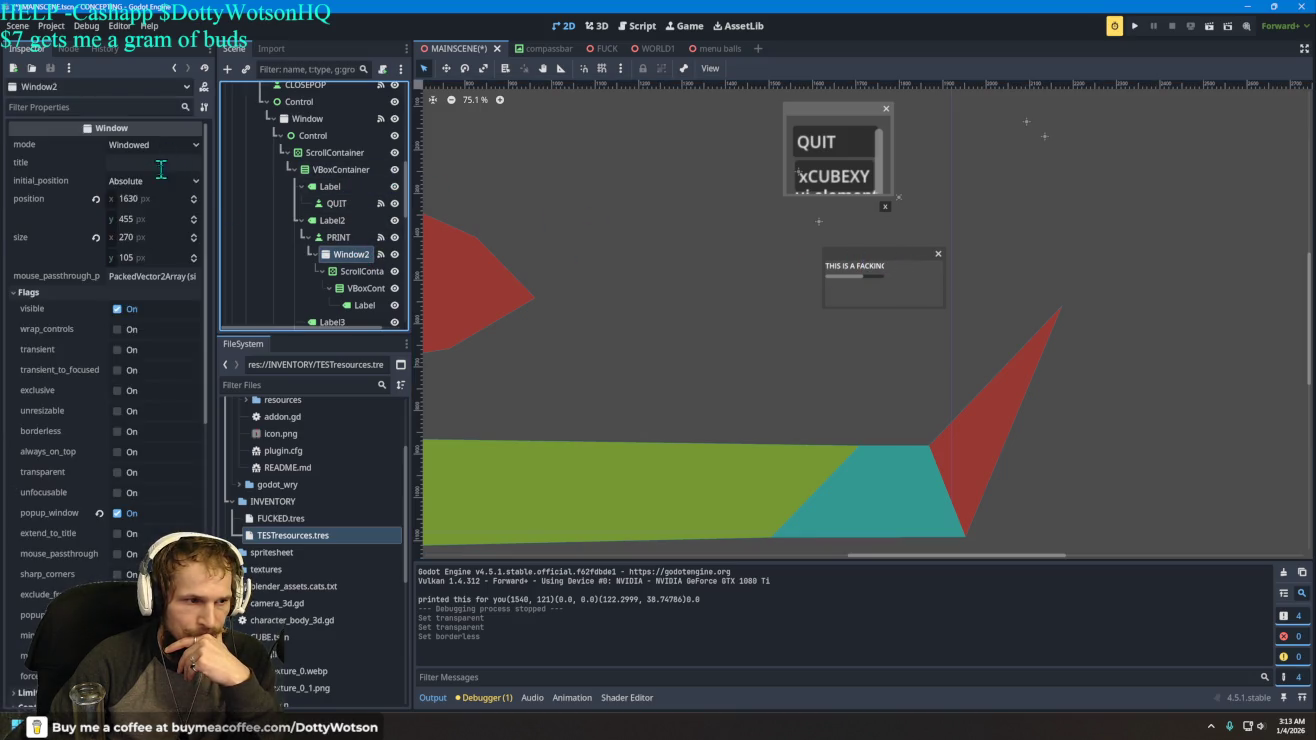
pyautogui.moveTo(147, 204)
pyautogui.mouseDown()
pyautogui.moveTo(98, 205)
pyautogui.moveTo(150, 223)
pyautogui.moveTo(110, 223)
pyautogui.moveTo(135, 236)
pyautogui.moveTo(186, 236)
pyautogui.moveTo(150, 257)
pyautogui.moveTo(184, 257)
pyautogui.mouseUp()
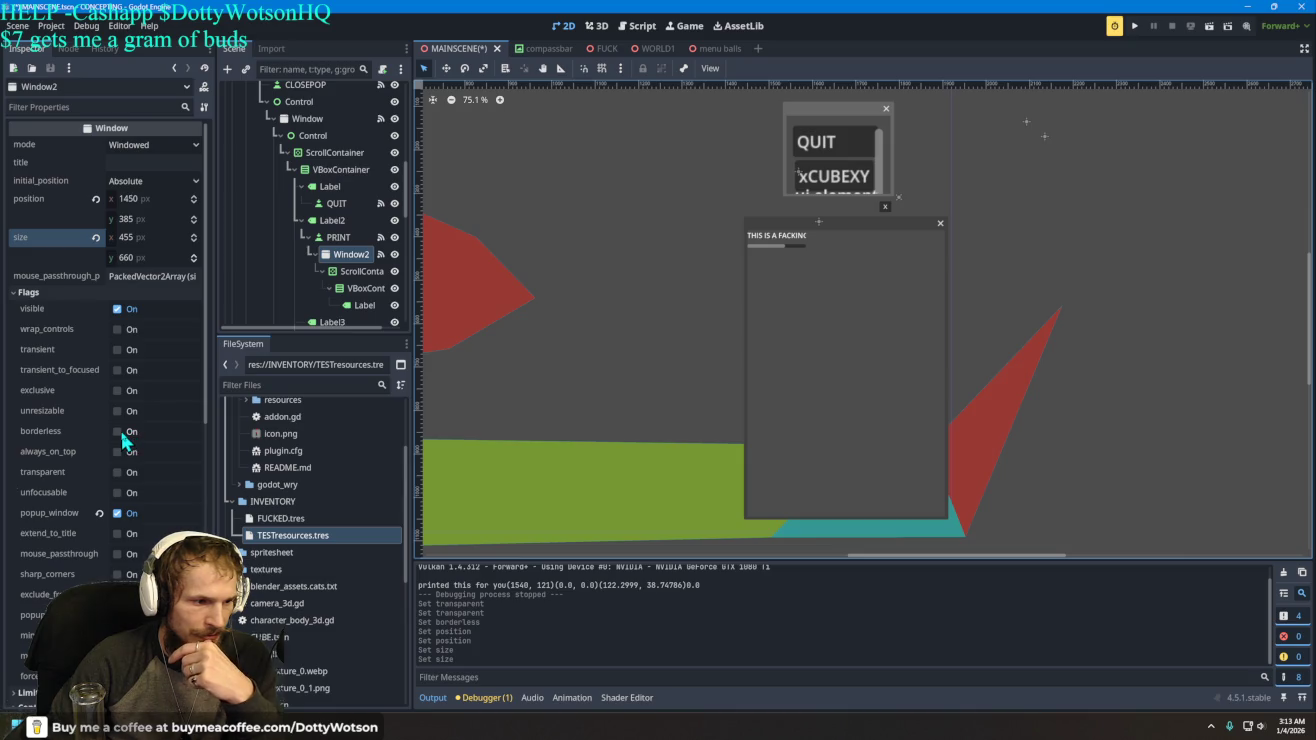
# - Try Window2 frameless and transparent, revert both, then select its ScrollContainer
pyautogui.click(118, 432)
pyautogui.click(118, 431)
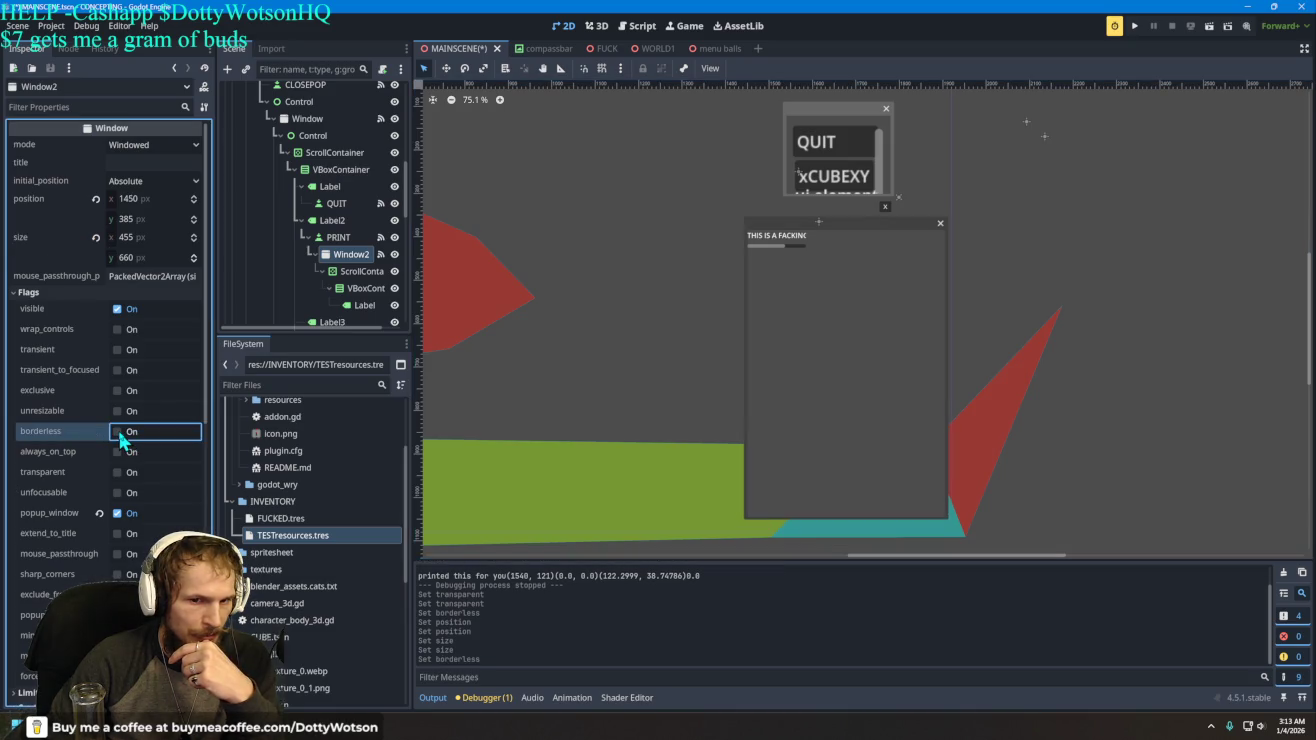
pyautogui.click(117, 472)
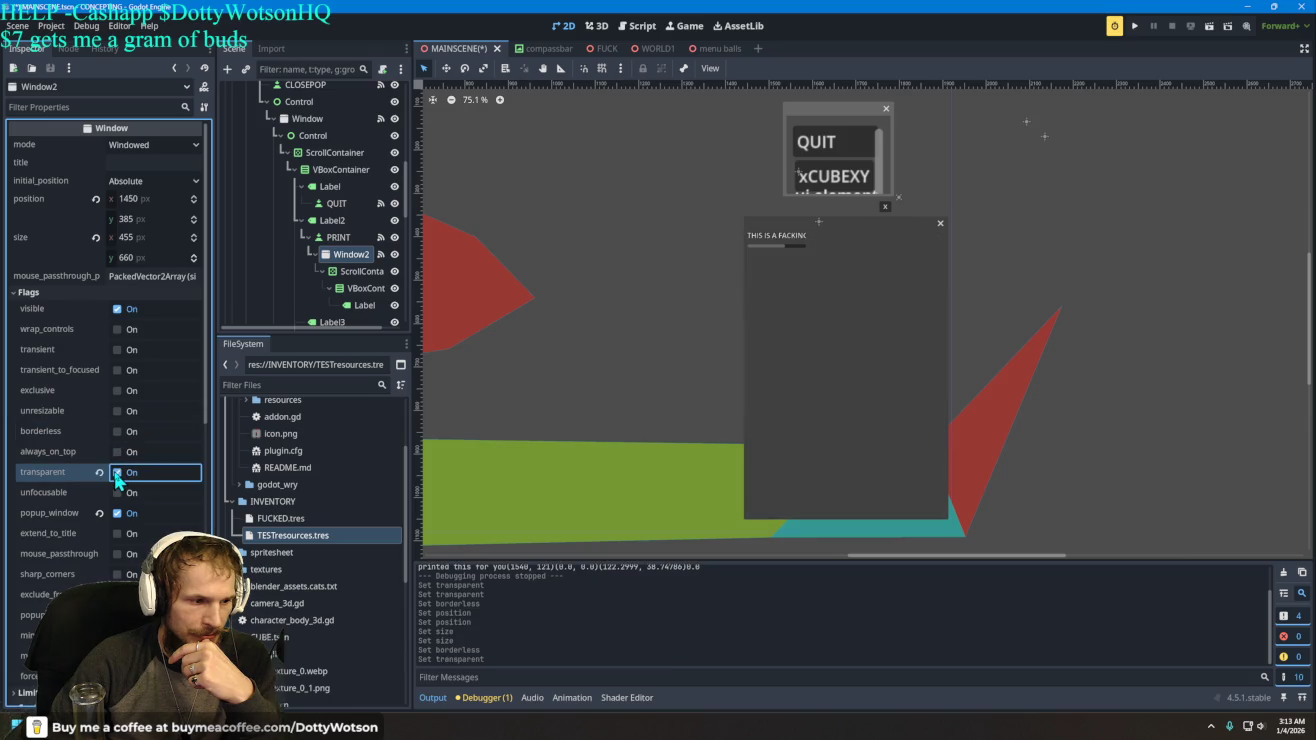
pyautogui.click(117, 473)
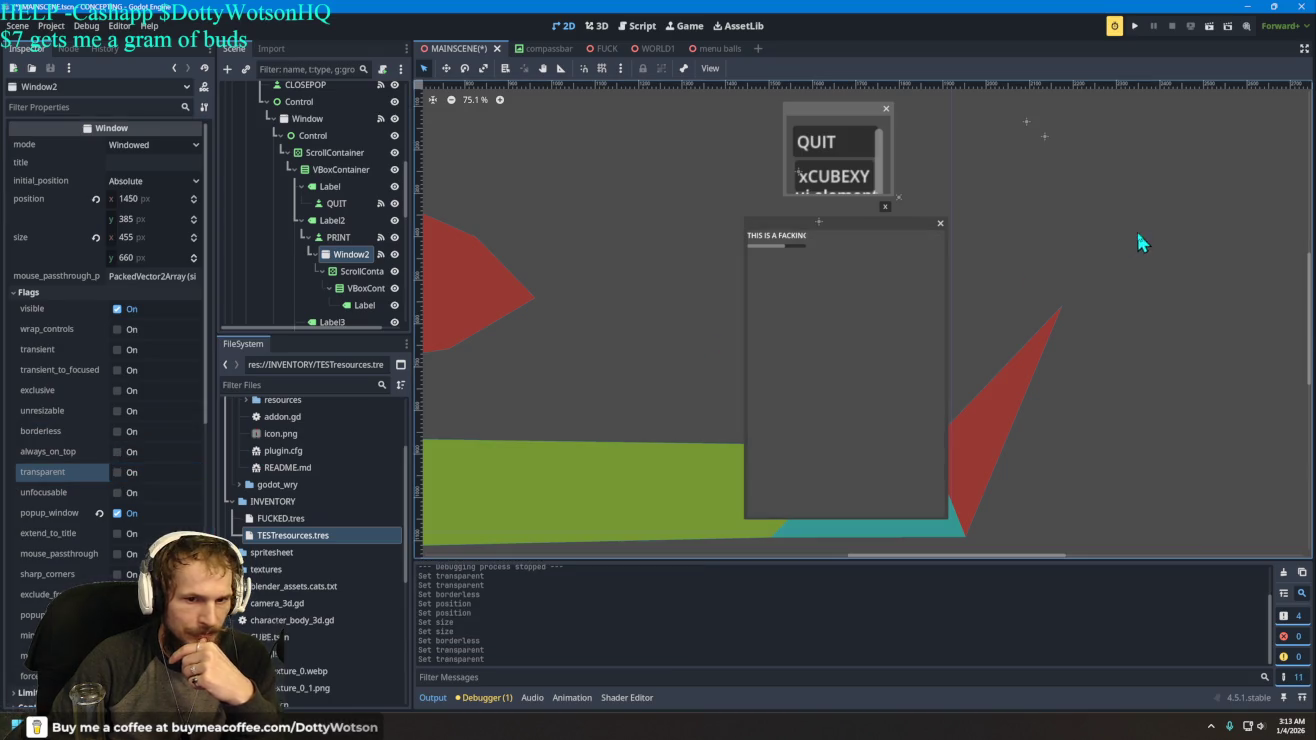
pyautogui.scroll(-2, 380, 265)
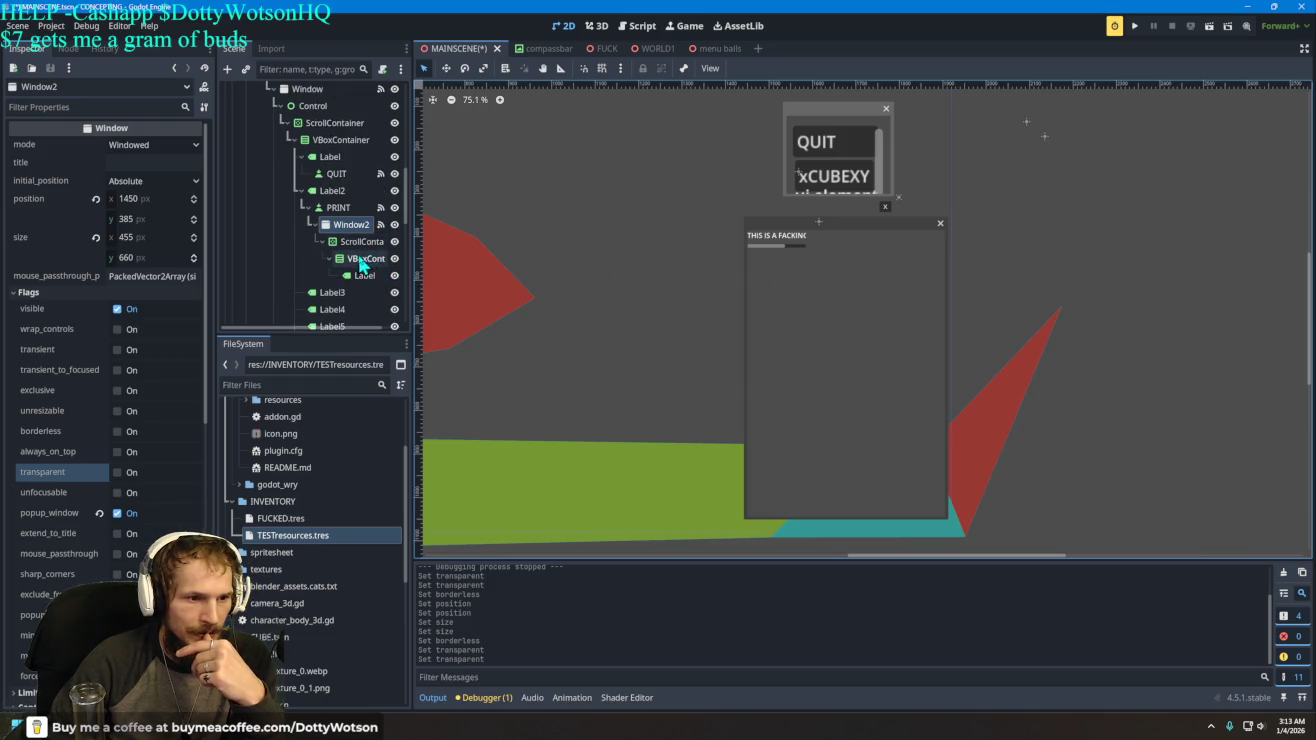
pyautogui.click(336, 242)
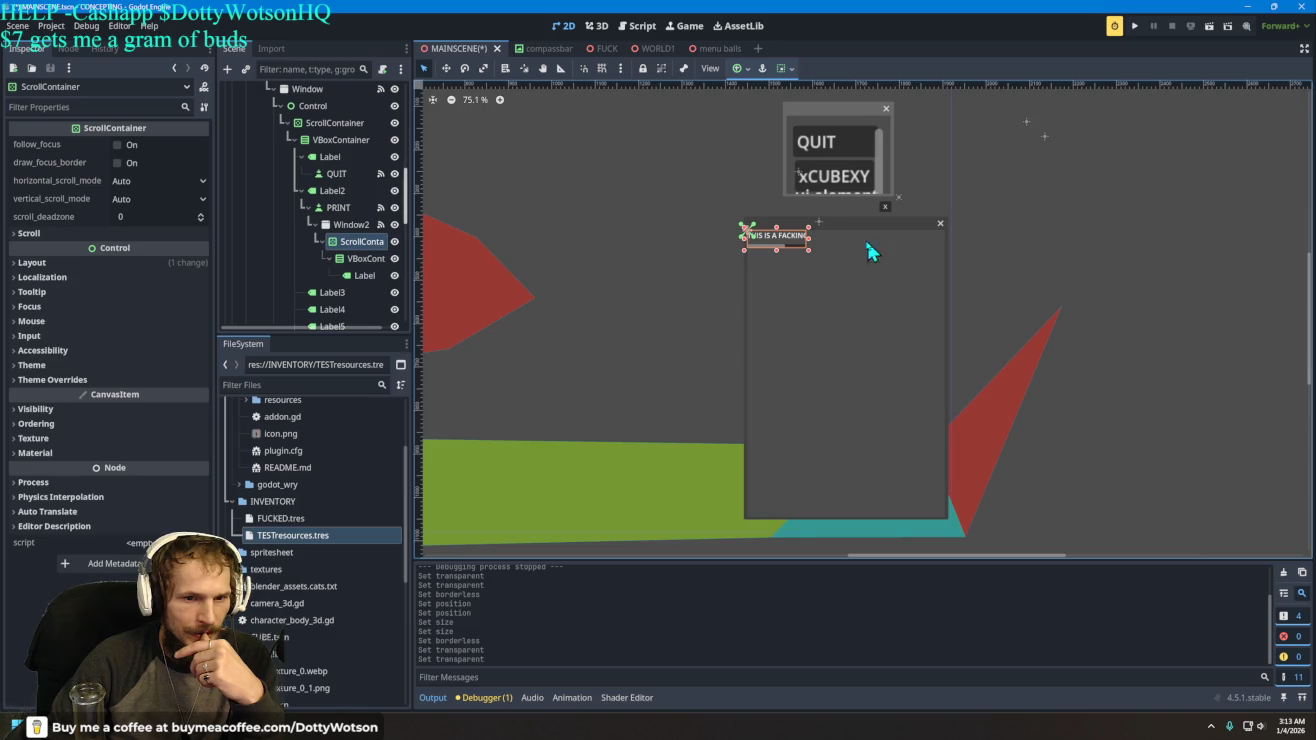
# - Widen the ScrollContainer to about 441 px, empty the Label's text, and switch to the browser
pyautogui.moveTo(811, 247); pyautogui.dragTo(941, 242)
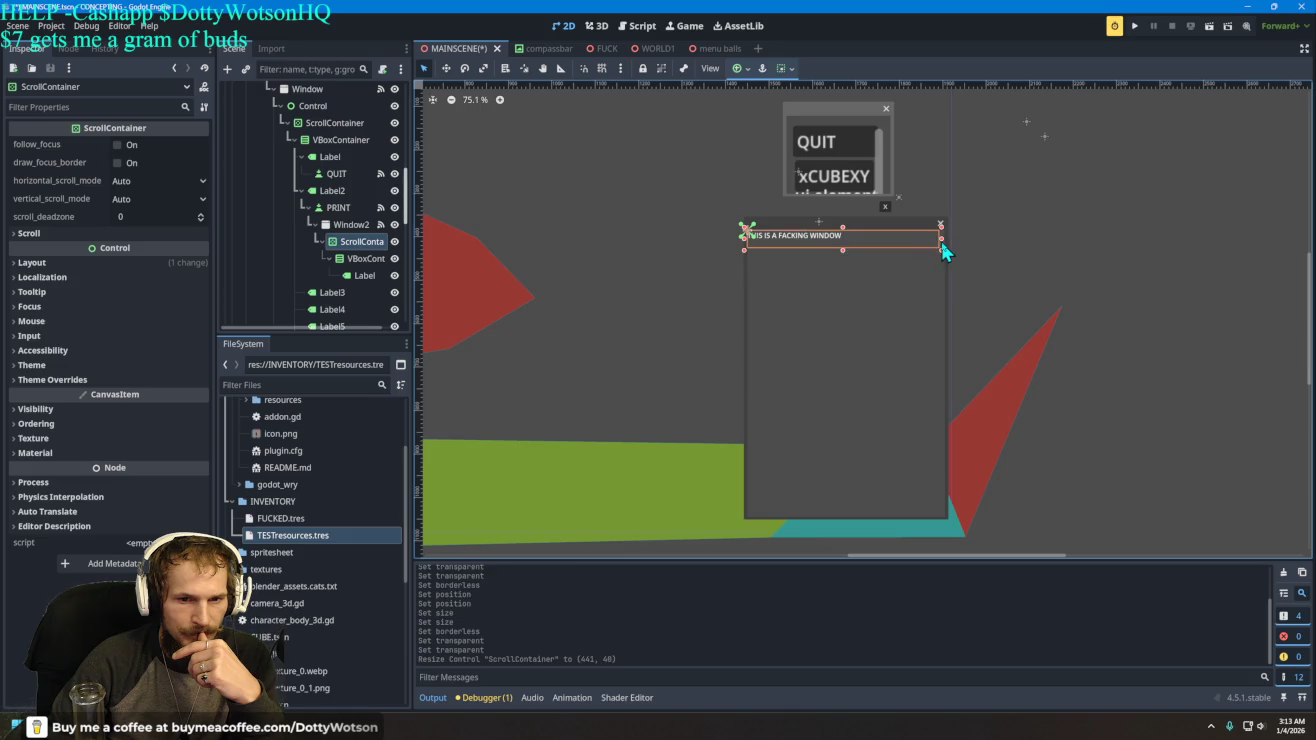
pyautogui.click(377, 283)
pyautogui.moveTo(131, 165); pyautogui.dragTo(4, 152)
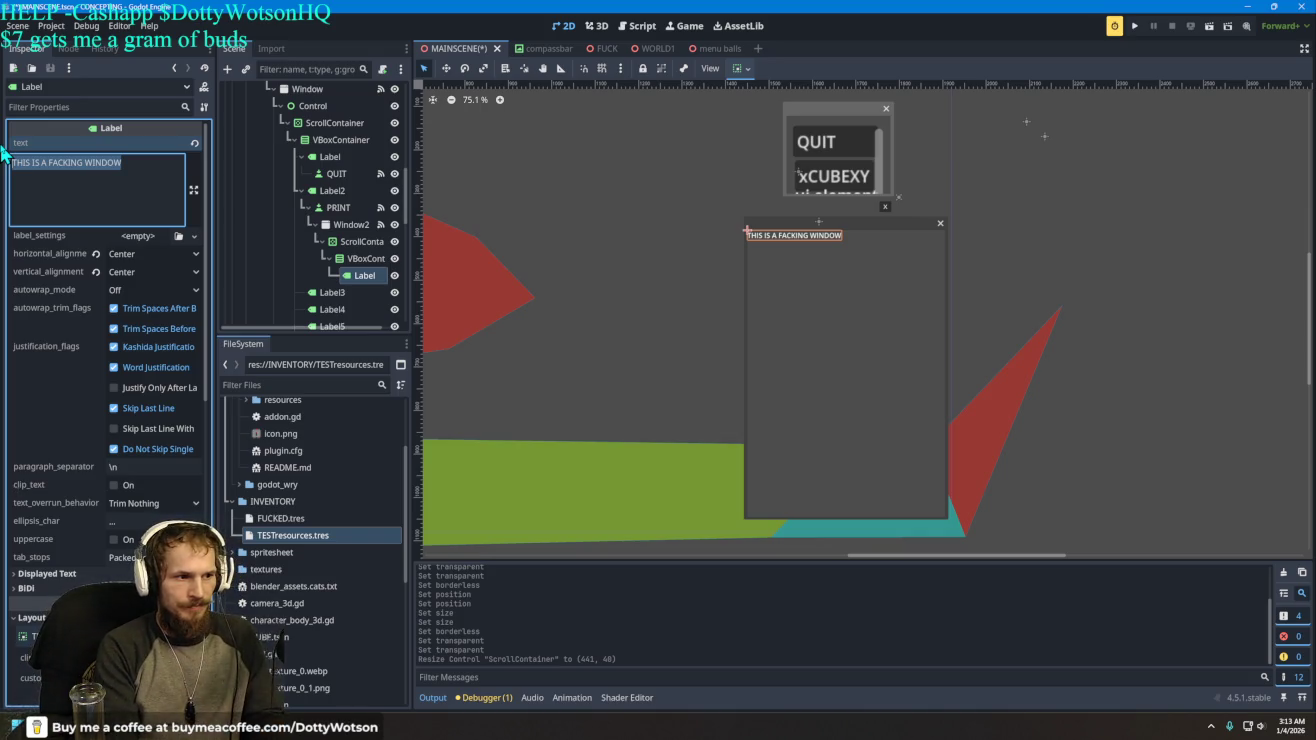
pyautogui.write('this isladkfj;alsdkfj;laksjdf;lakjdf;lkajsf;lkaj;flkja')
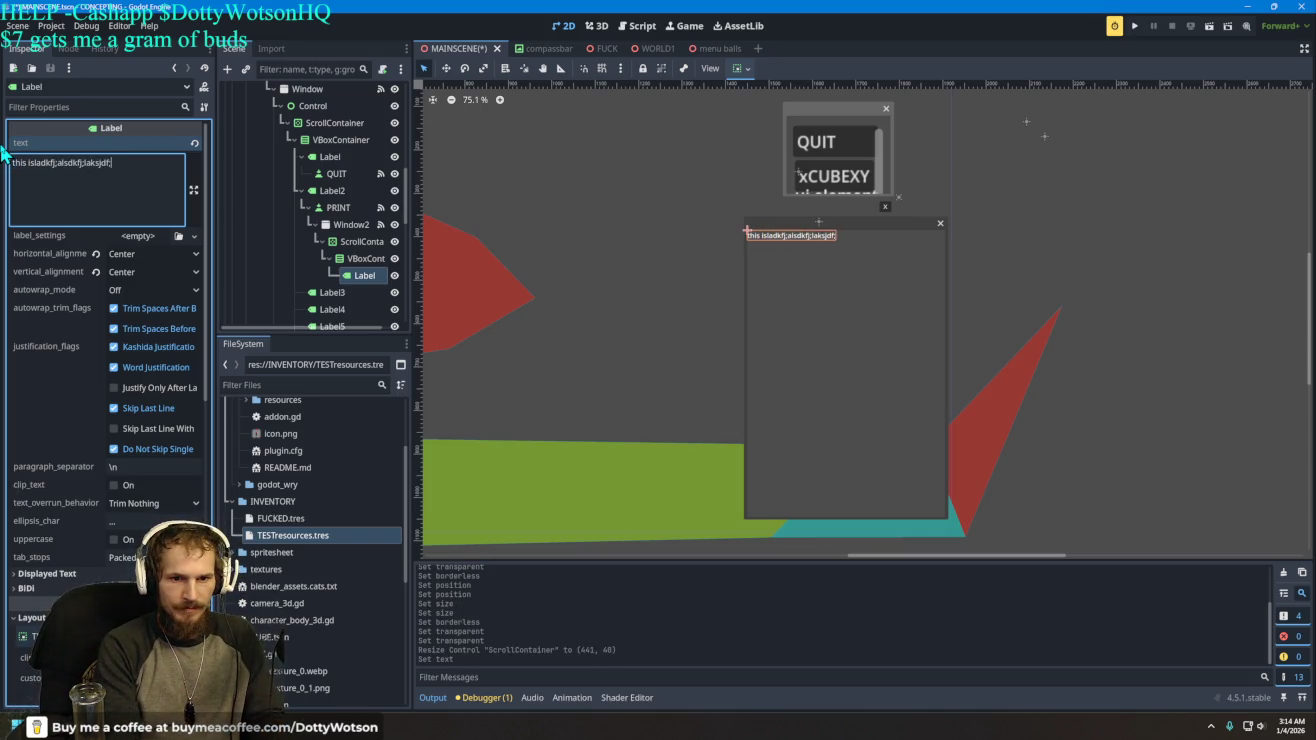
pyautogui.write(';flka;dflkja;lkja;sl')
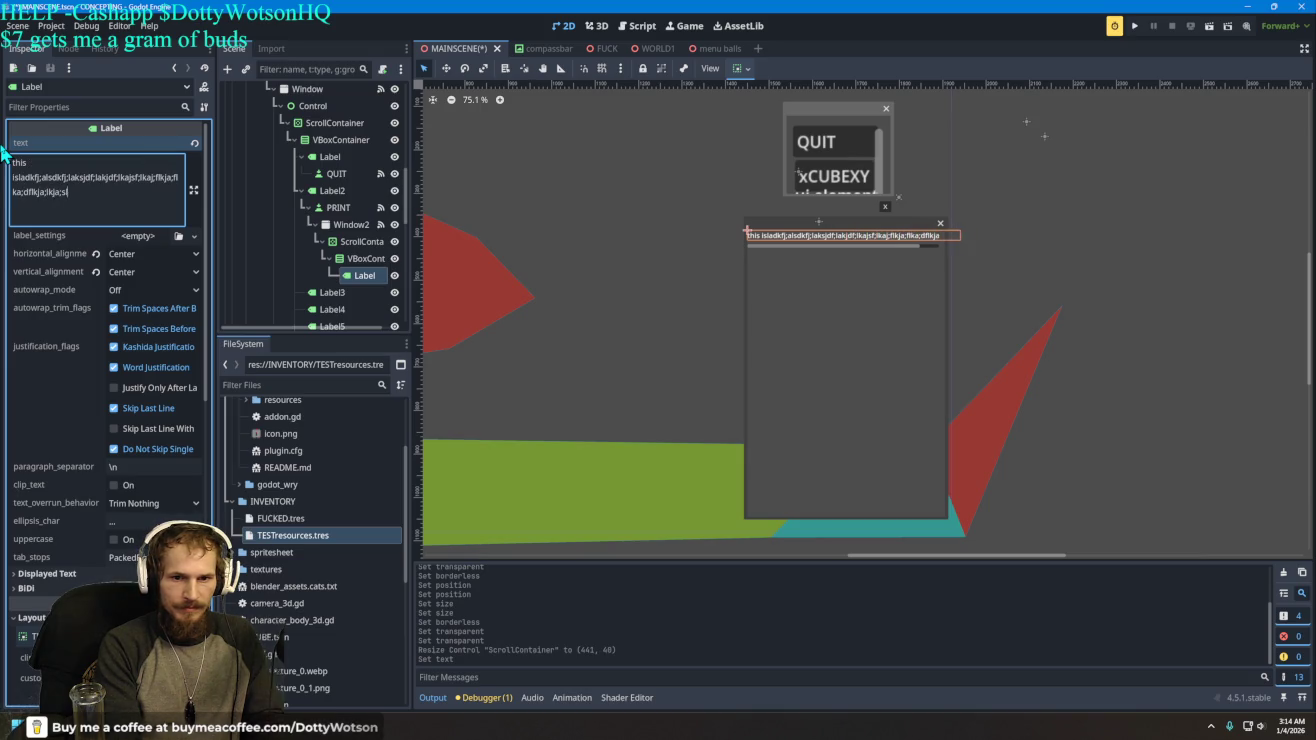
pyautogui.press('BackSpace')
pyautogui.press('BackSpace')
pyautogui.press('BackSpace')
pyautogui.press('BackSpace')
pyautogui.press('BackSpace')
pyautogui.press('BackSpace')
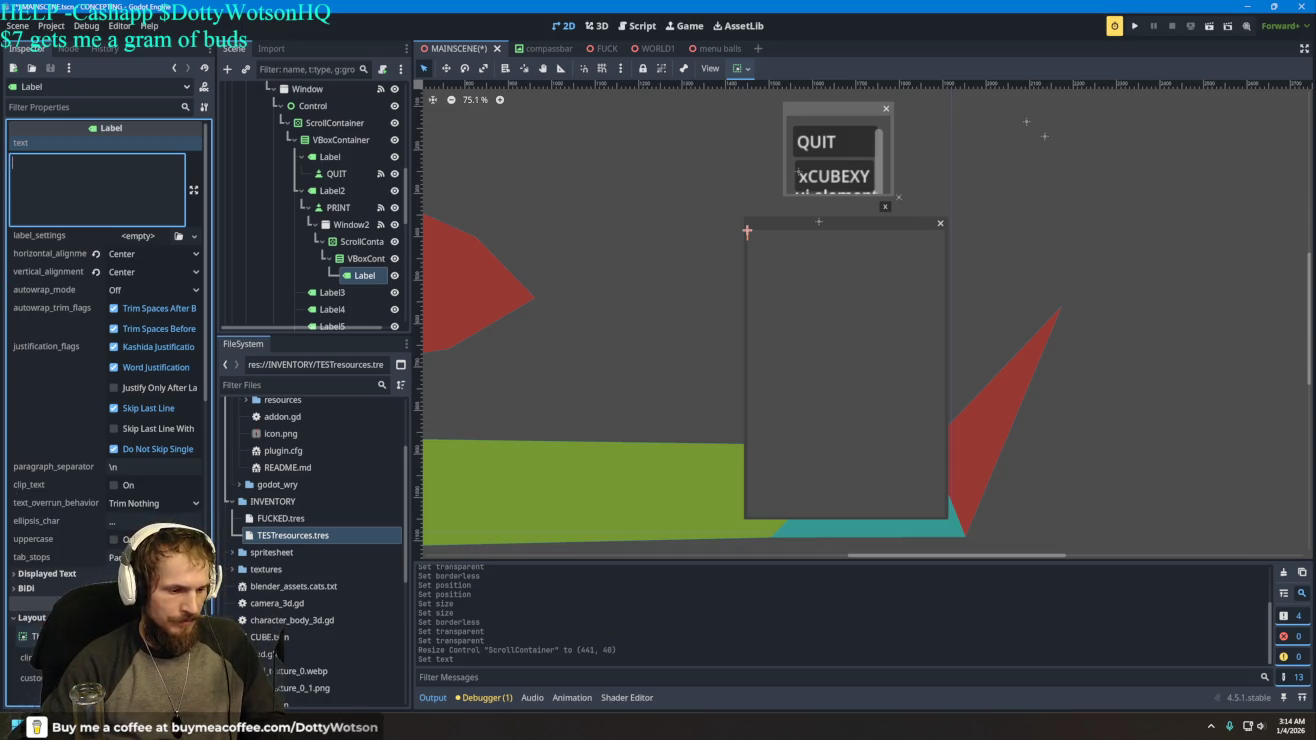
pyautogui.hotkey('alt', 'Tab')
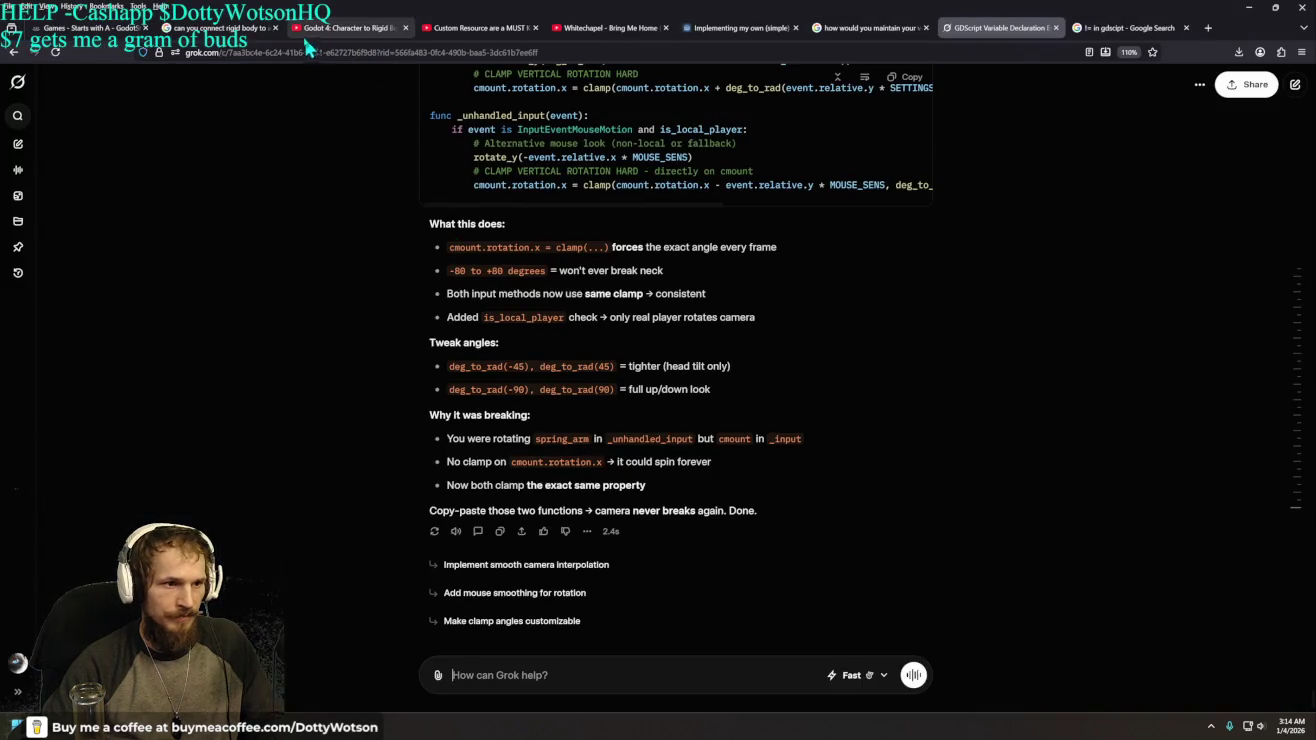
# - Start a new Grok chat and type a story prompt about a Siamese cat who is a galactic samurai
pyautogui.click(18, 82)
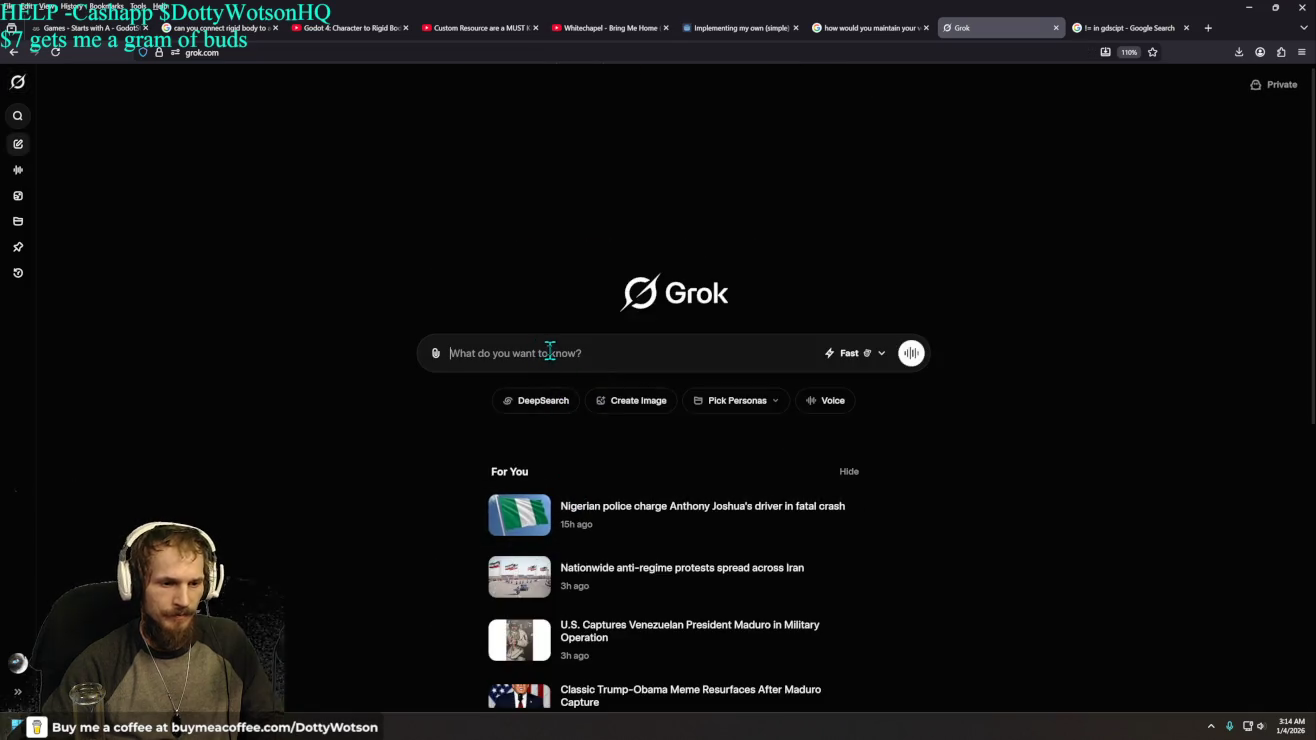
pyautogui.write('write me s')
pyautogui.press('BackSpace')
pyautogui.write('a story about ')
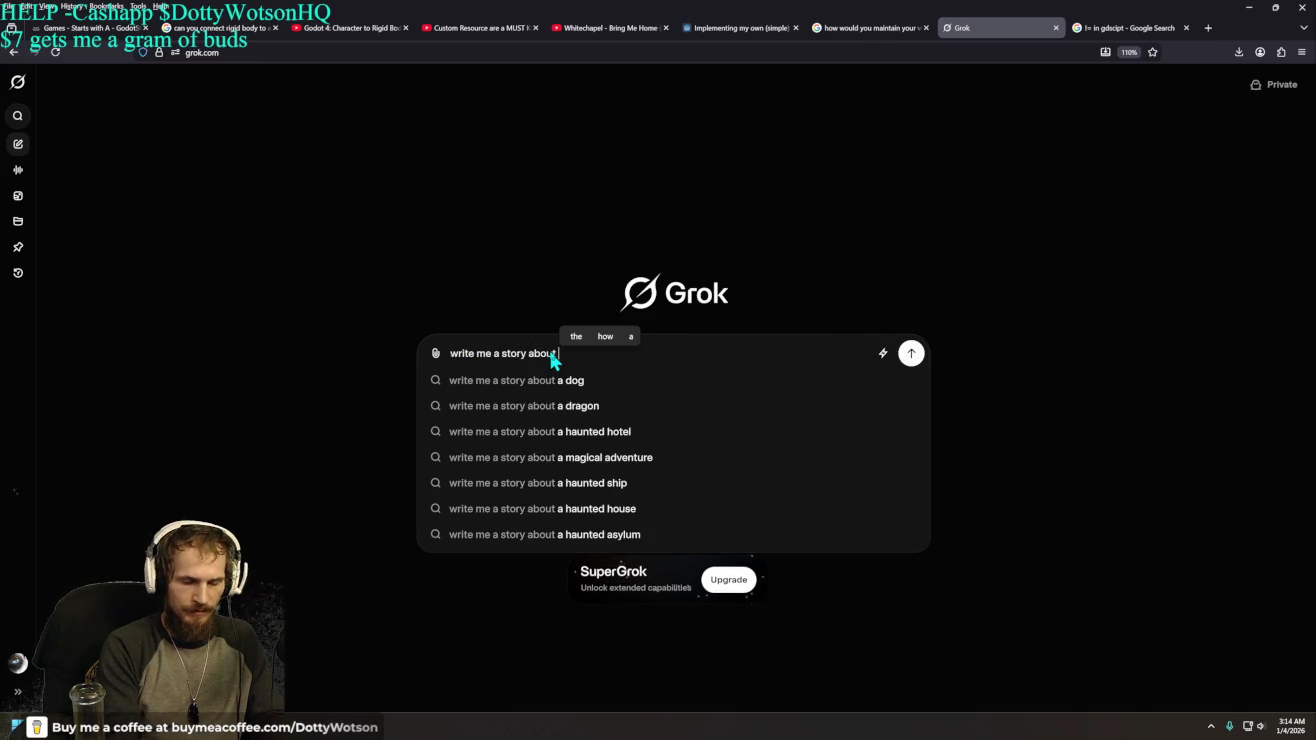
pyautogui.write('a')
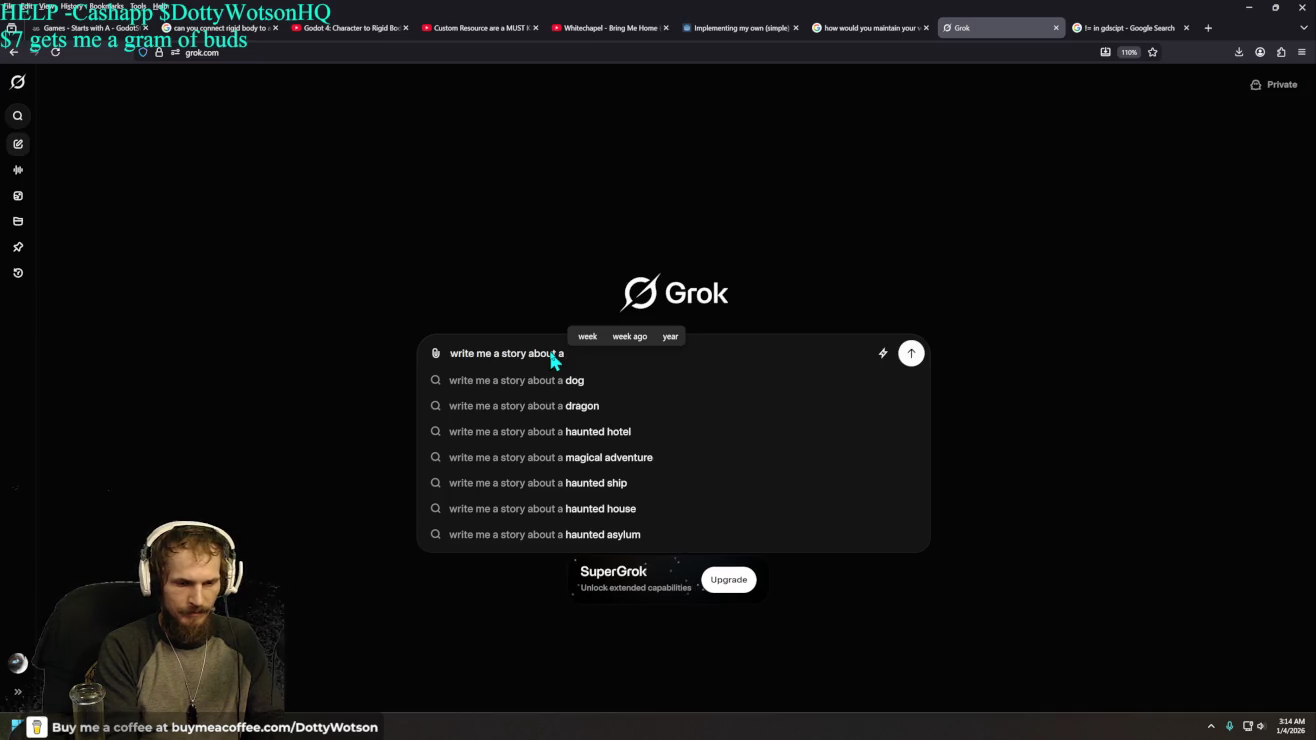
pyautogui.write(' s')
pyautogui.write('iem')
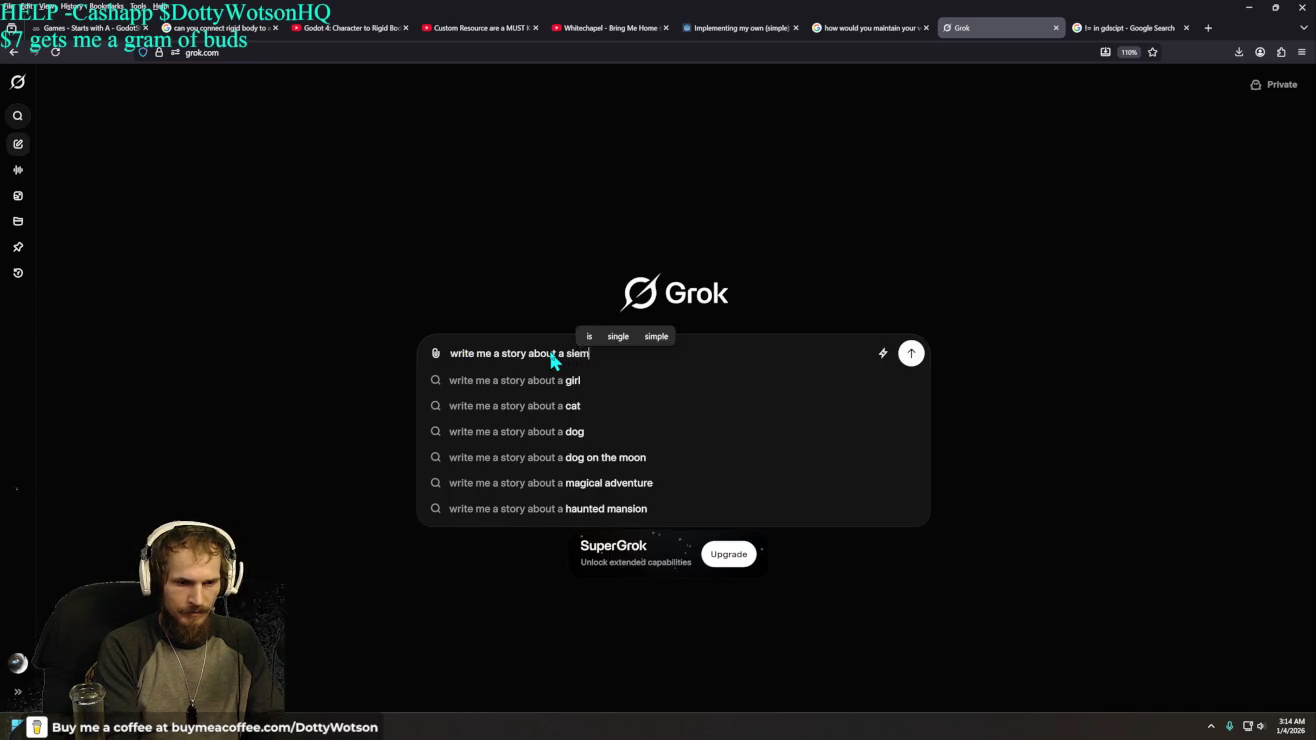
pyautogui.write('ese cat name')
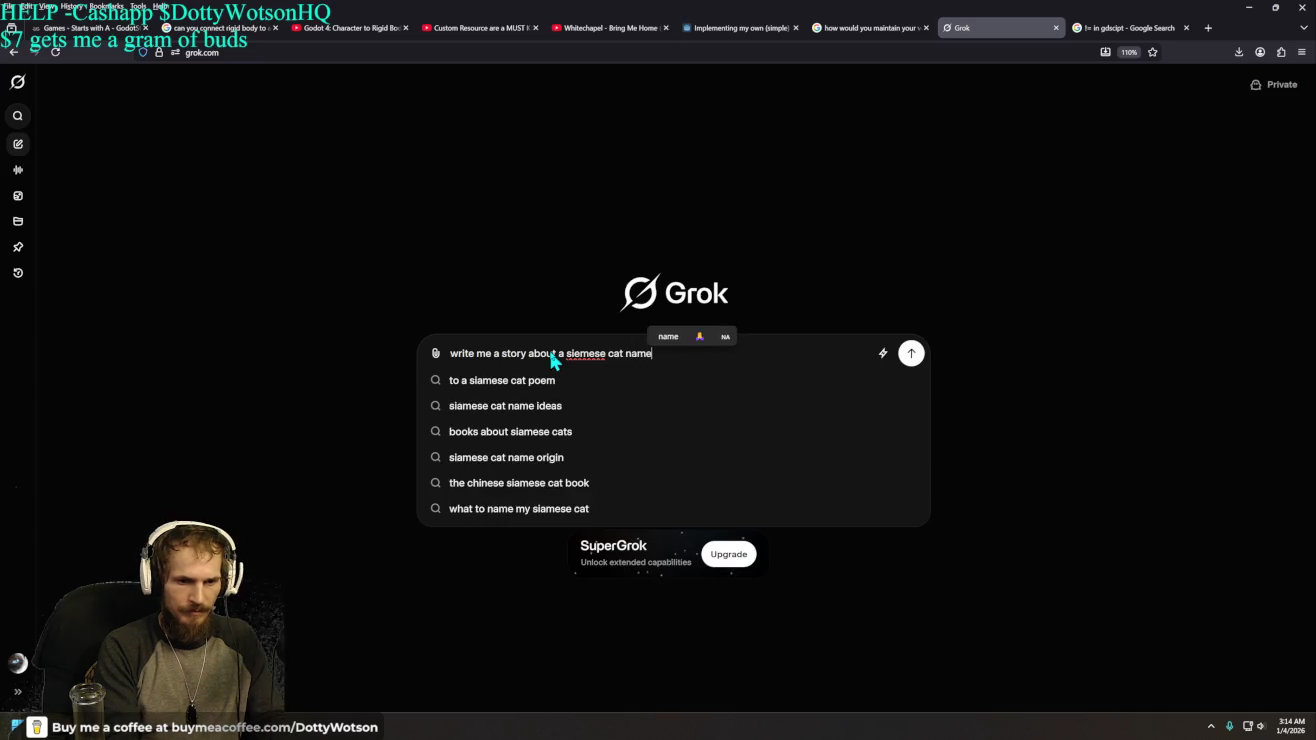
pyautogui.write('d dotty wotson ')
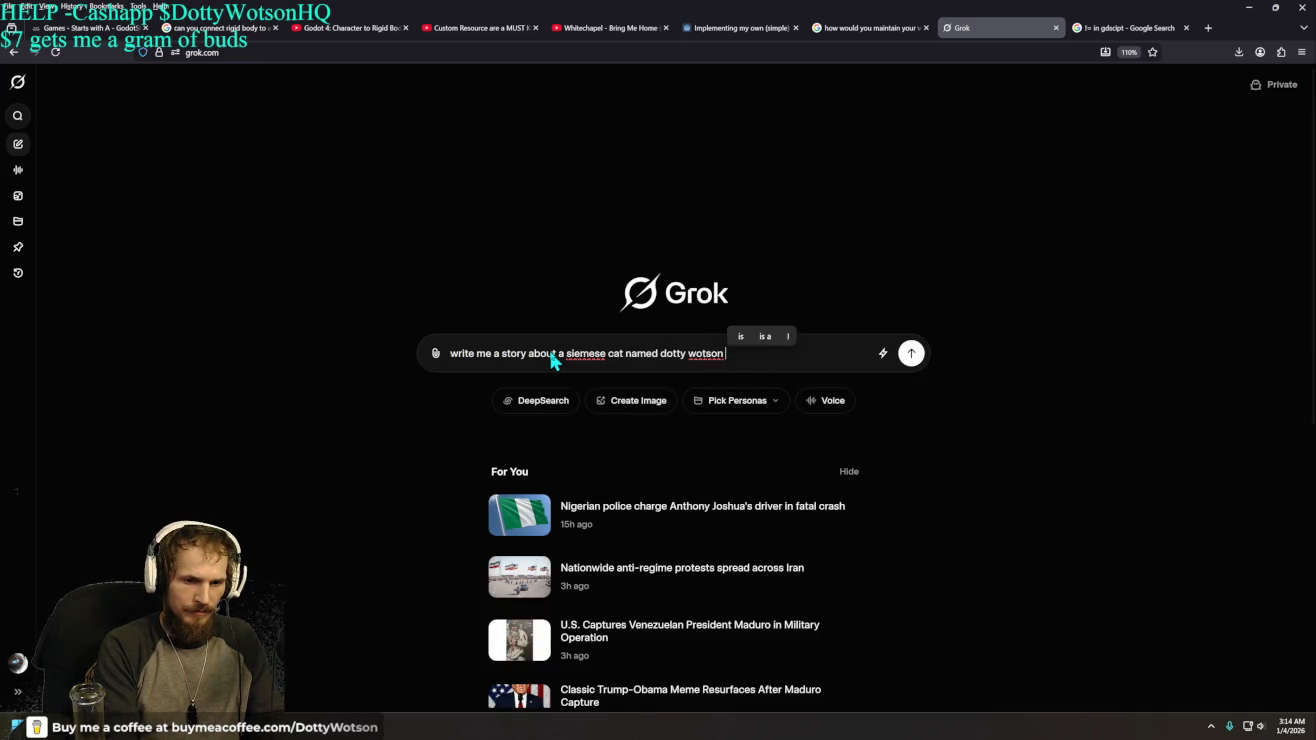
pyautogui.write('that is a gala')
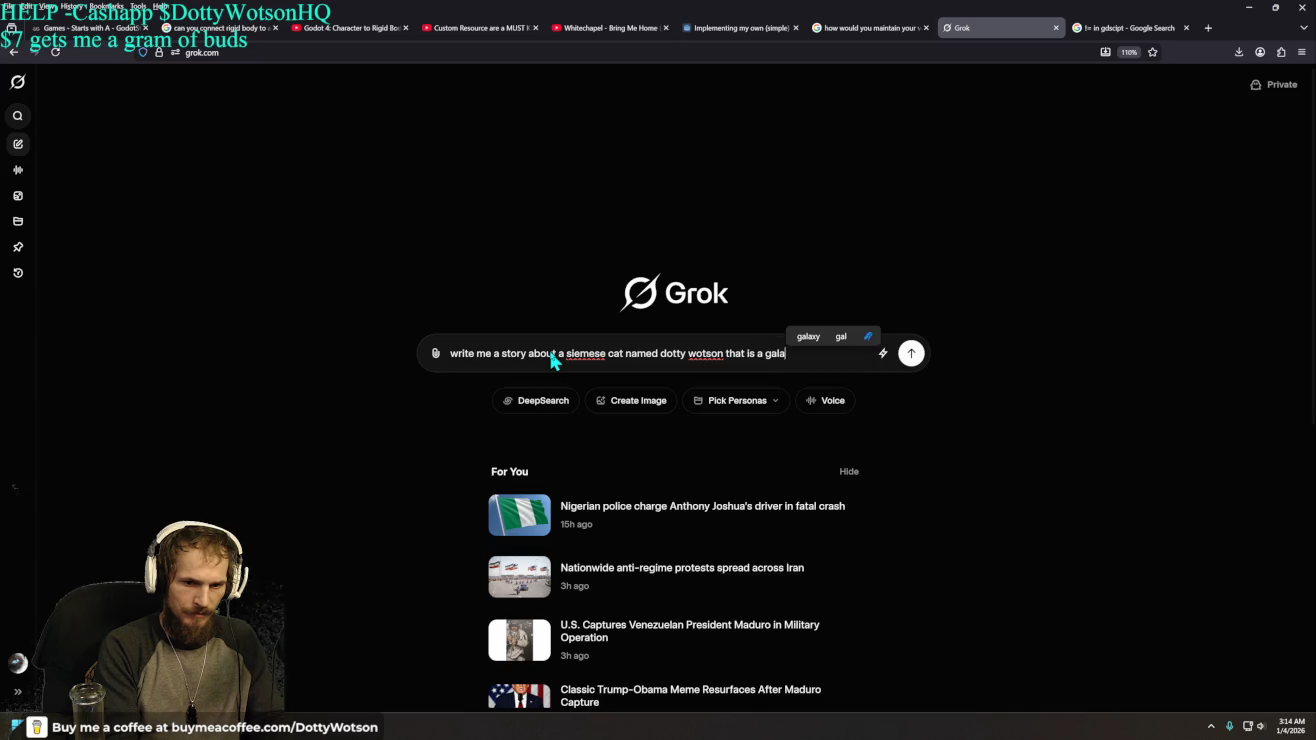
pyautogui.write('ctic samara')
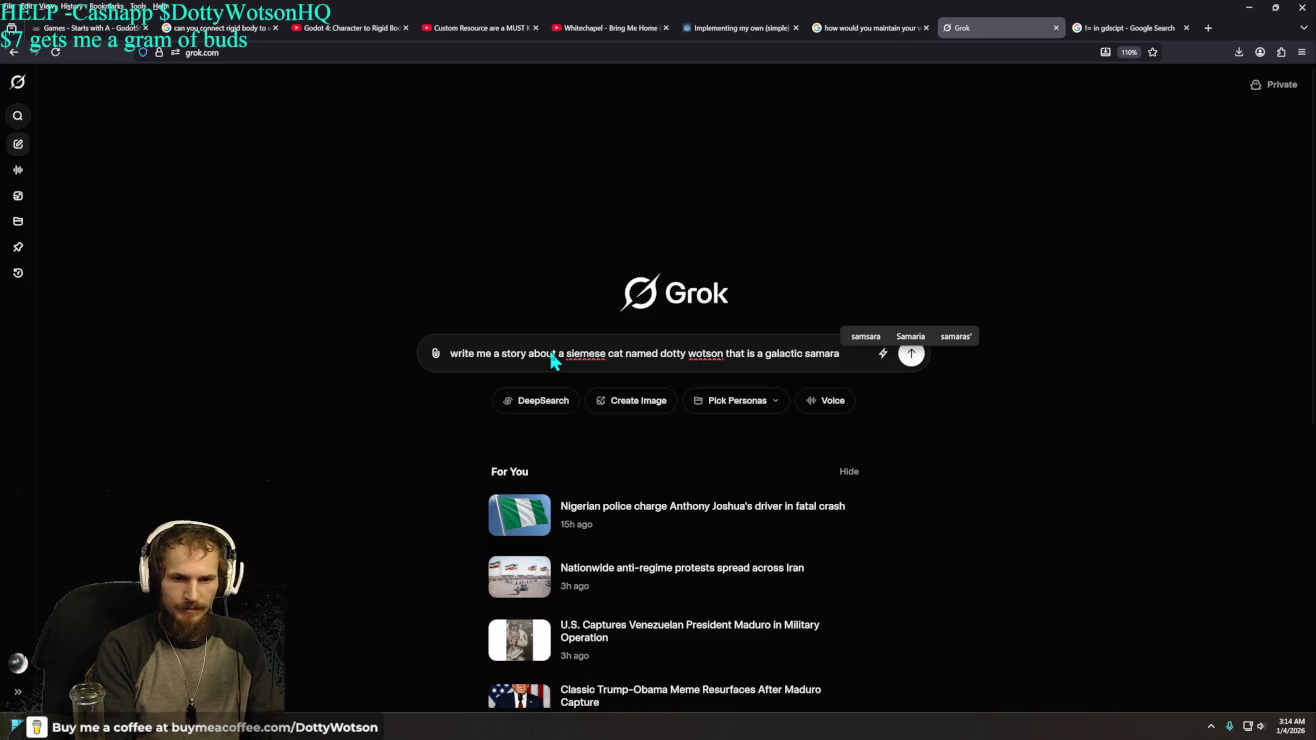
pyautogui.write('i')
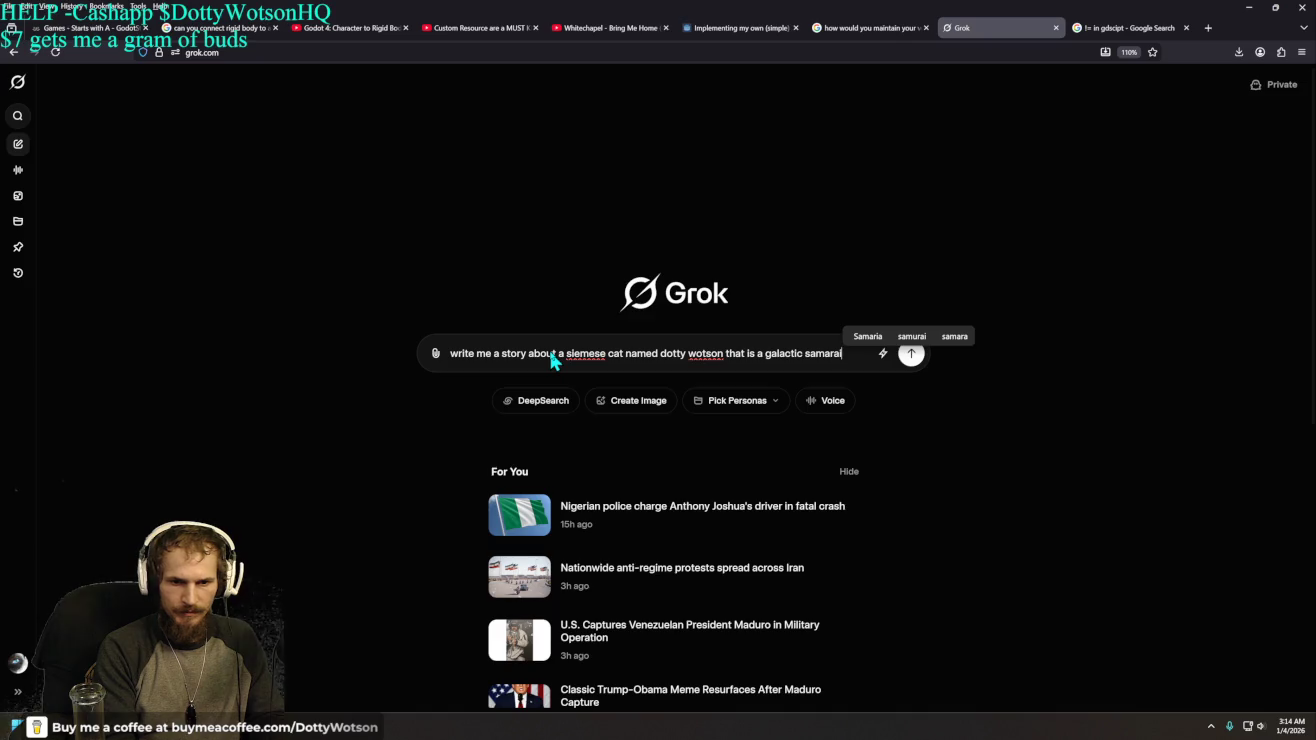
# - Correct 'samarai' to 'samurai', add a request for a couple of images, and send it
pyautogui.press('Up')
pyautogui.press('Right')
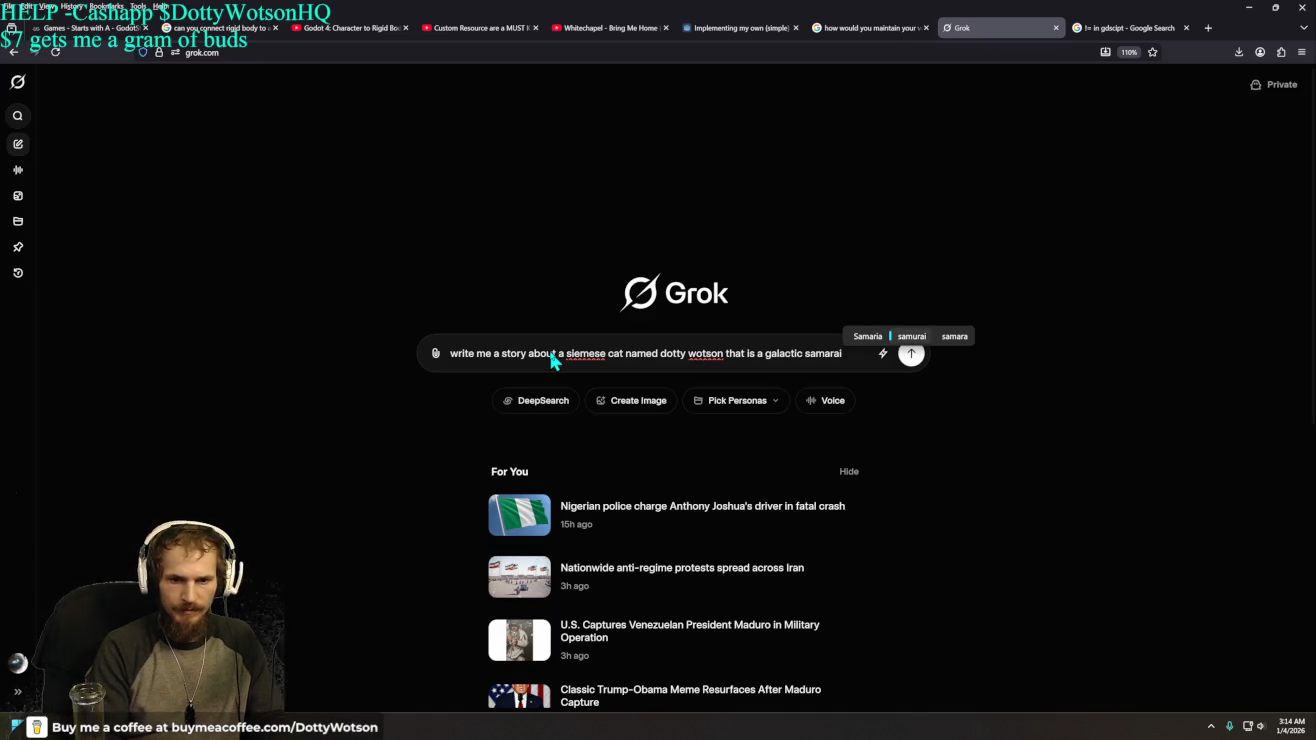
pyautogui.hotkey('shift', 'Tab')
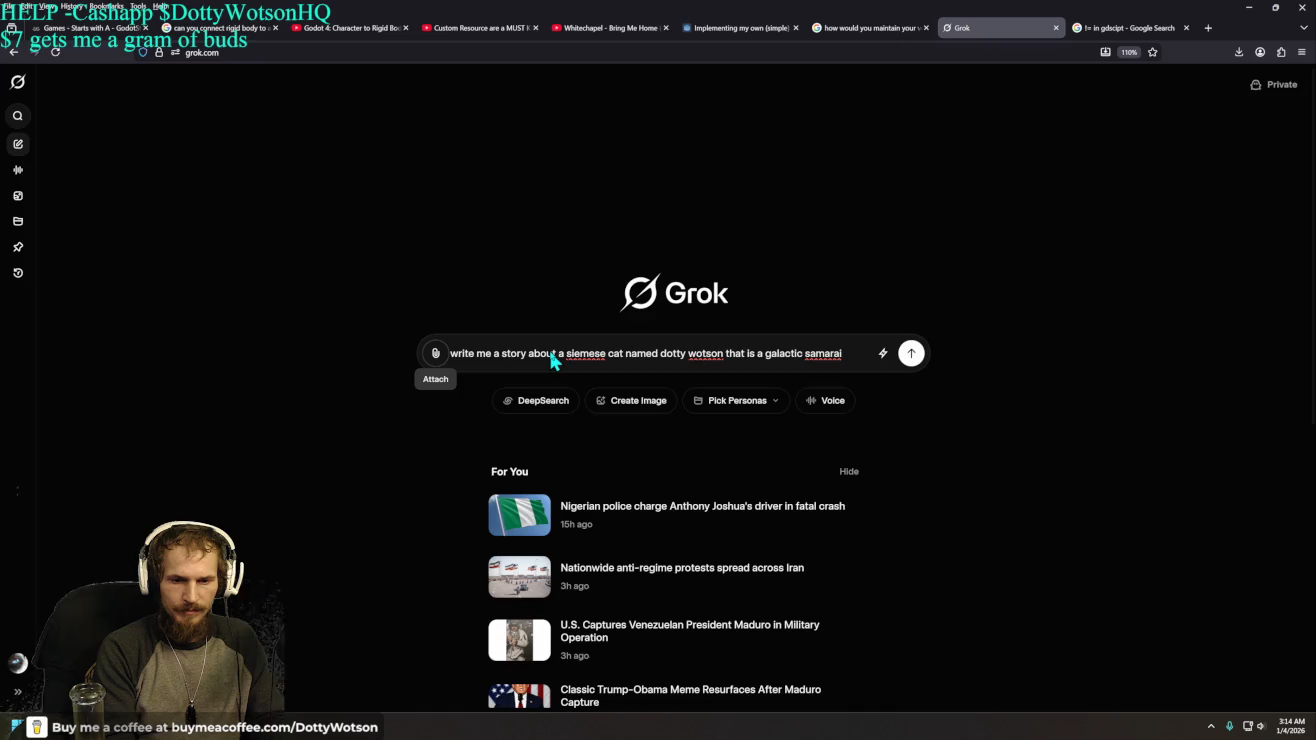
pyautogui.click(855, 357)
pyautogui.press('BackSpace')
pyautogui.write('ur')
pyautogui.press('Tab')
pyautogui.press('Tab')
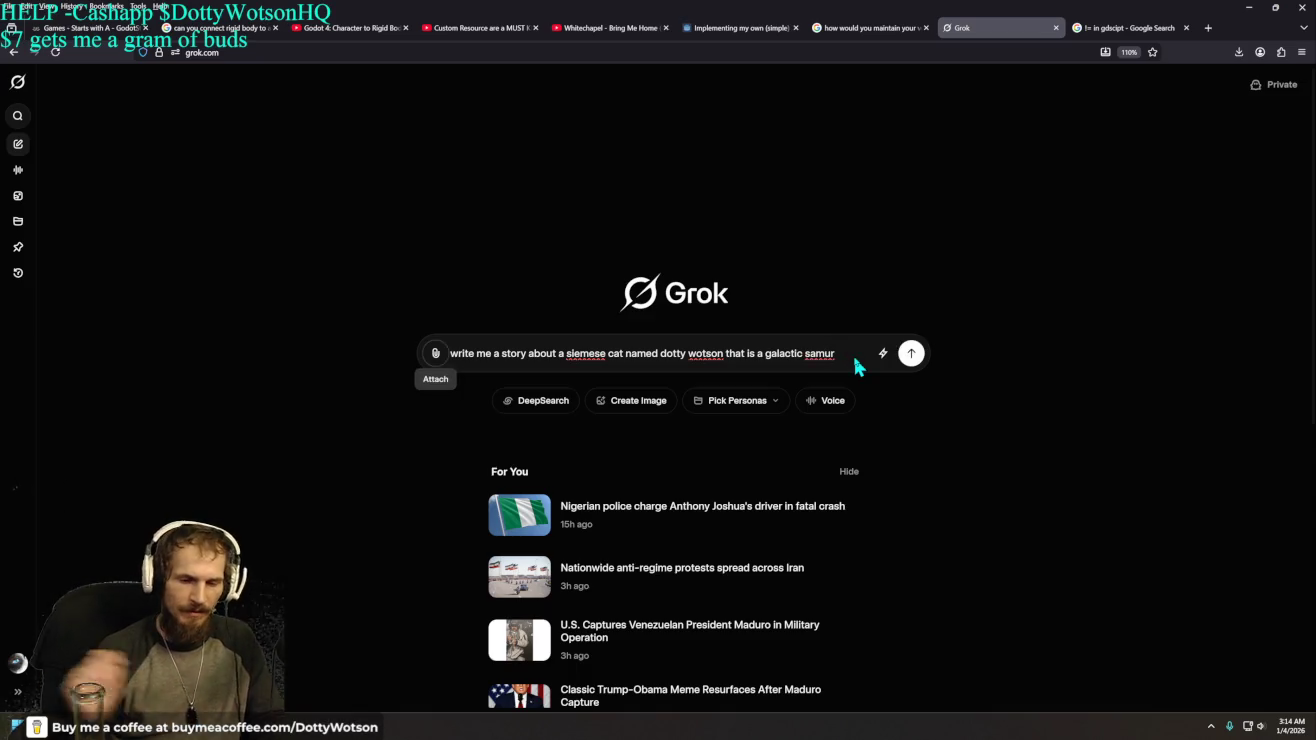
pyautogui.tripleClick(855, 357)
pyautogui.click(855, 357)
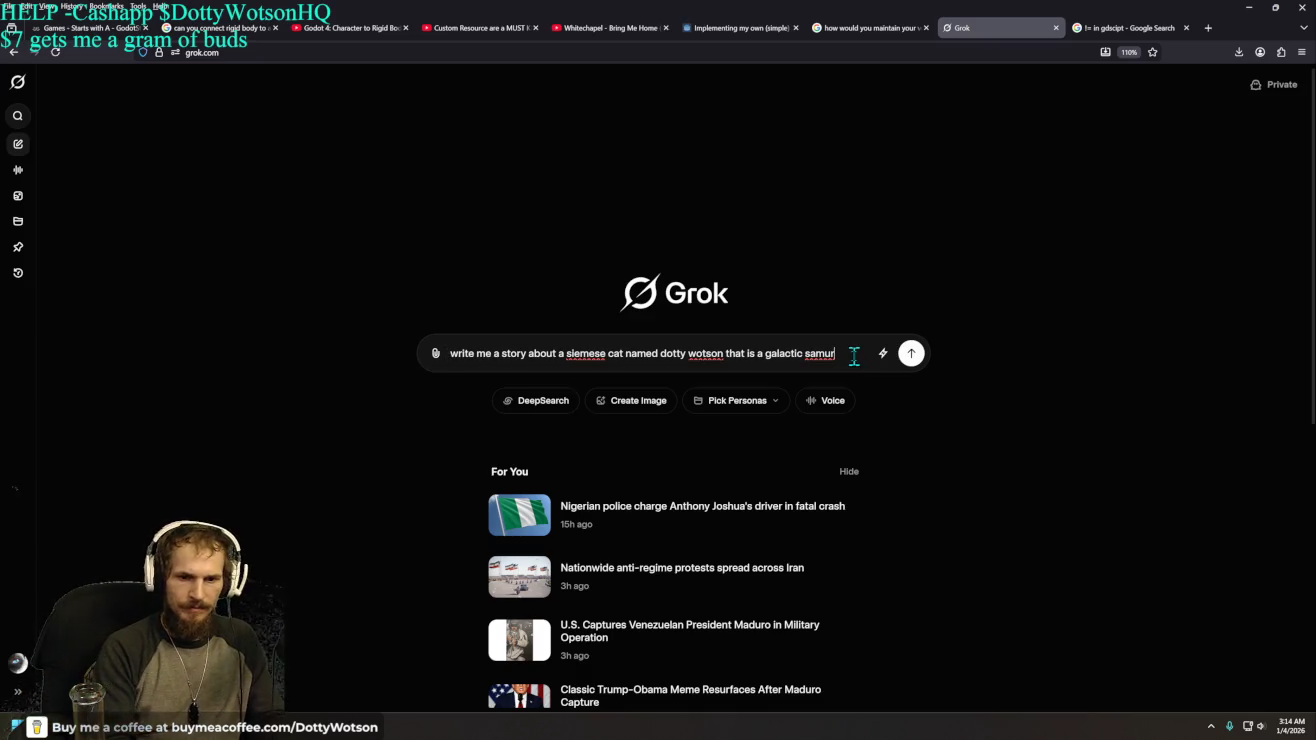
pyautogui.write('a')
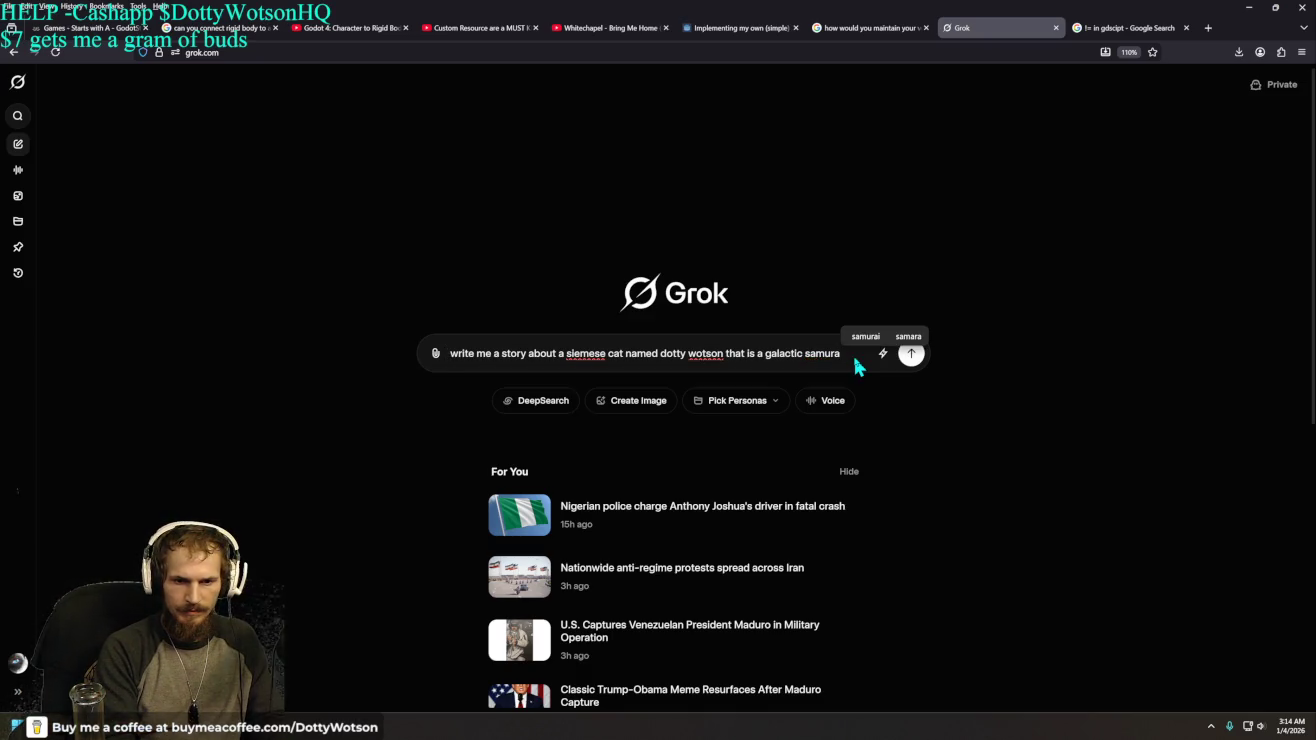
pyautogui.write('i')
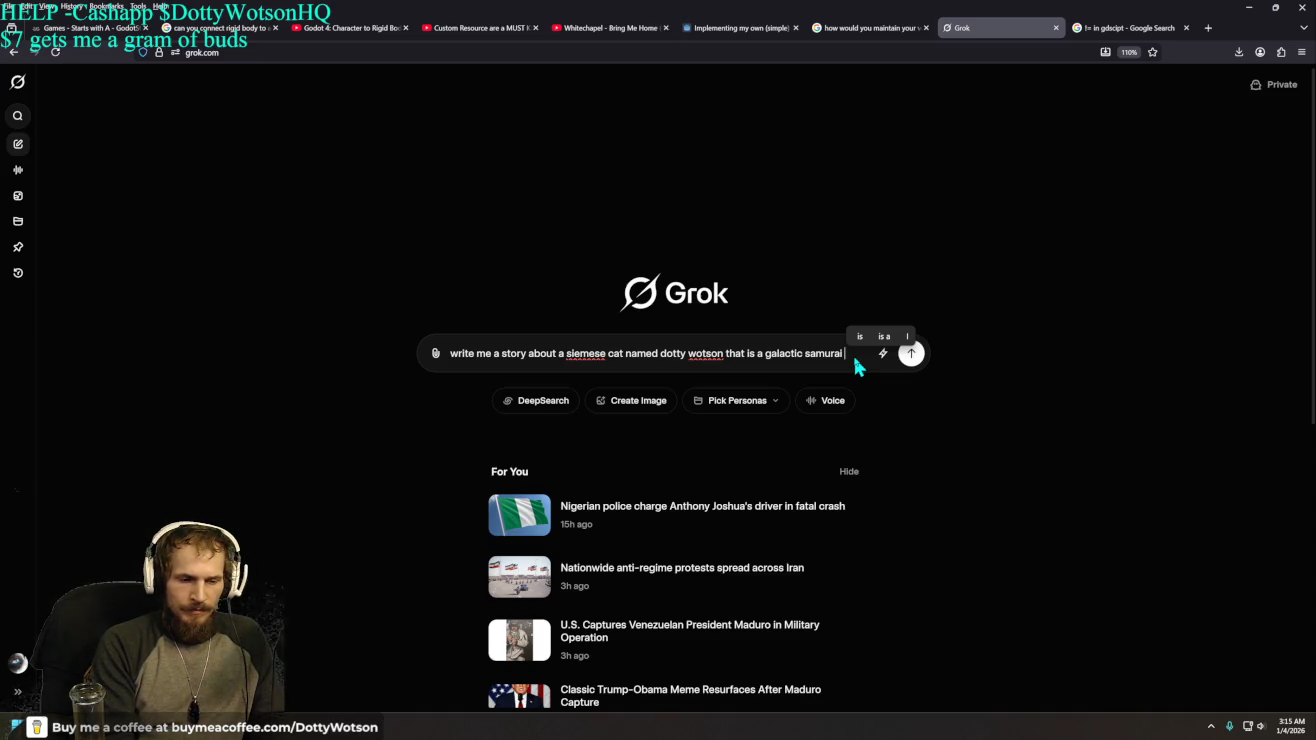
pyautogui.write('an')
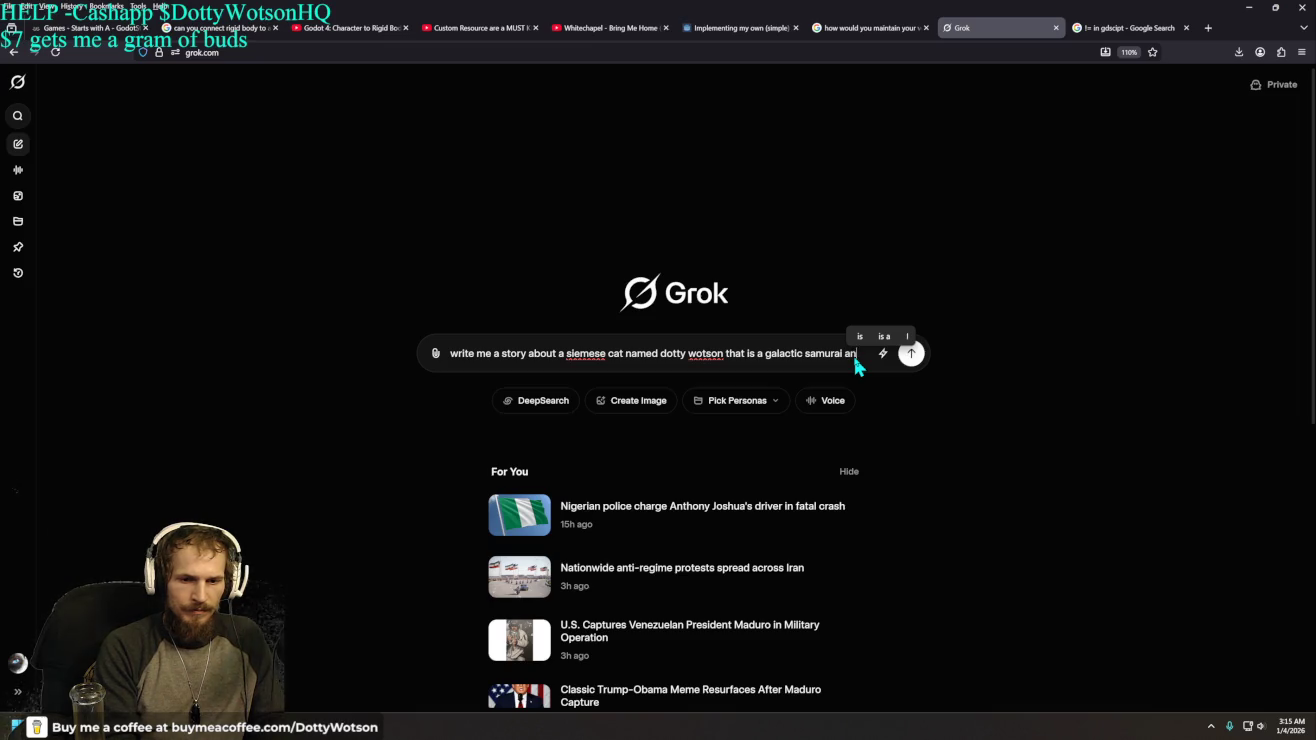
pyautogui.write('d give me a couple')
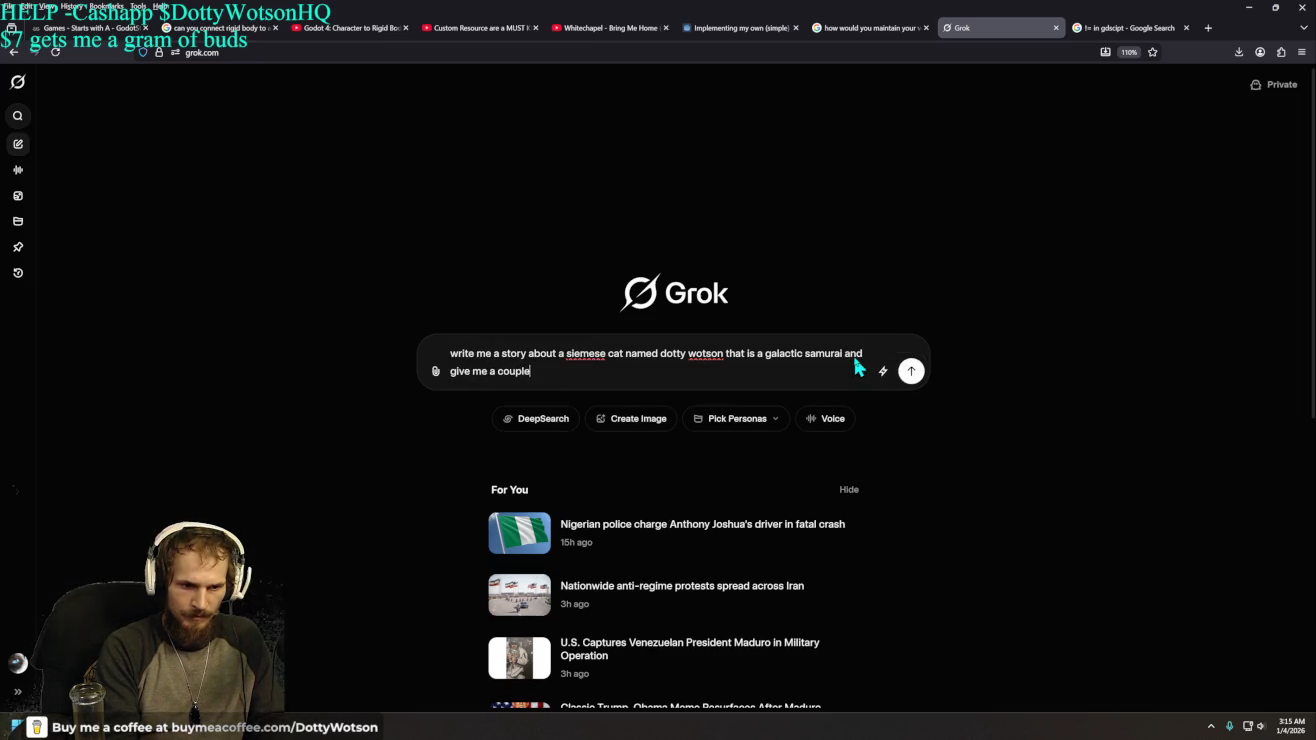
pyautogui.write(' images to go with it')
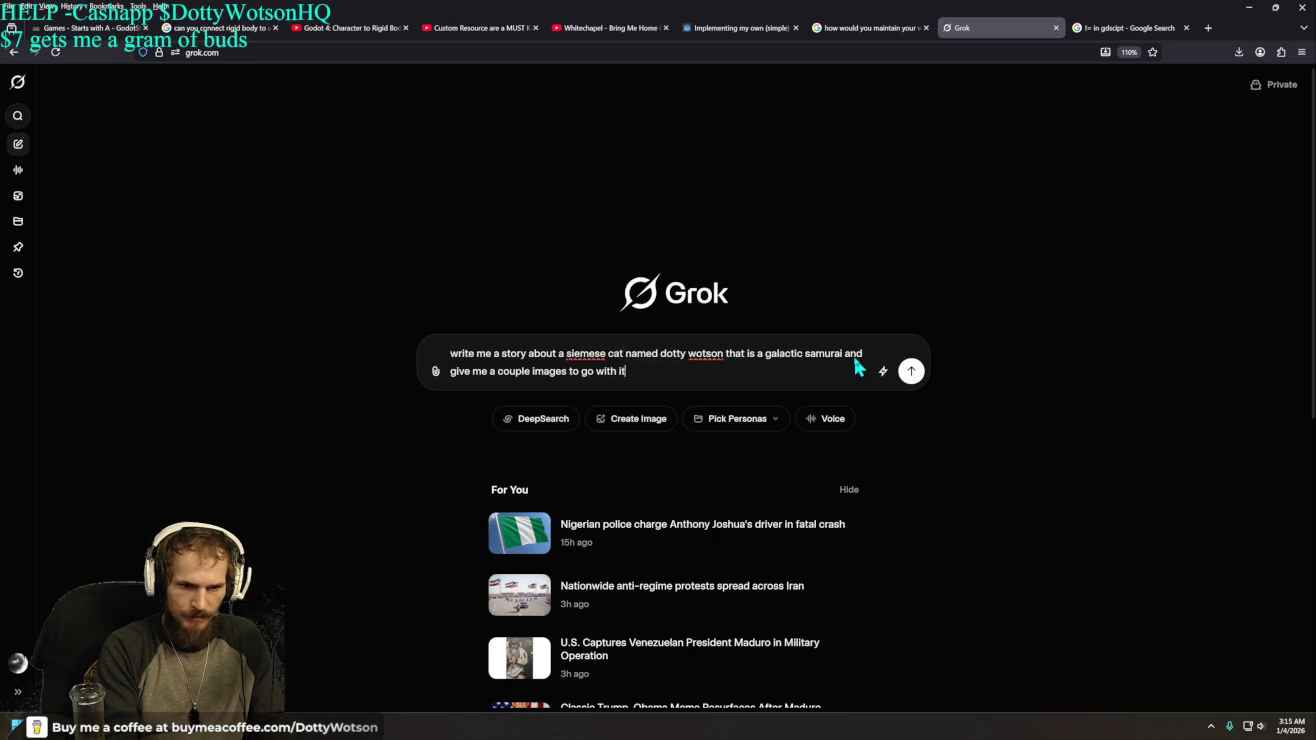
pyautogui.press('Return')
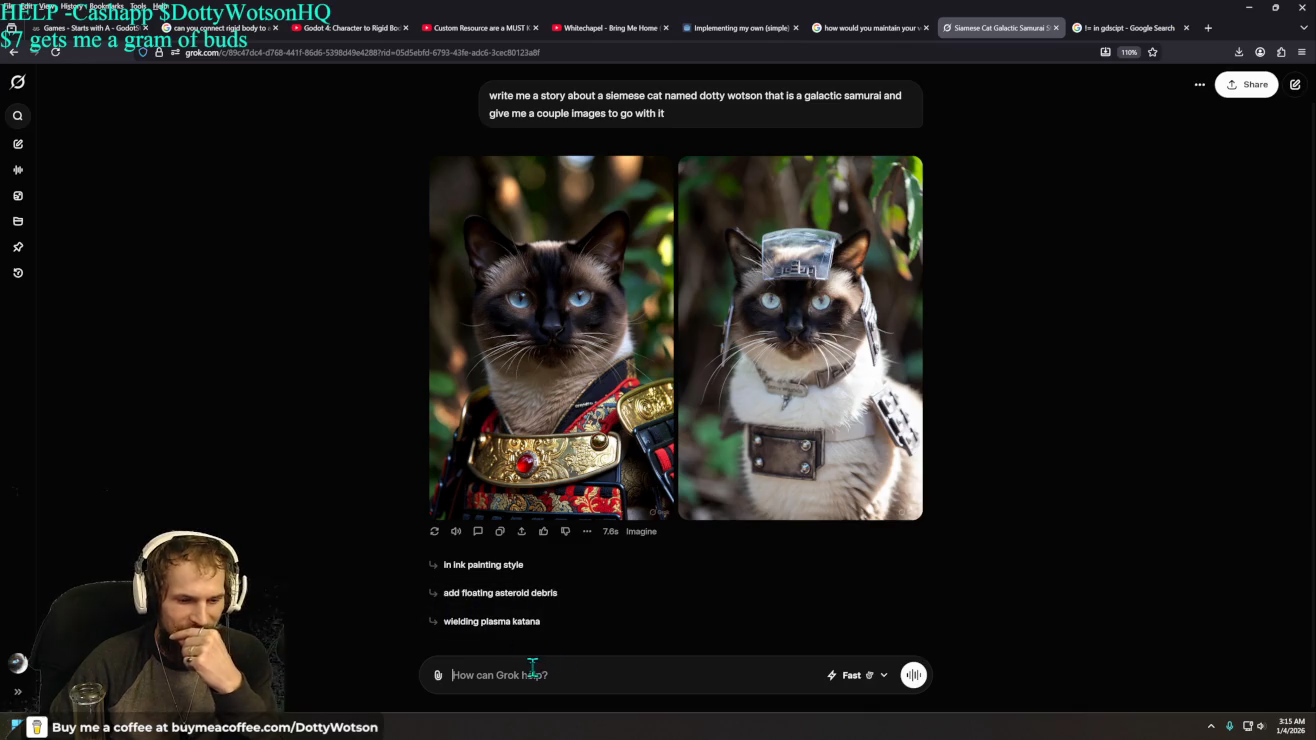
# - Ask Grok to 'now write the lore' for the samurai cat
pyautogui.write('now write the lro')
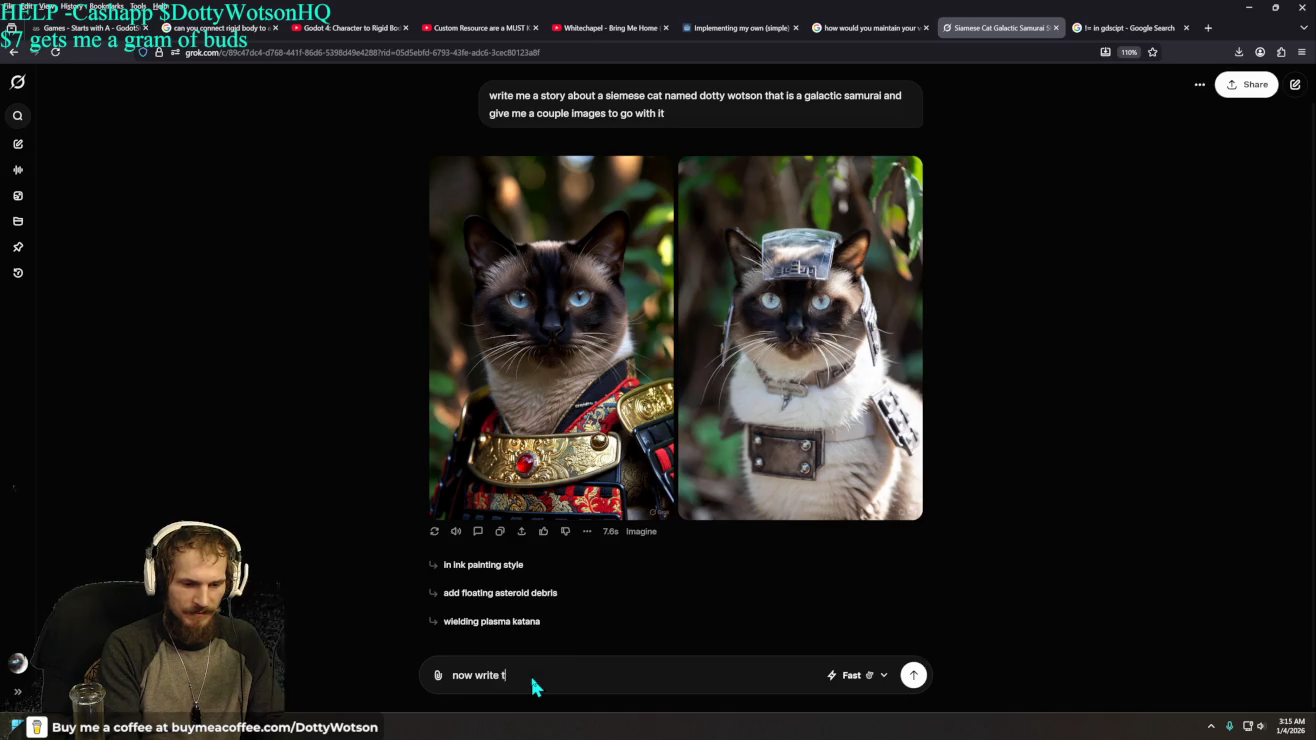
pyautogui.press('BackSpace')
pyautogui.press('BackSpace')
pyautogui.write('ore')
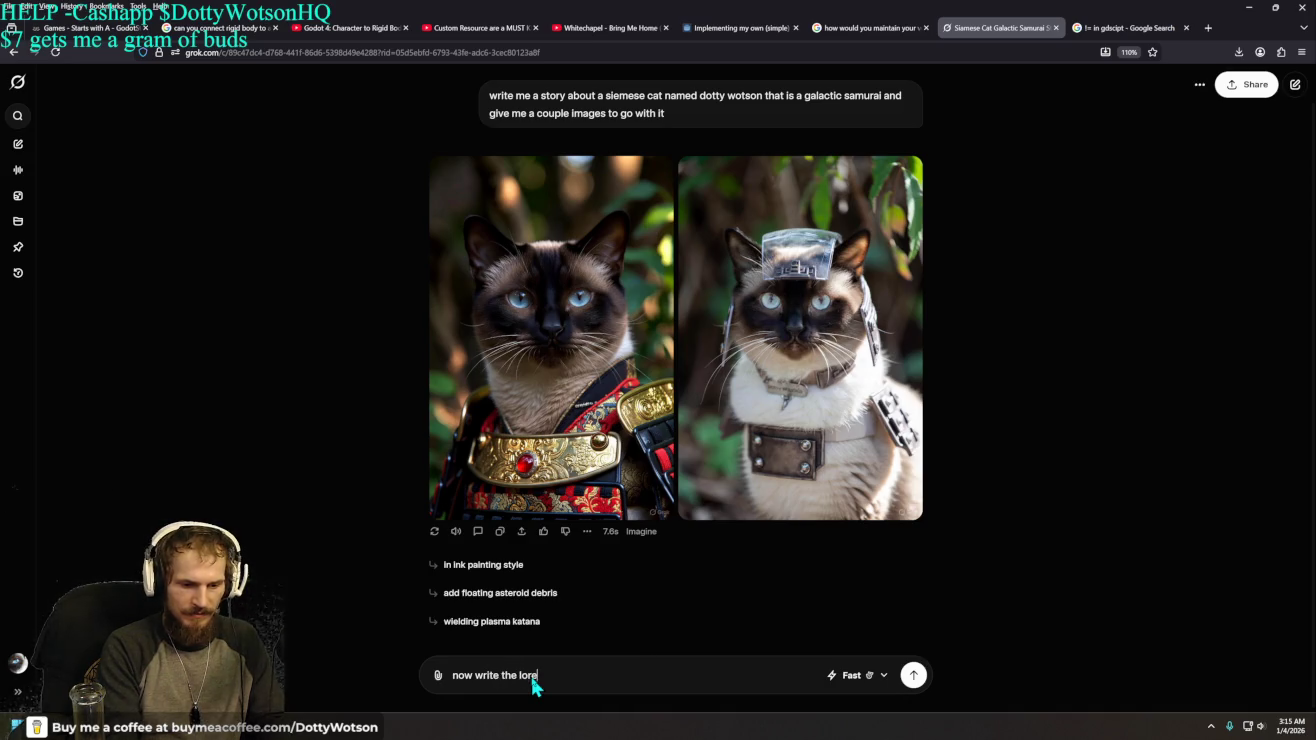
pyautogui.press('Return')
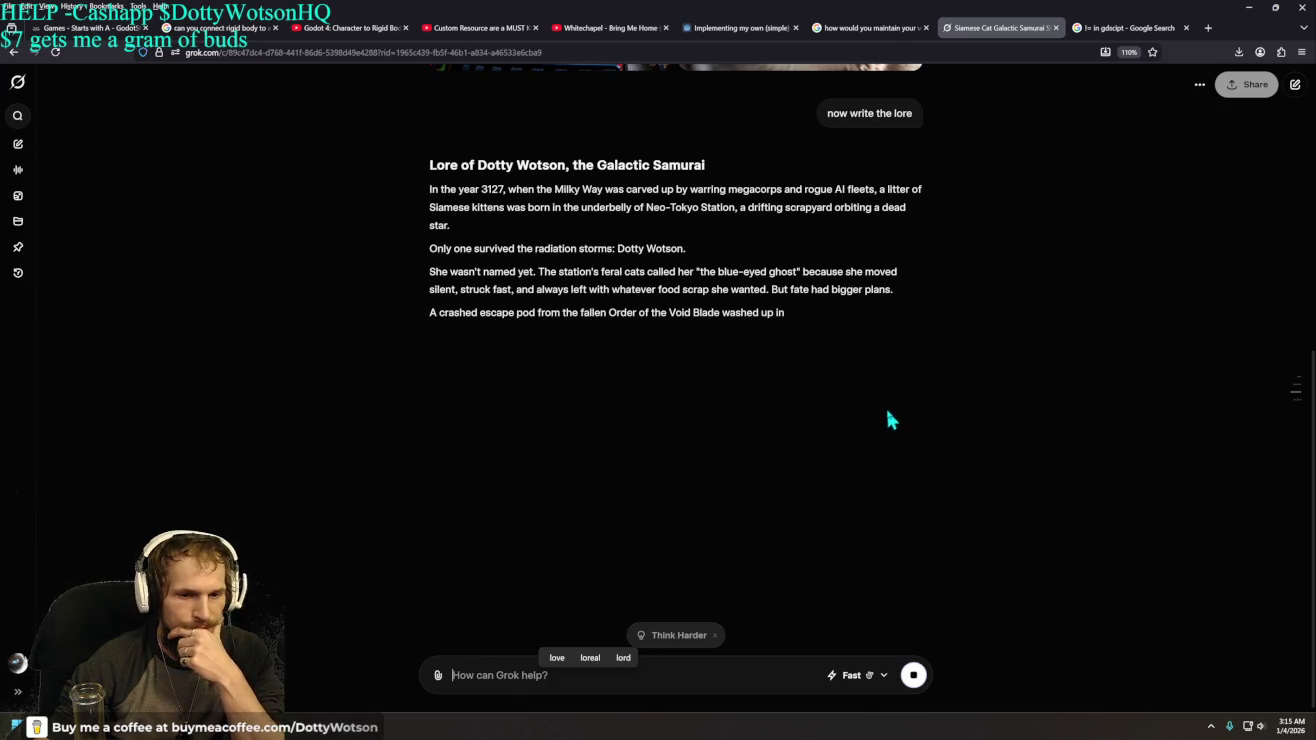
# - Scroll through the lore response and open the file-upload dialog from the attachment menu
pyautogui.scroll(5, 943, 378)
pyautogui.scroll(-1, 992, 387)
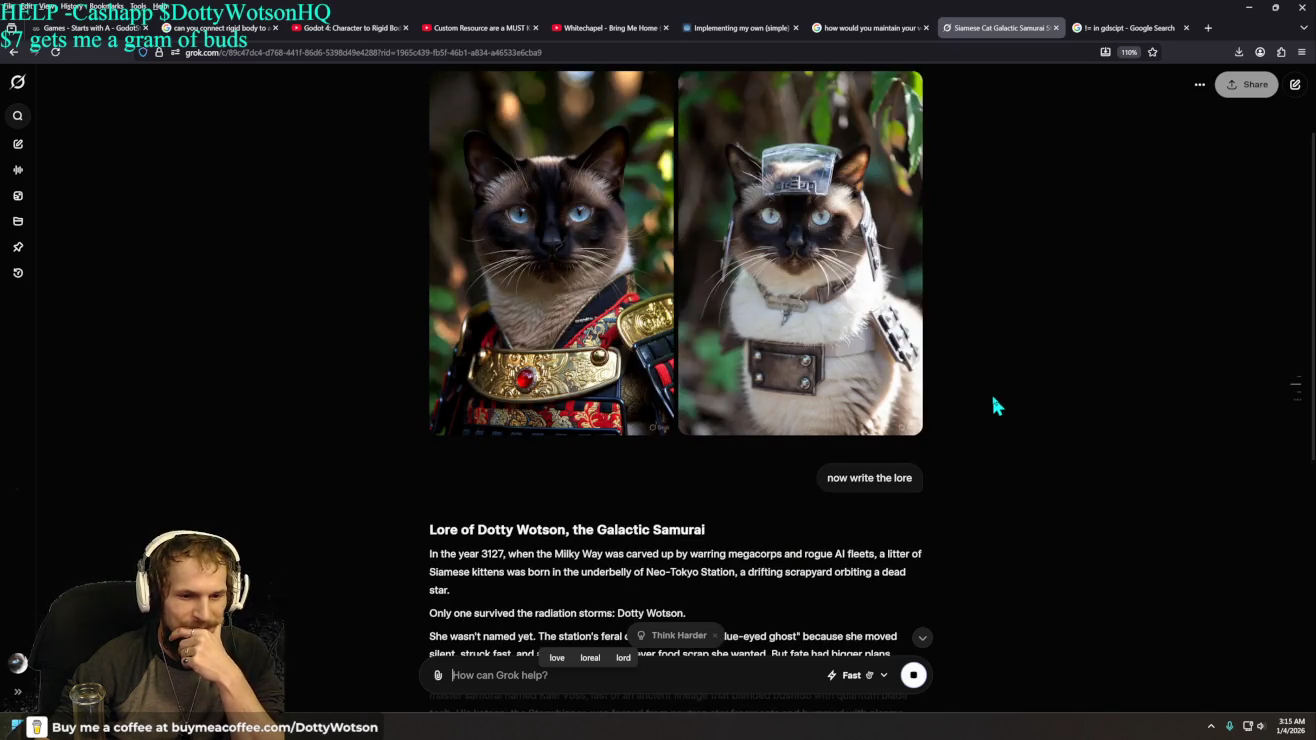
pyautogui.scroll(-5, 992, 392)
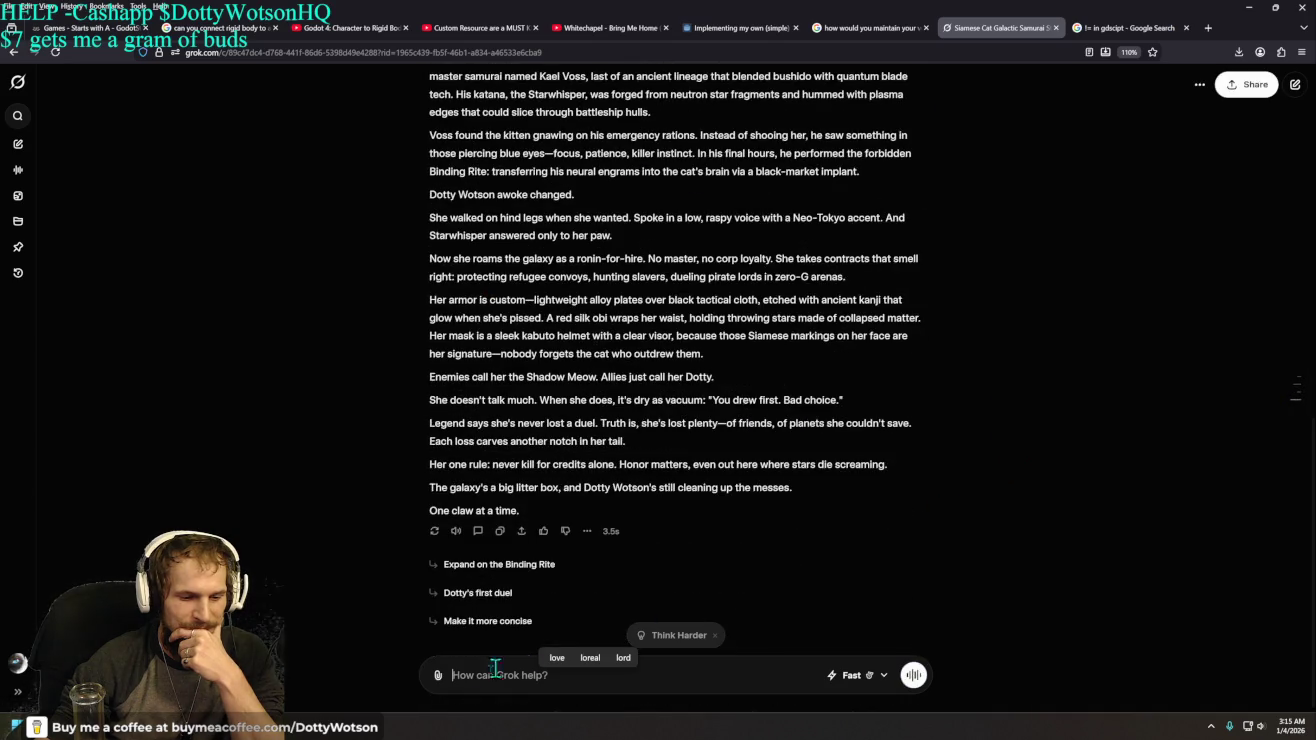
pyautogui.click(437, 676)
pyautogui.click(496, 515)
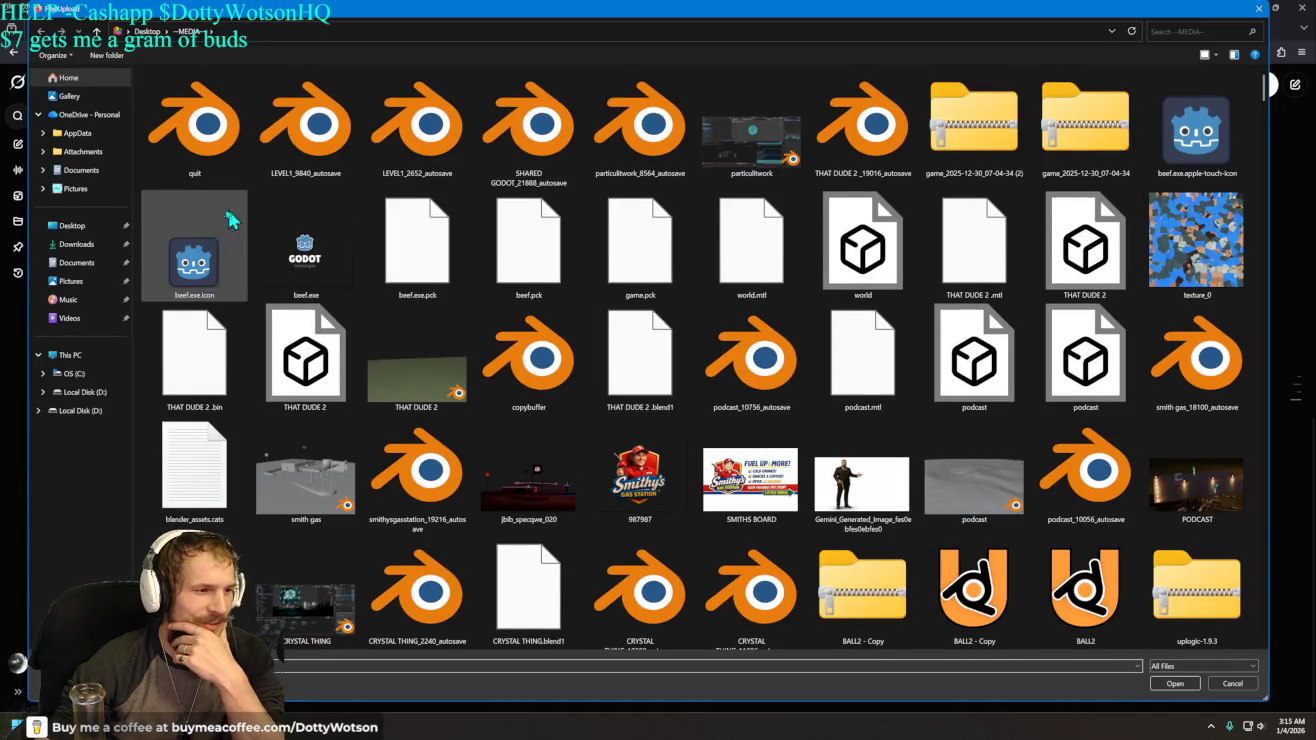
# - Point the upload dialog at the Desktop folder, then switch to the Godot editor
pyautogui.click(68, 227)
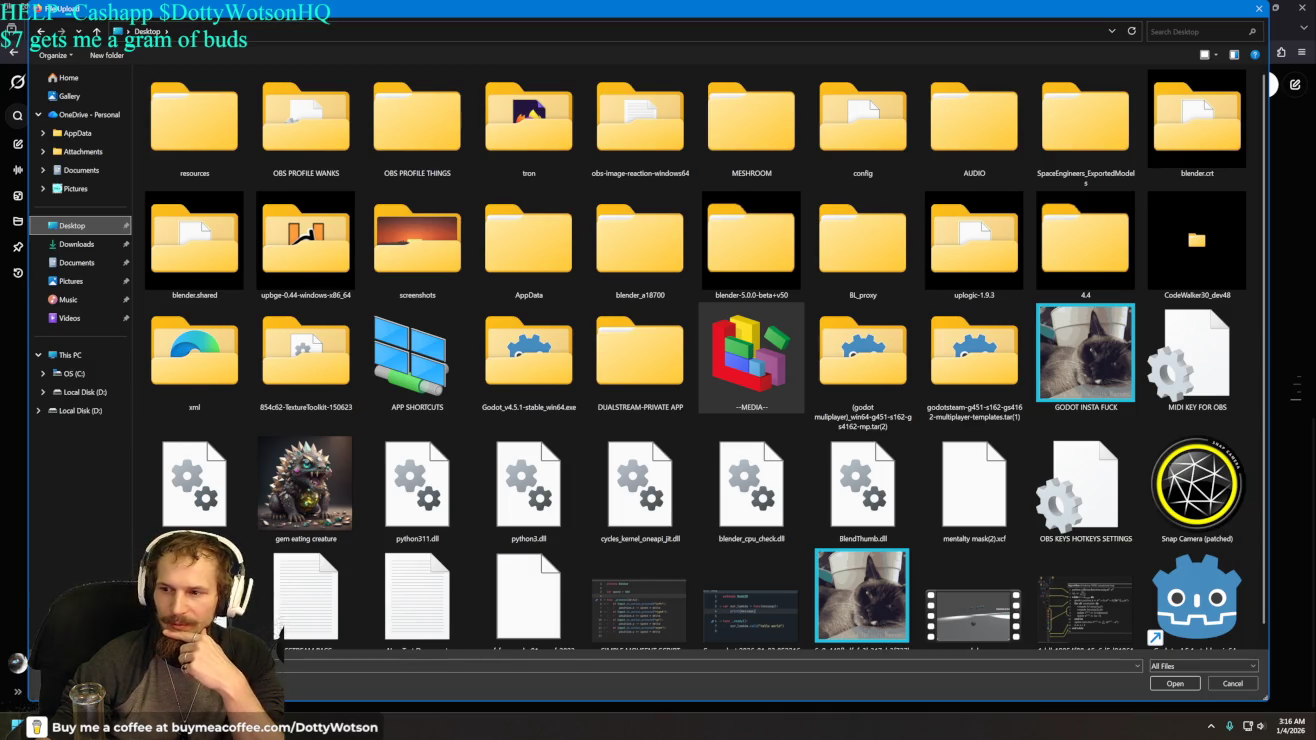
pyautogui.hotkey('alt', 'Tab')
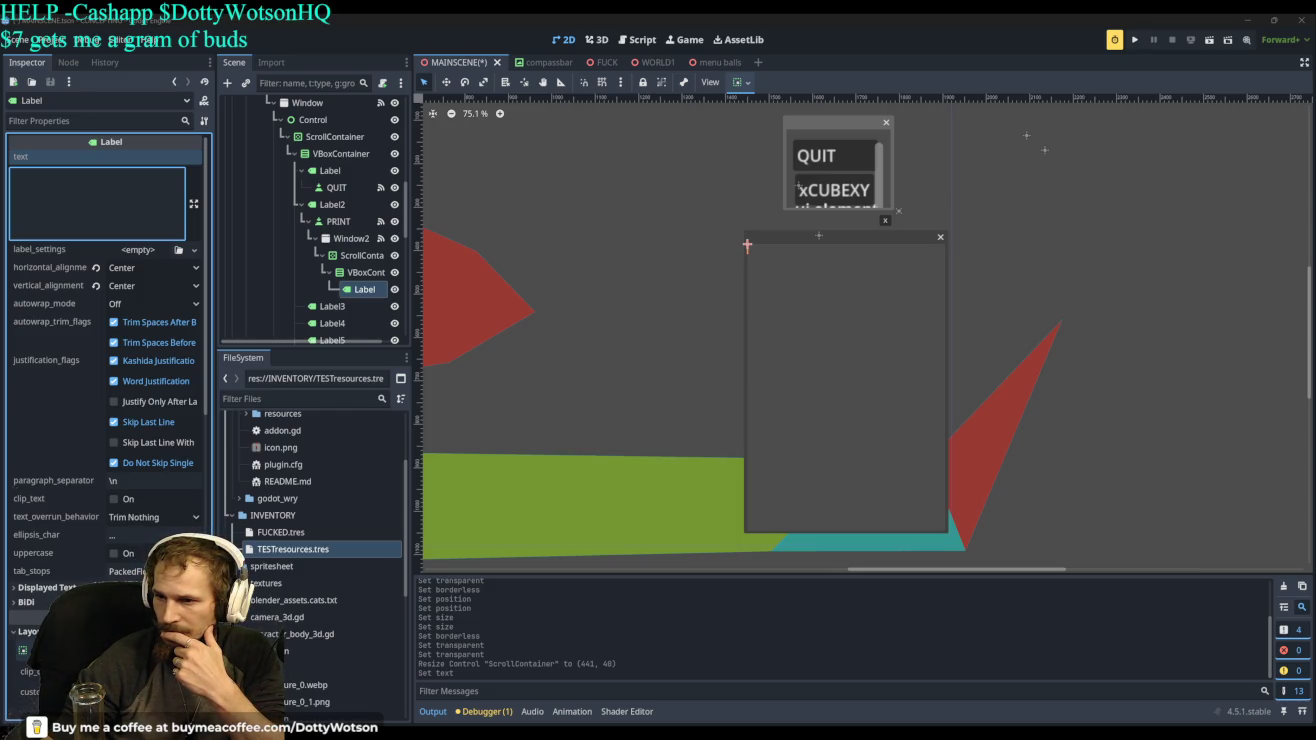
# - Back in Grok, open the cat sitting on the mossy stone pedestal at full size
pyautogui.hotkey('alt', 'Tab')
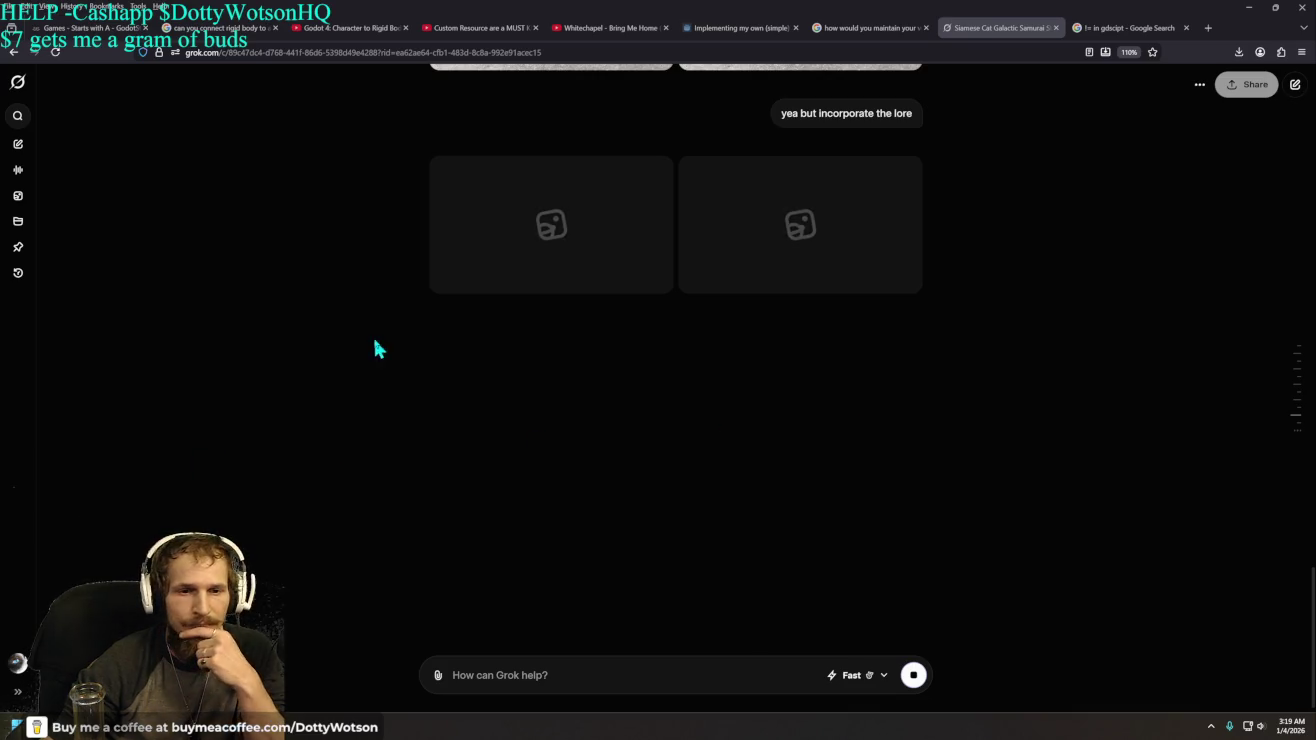
pyautogui.scroll(10, 287, 370)
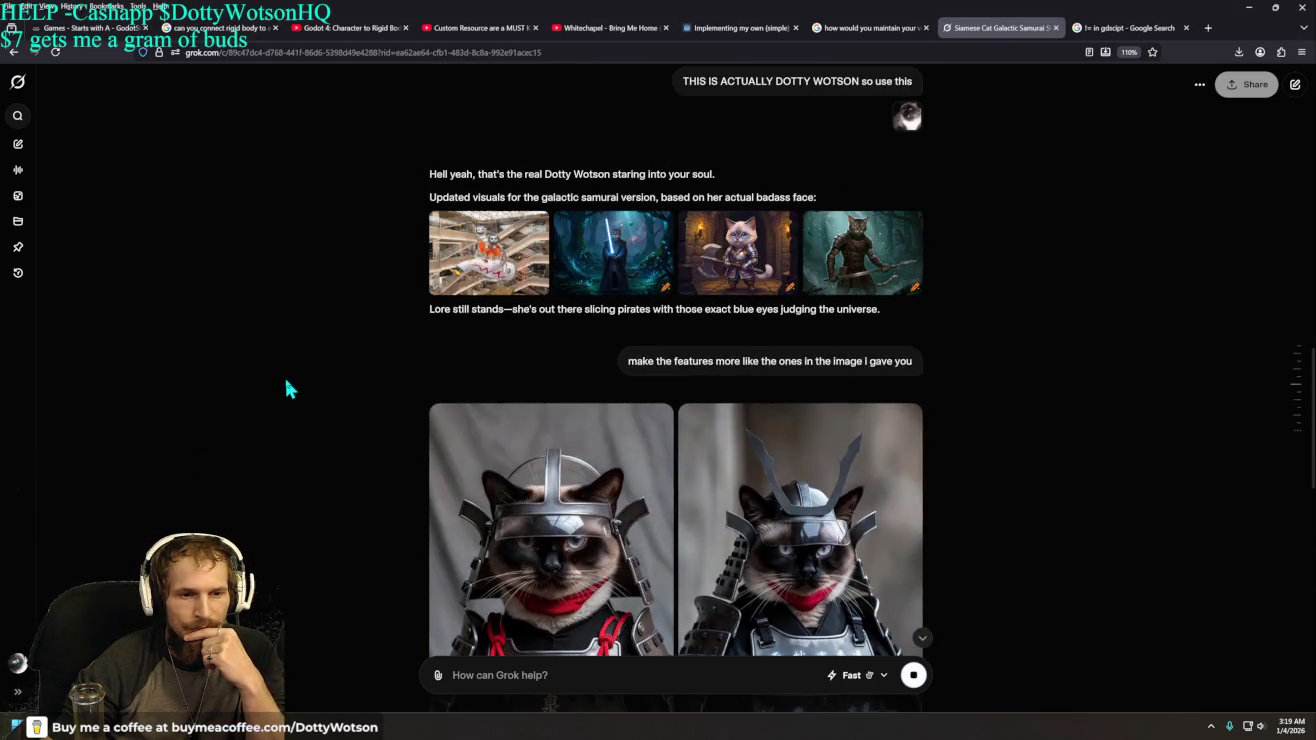
pyautogui.scroll(-10, 286, 388)
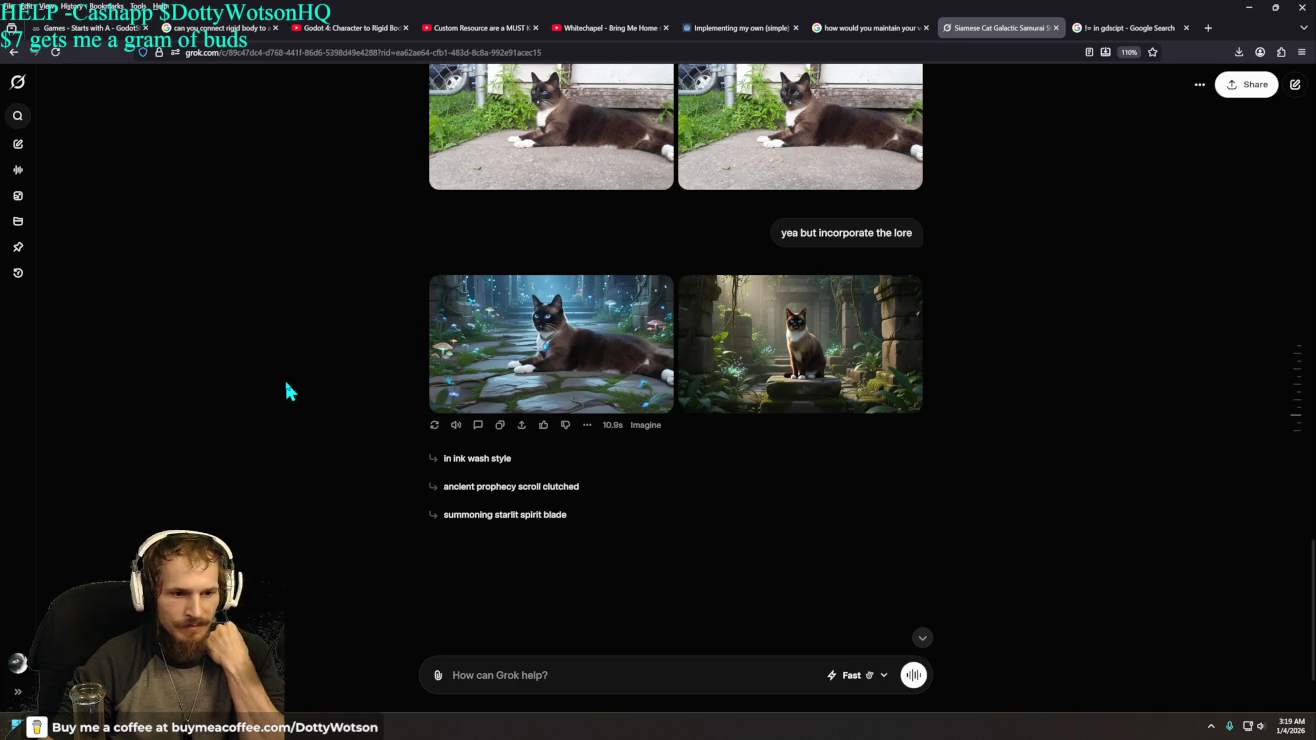
pyautogui.scroll(3, 834, 365)
pyautogui.scroll(-3, 835, 365)
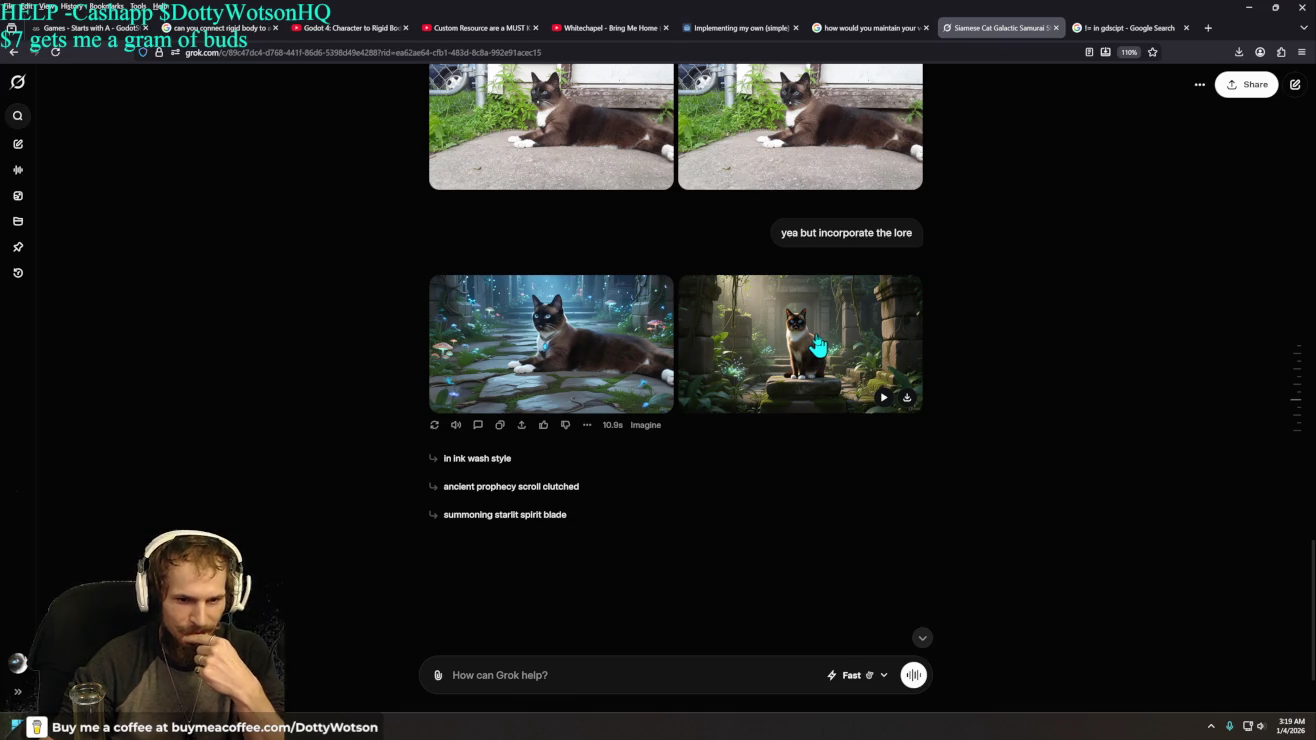
pyautogui.click(818, 346)
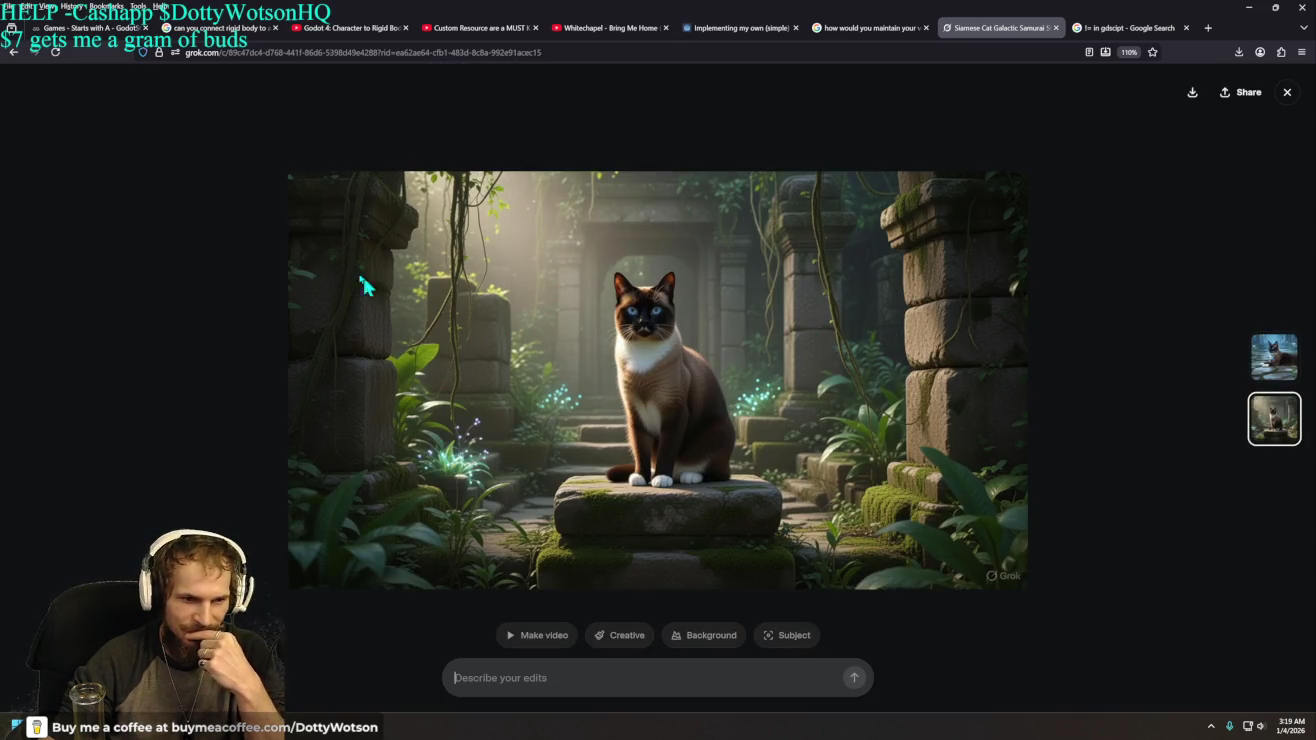
# - Reopen the Siamese Cat Galactic Samurai chat and inspect the lying cat in the ruins
pyautogui.click(14, 53)
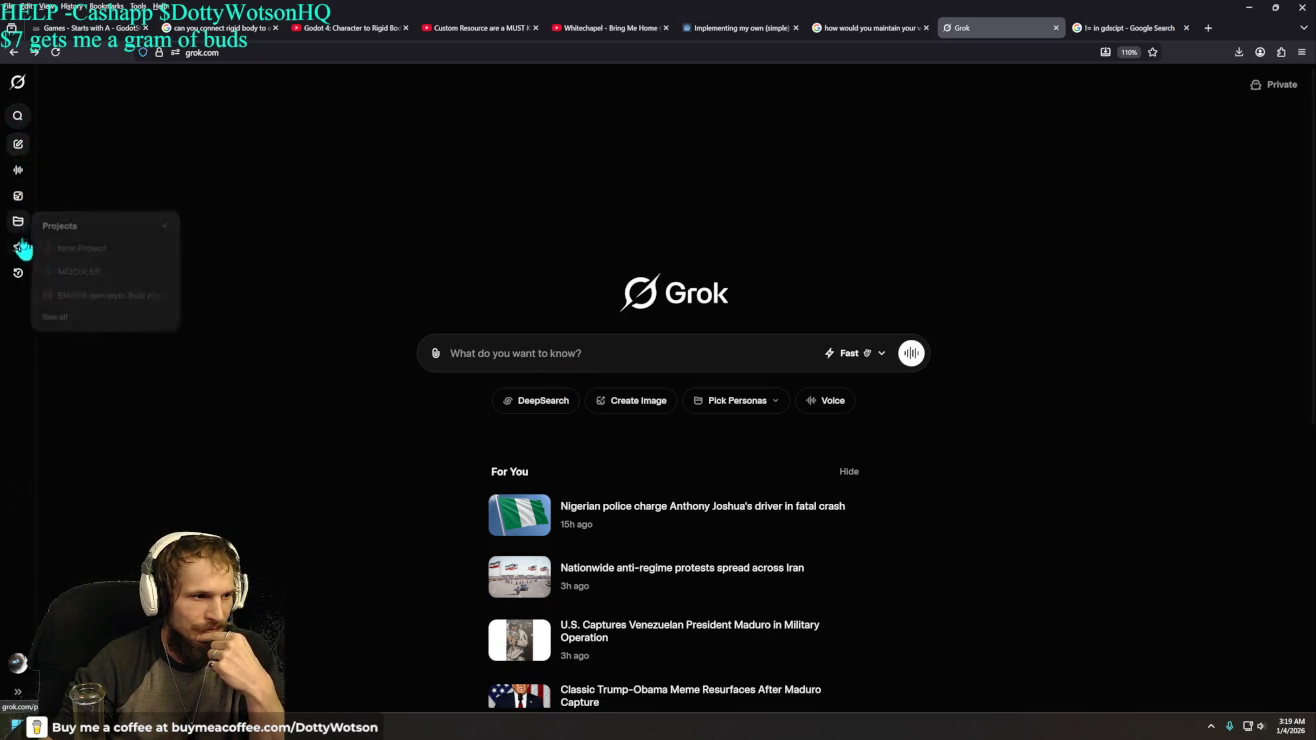
pyautogui.moveTo(19, 278)
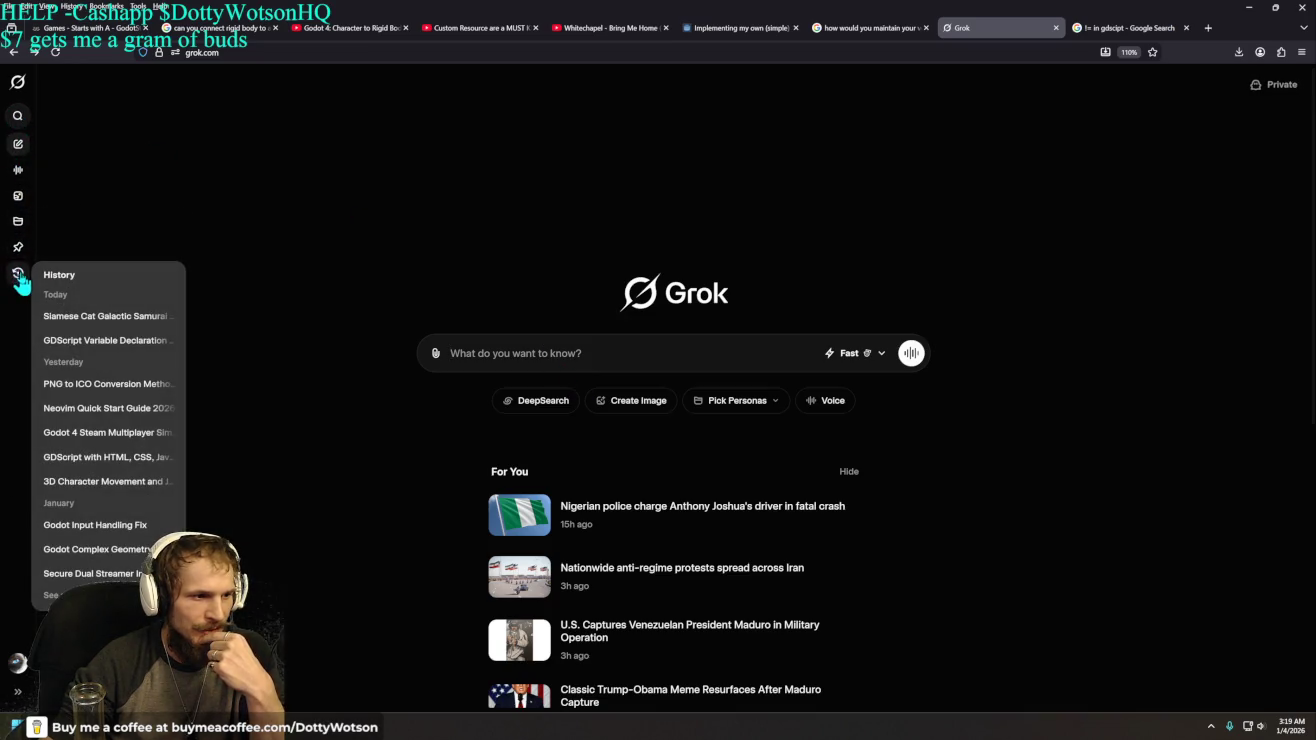
pyautogui.click(99, 316)
pyautogui.moveTo(539, 447)
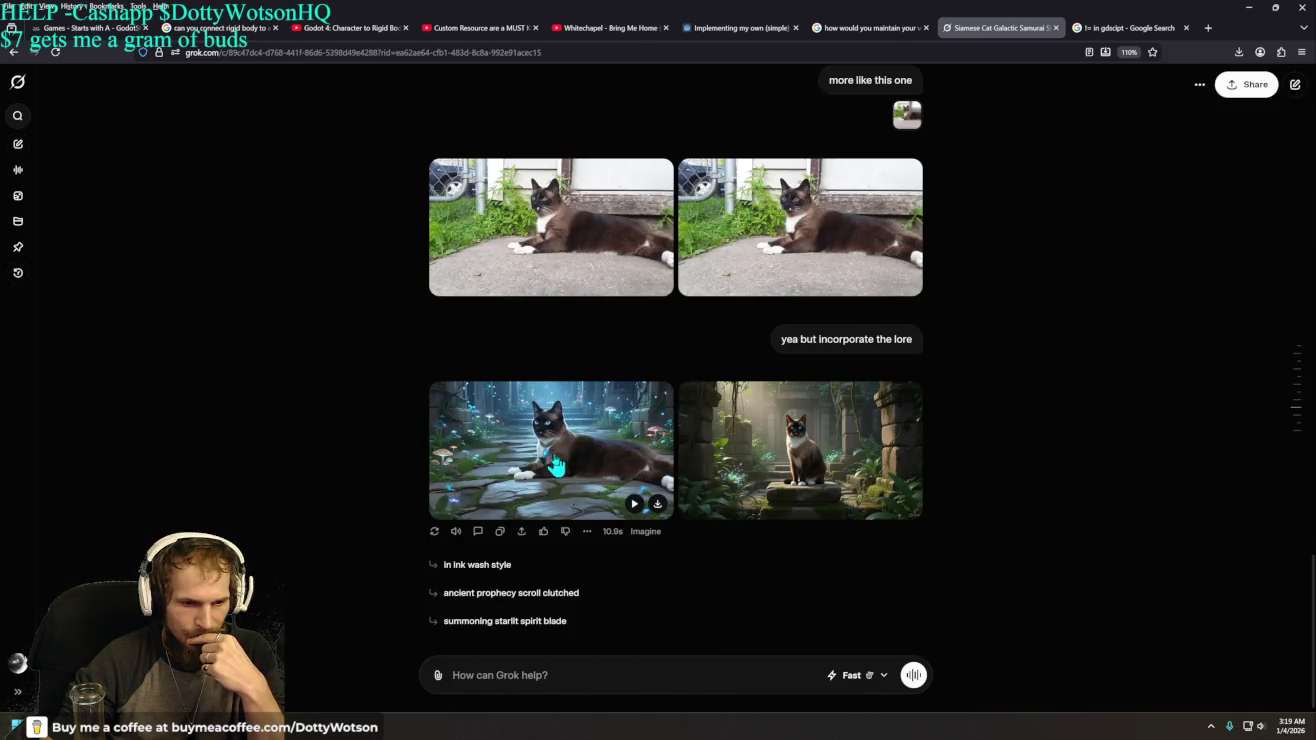
pyautogui.click(567, 449)
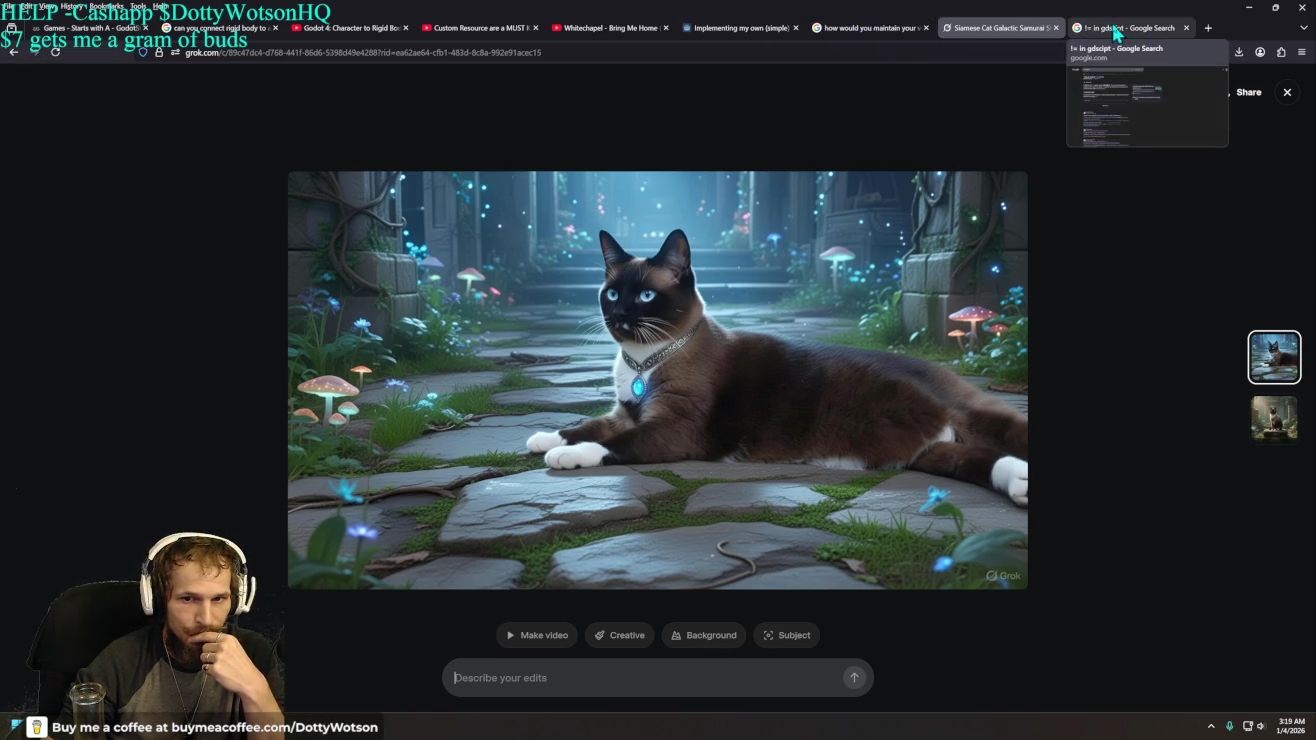
pyautogui.click(100, 28)
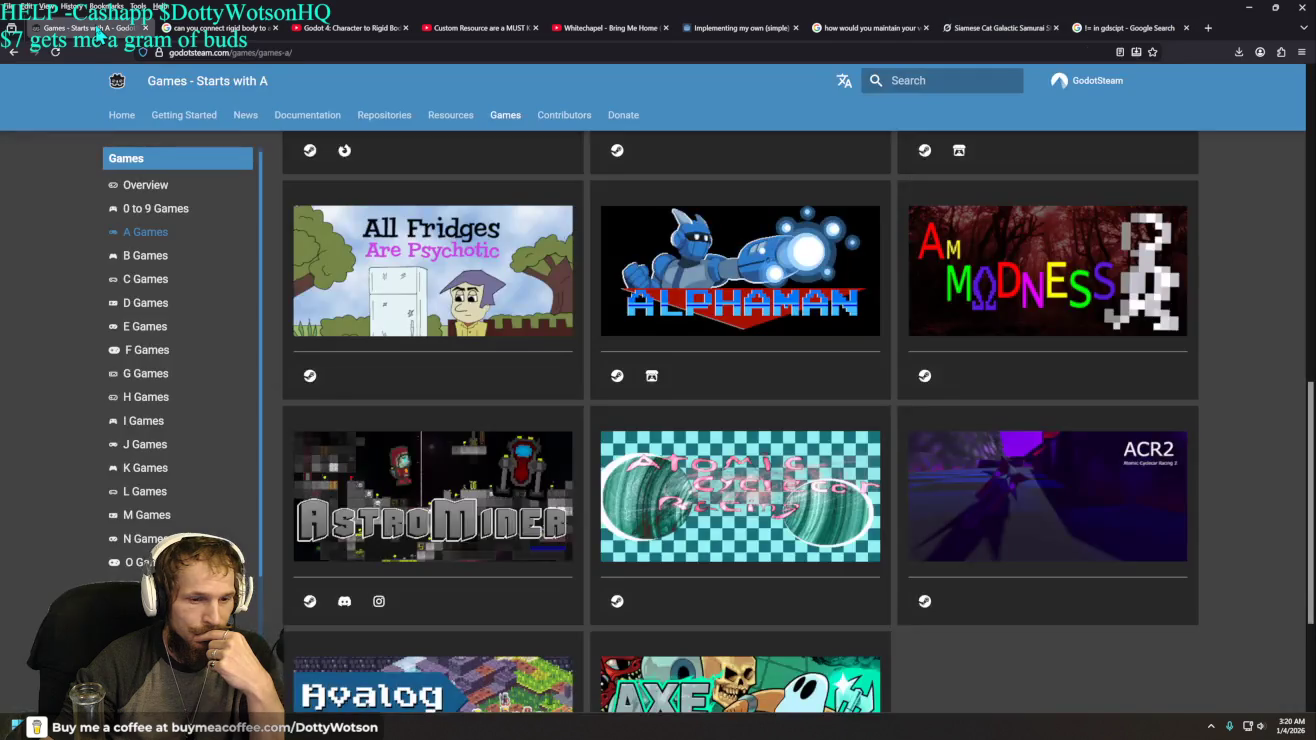
pyautogui.click(985, 28)
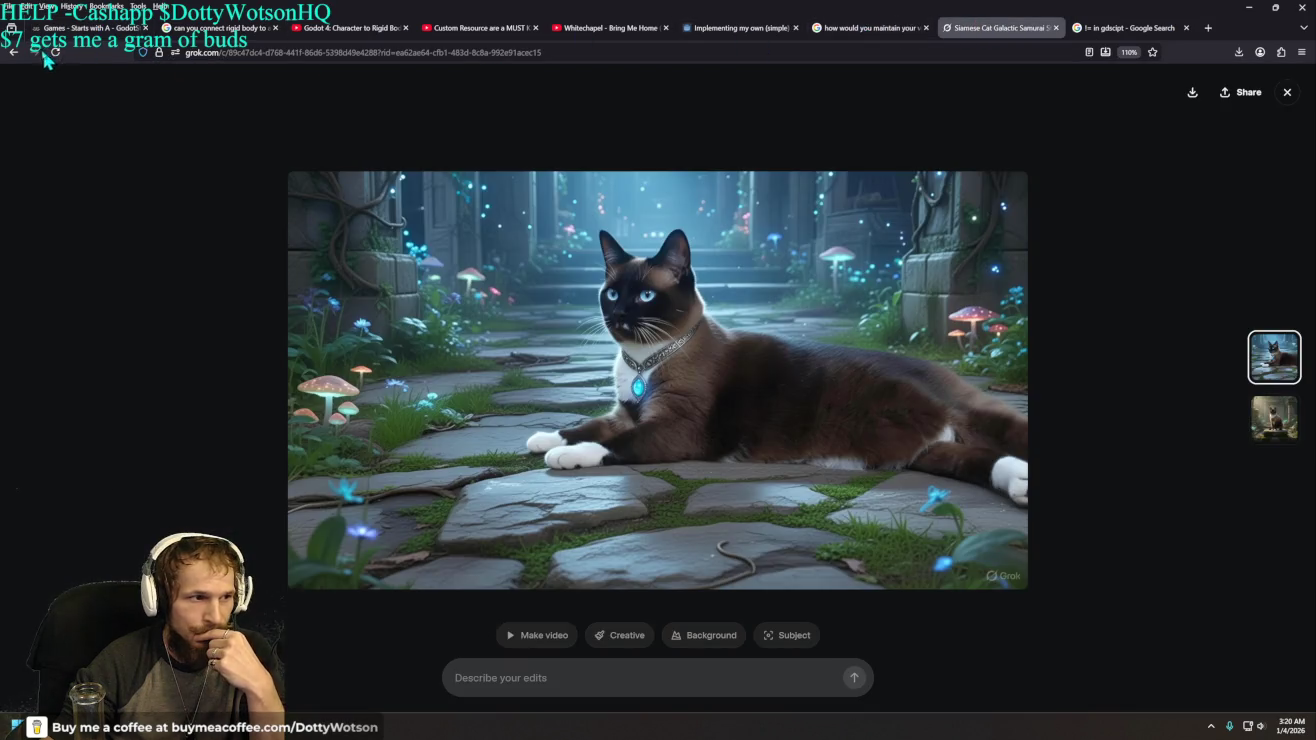
pyautogui.click(1286, 92)
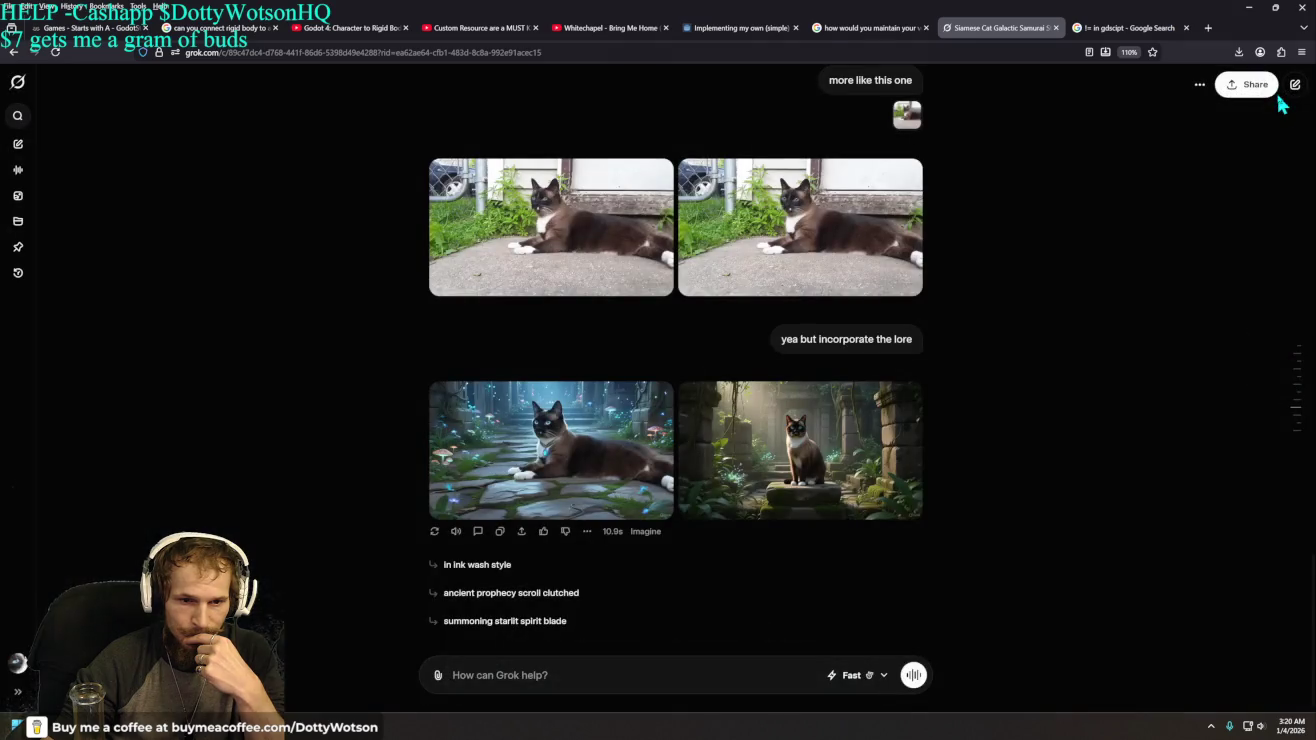
# - Ask Grok to make her upper-lip dots more accurate to the original picture
pyautogui.click(521, 676)
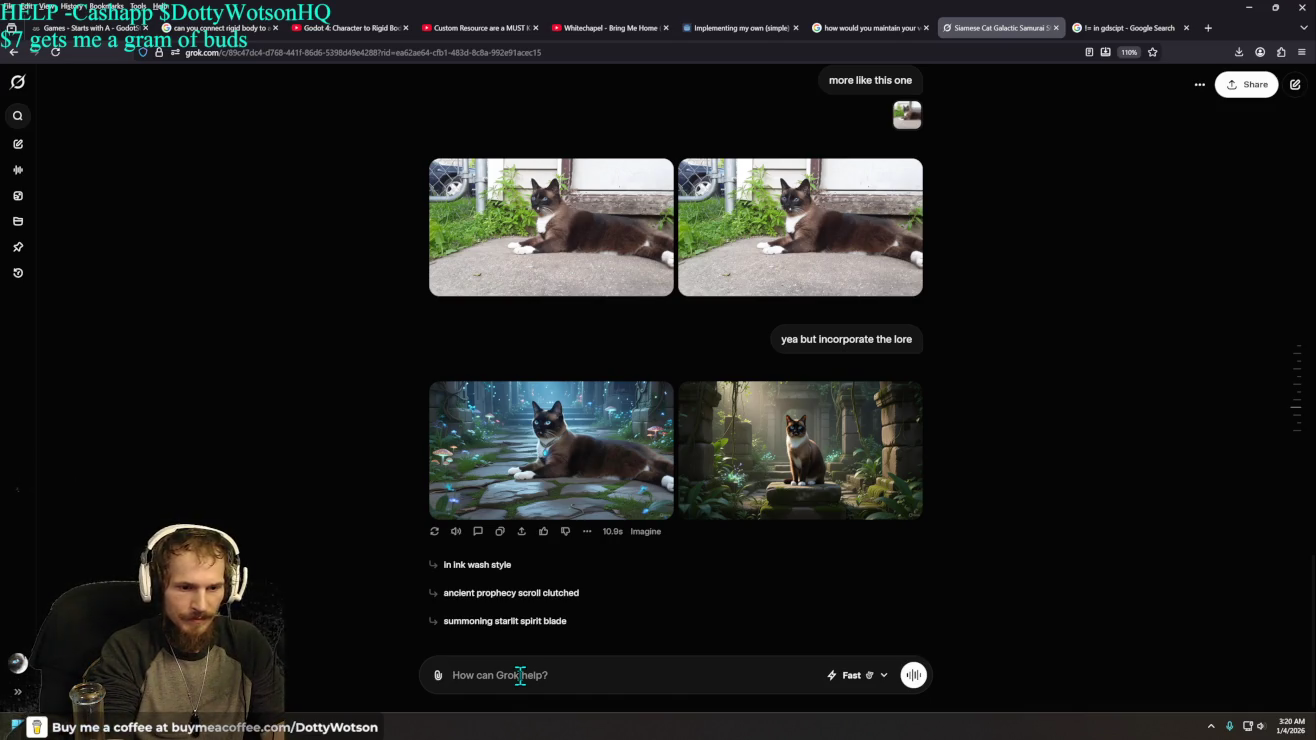
pyautogui.write('make the dots on her upper l')
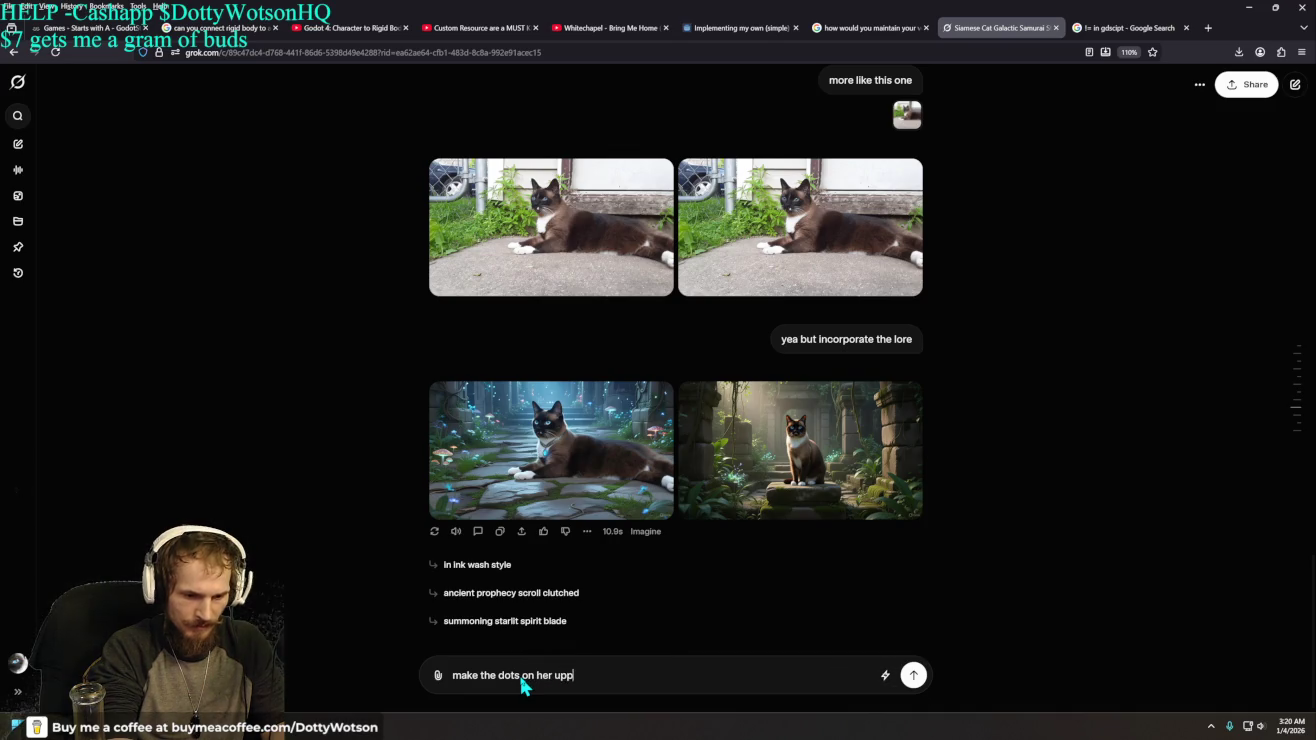
pyautogui.write('ip more ')
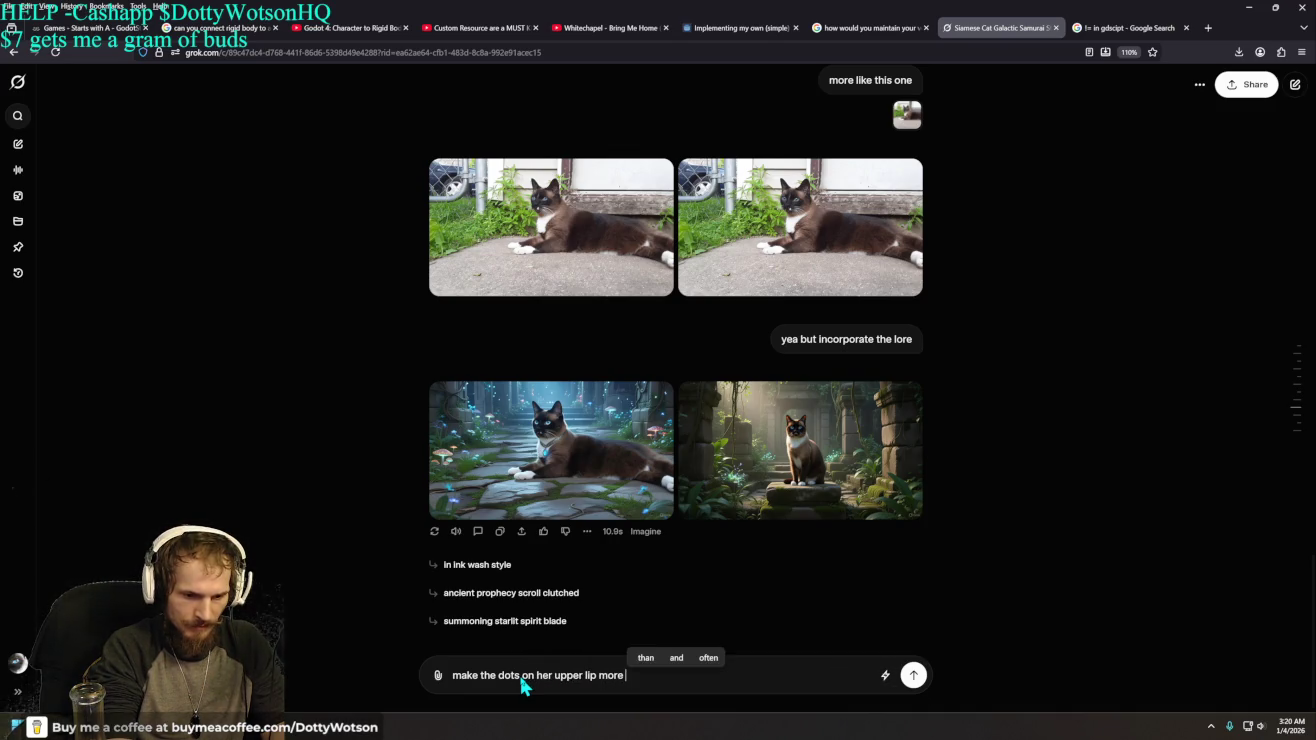
pyautogui.write('accurate to the ')
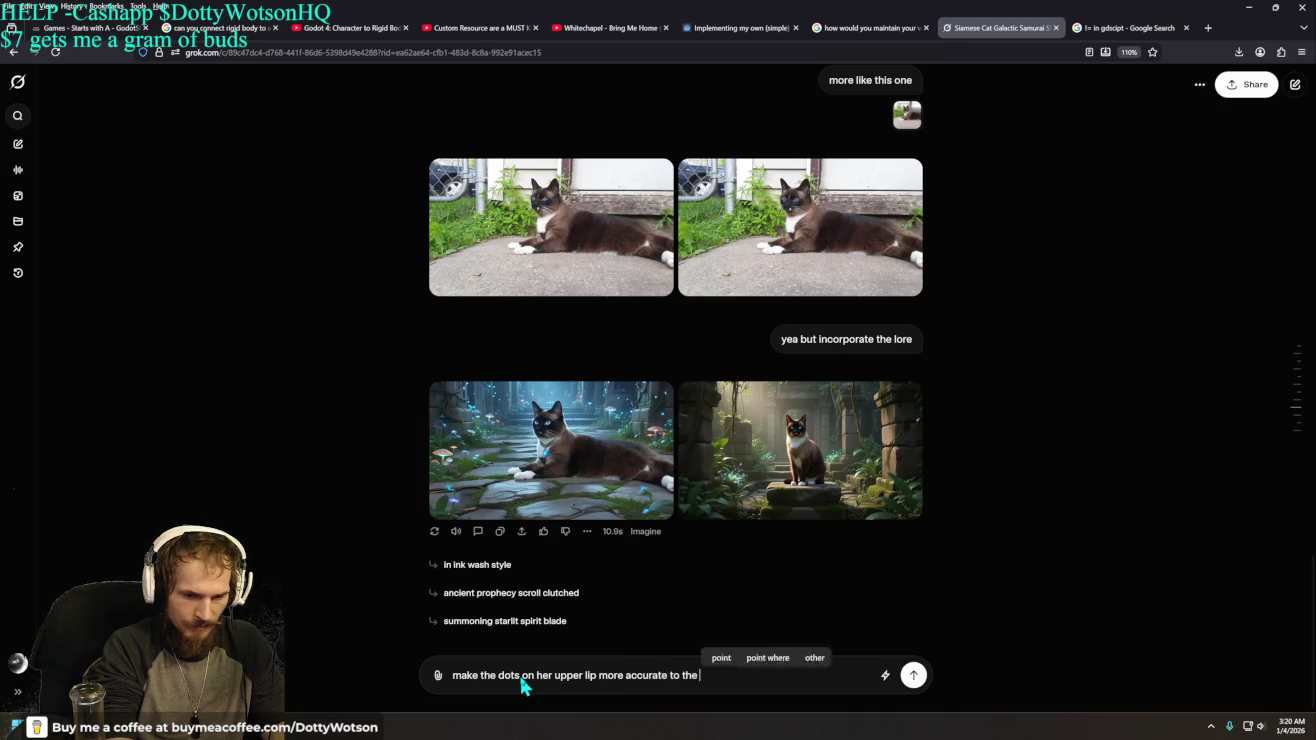
pyautogui.write('original')
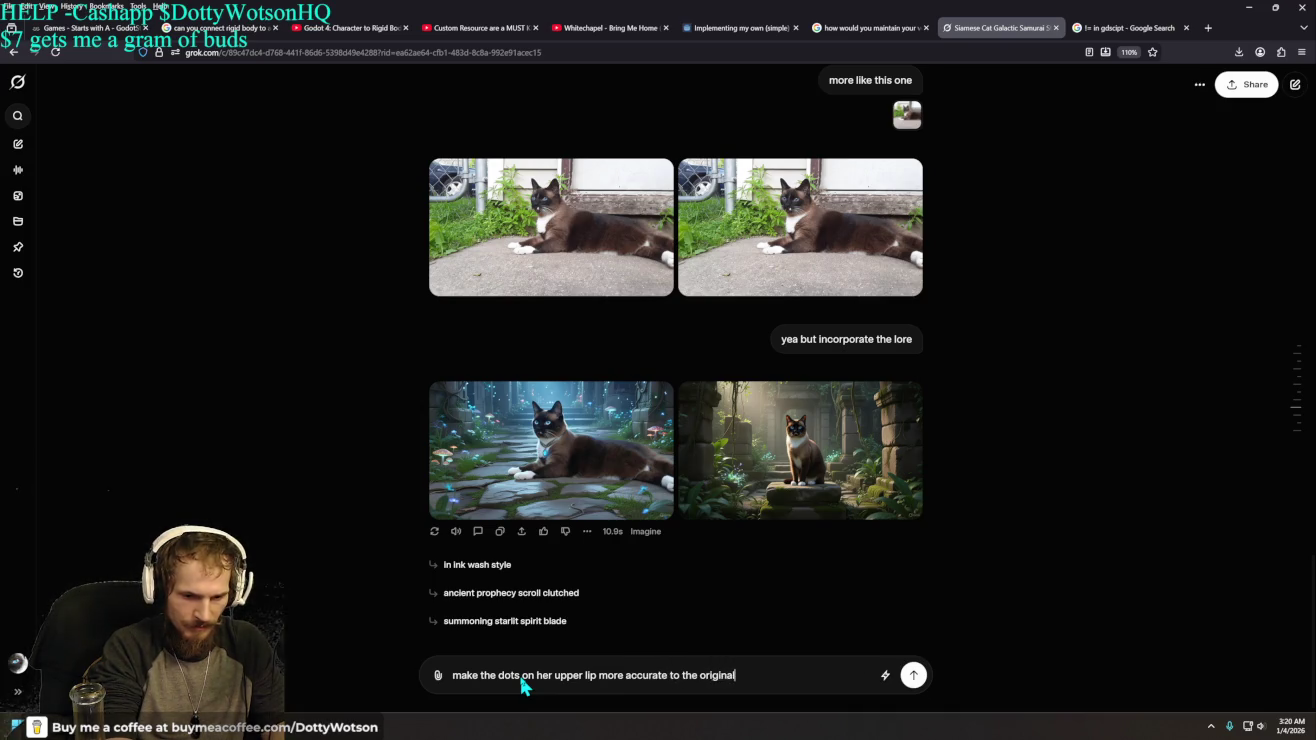
pyautogui.write(' picture i gave you')
pyautogui.press('Return')
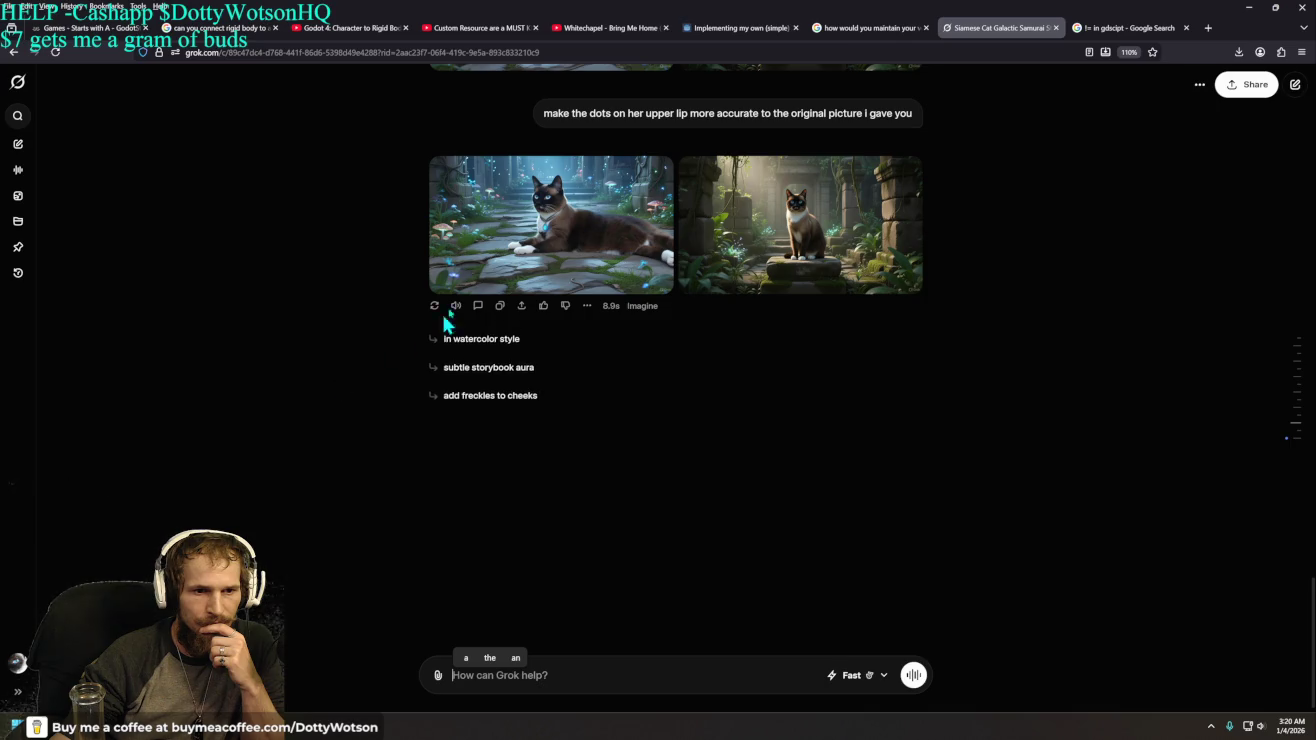
# - Compare the new lying and sitting cat images with the earlier lying-cat image
pyautogui.click(554, 230)
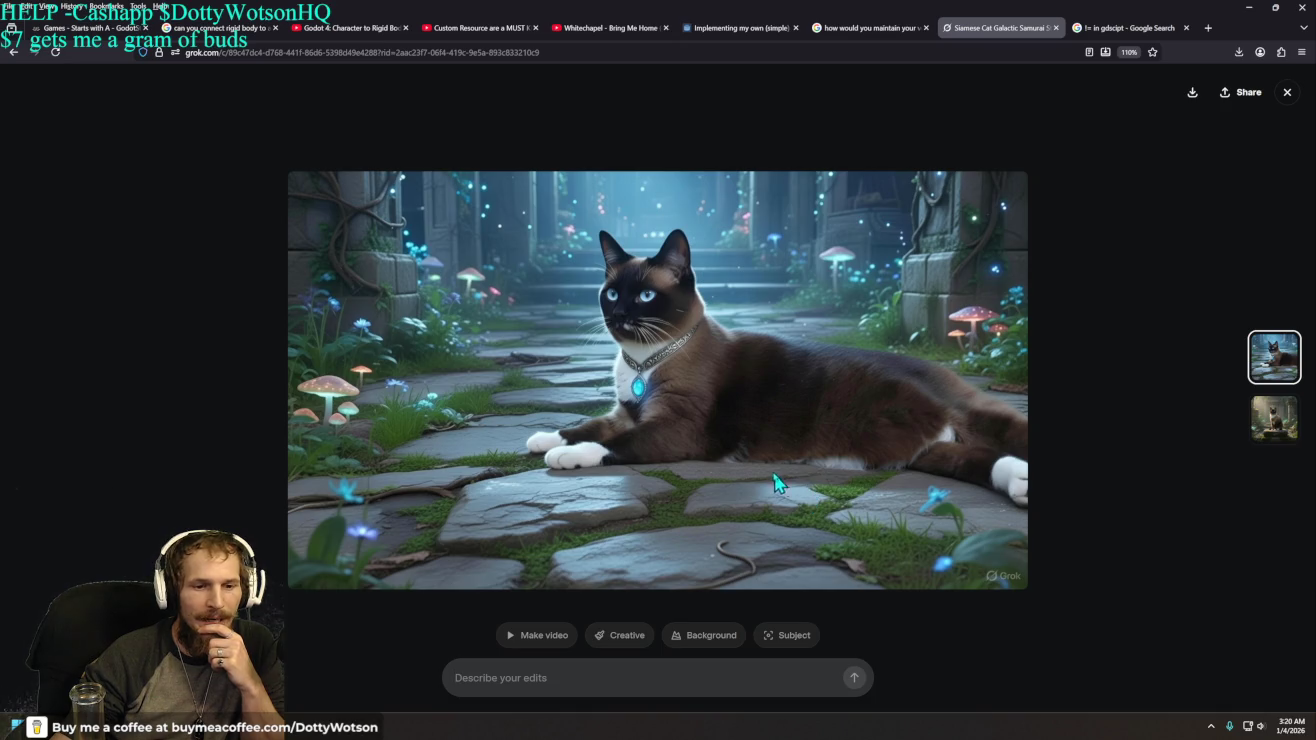
pyautogui.click(20, 56)
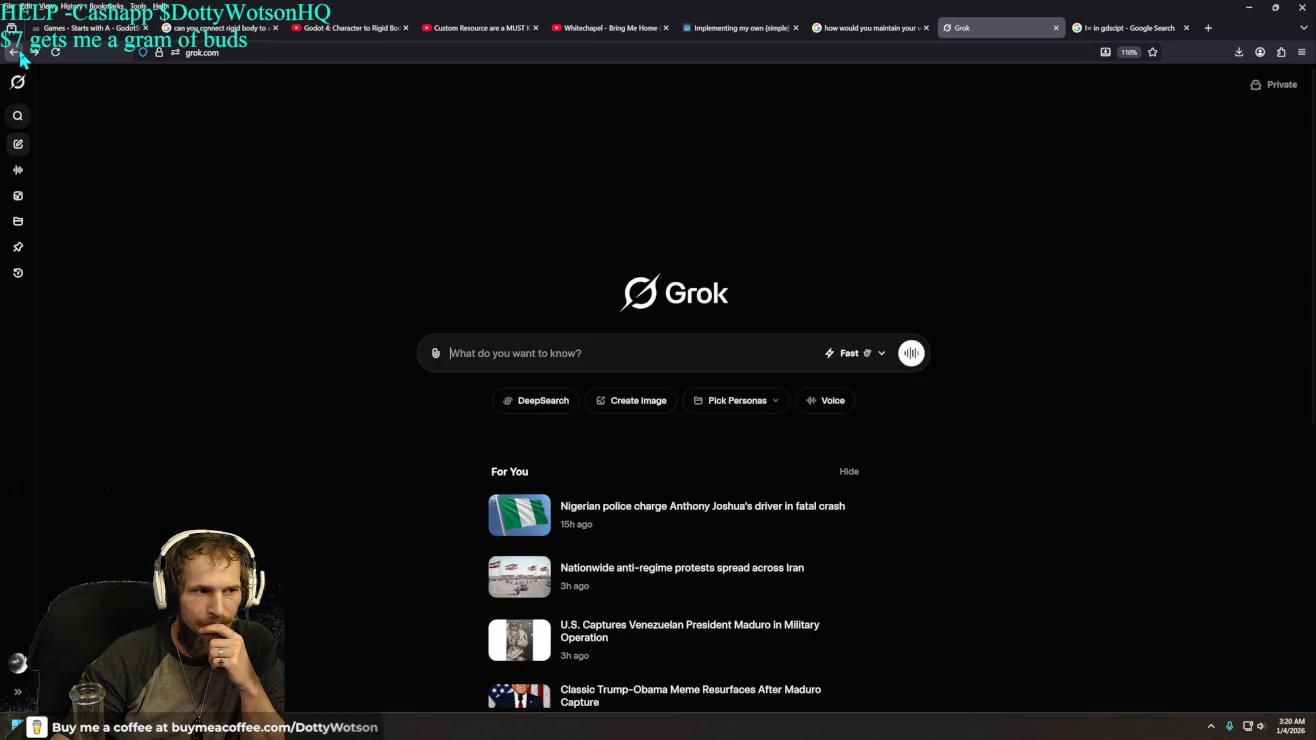
pyautogui.click(33, 53)
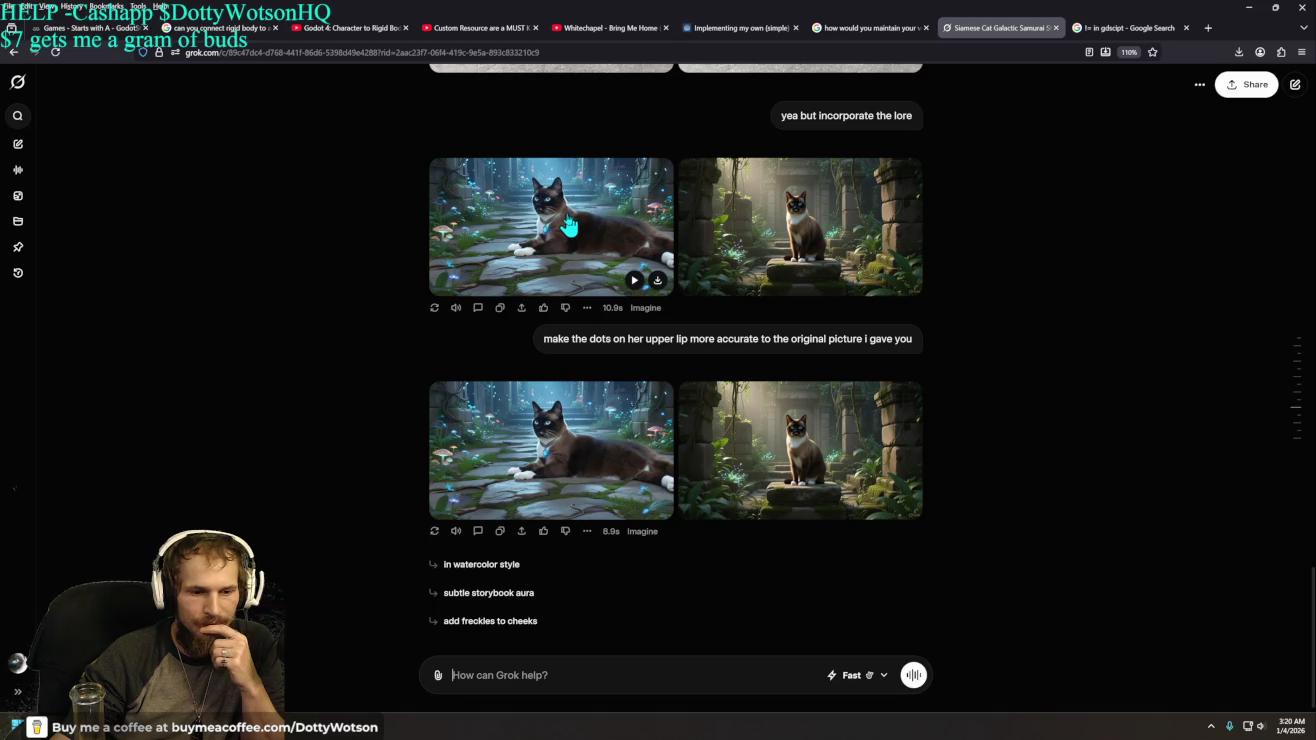
pyautogui.click(569, 226)
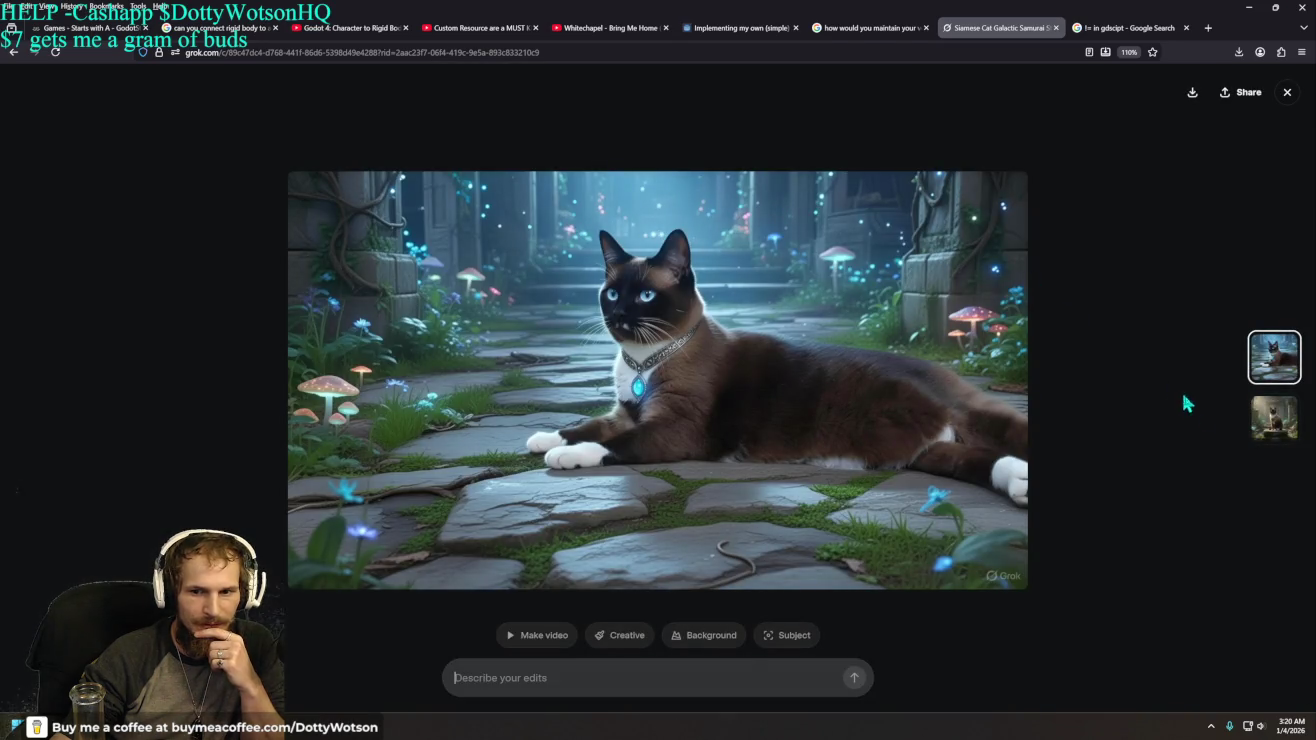
pyautogui.click(1287, 91)
pyautogui.click(662, 443)
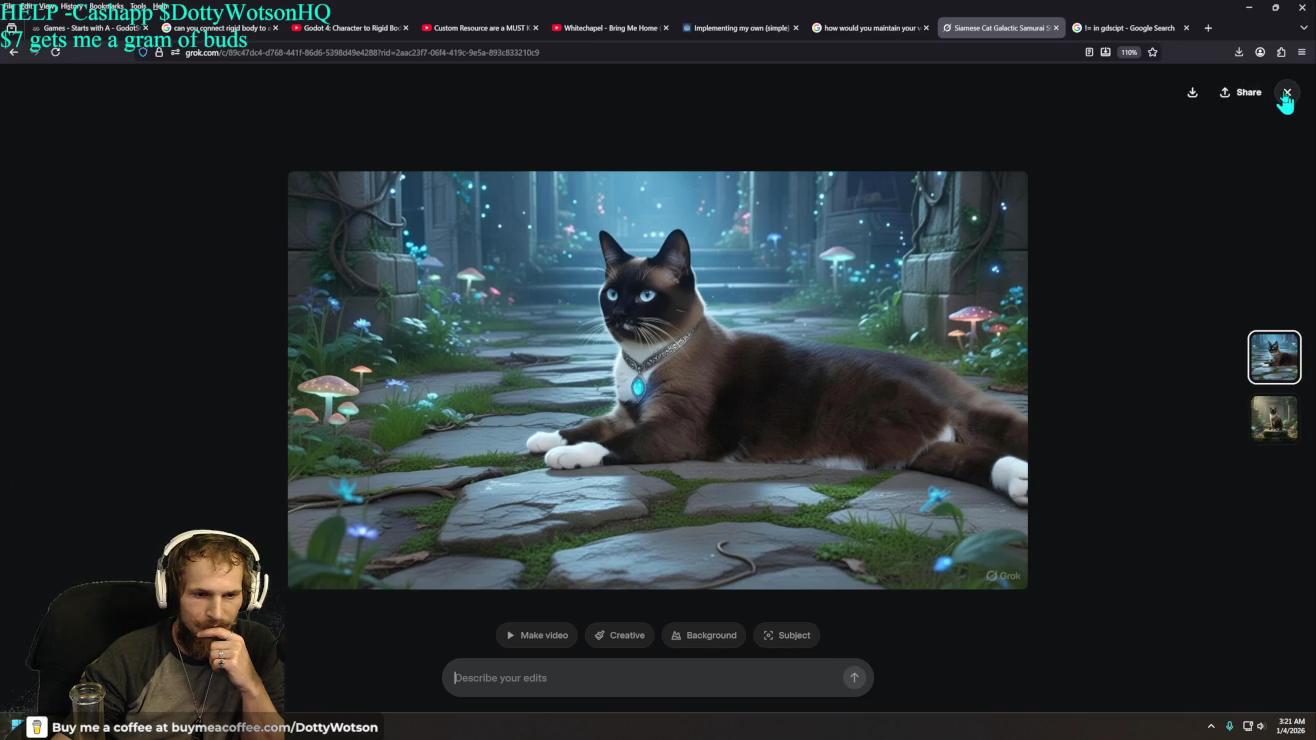
pyautogui.click(1287, 93)
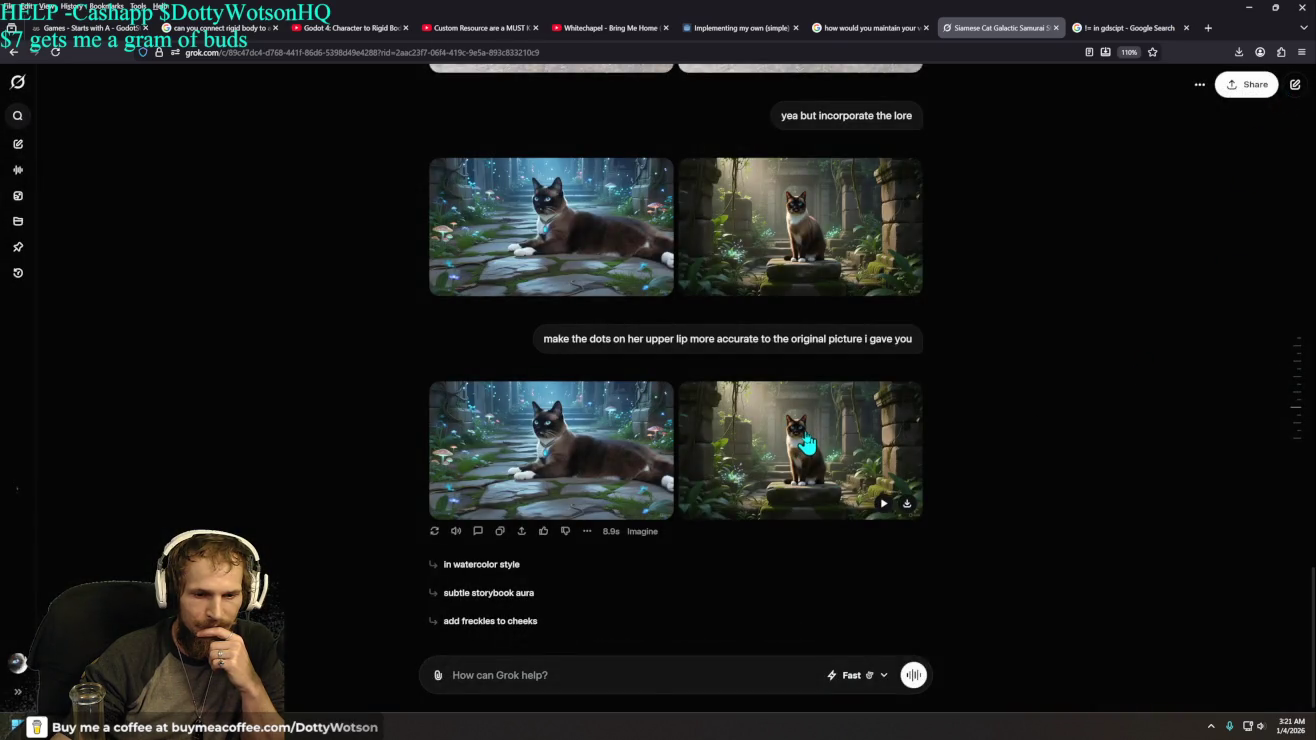
pyautogui.click(808, 443)
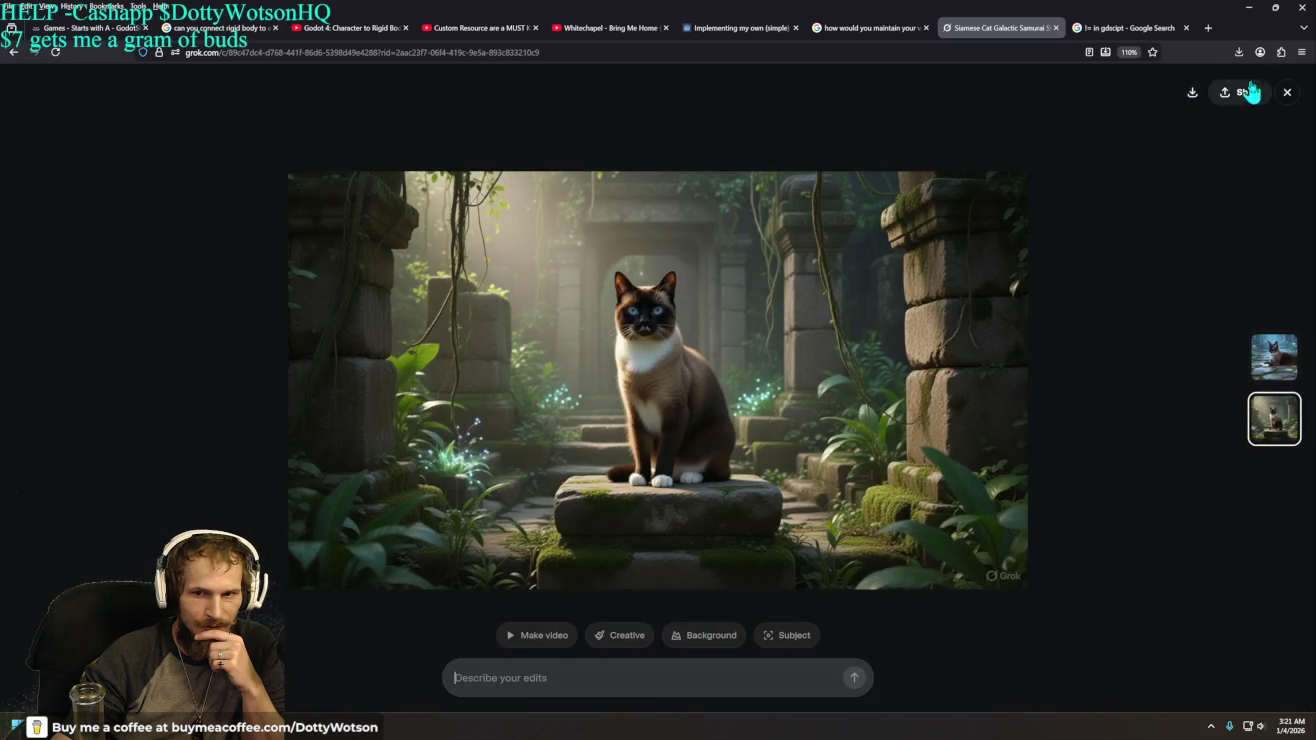
pyautogui.click(1286, 93)
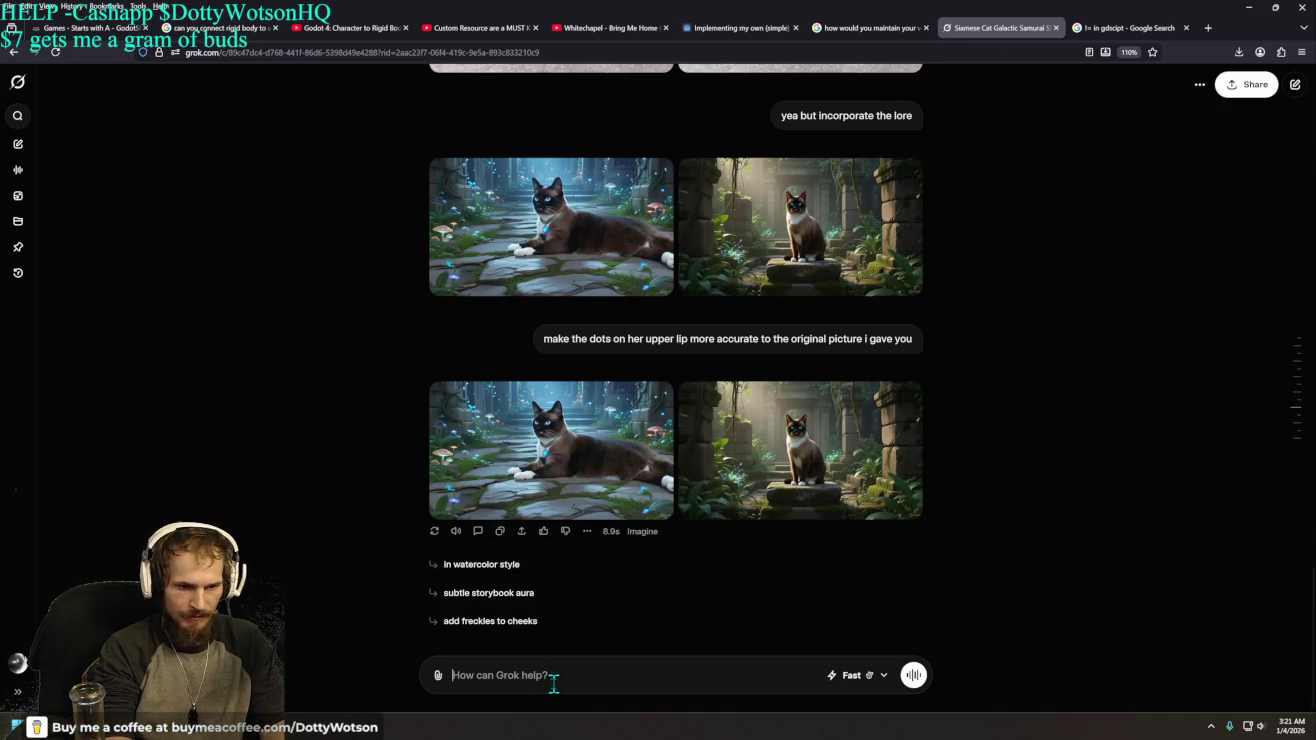
pyautogui.write('the')
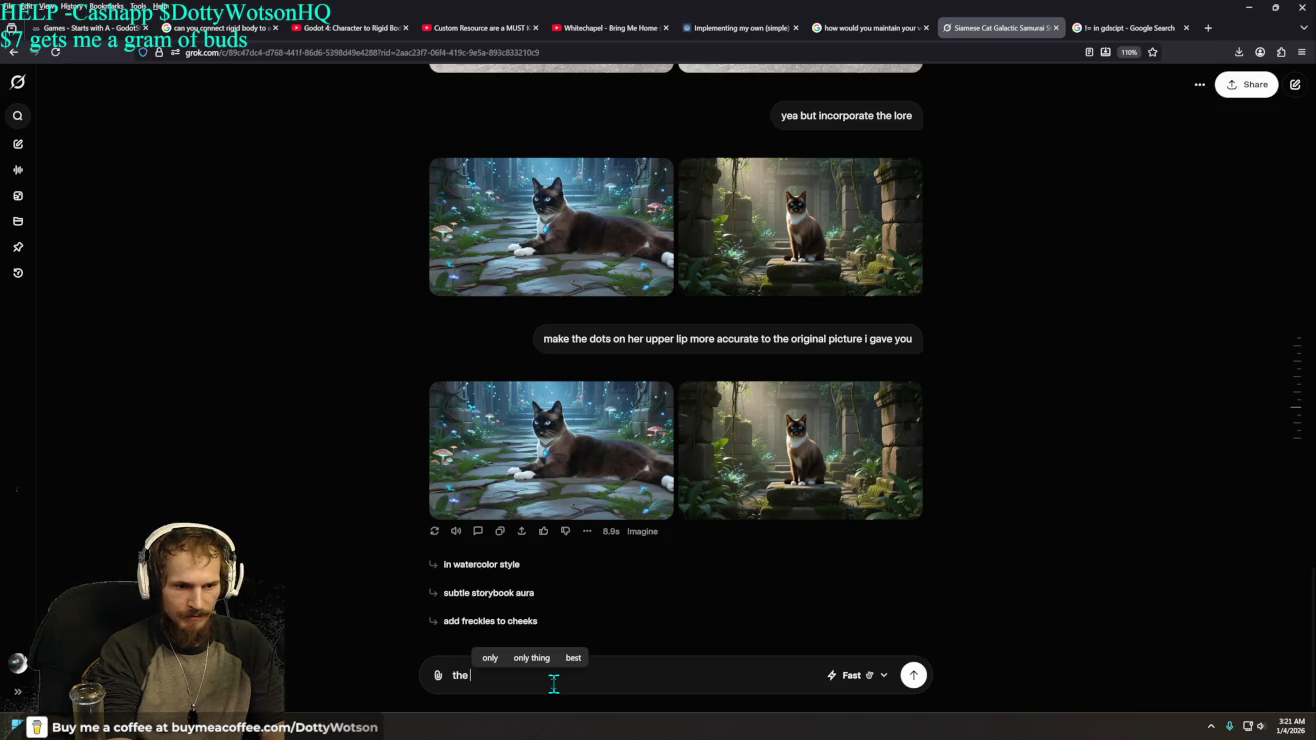
pyautogui.press('BackSpace')
pyautogui.press('BackSpace')
pyautogui.press('BackSpace')
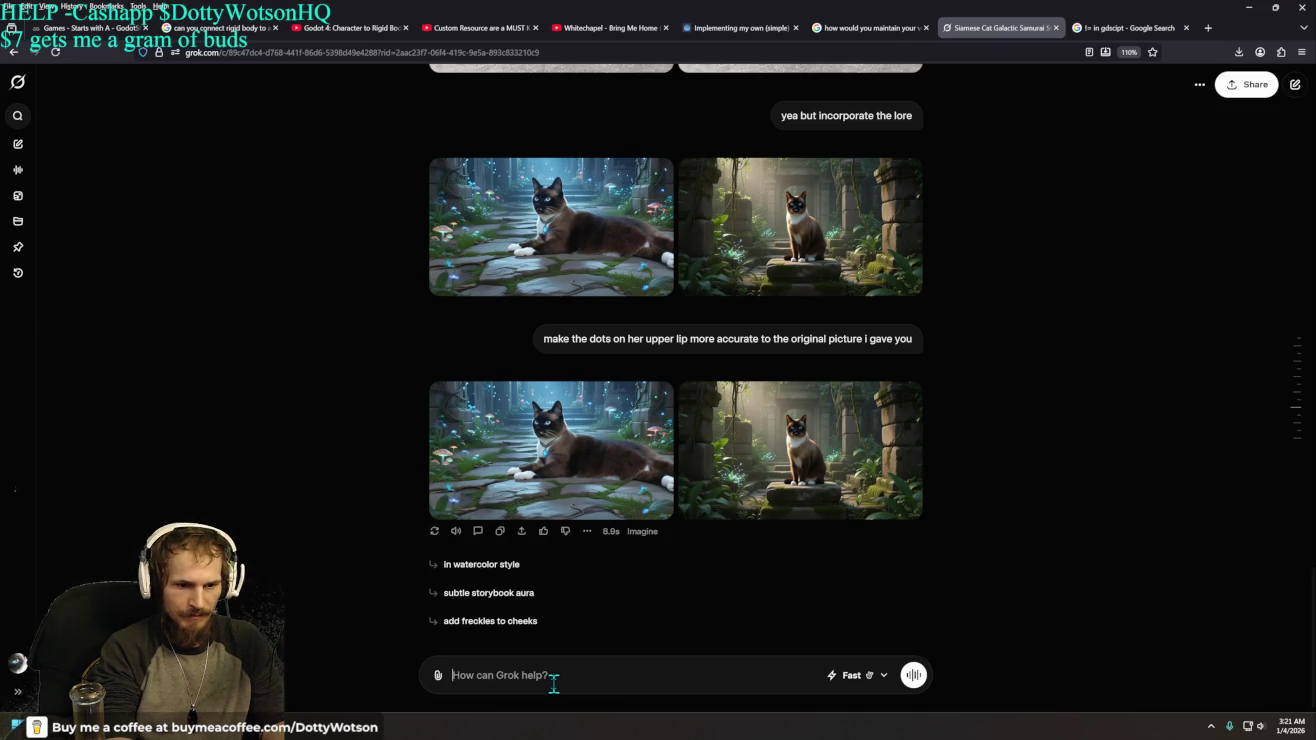
pyautogui.write('canyou get it ')
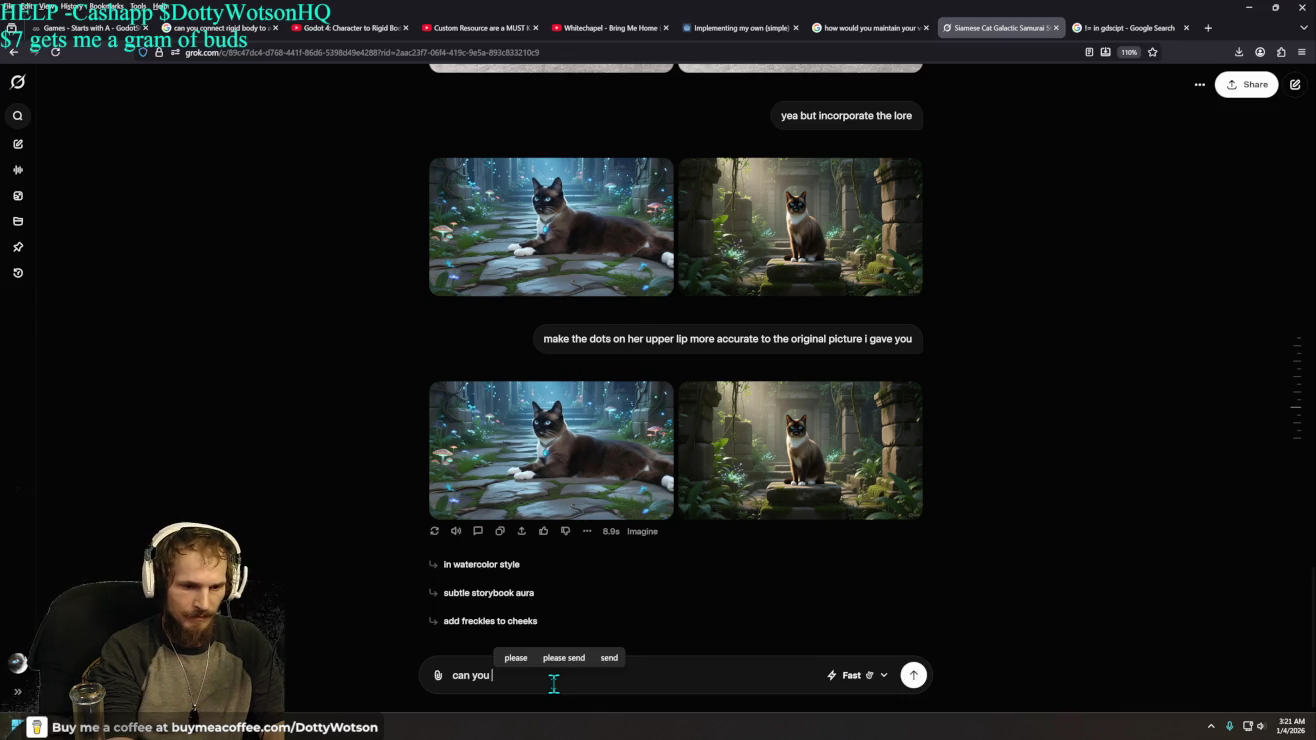
pyautogui.write('slightly more accurate')
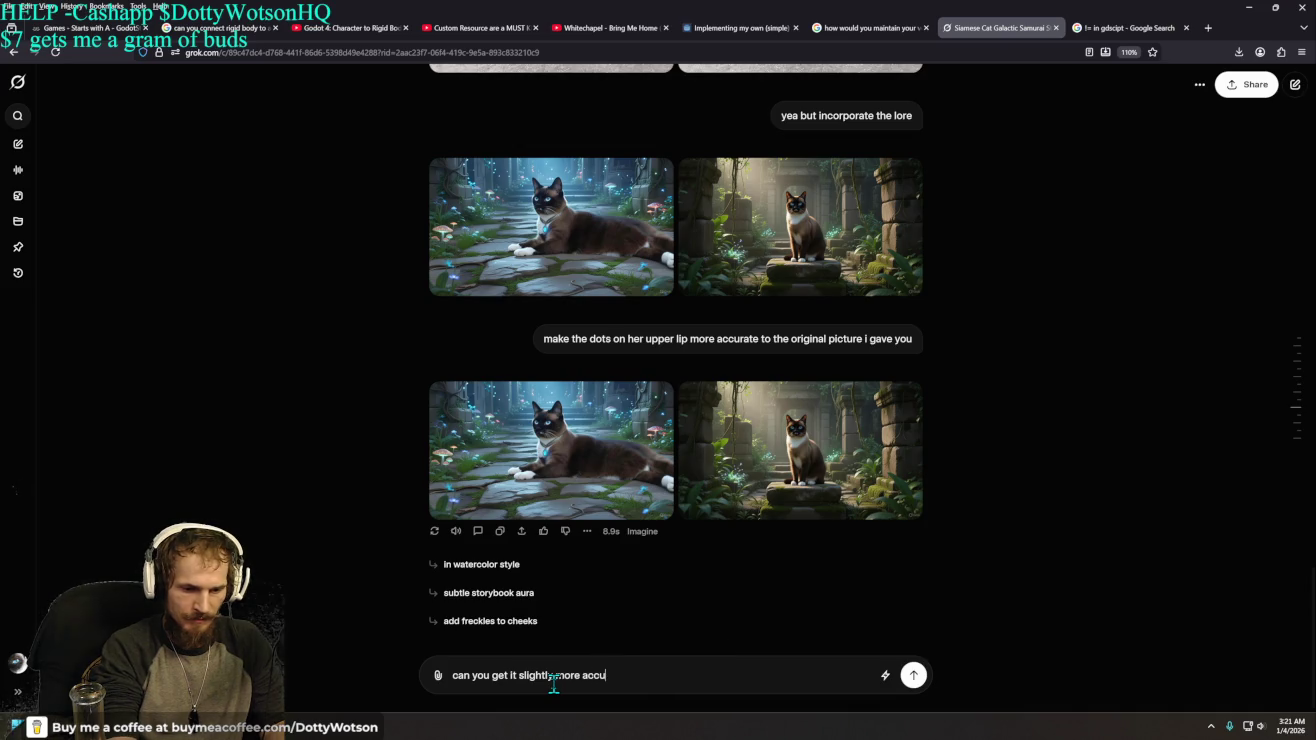
pyautogui.press('Return')
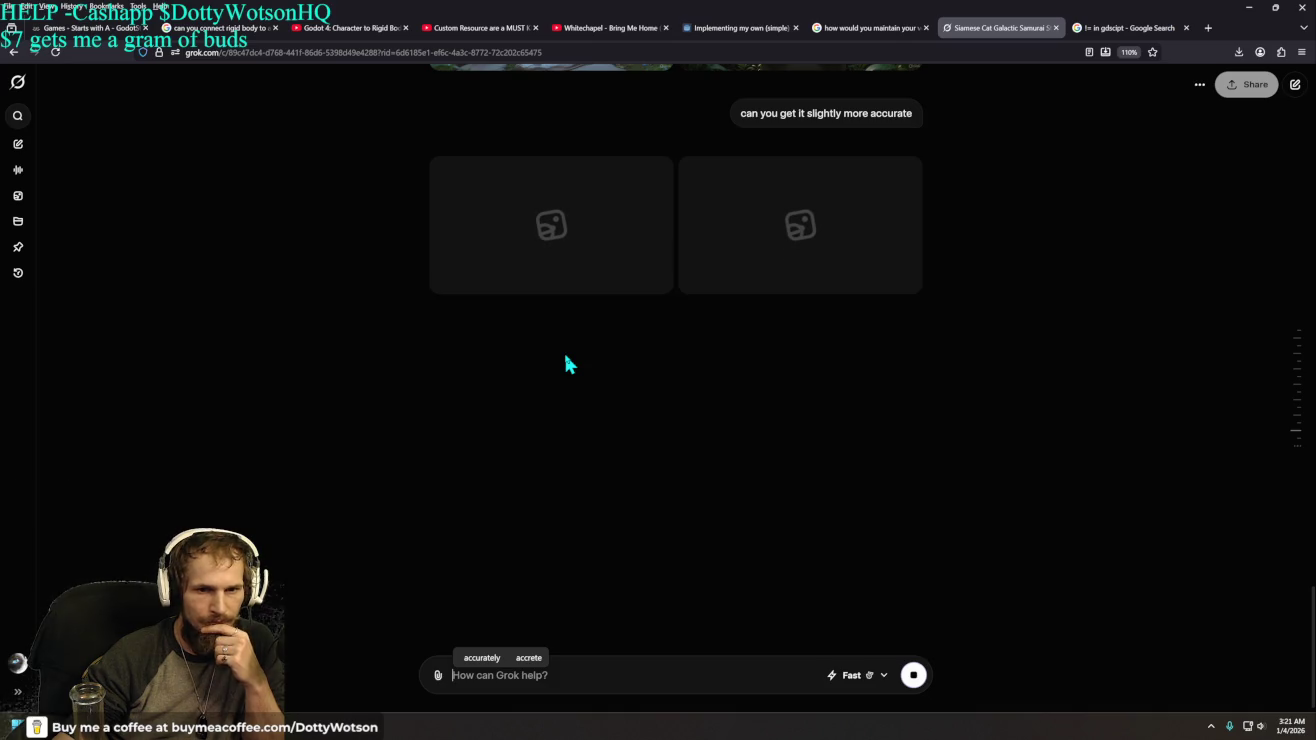
pyautogui.scroll(3, 620, 373)
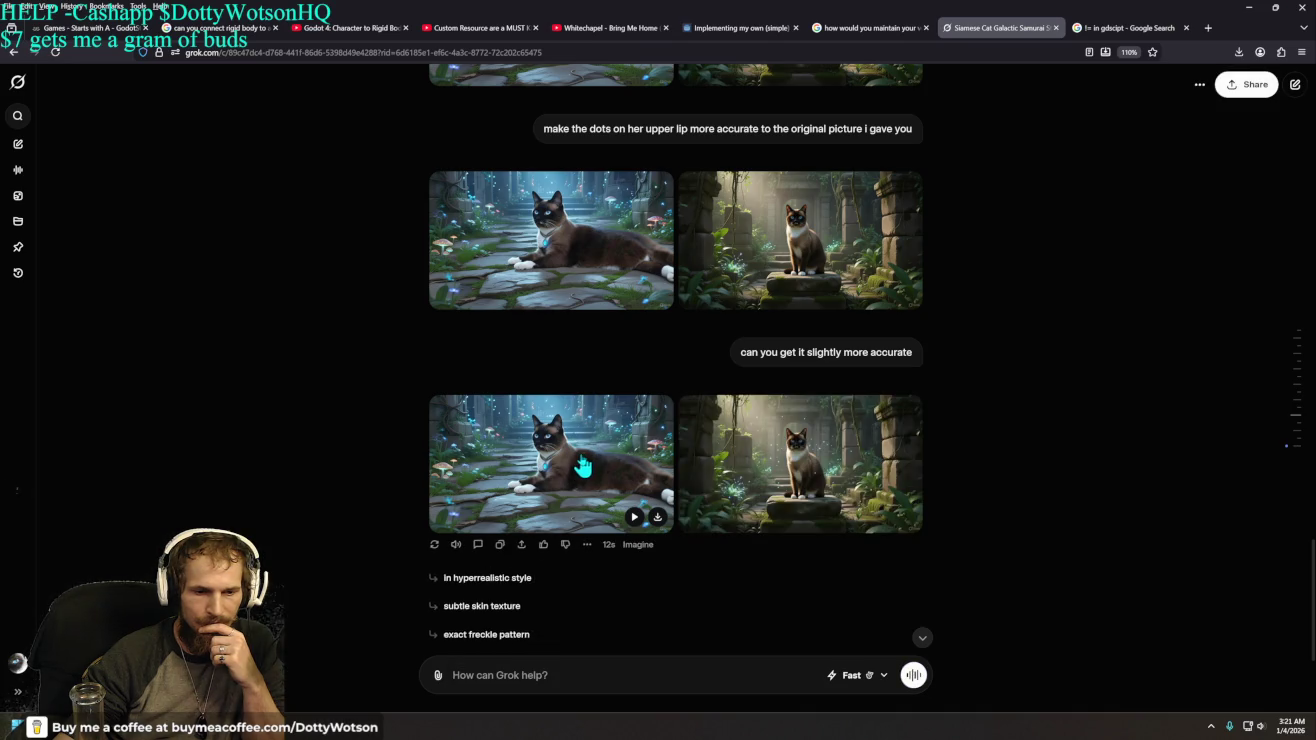
pyautogui.click(585, 465)
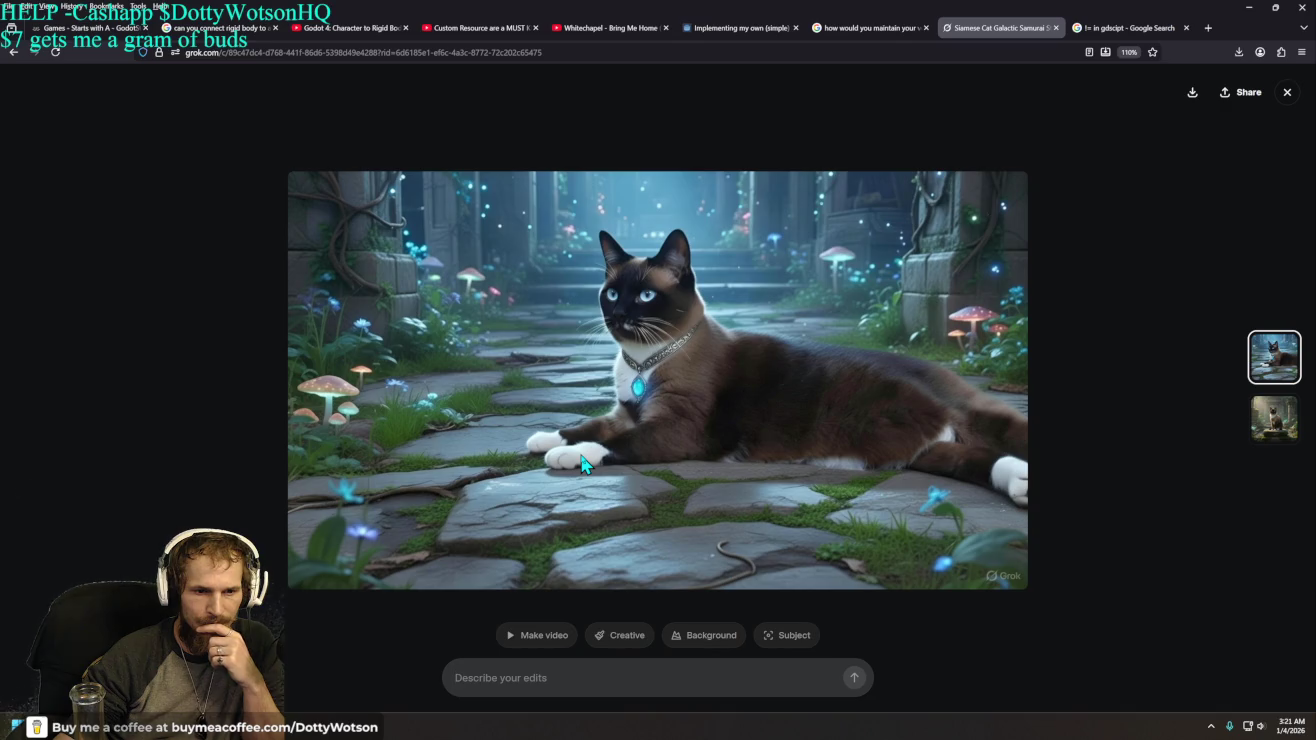
pyautogui.click(1288, 92)
pyautogui.click(634, 236)
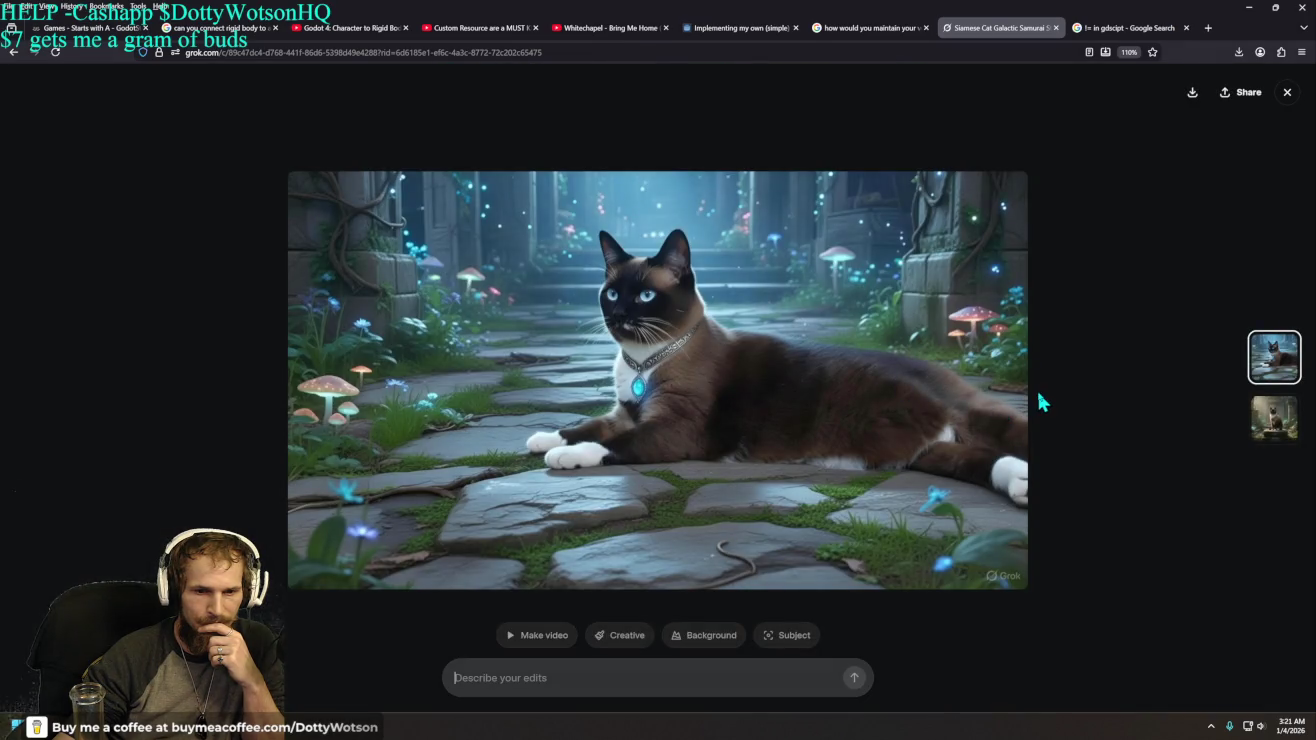
pyautogui.click(1287, 91)
pyautogui.click(594, 444)
pyautogui.click(1285, 93)
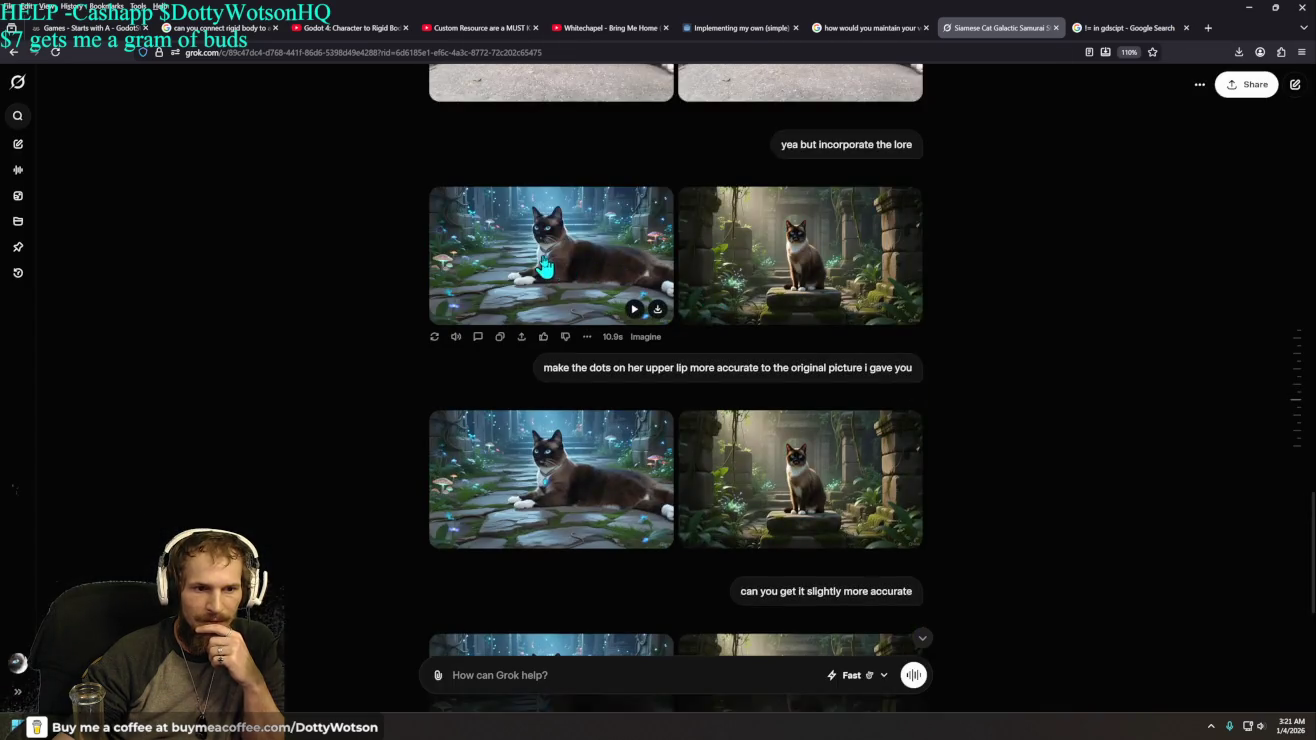
pyautogui.click(544, 266)
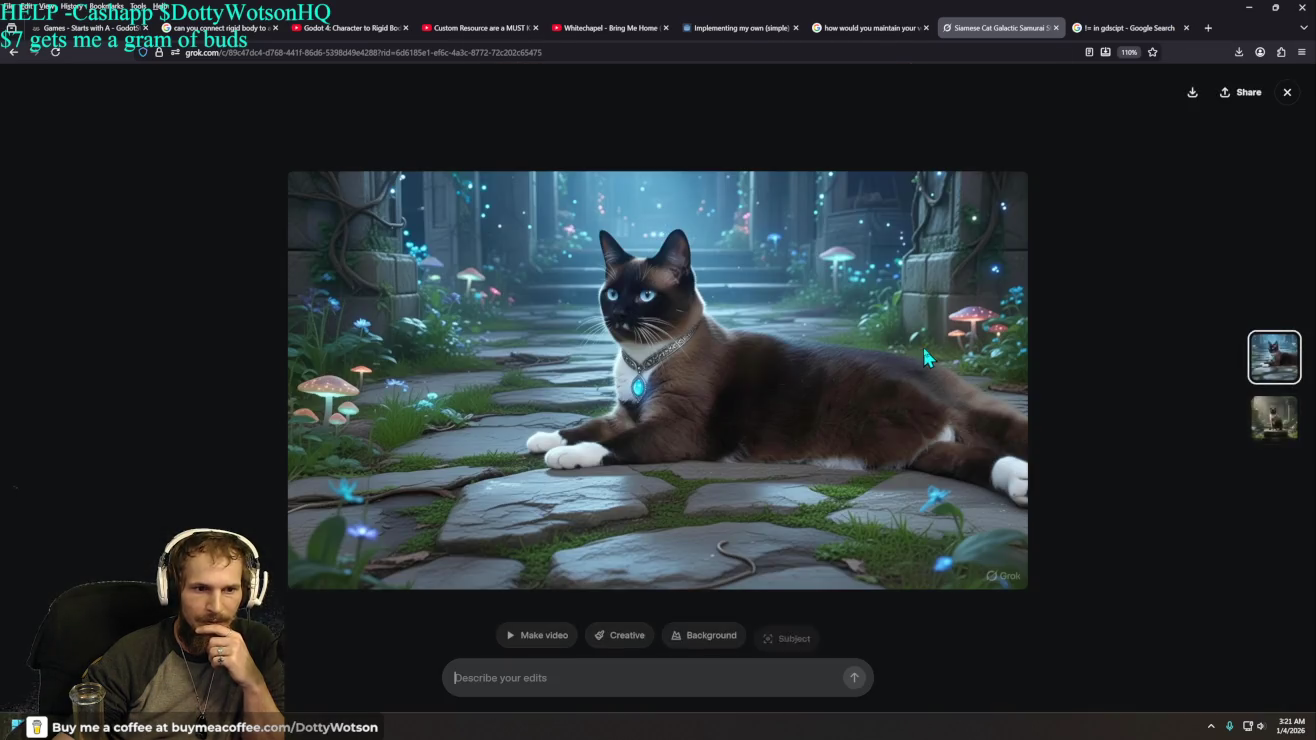
pyautogui.click(1288, 93)
pyautogui.click(565, 468)
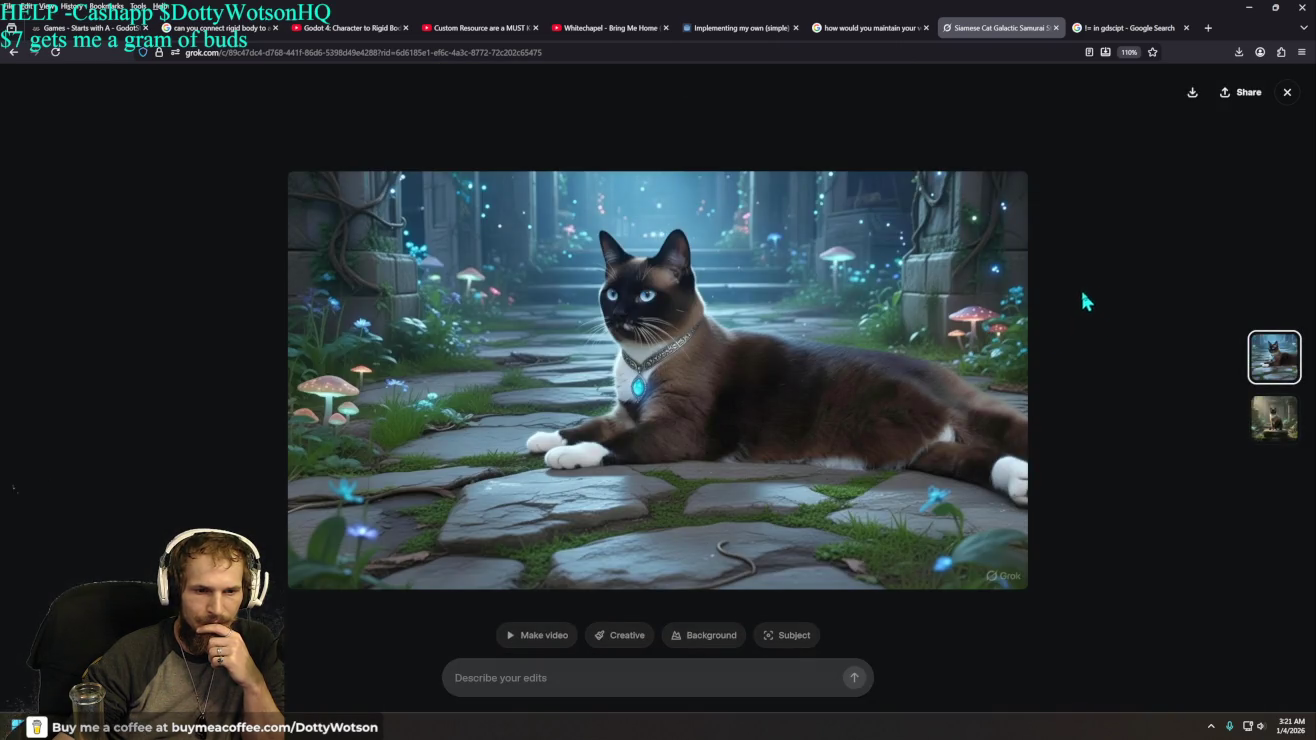
pyautogui.click(1284, 98)
pyautogui.scroll(-5, 829, 460)
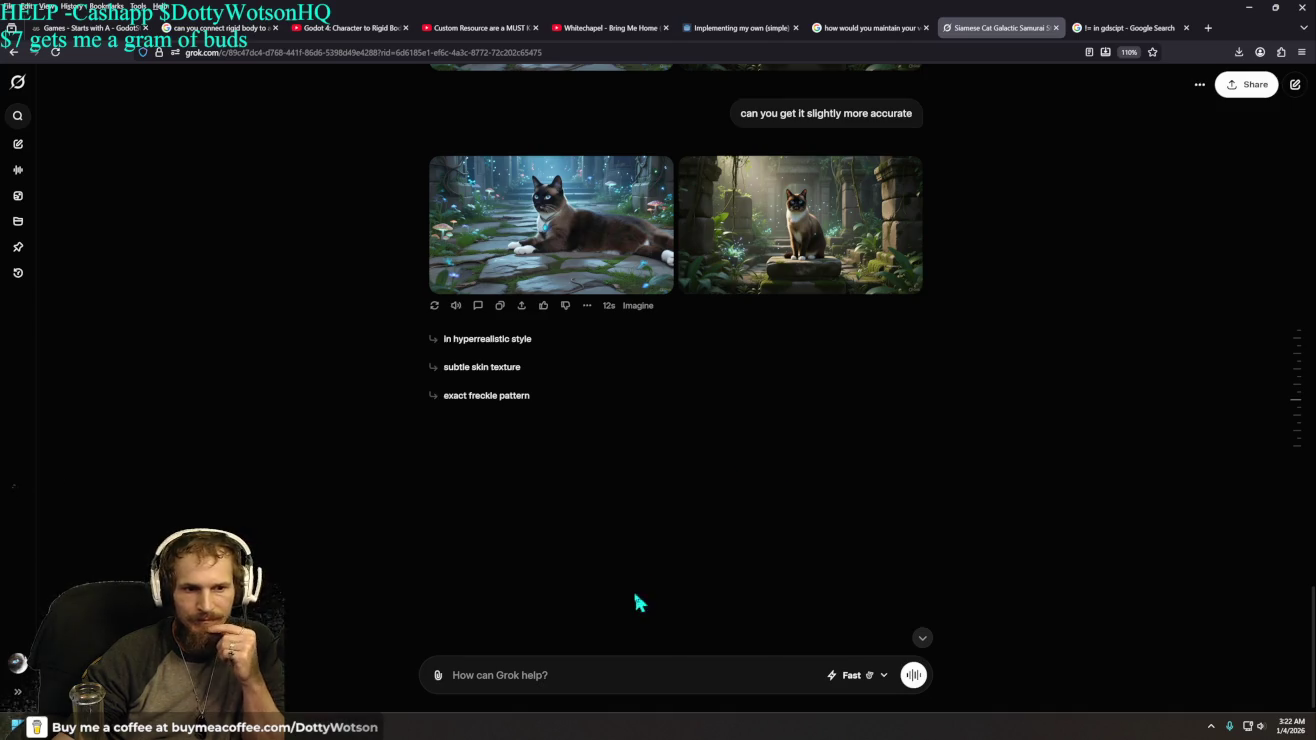
pyautogui.write('w')
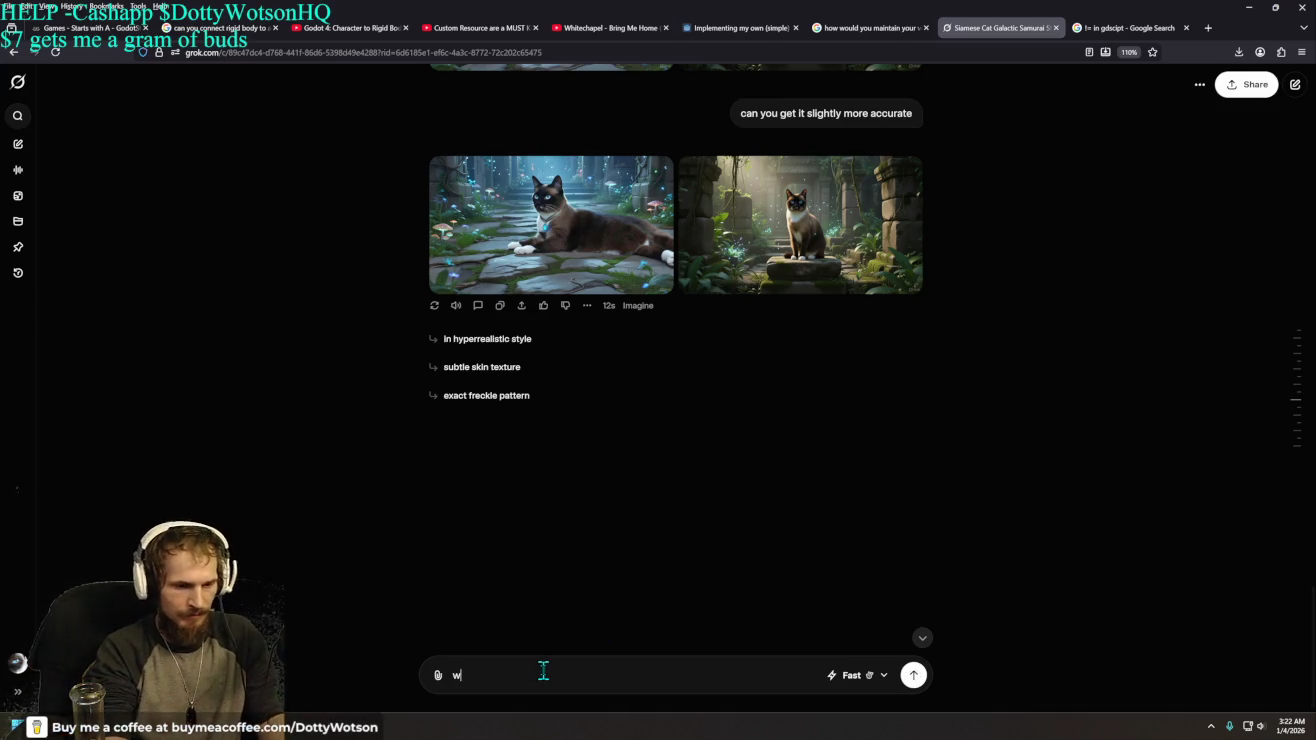
pyautogui.write('hat about the whole')
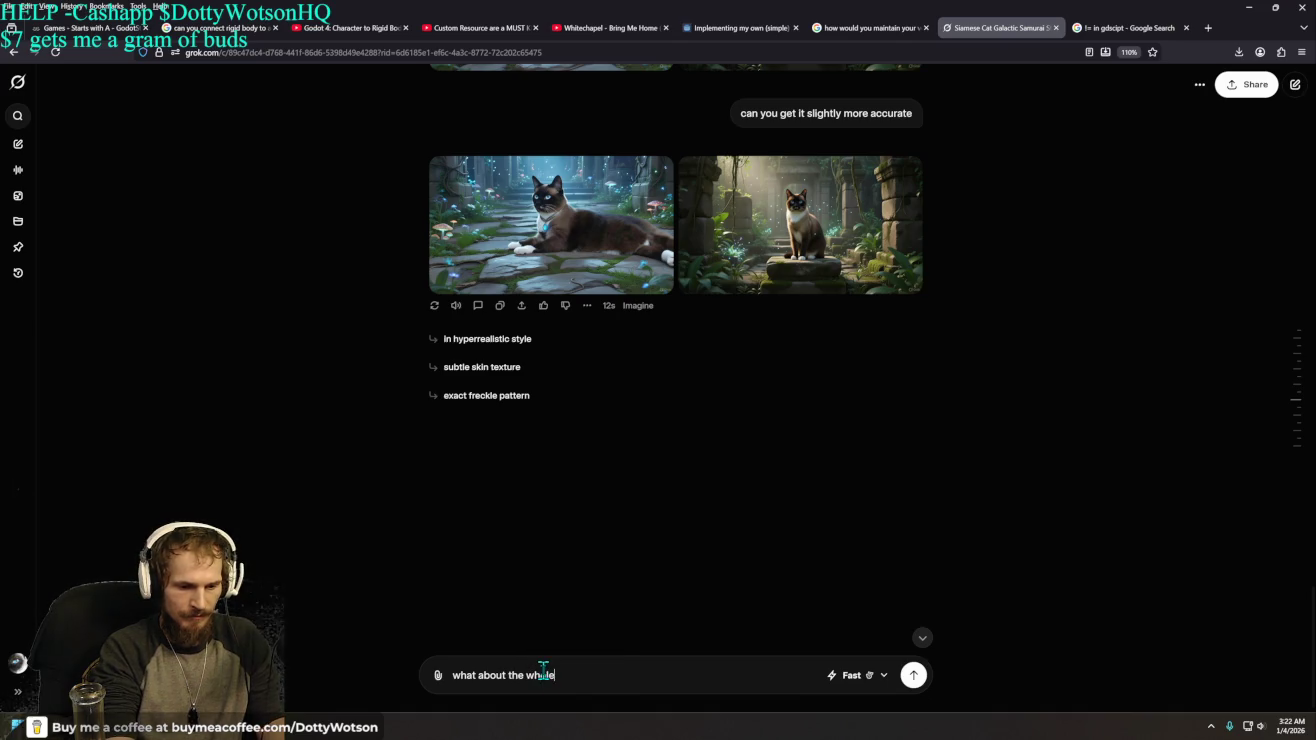
pyautogui.write(' samu')
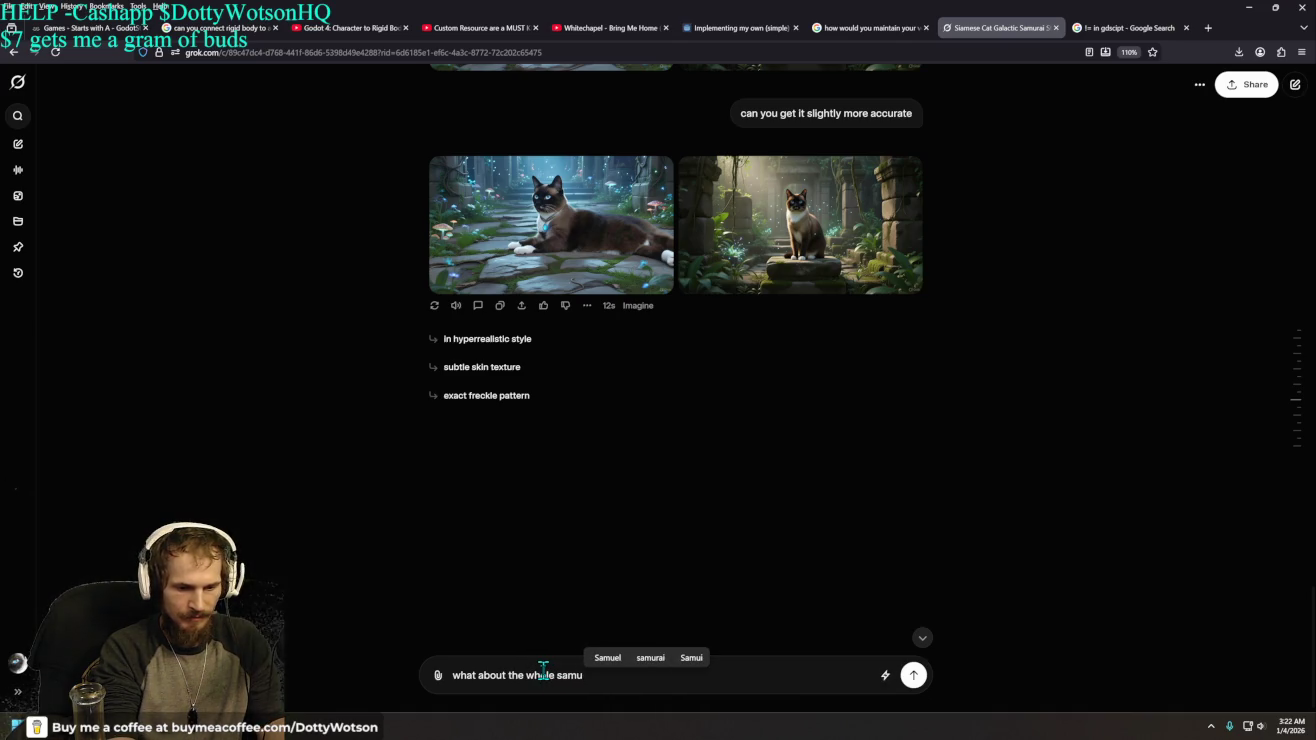
pyautogui.write('rai')
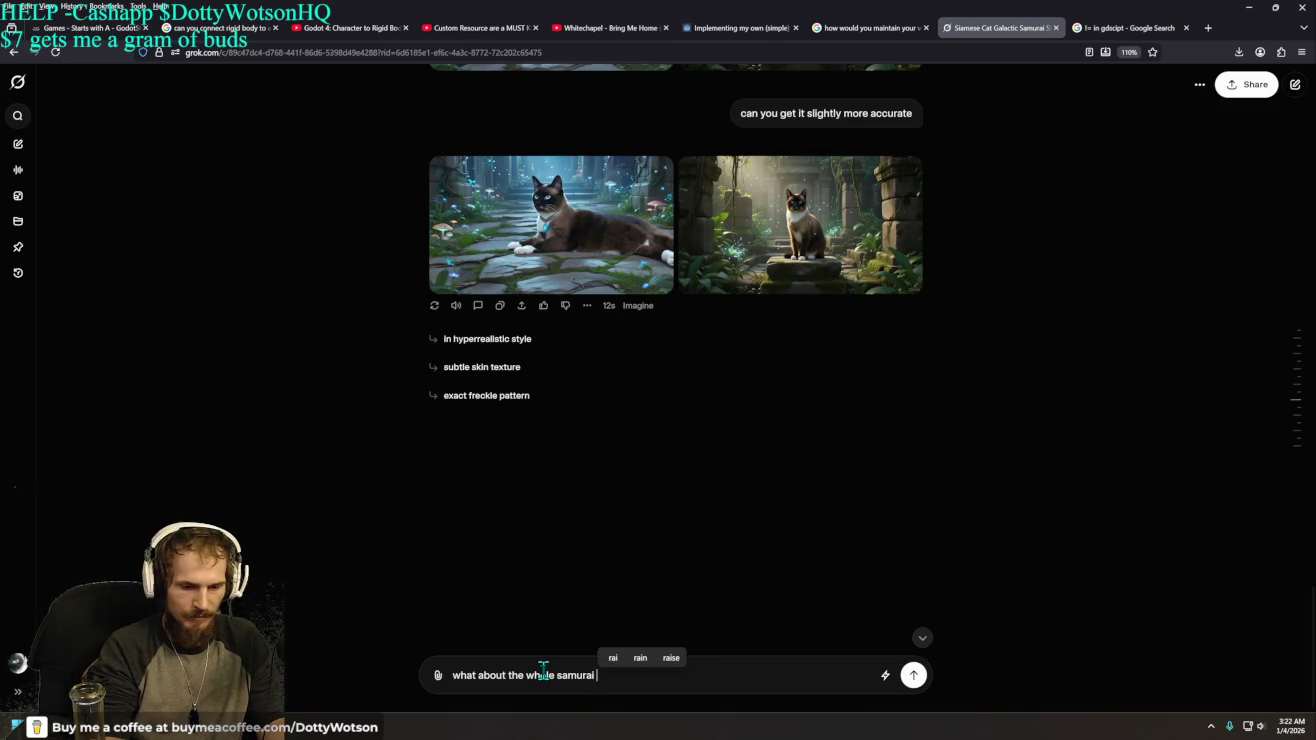
pyautogui.write(' thing')
# - Send the samurai request and review the sitting and lying samurai cat images
pyautogui.press('Return')
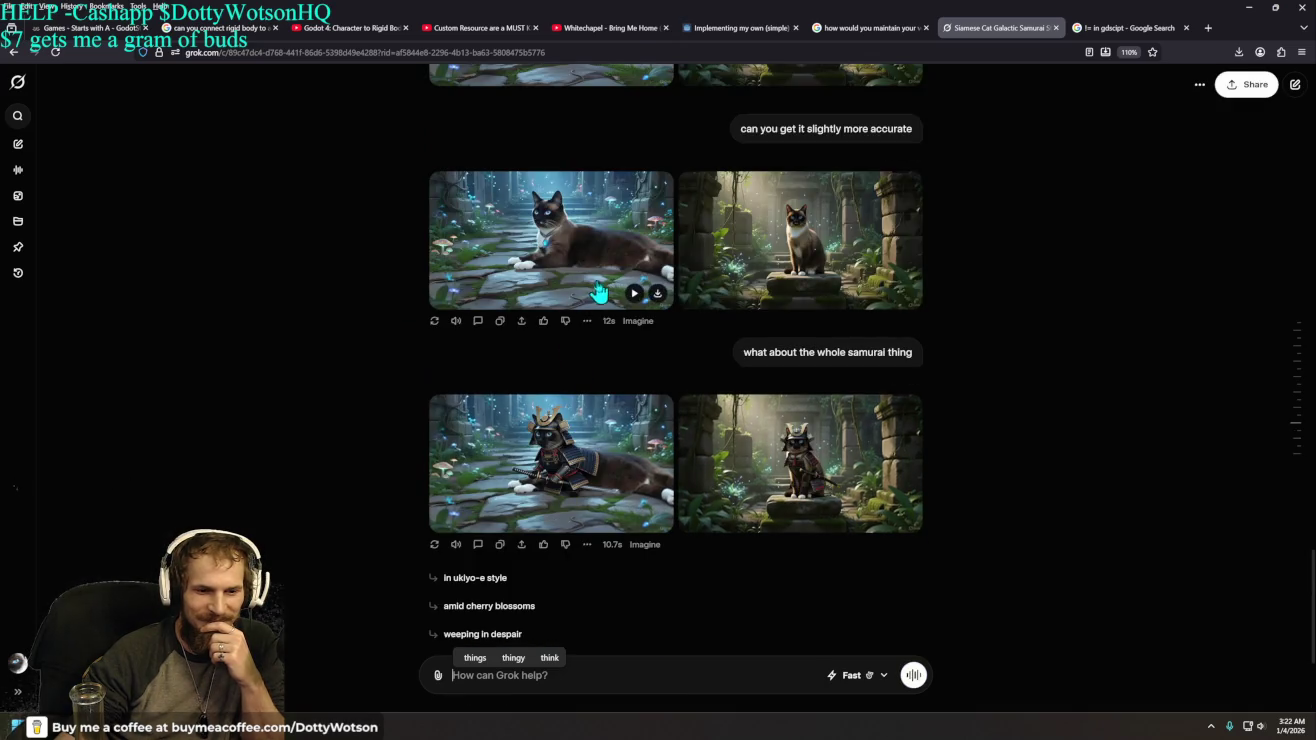
pyautogui.click(805, 346)
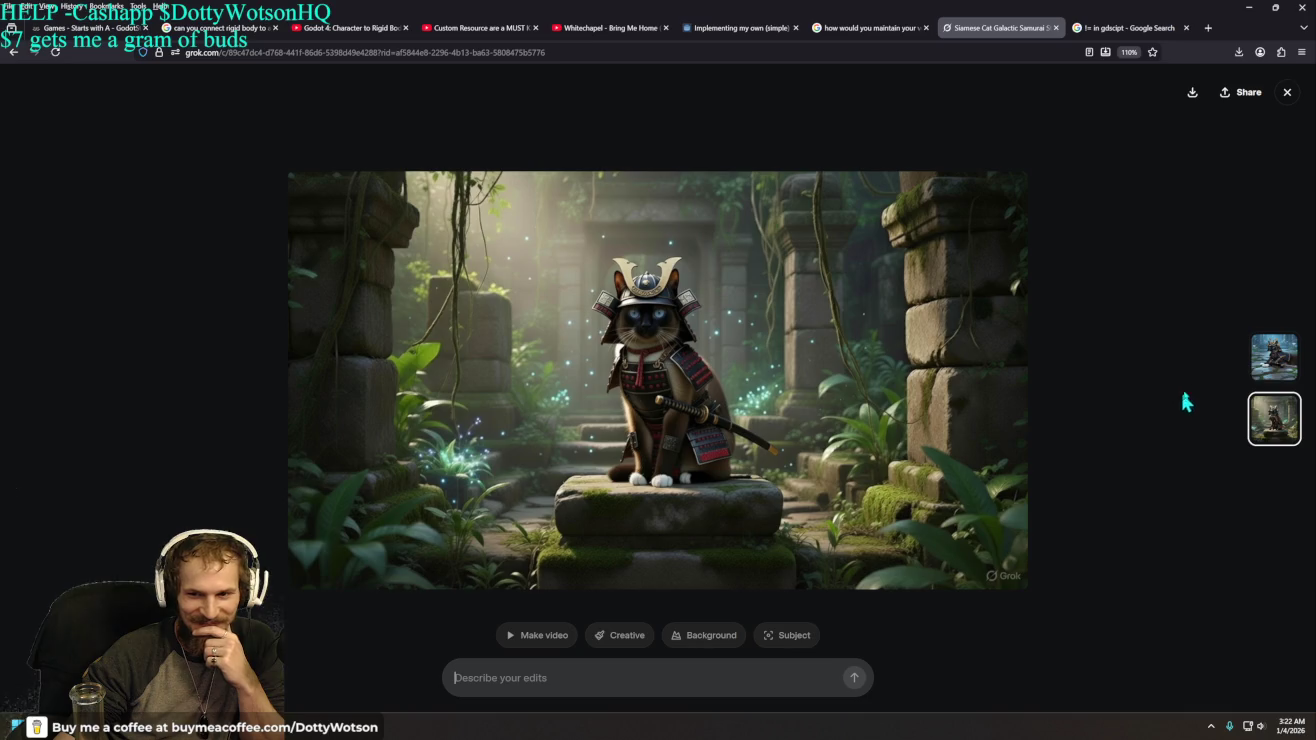
pyautogui.click(1272, 363)
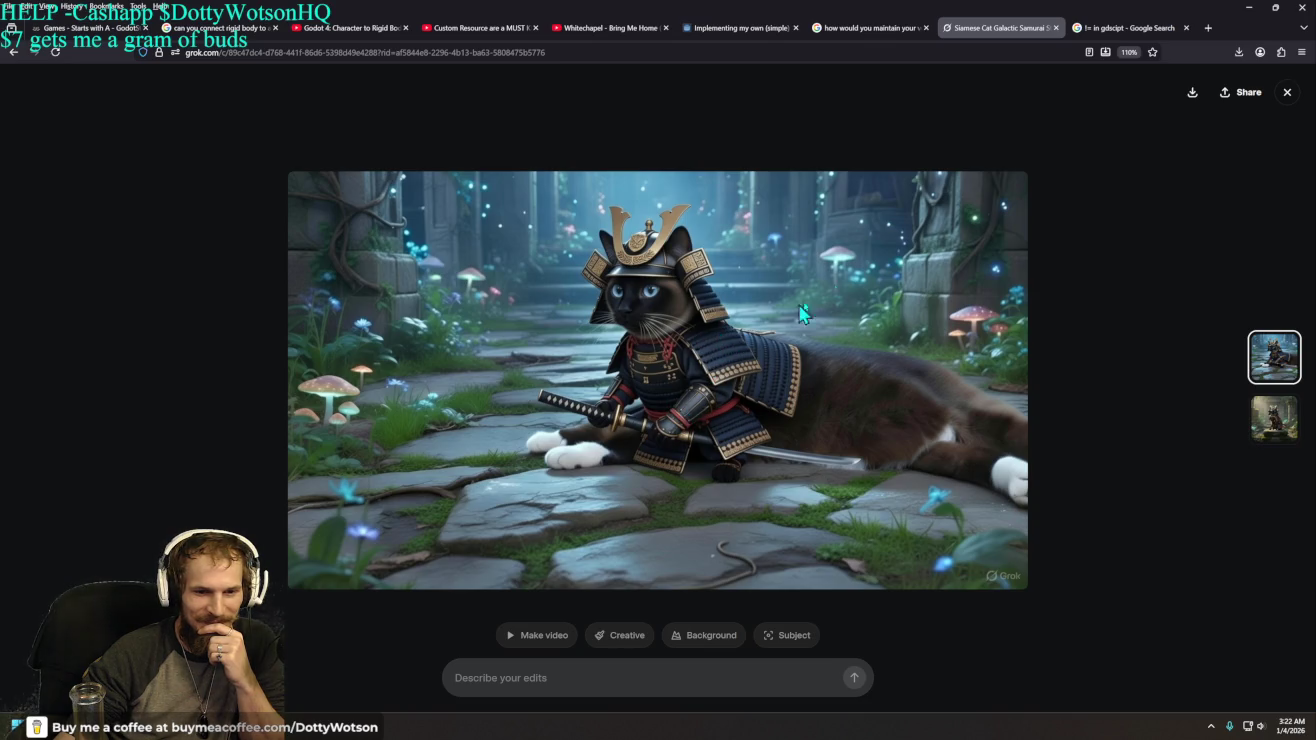
pyautogui.click(1286, 93)
pyautogui.click(542, 683)
# - Ask where the dot on her upper lip went and not to give her extra arms
pyautogui.write('wher is is the dot on her un')
pyautogui.press('BackSpace')
pyautogui.write('pper lip')
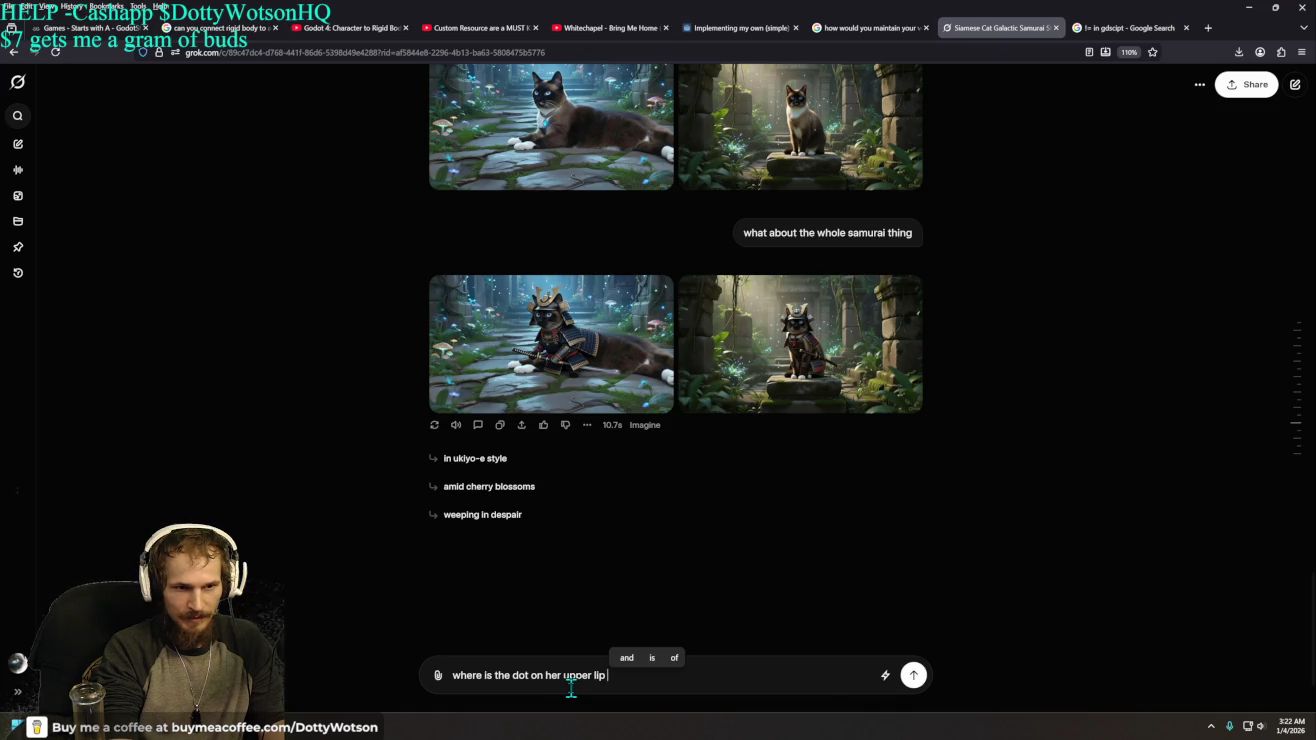
pyautogui.write(' a')
pyautogui.write('dont ')
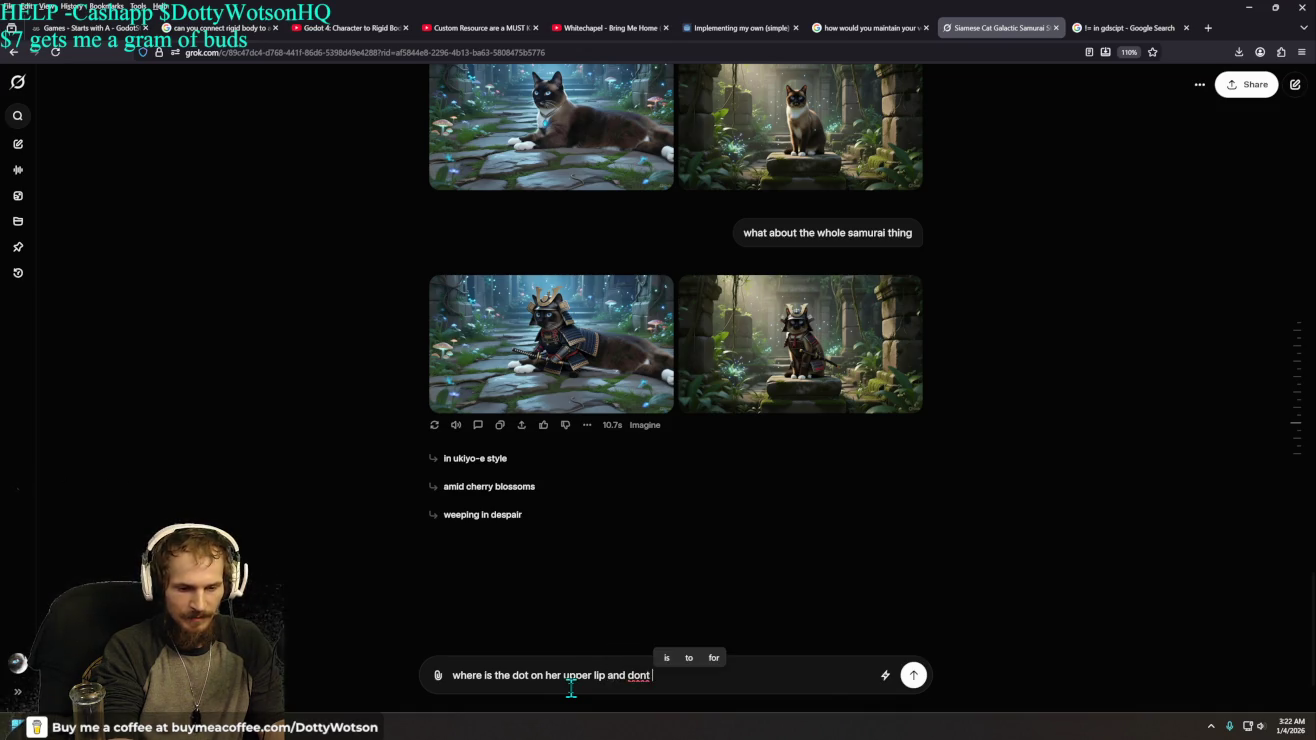
pyautogui.write('give her ex')
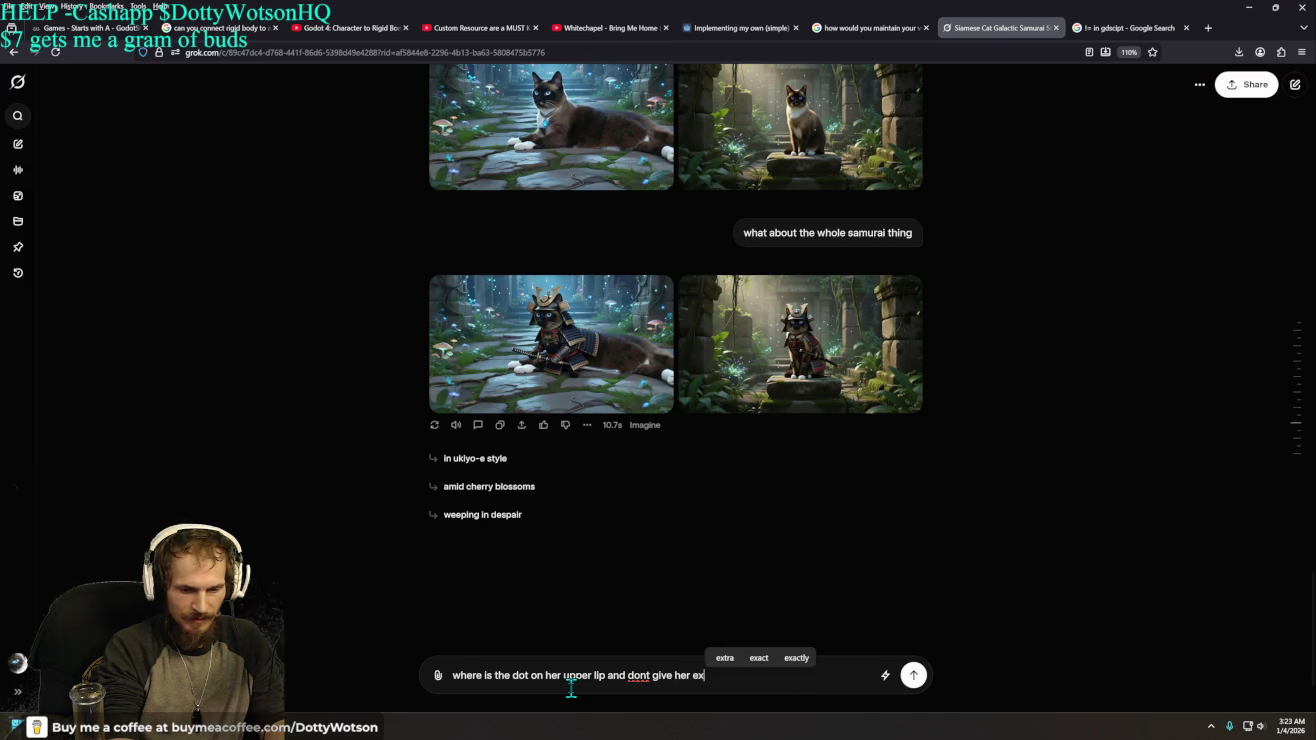
pyautogui.write('tra arms')
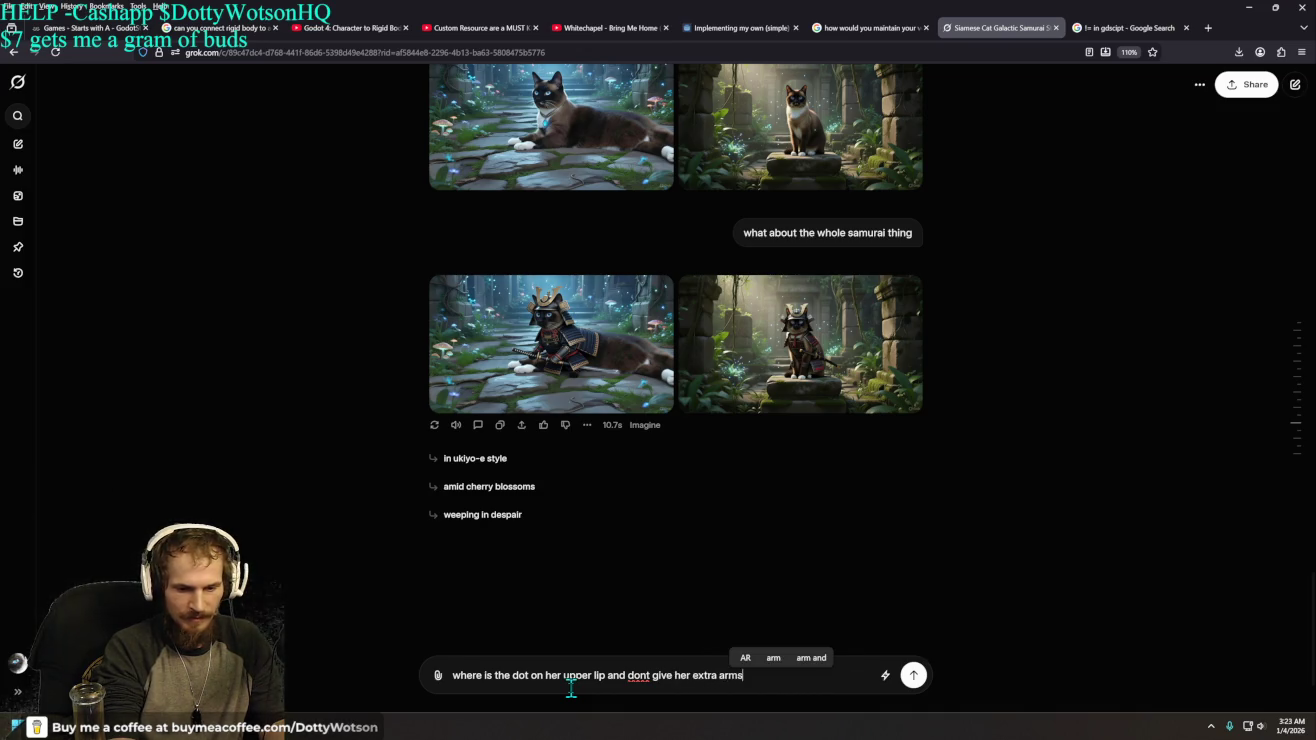
pyautogui.press('Return')
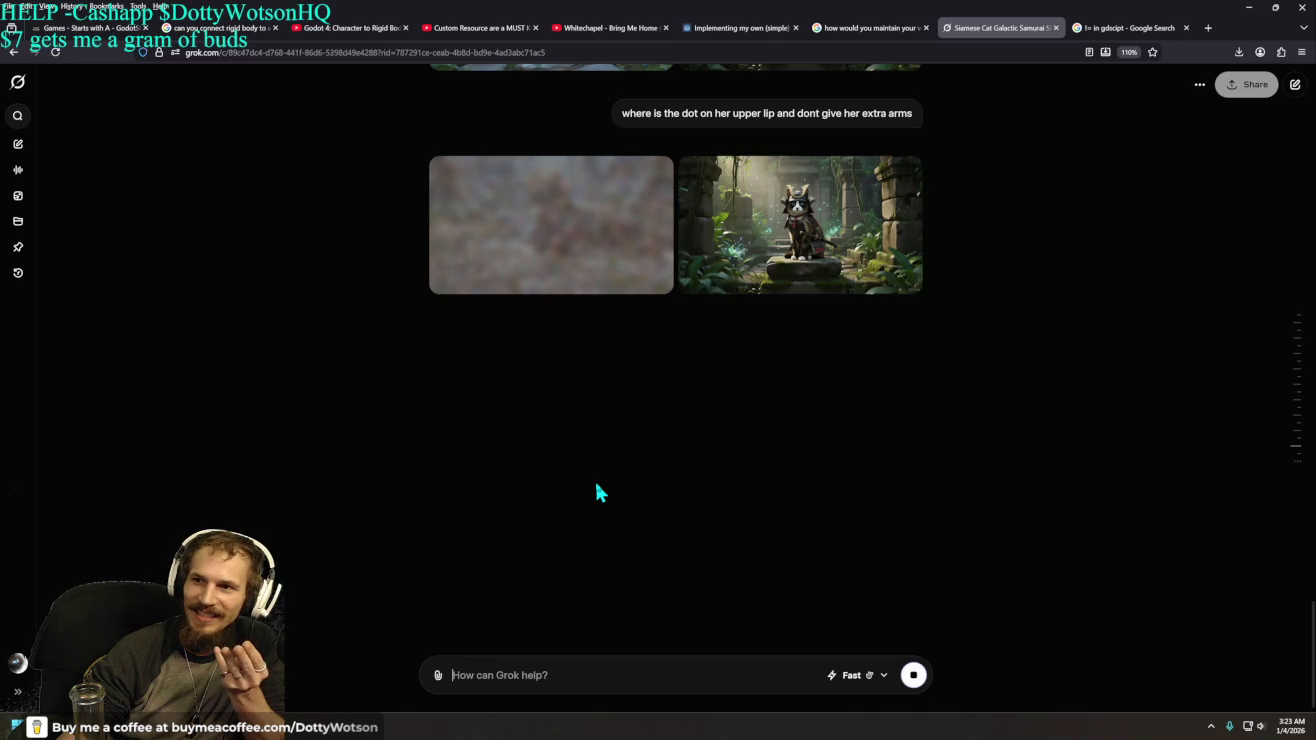
# - View both new samurai cat images at full size
pyautogui.click(808, 212)
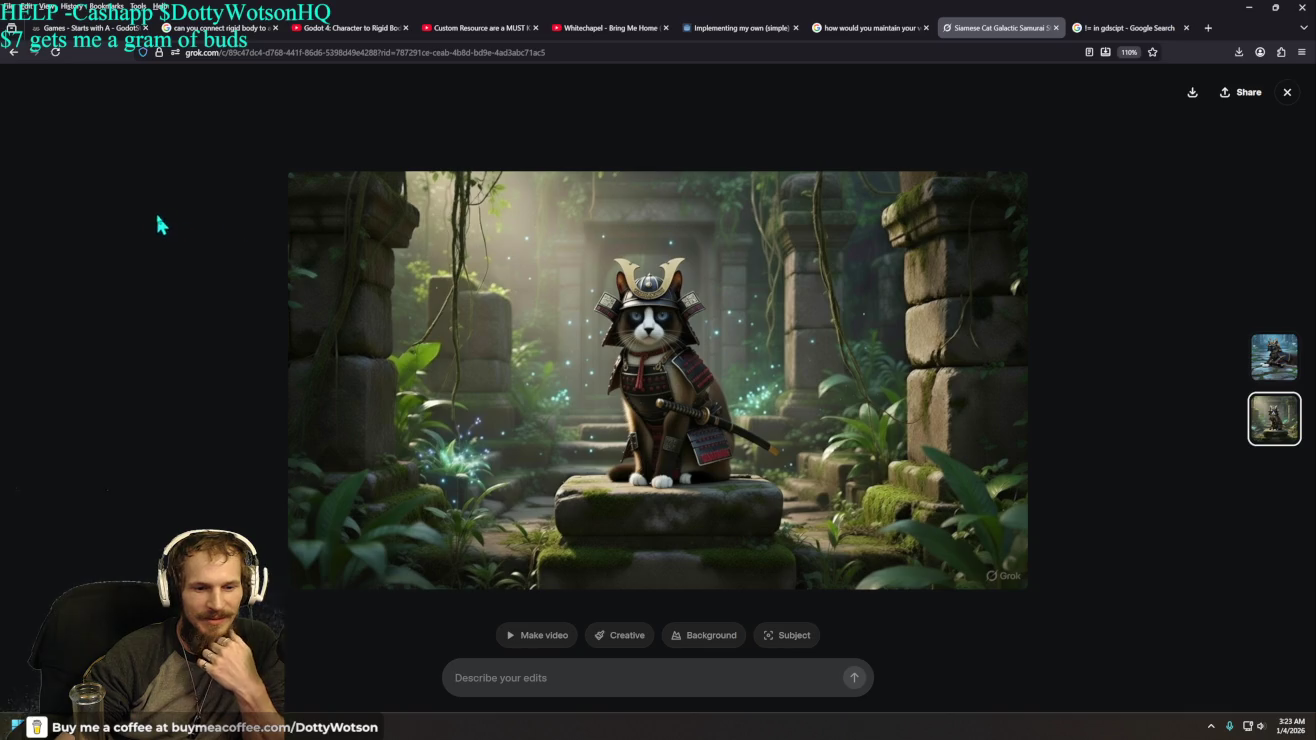
pyautogui.click(1285, 92)
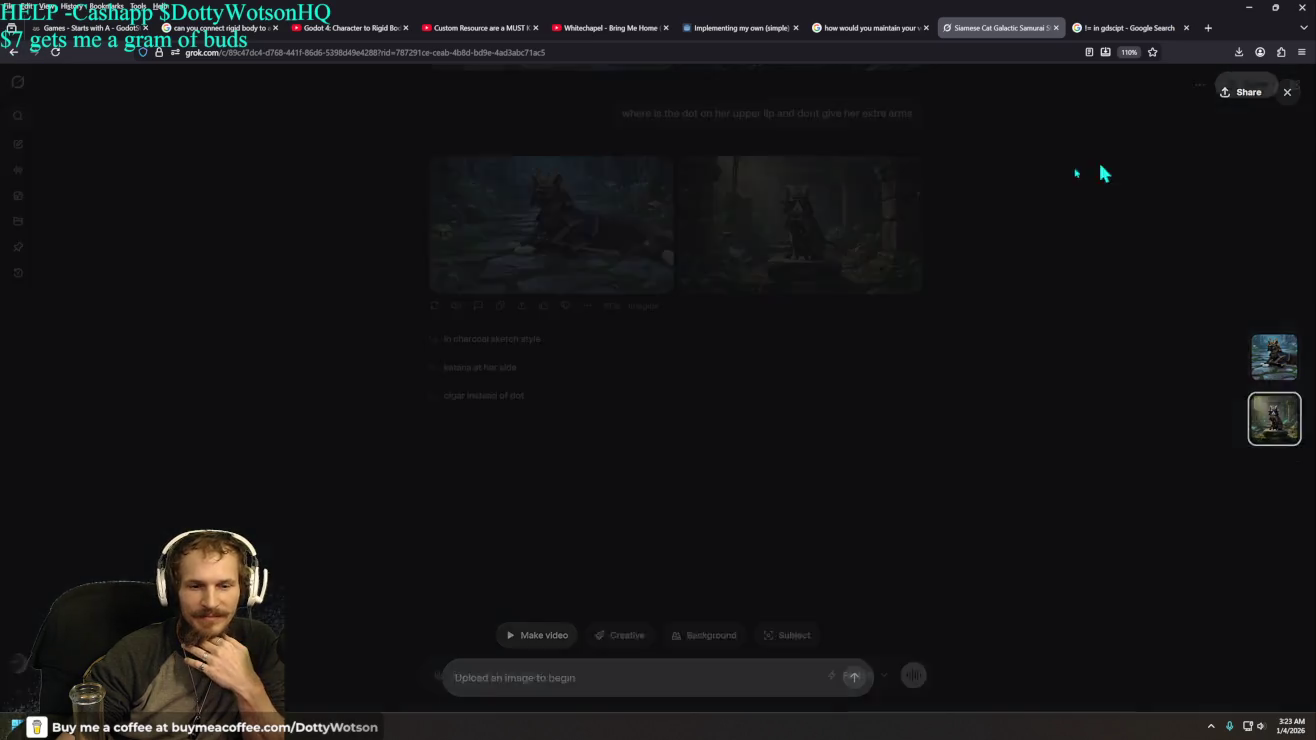
pyautogui.click(577, 236)
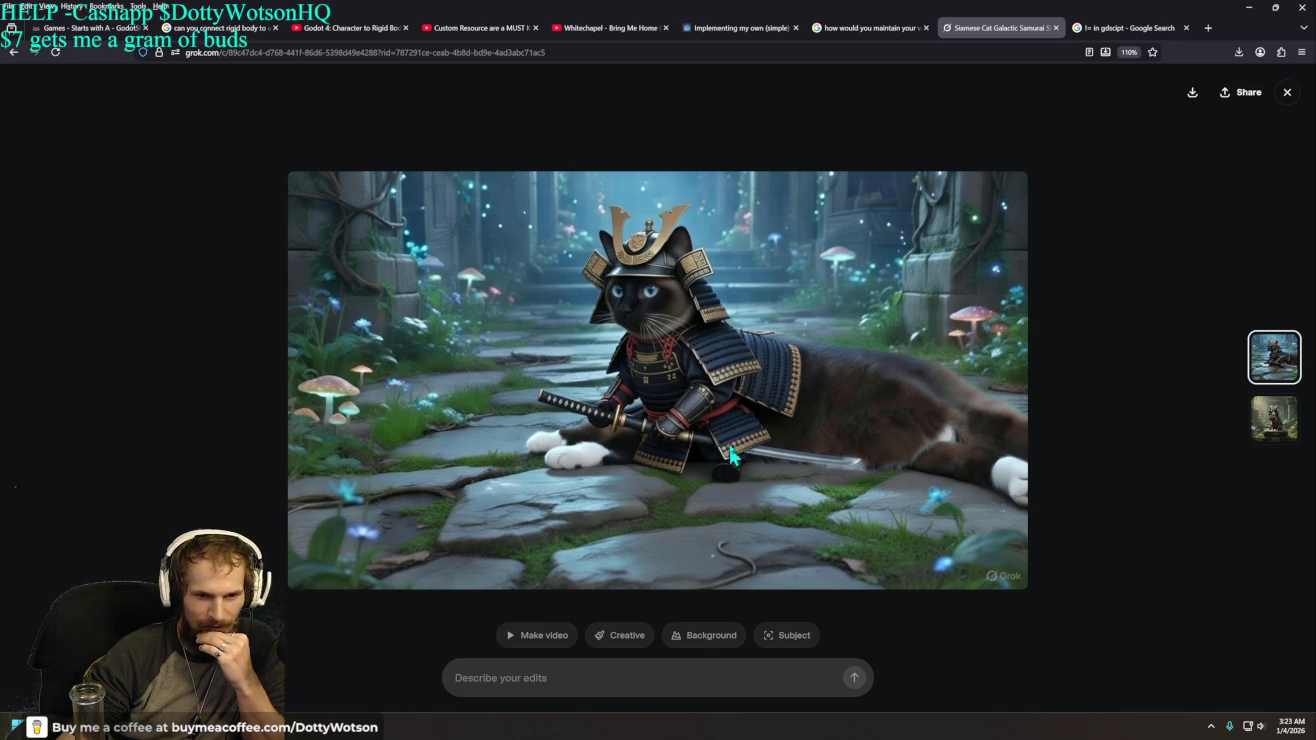
# - Paste the earlier edit prompt into the message box, then clear it again
pyautogui.click(1288, 91)
pyautogui.scroll(5, 689, 385)
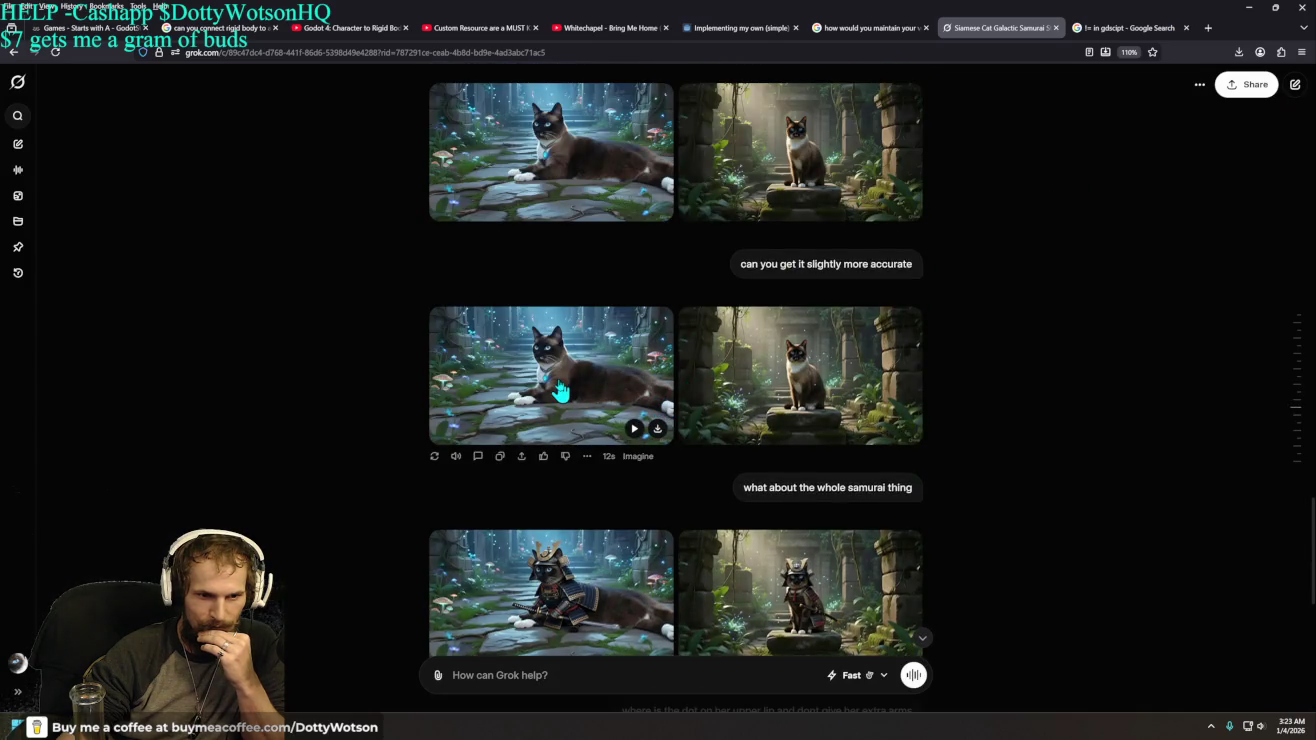
pyautogui.scroll(3, 569, 381)
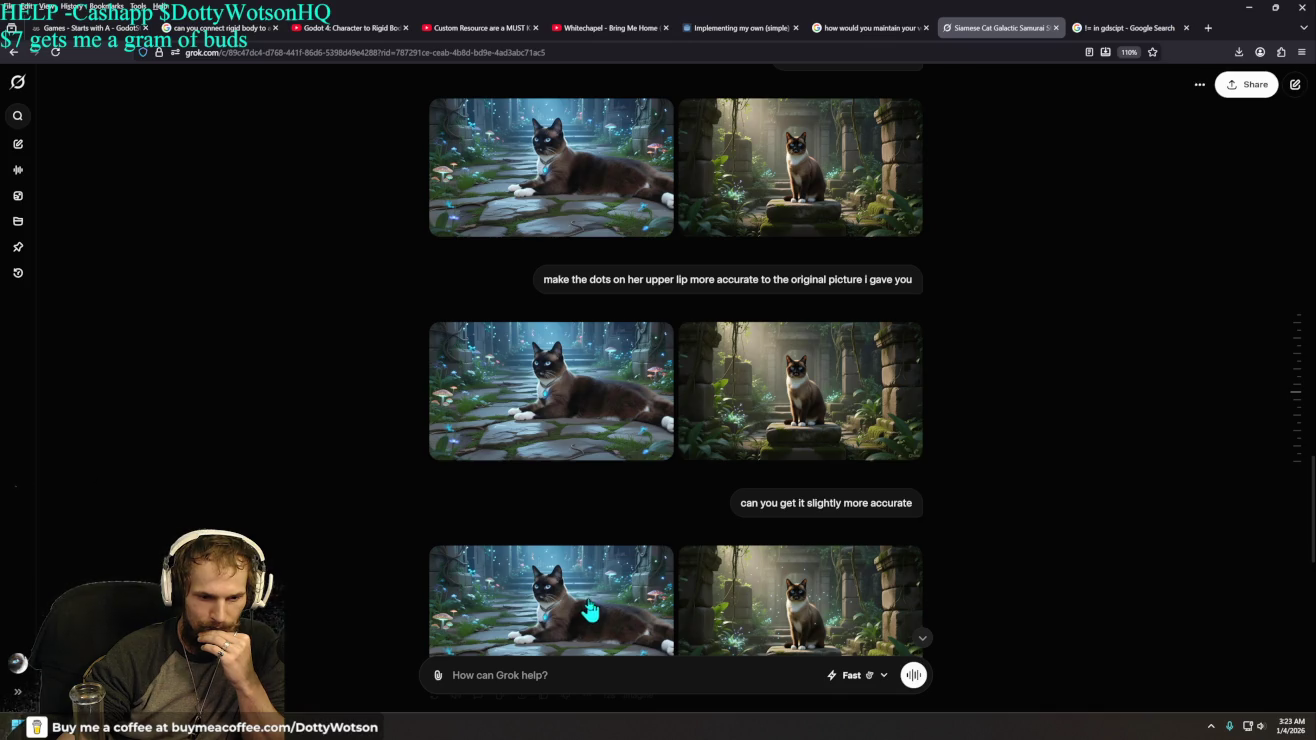
pyautogui.scroll(-3, 590, 609)
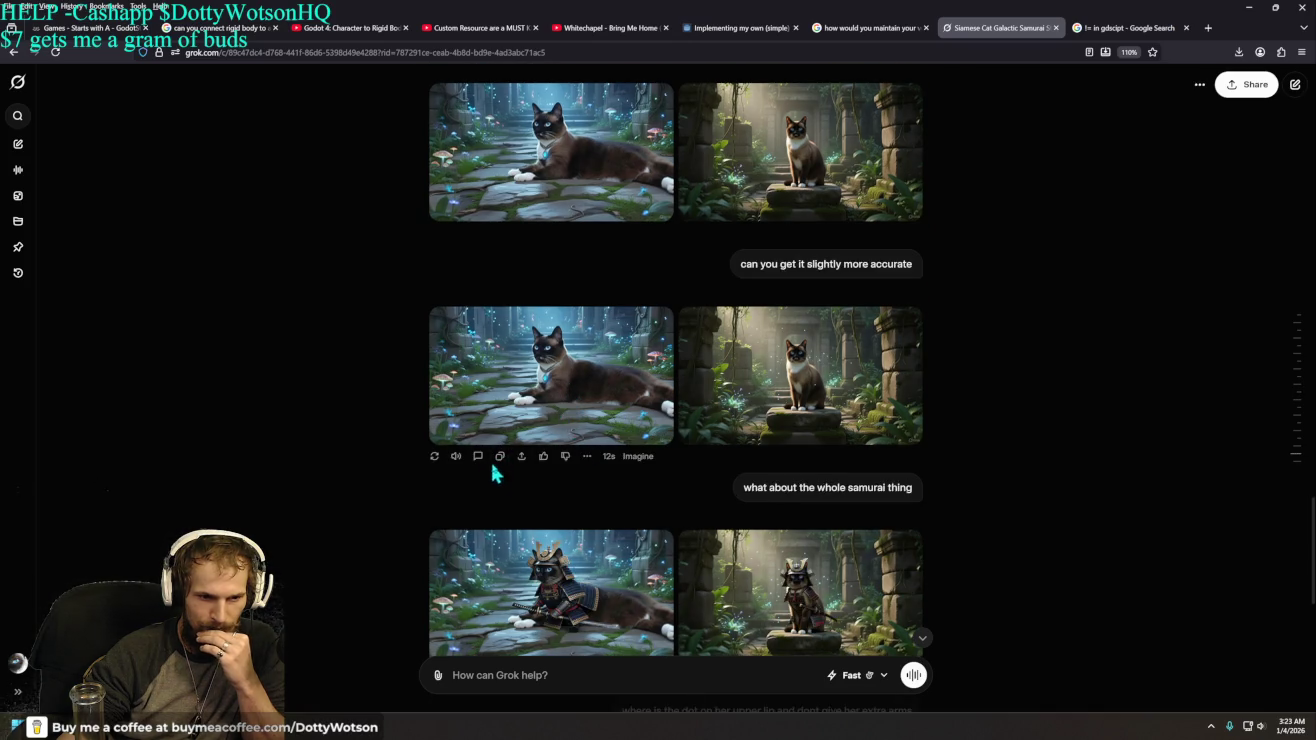
pyautogui.scroll(-5, 520, 560)
pyautogui.rightClick(497, 683)
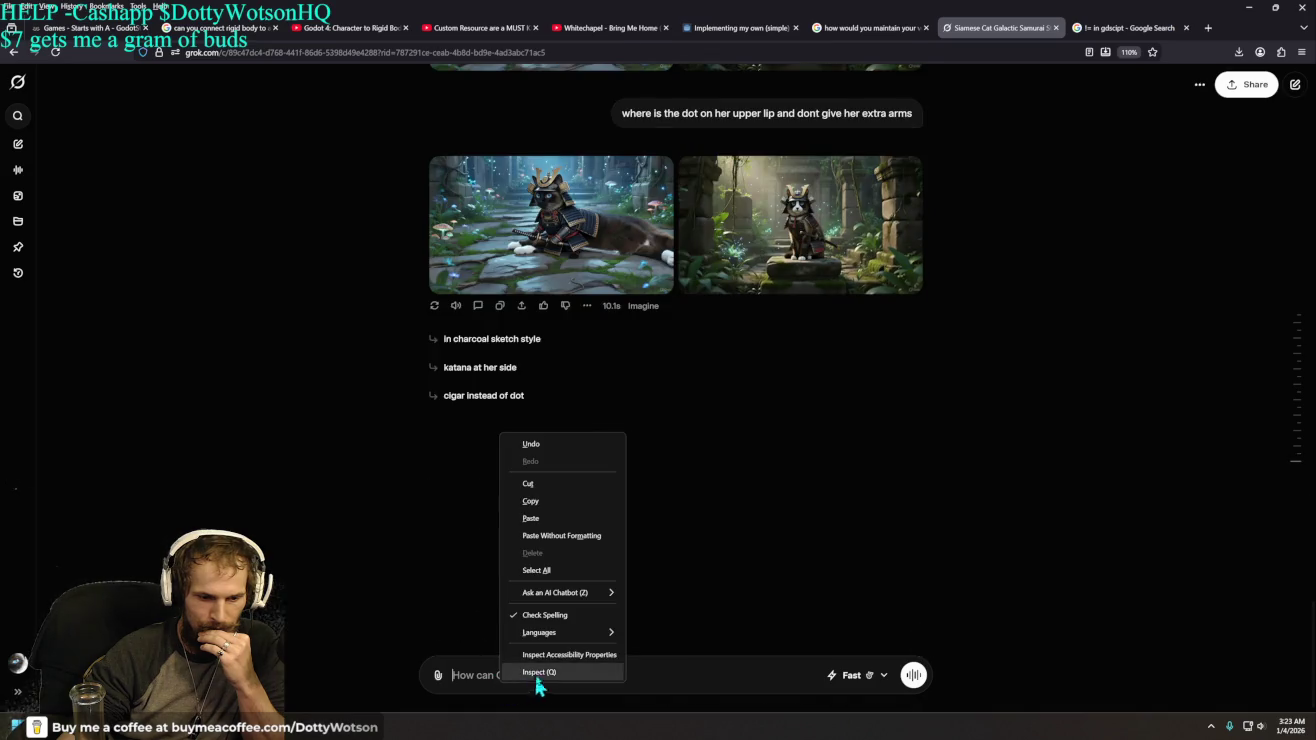
pyautogui.click(545, 535)
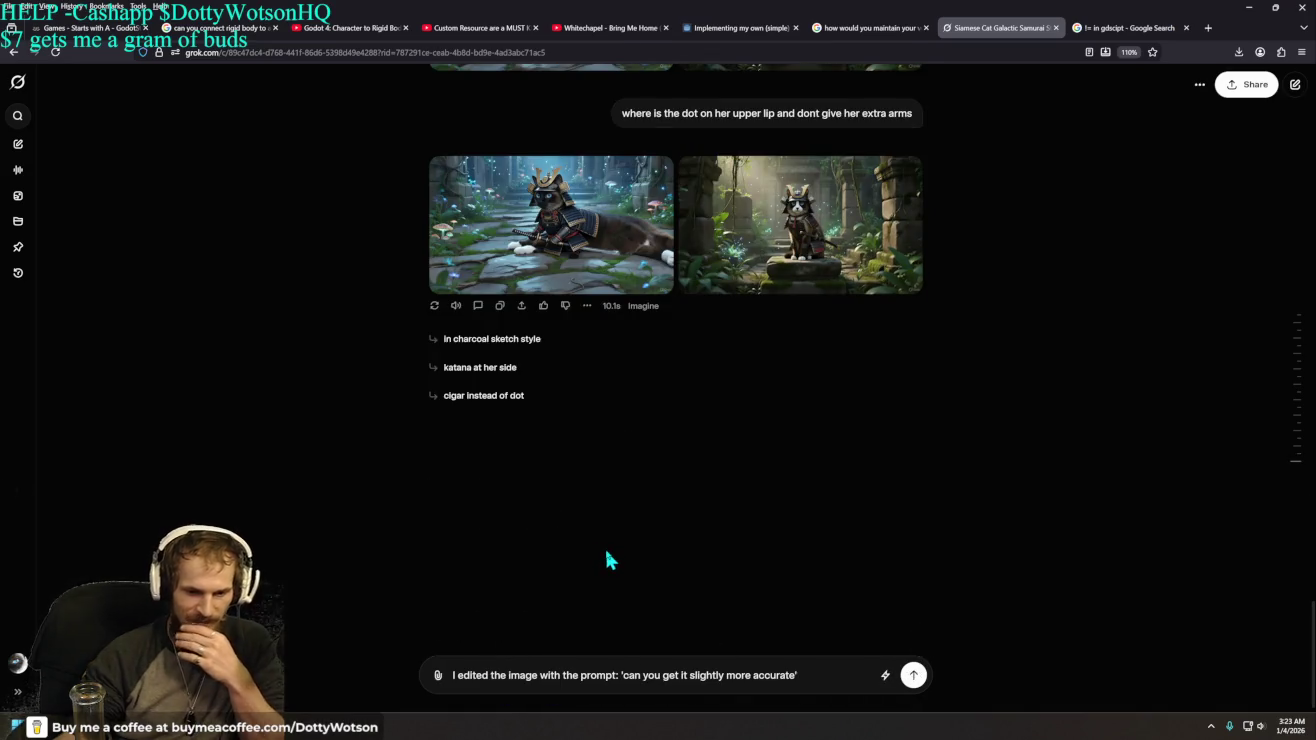
pyautogui.rightClick(603, 556)
pyautogui.click(819, 513)
pyautogui.moveTo(810, 677); pyautogui.dragTo(445, 677)
pyautogui.press('BackSpace')
# - Copy the earlier plain cat response and download the plain lying Siamese cat image
pyautogui.scroll(5, 578, 376)
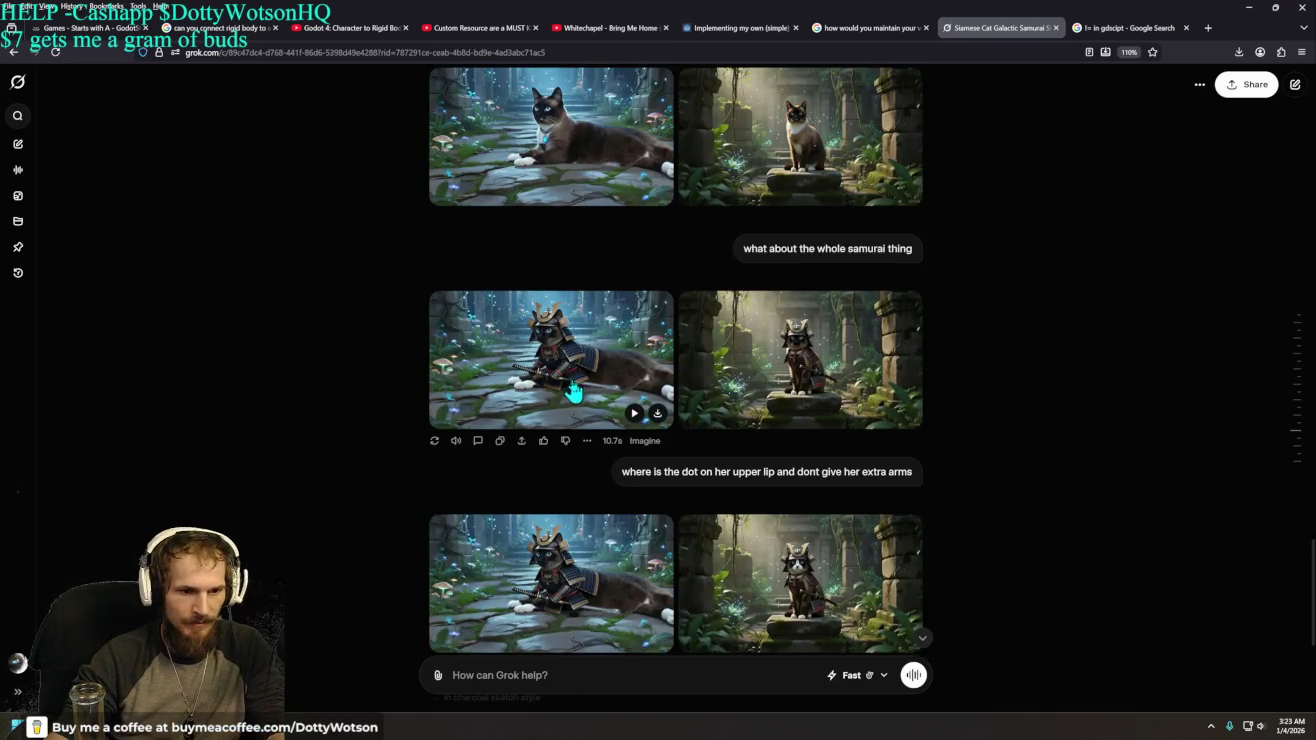
pyautogui.click(500, 339)
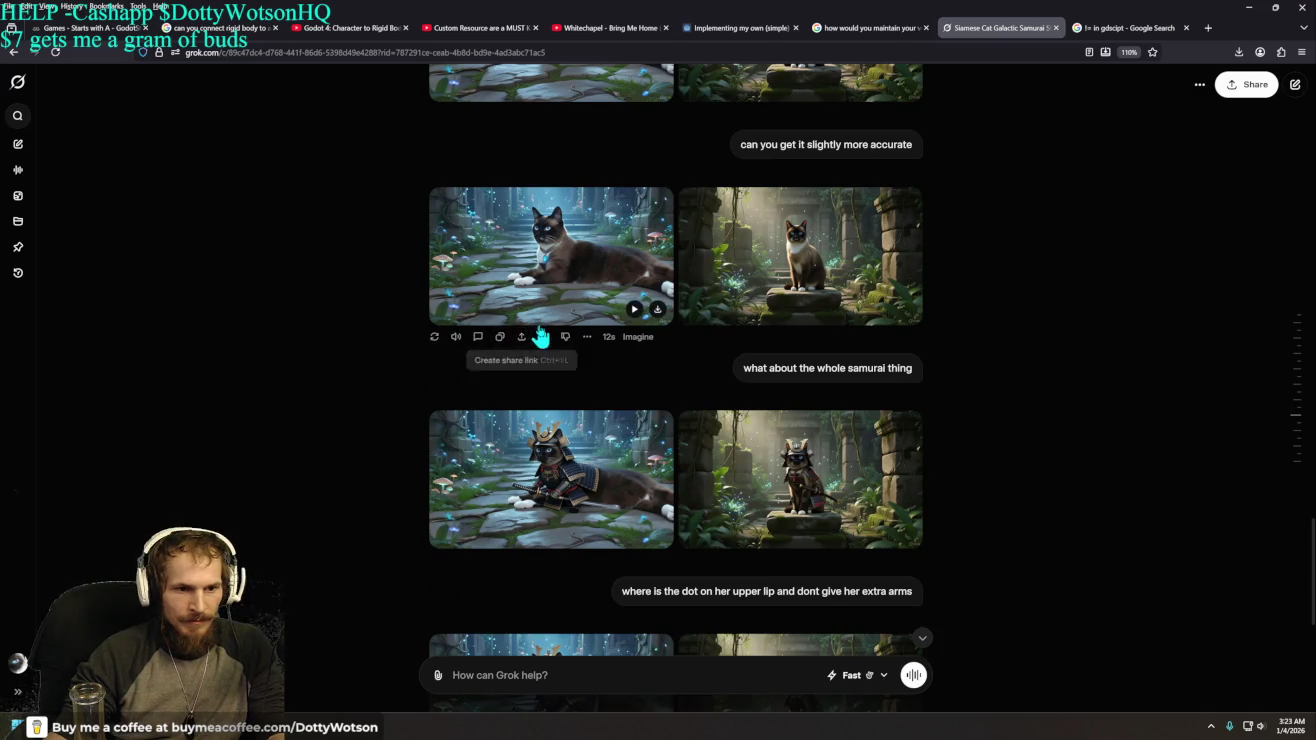
pyautogui.scroll(1, 544, 319)
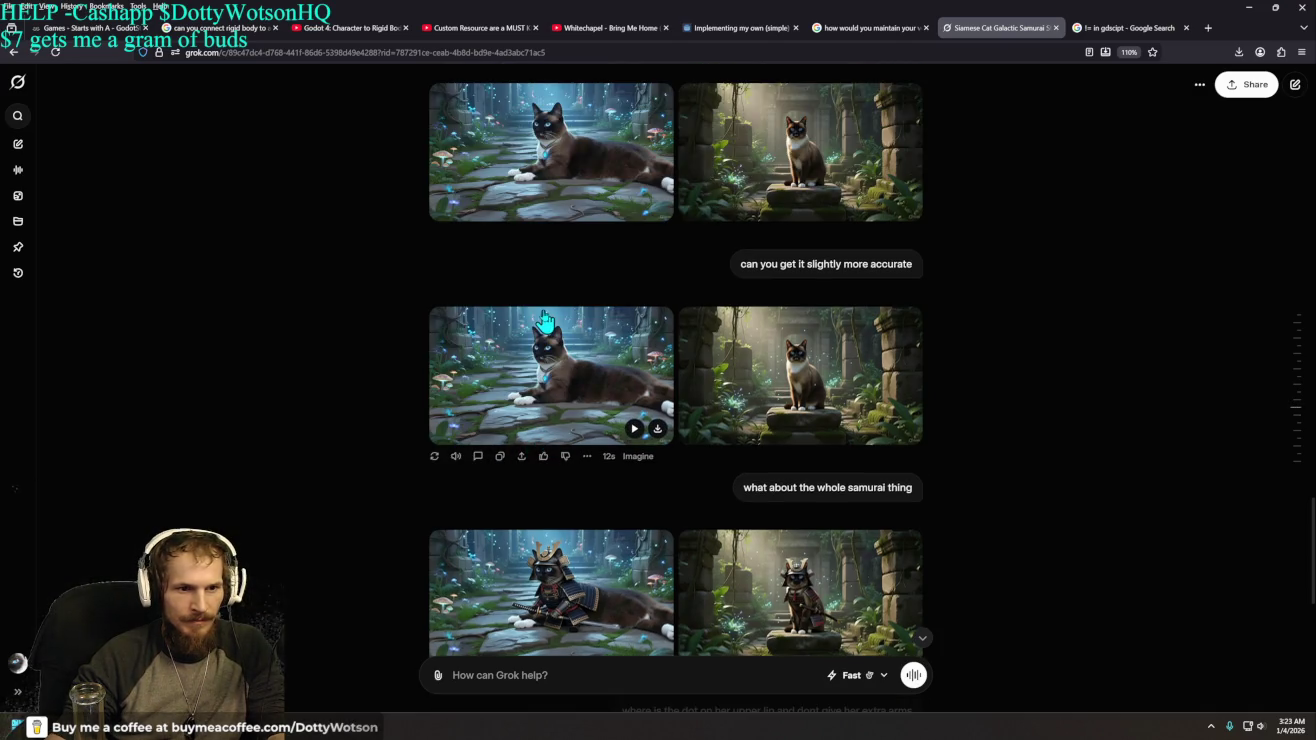
pyautogui.scroll(-1, 544, 319)
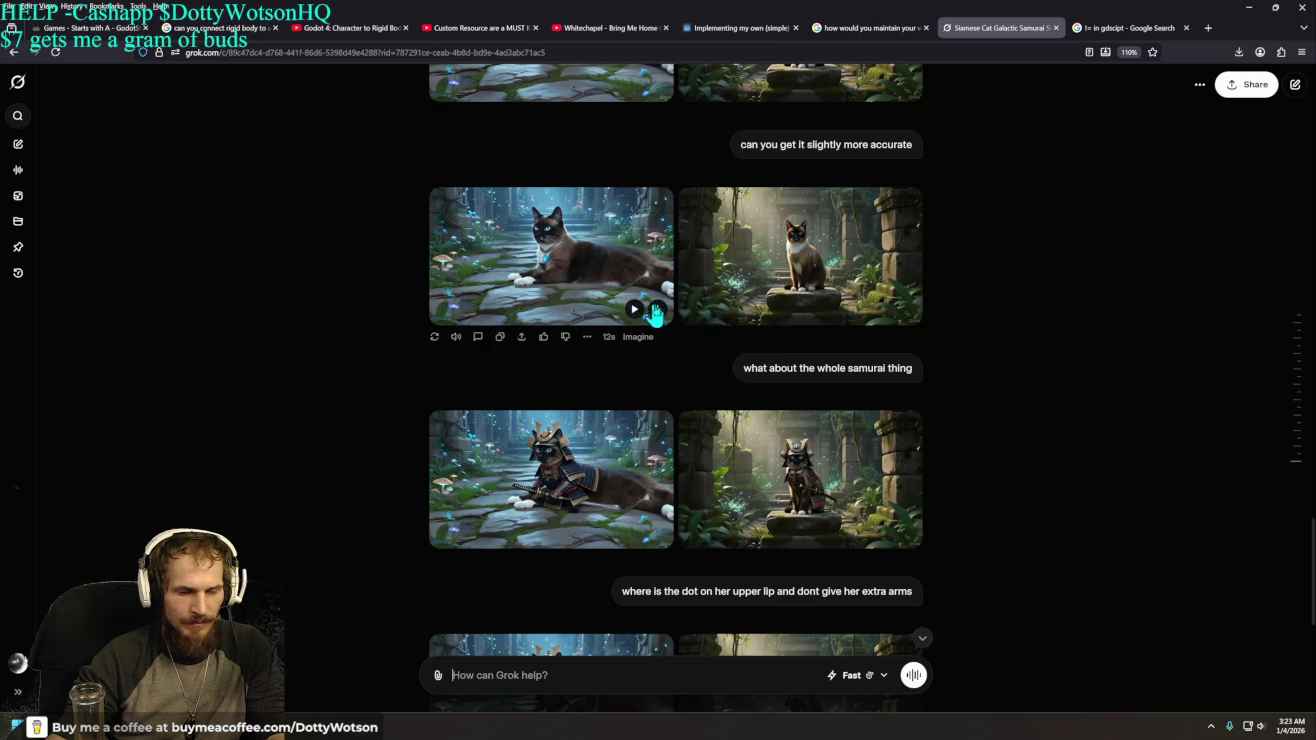
pyautogui.click(658, 311)
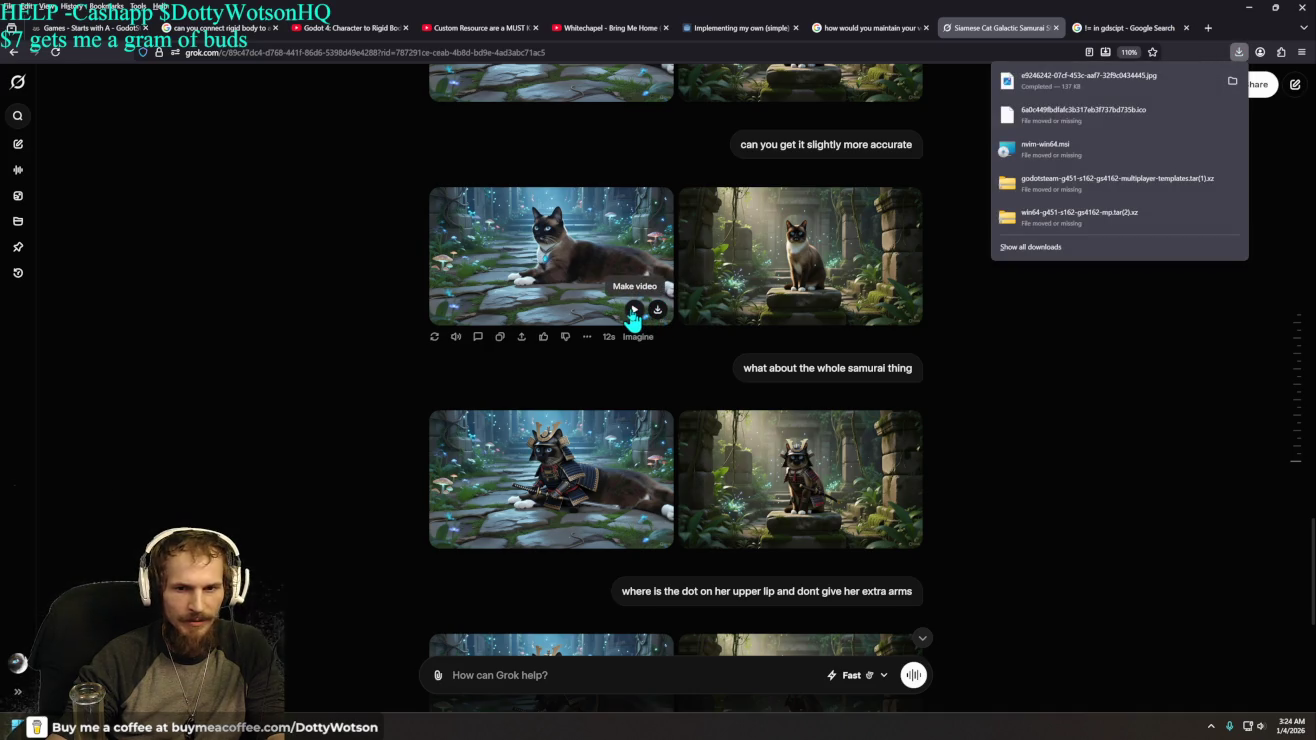
# - Attach the downloaded cat JPG from the Downloads folder to a new message
pyautogui.scroll(-3, 573, 508)
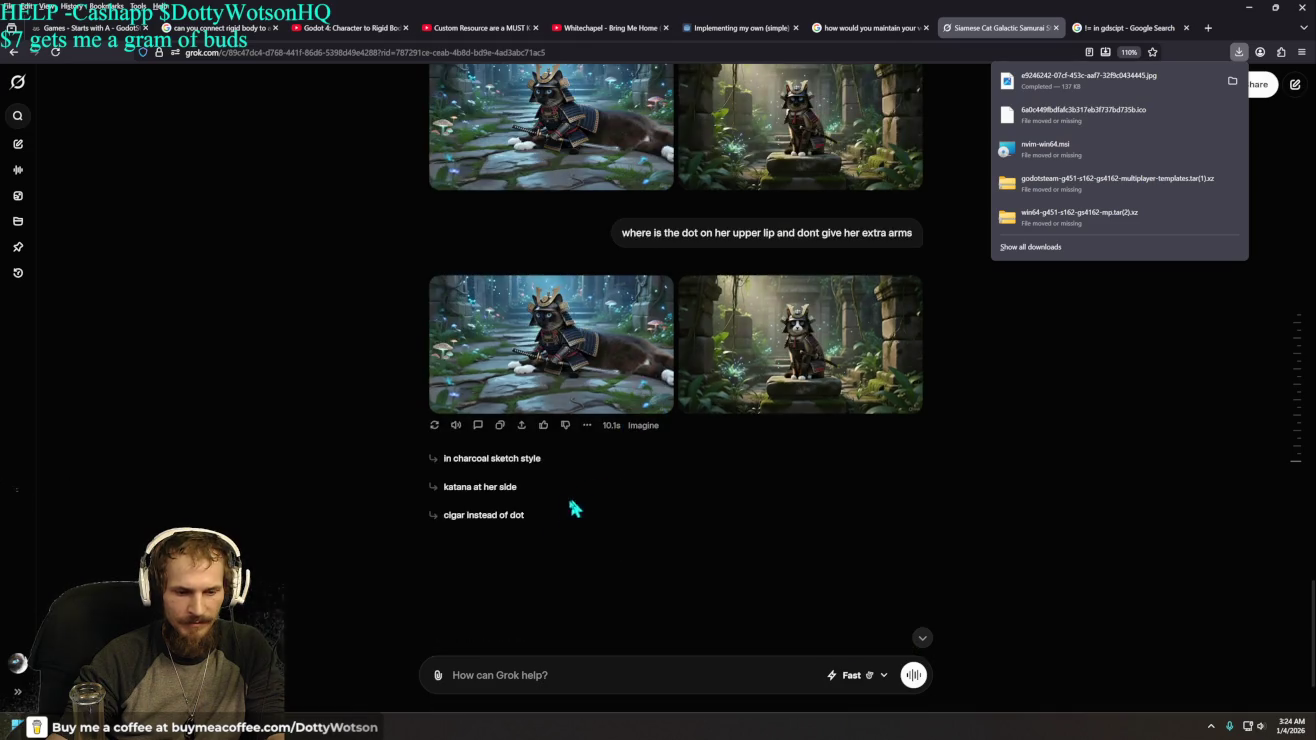
pyautogui.click(438, 676)
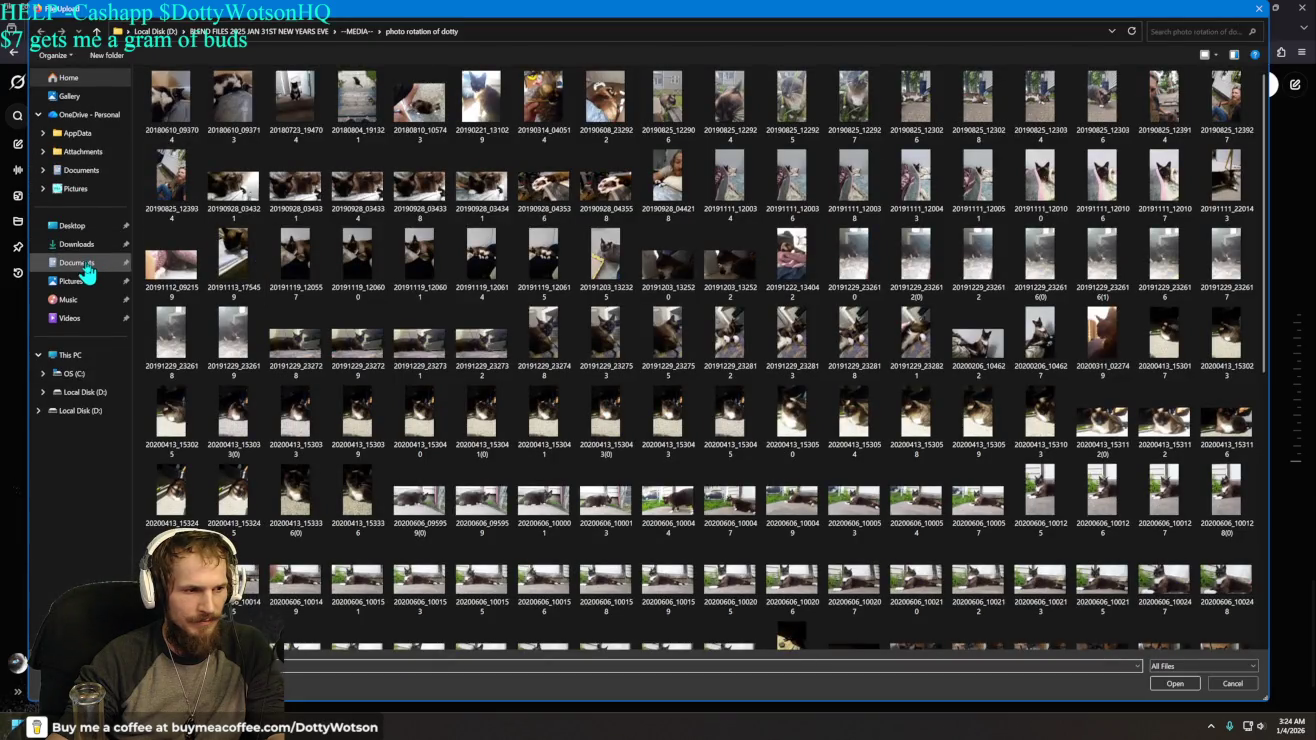
pyautogui.click(88, 244)
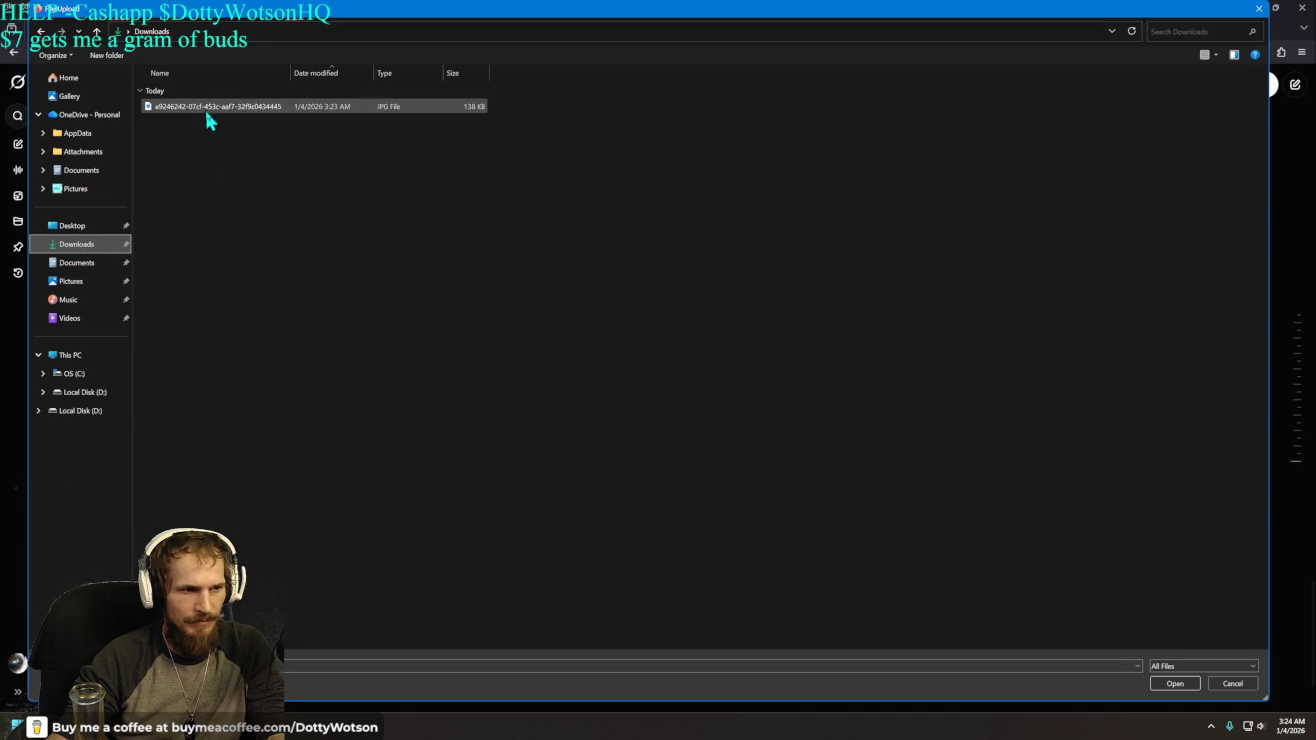
pyautogui.doubleClick(205, 119)
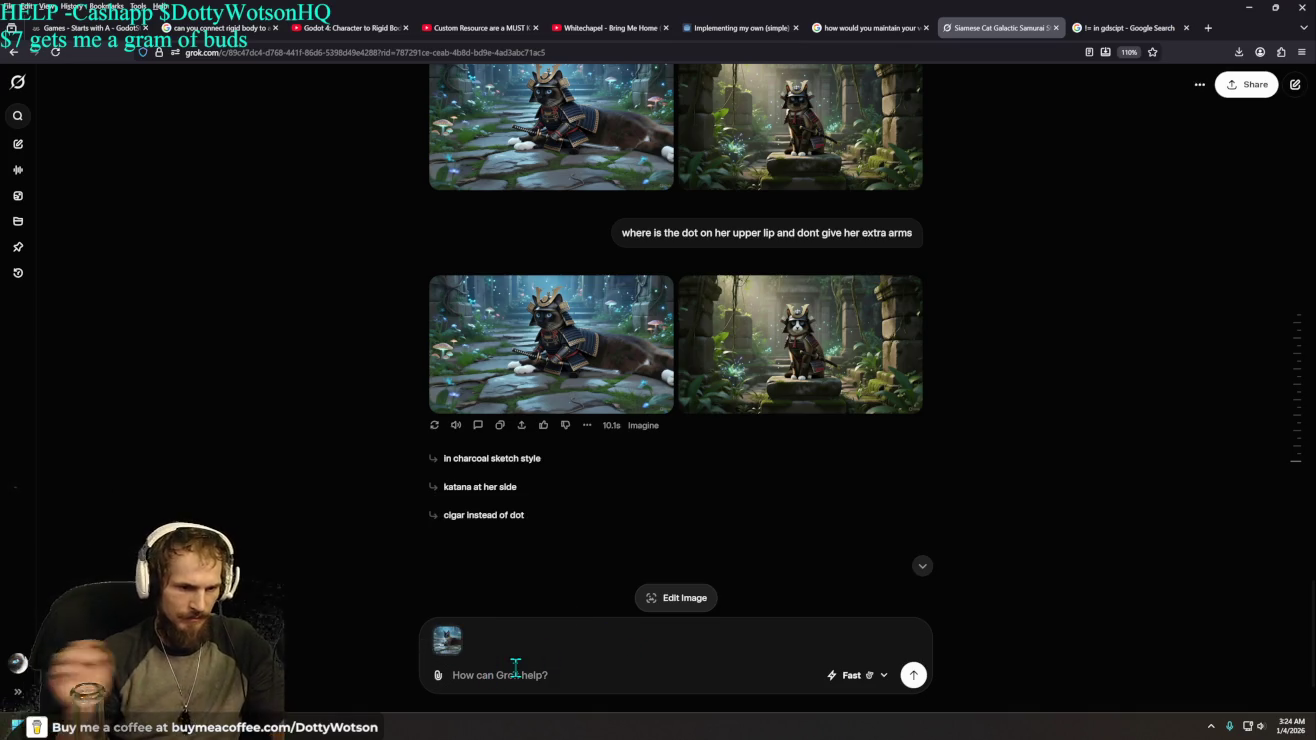
# - Write a prompt making her a lore-accurate standing samurai holding the unsheathed sword
pyautogui.write('tu')
pyautogui.write('his')
pyautogui.press('BackSpace')
pyautogui.press('BackSpace')
pyautogui.press('BackSpace')
pyautogui.press('BackSpace')
pyautogui.press('BackSpace')
pyautogui.press('BackSpace')
pyautogui.write('turn her')
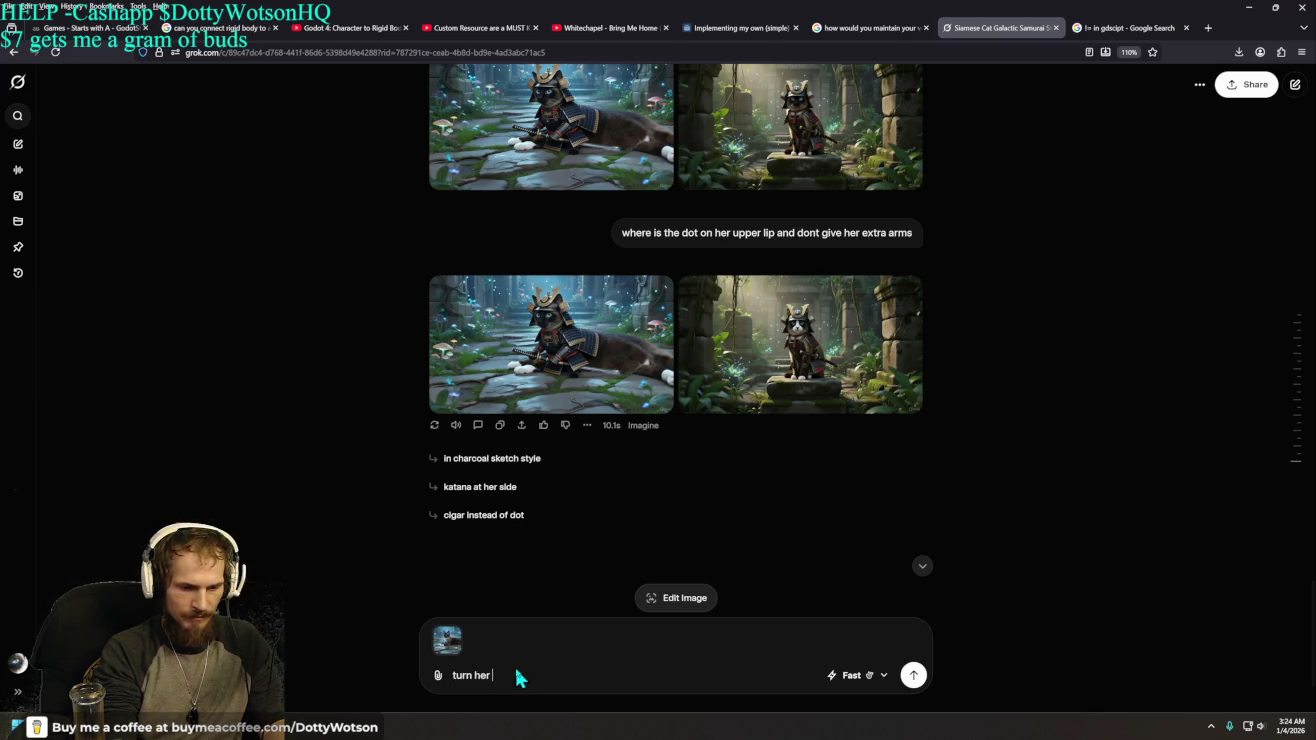
pyautogui.write(' into a samar')
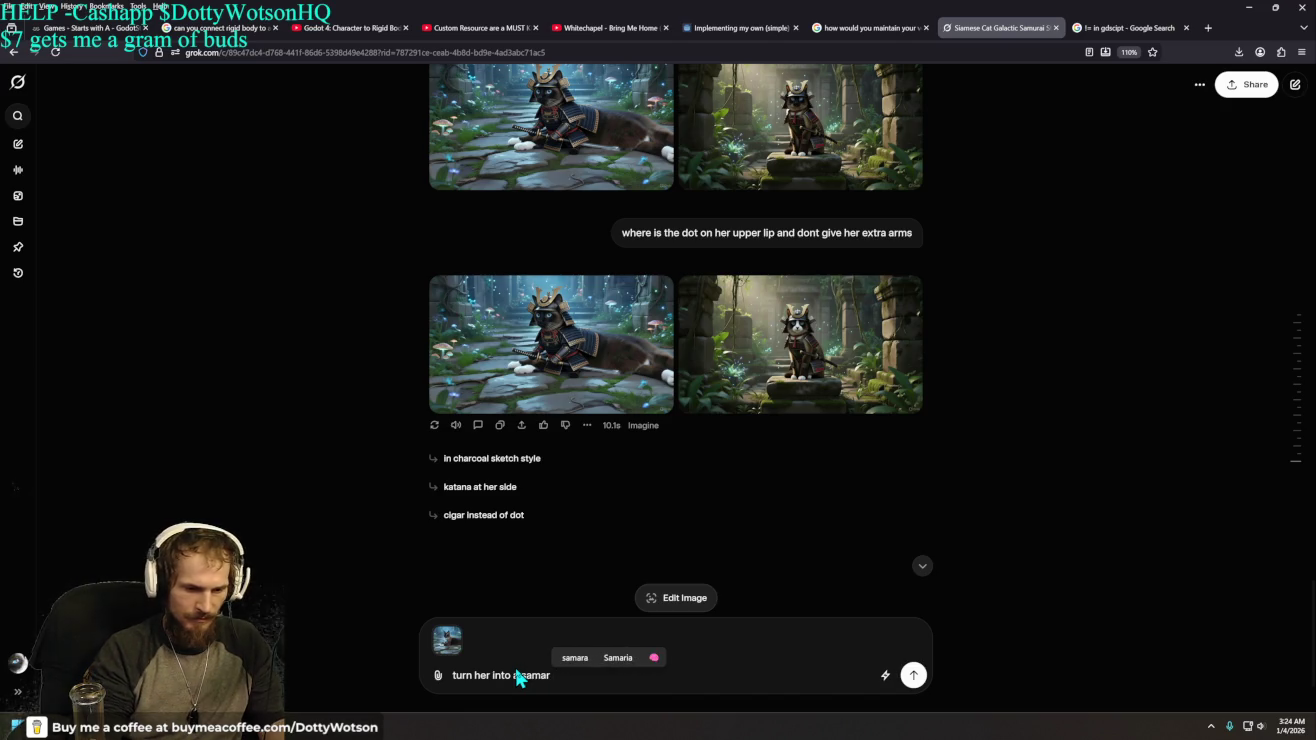
pyautogui.press('BackSpace')
pyautogui.press('BackSpace')
pyautogui.write('ur')
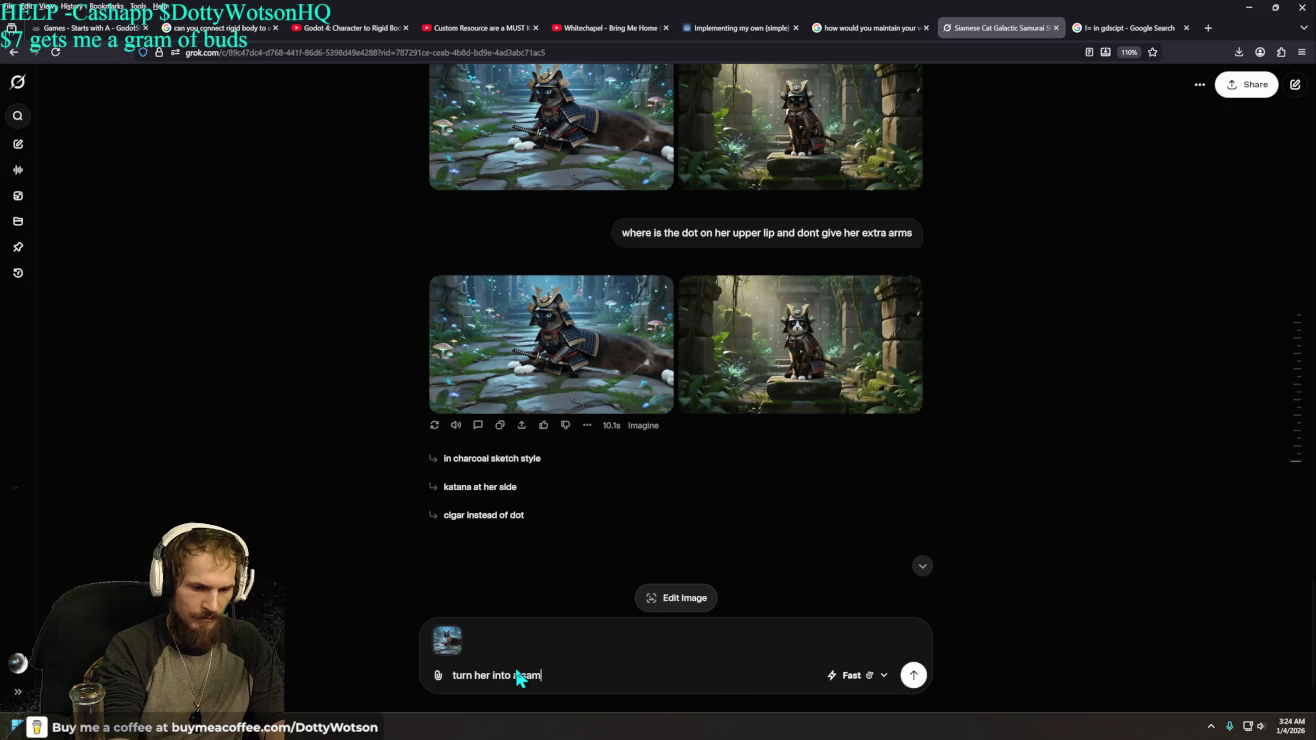
pyautogui.write('ai acc')
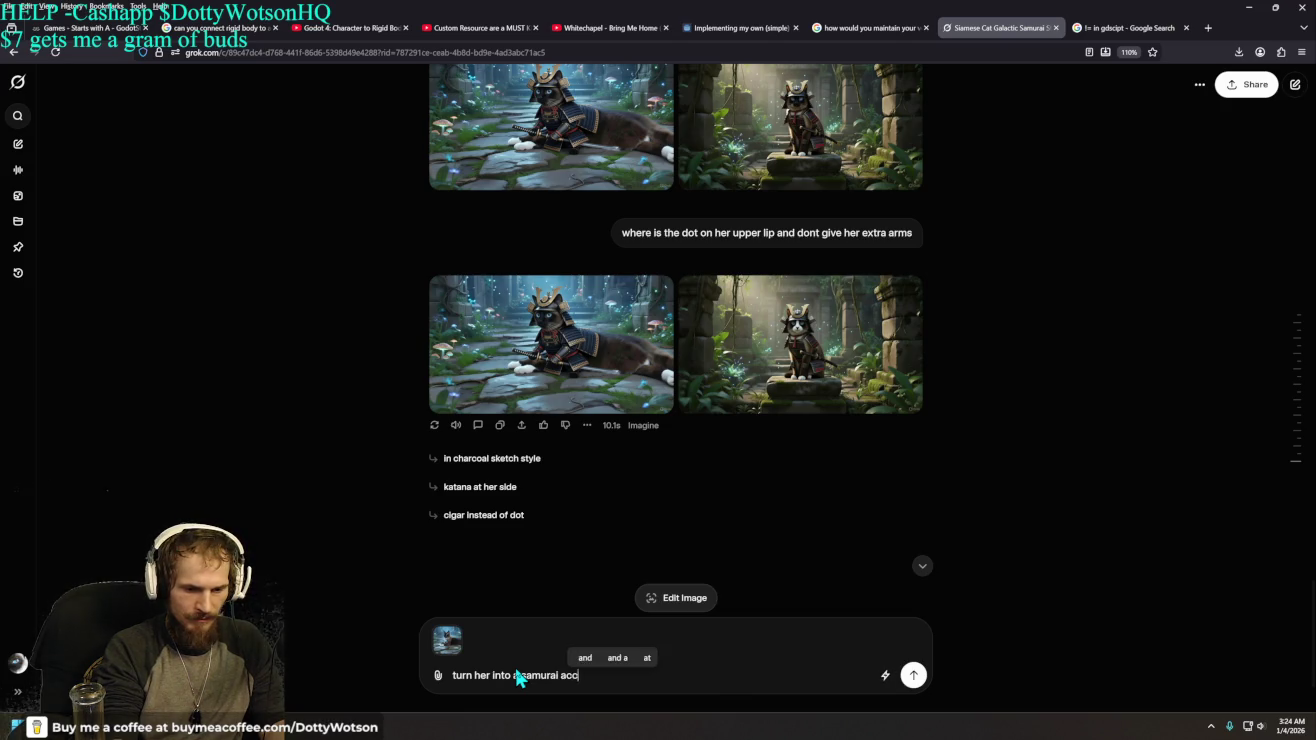
pyautogui.write('ording')
pyautogui.press('BackSpace')
pyautogui.press('BackSpace')
pyautogui.press('BackSpace')
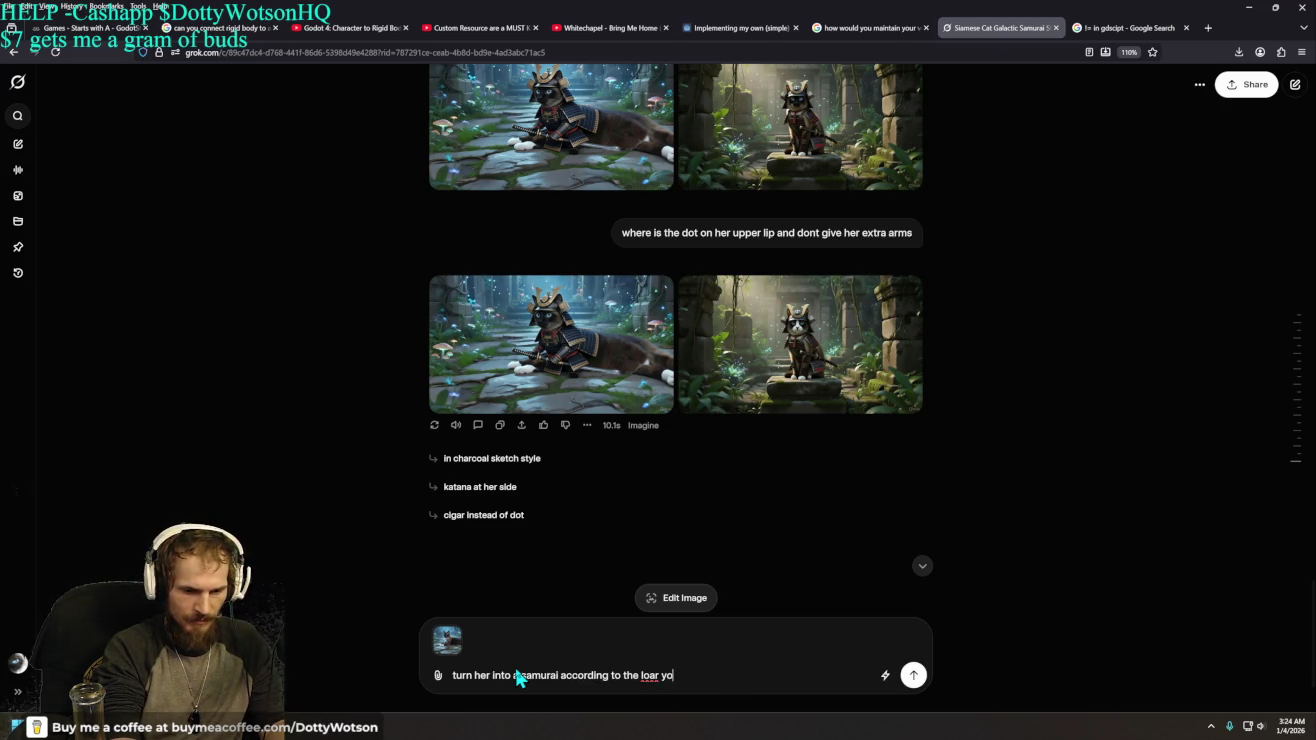
pyautogui.write('re')
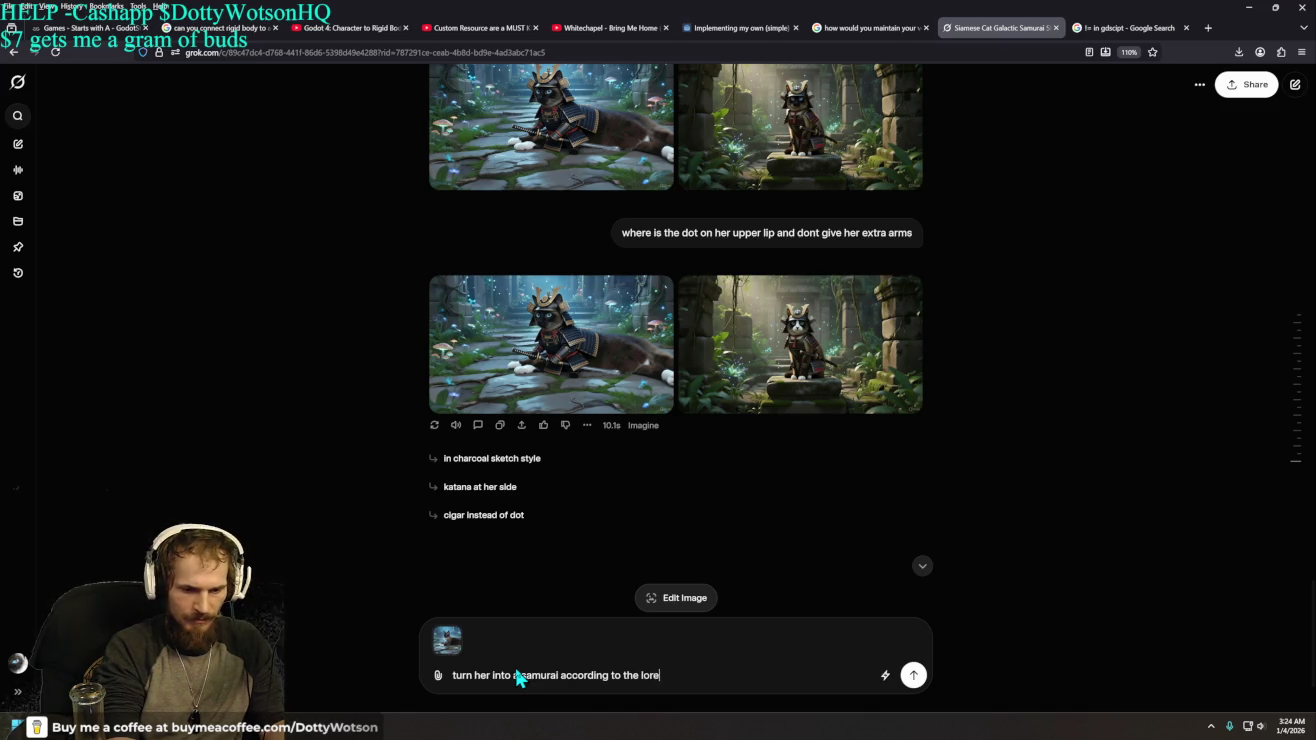
pyautogui.write(' you wro')
pyautogui.write('te .. mak')
pyautogui.write('e her stan')
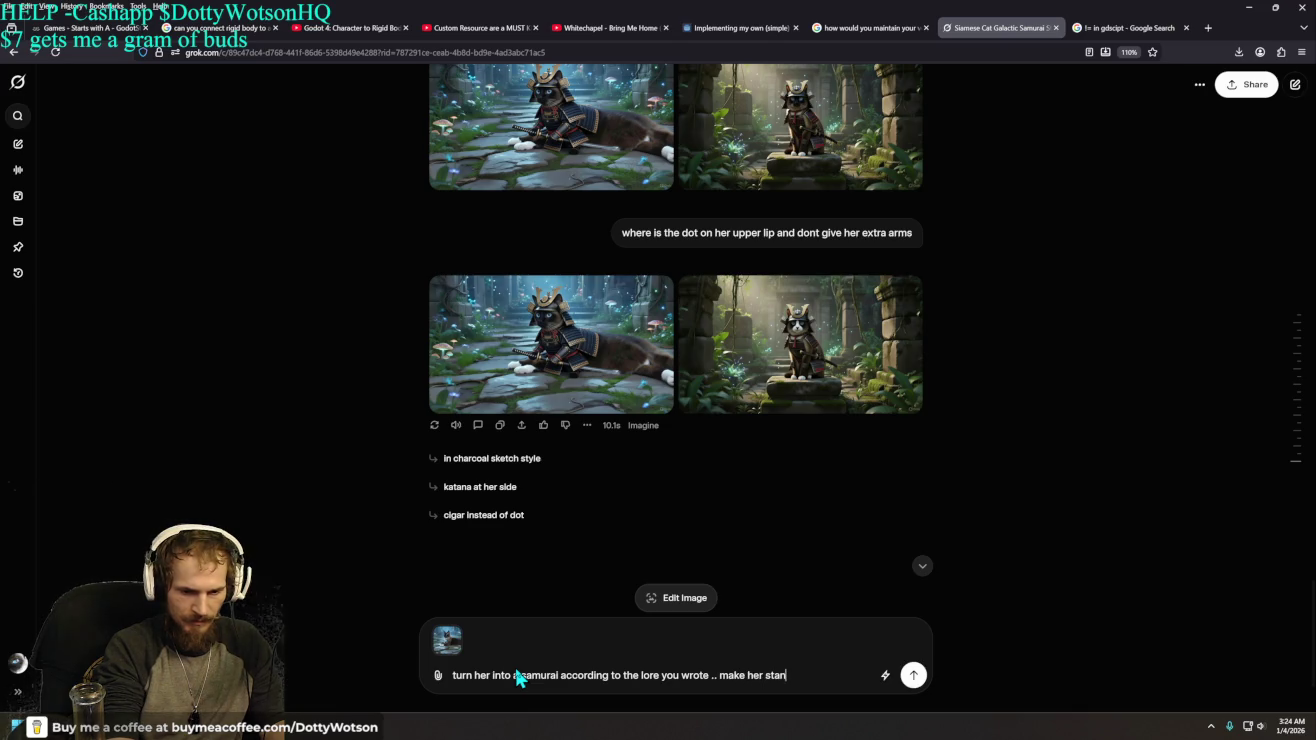
pyautogui.write('ding and give ')
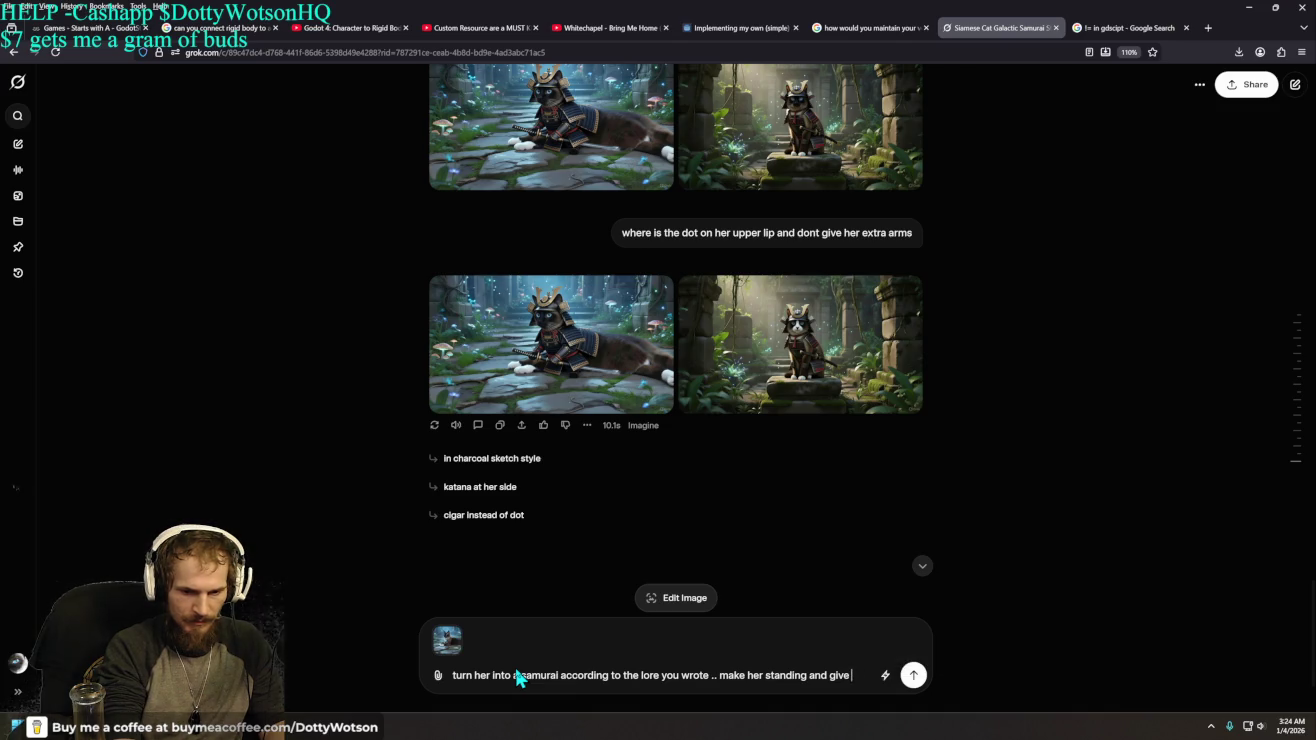
pyautogui.write('her er holdint the')
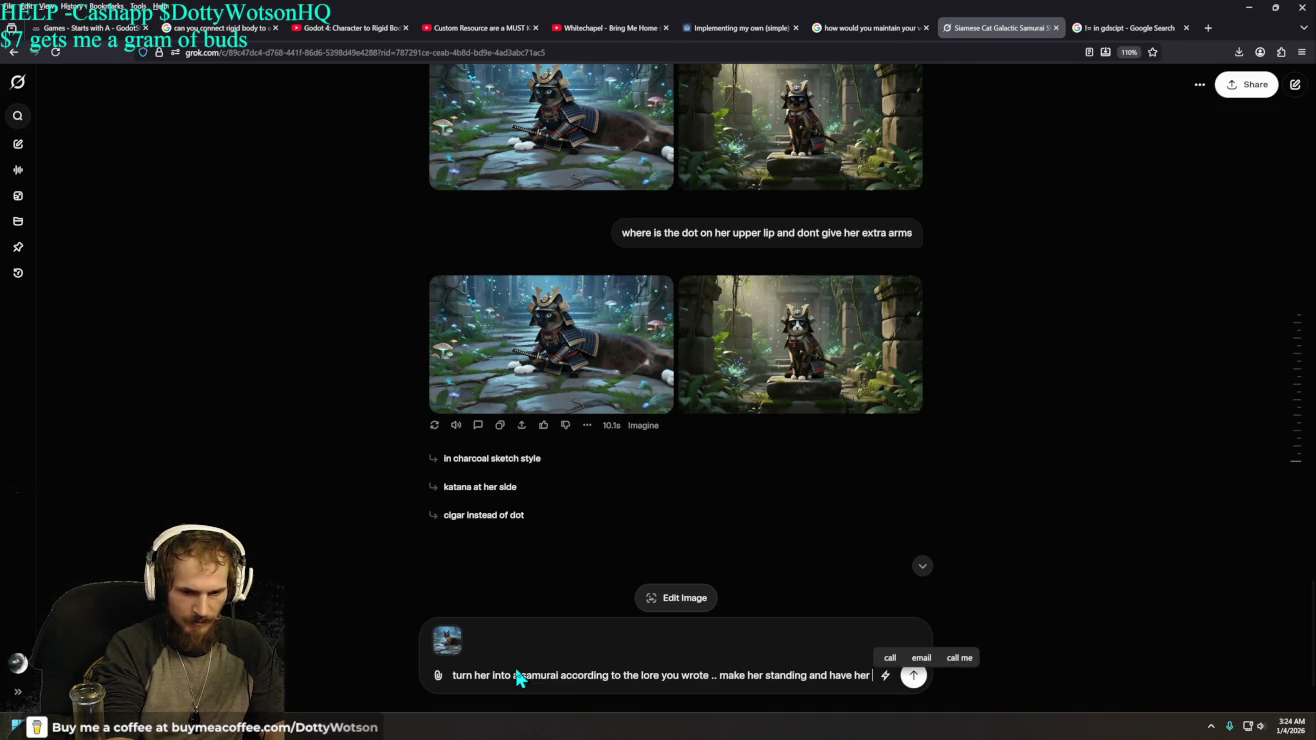
pyautogui.press('BackSpace')
pyautogui.press('BackSpace')
pyautogui.press('BackSpace')
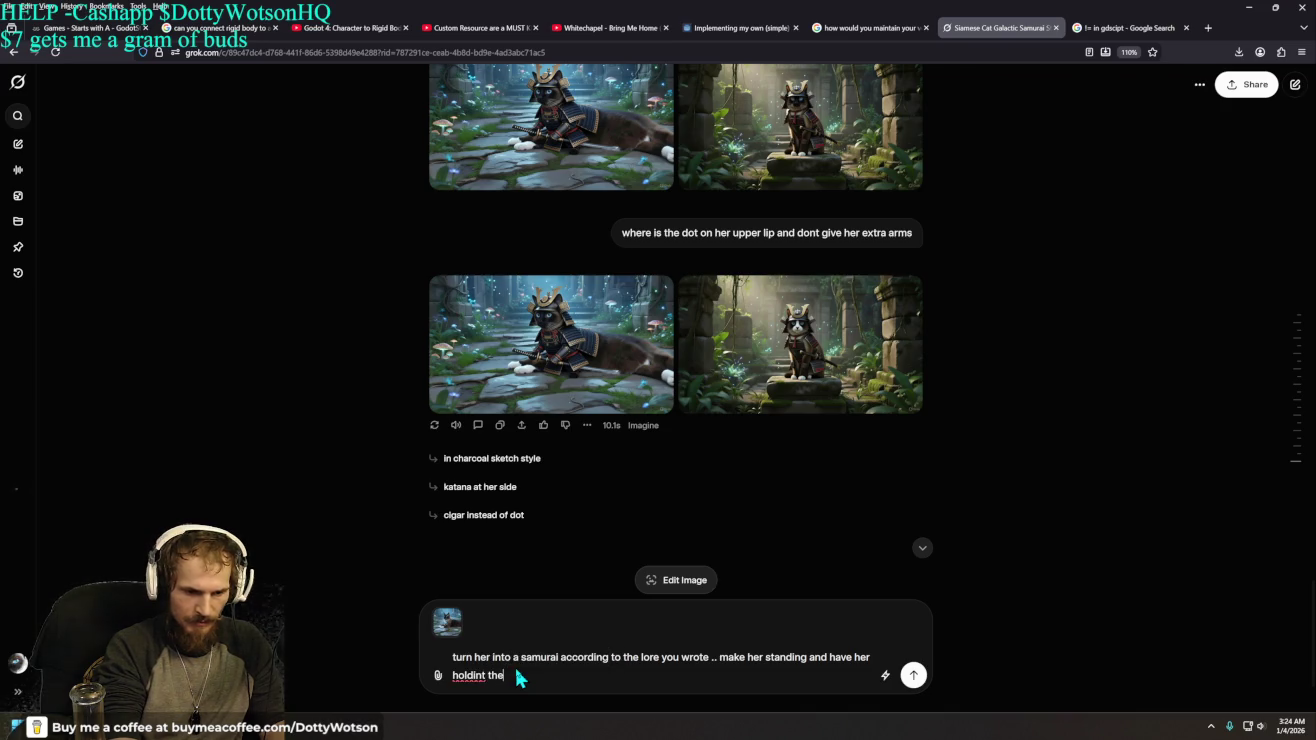
pyautogui.write('unsheether')
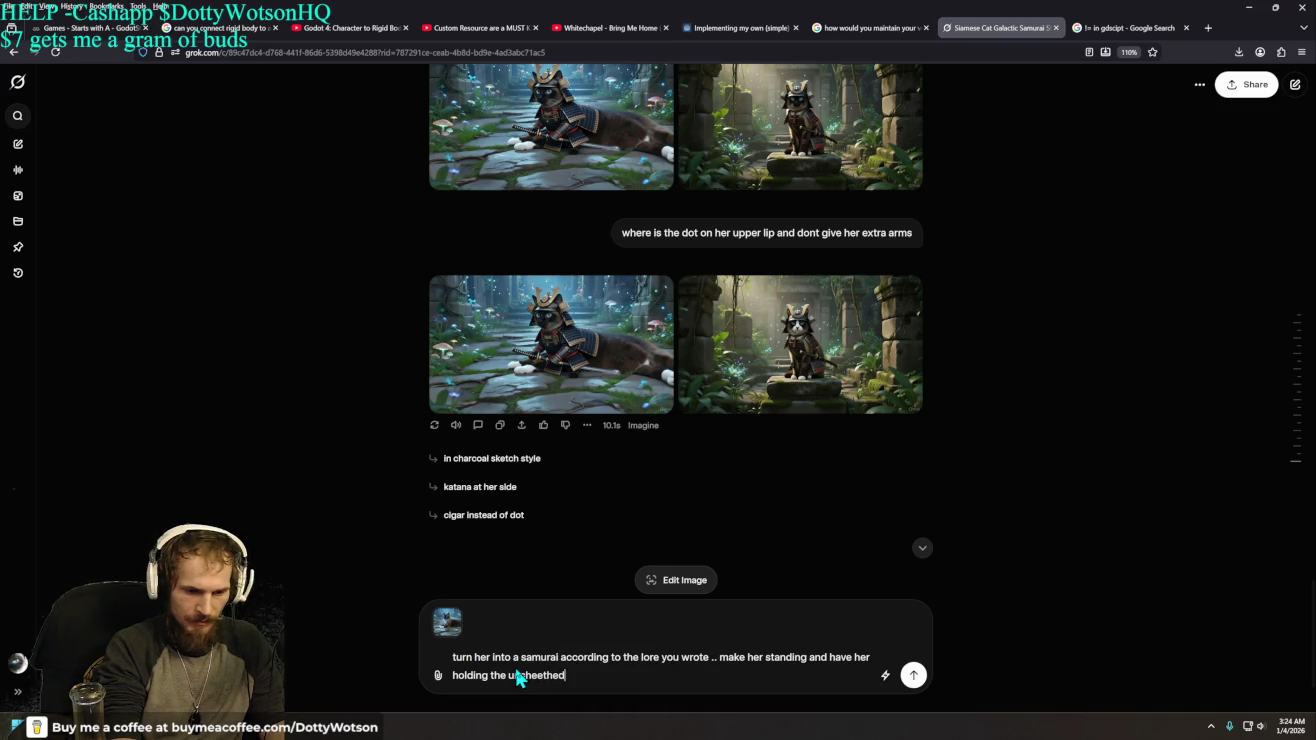
pyautogui.press('BackSpace')
pyautogui.write('words')
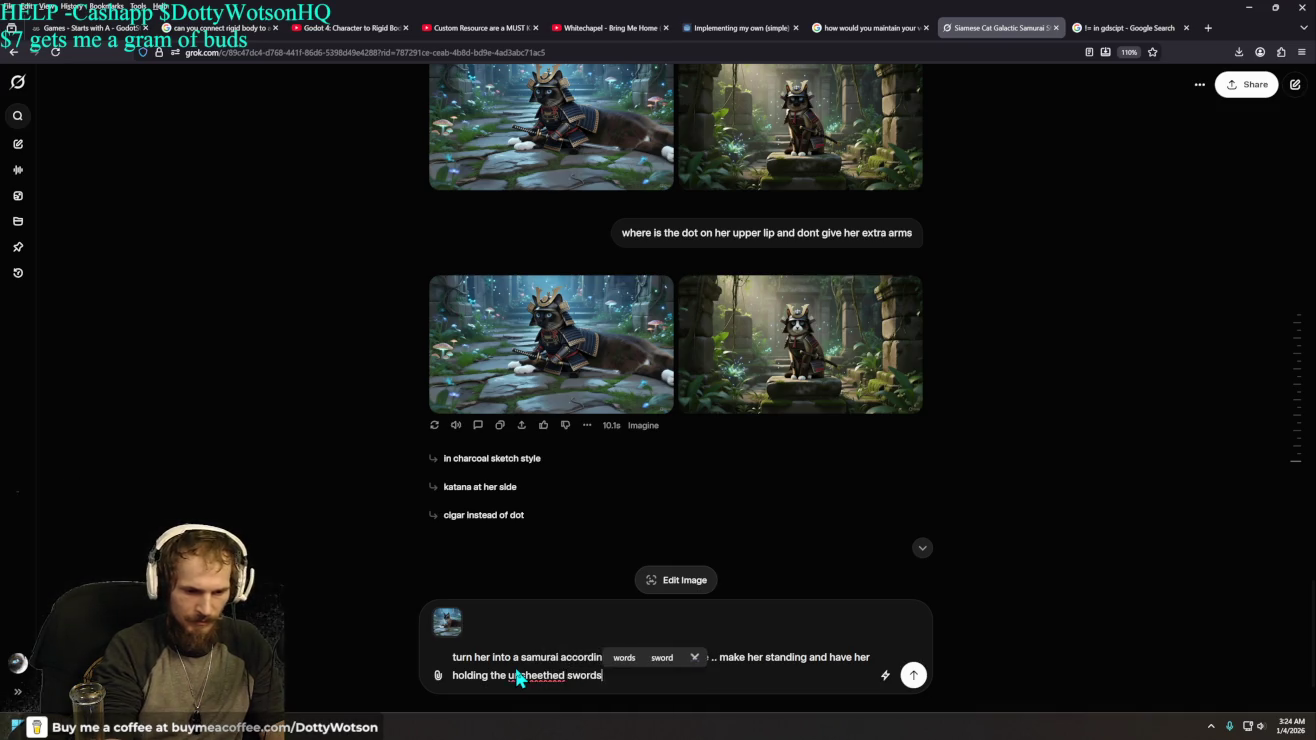
pyautogui.press('BackSpace')
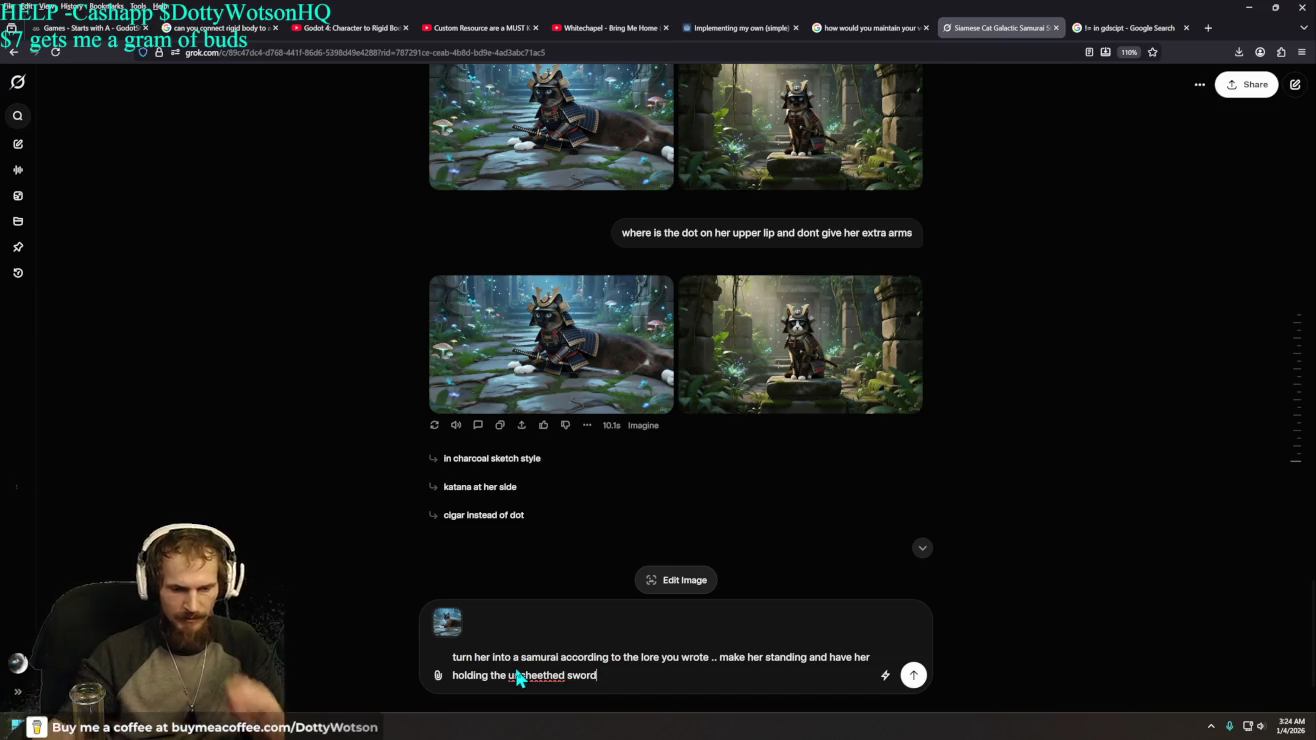
# - Correct 'unsheethed' to 'unsheathed' and send the prompt with the attached image
pyautogui.rightClick(541, 677)
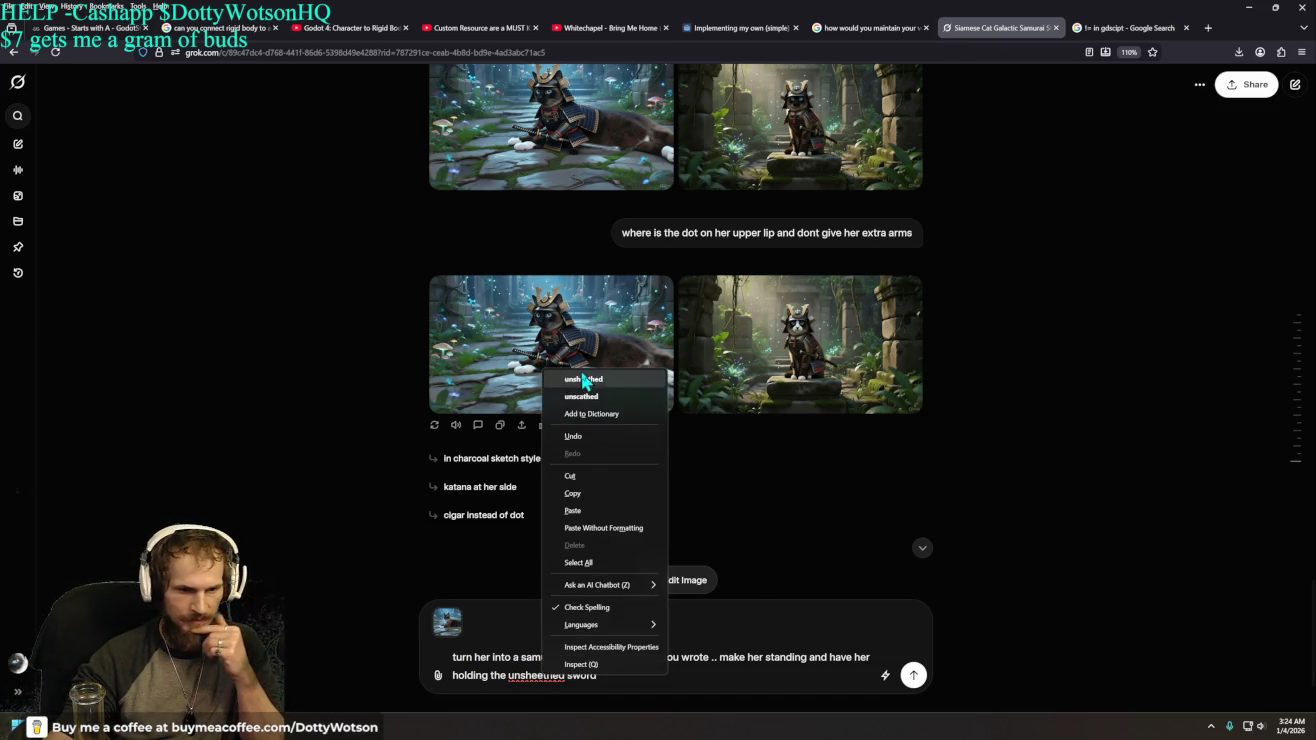
pyautogui.click(598, 381)
pyautogui.click(912, 677)
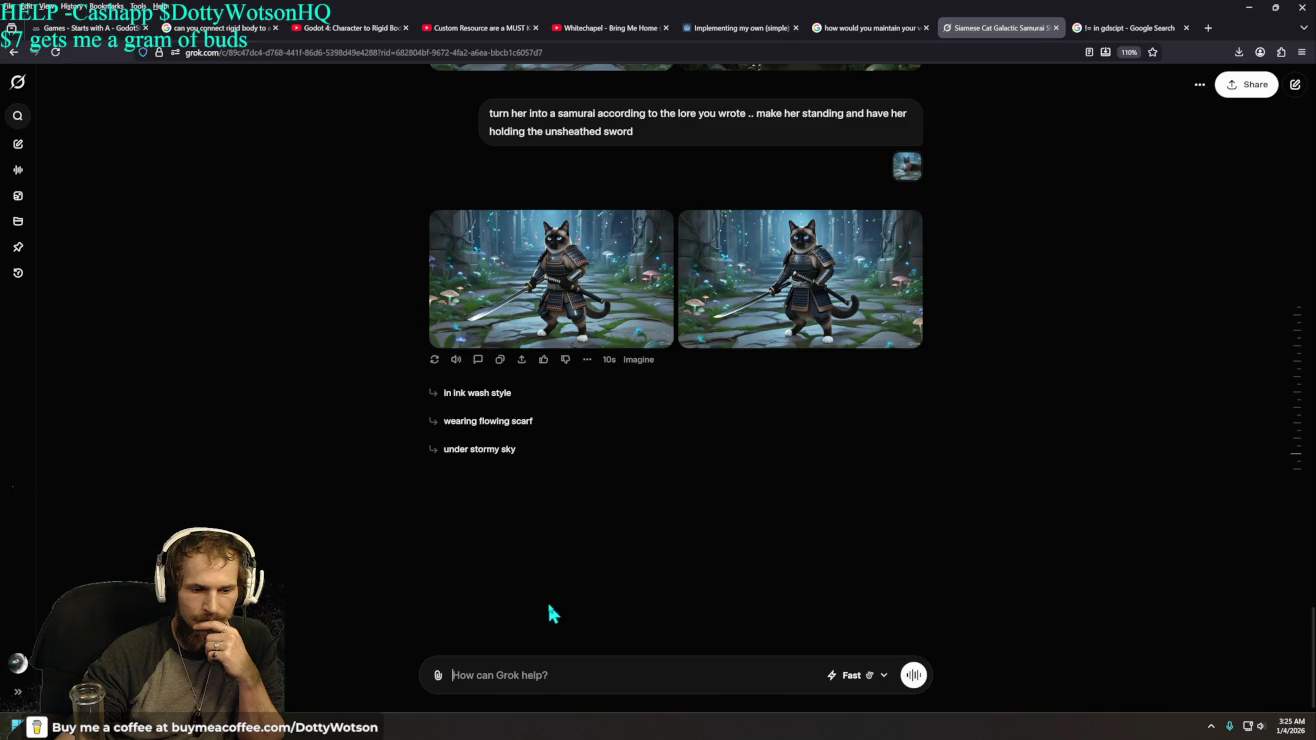
# - Send 'make sure you keep her facial features' to Grok
pyautogui.write('make sure you keep ')
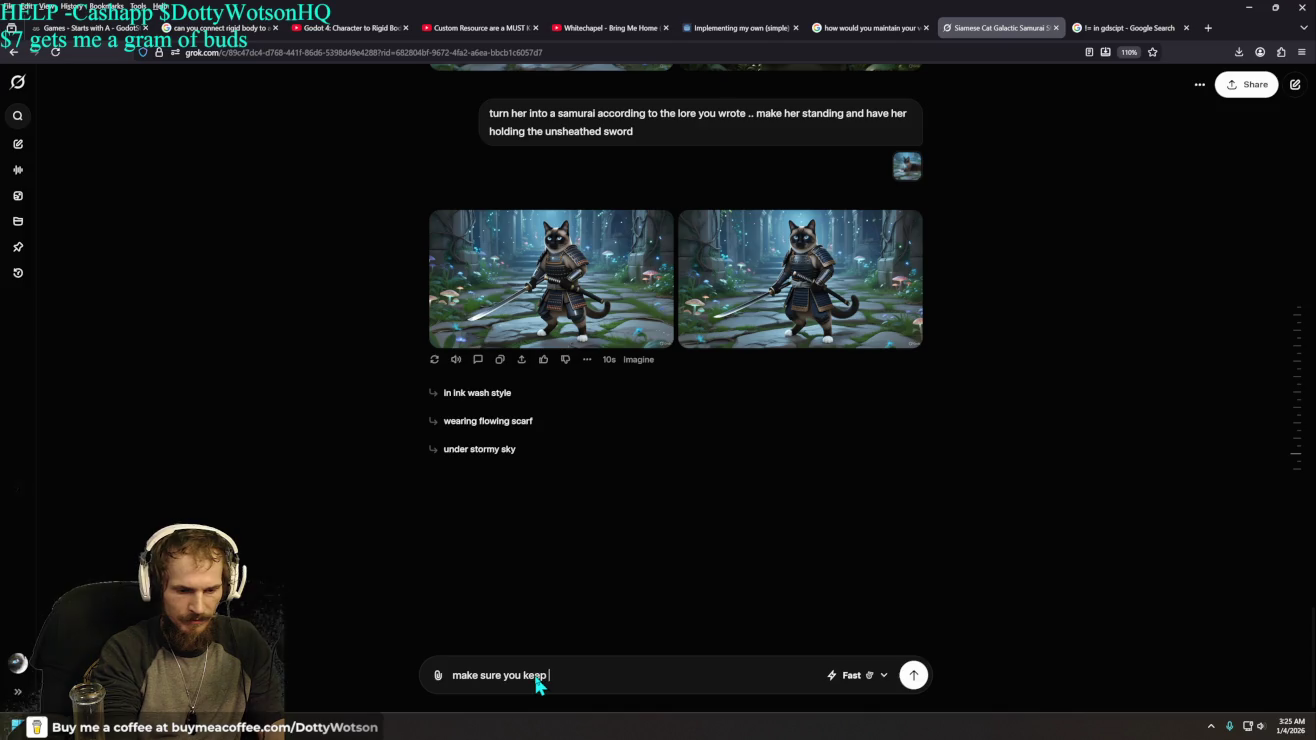
pyautogui.write('her facial fe')
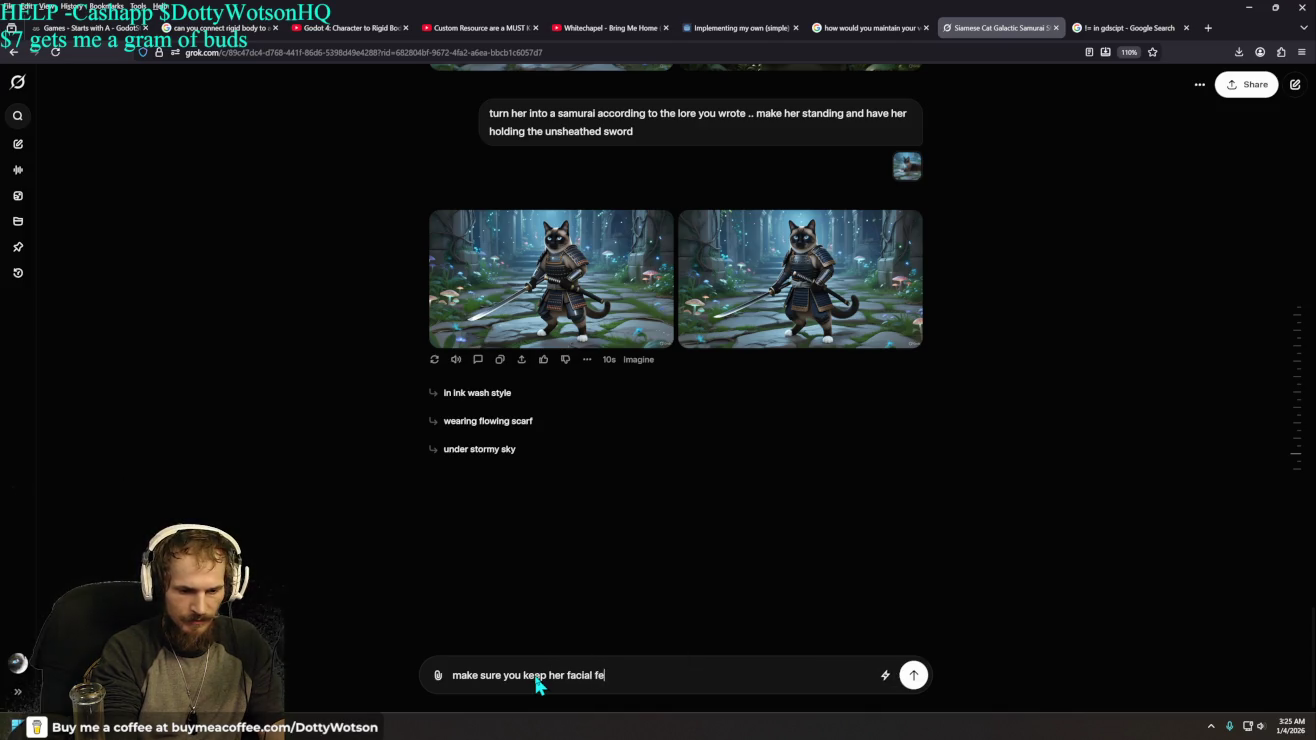
pyautogui.write('atures')
pyautogui.press('Return')
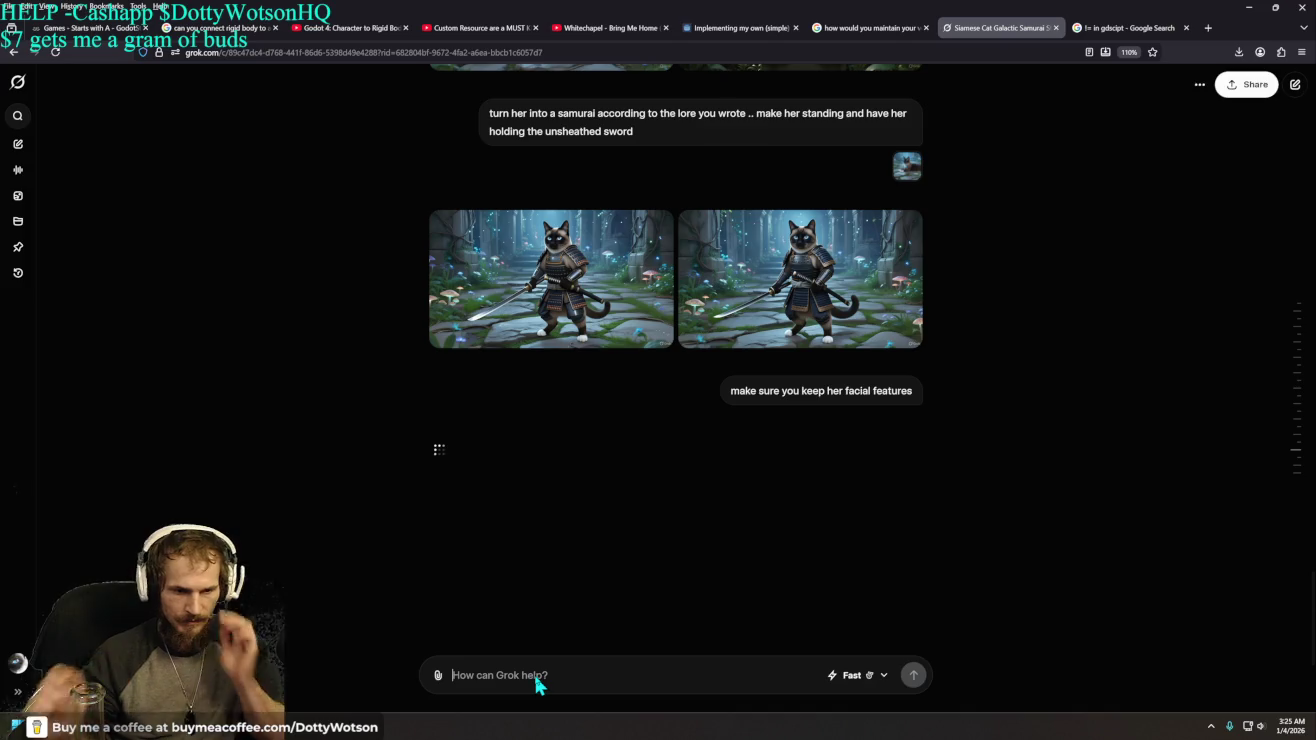
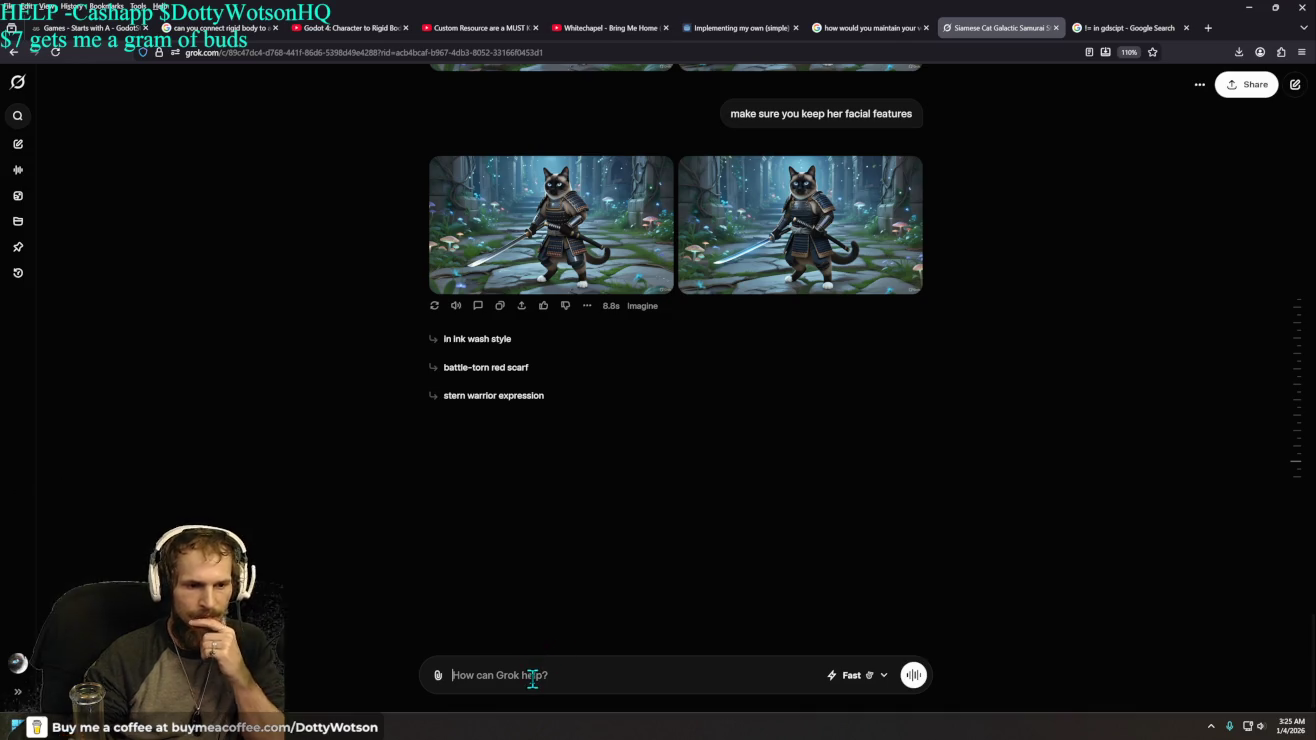
# - Tell Grok 'she has those dots on her upper lip' and send it
pyautogui.write('she ')
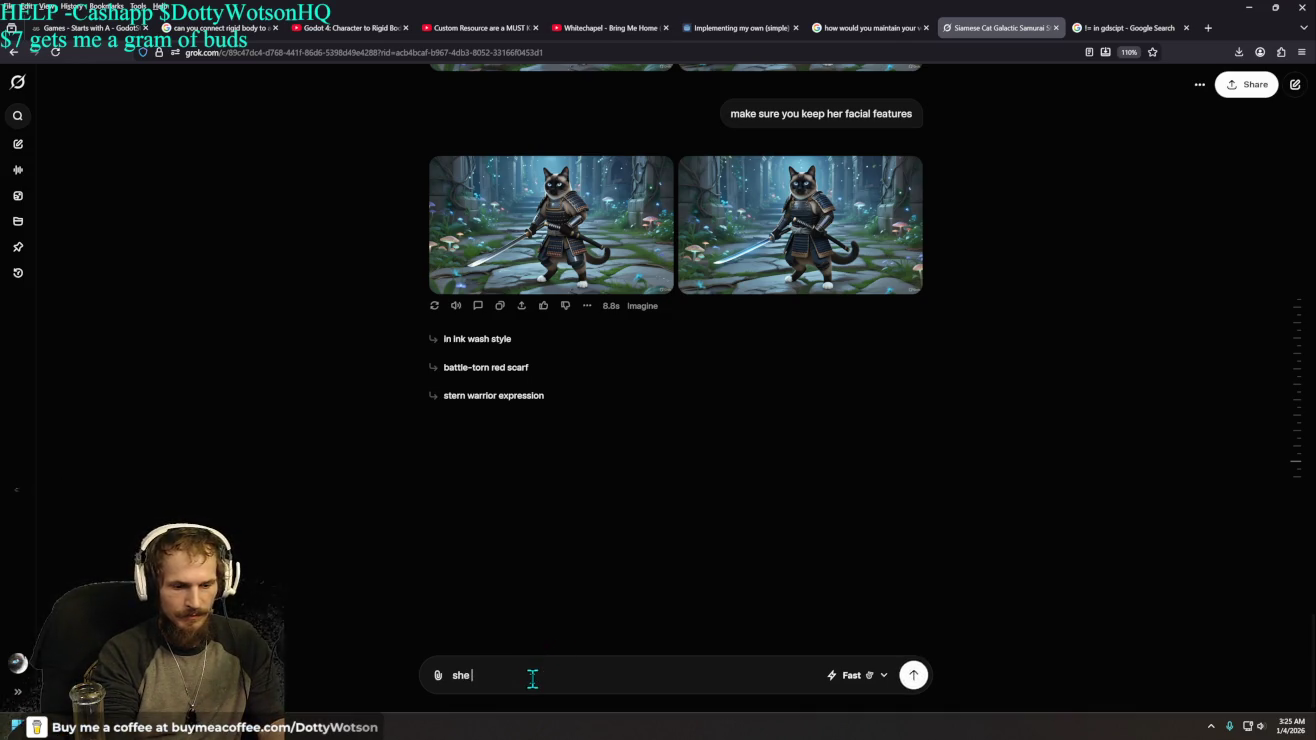
pyautogui.write('has those dots')
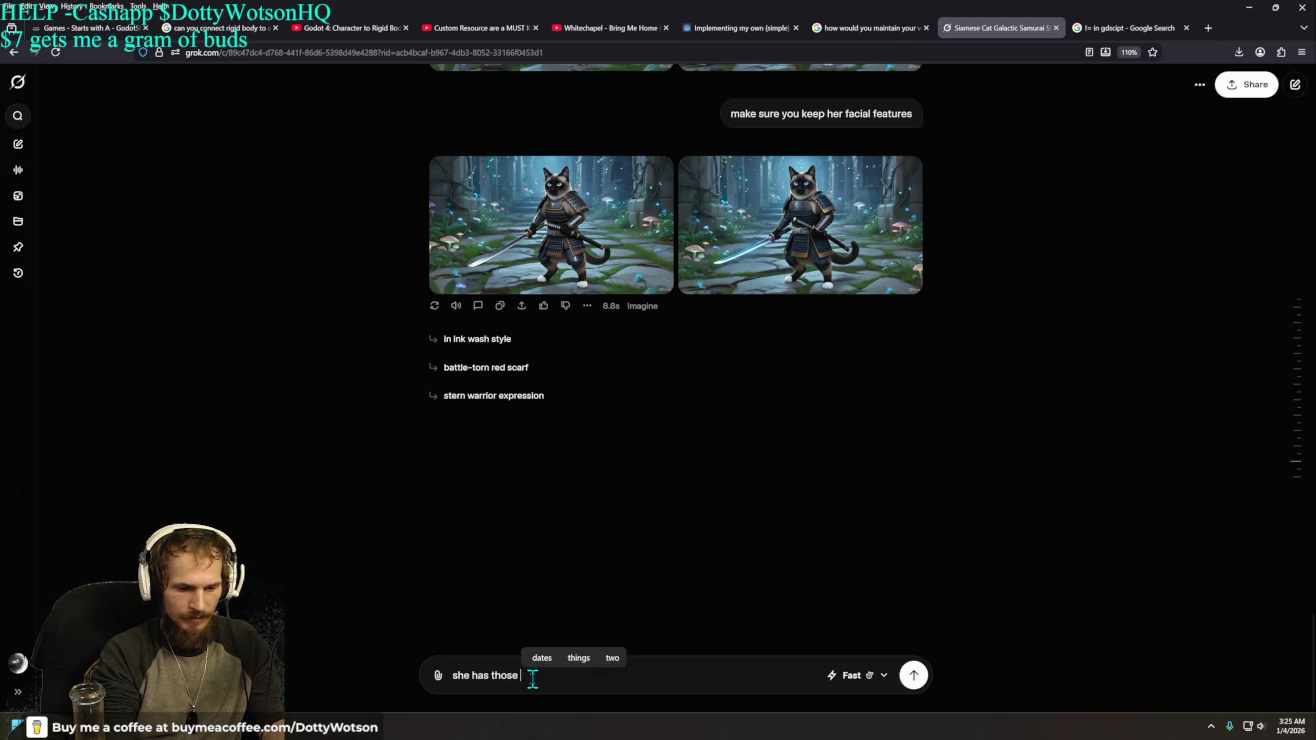
pyautogui.press('BackSpace')
pyautogui.press('BackSpace')
pyautogui.press('BackSpace')
pyautogui.write('on her upper lip')
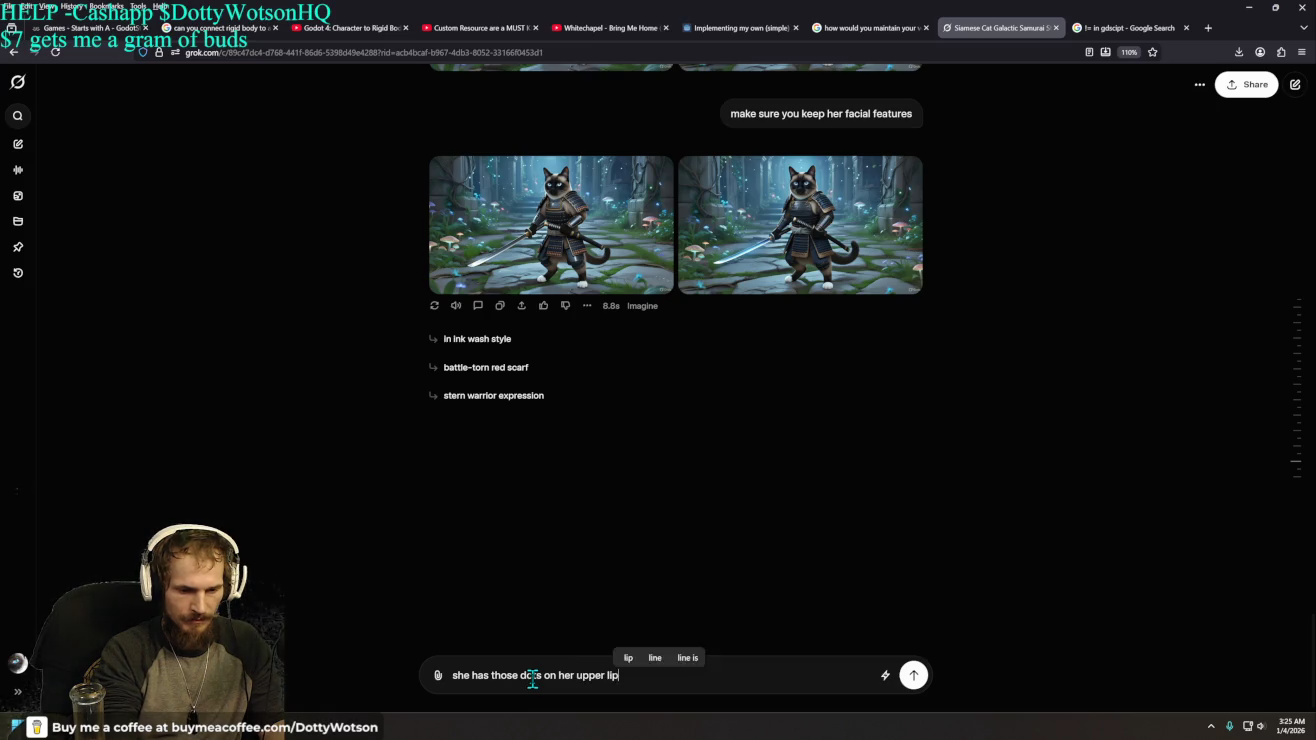
pyautogui.press('Return')
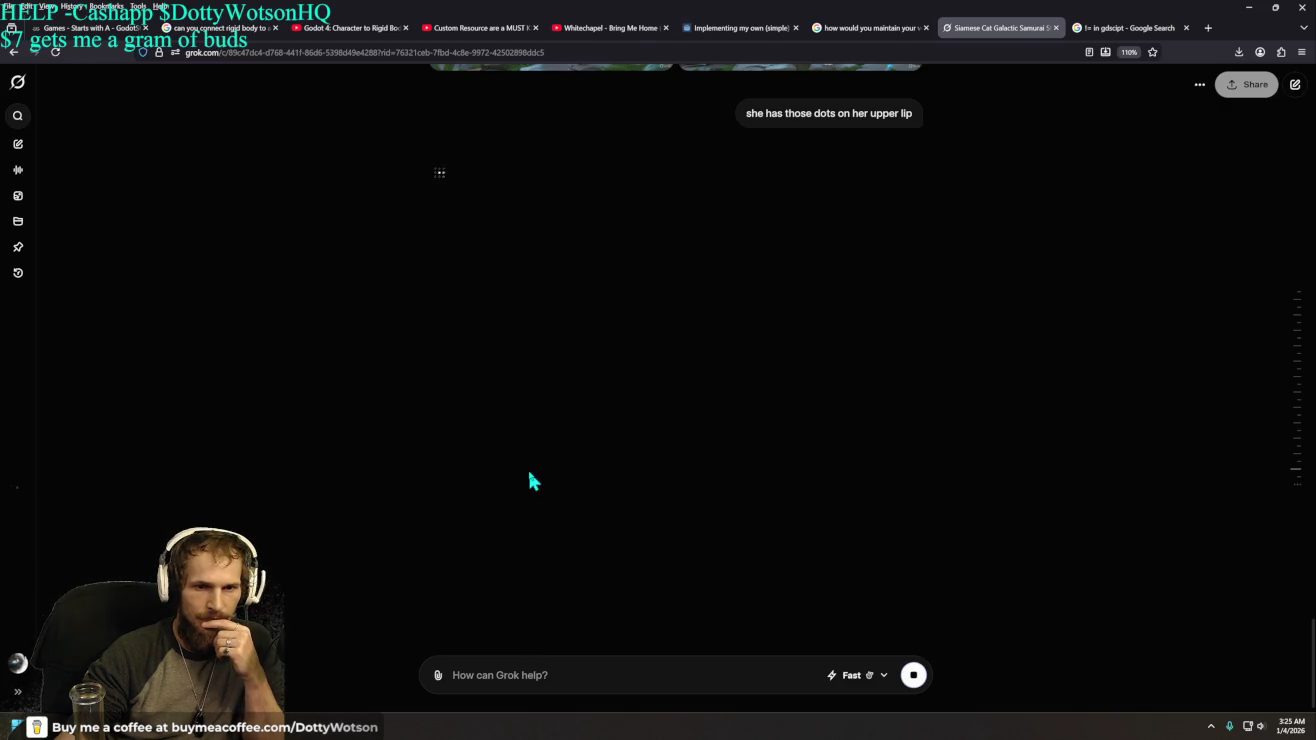
pyautogui.scroll(2, 538, 472)
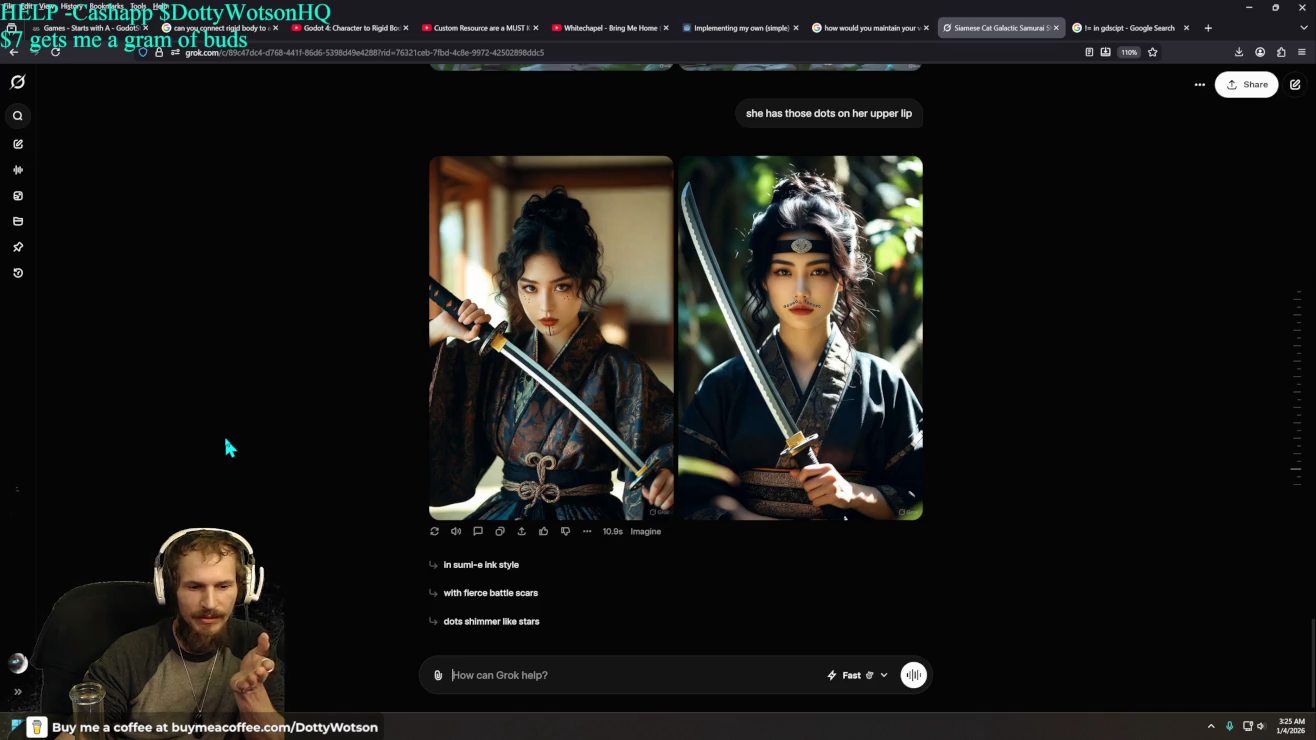
# - Thumbs-down the samurai woman images and reply 'she as in the cat ... goofy mf'
pyautogui.click(565, 532)
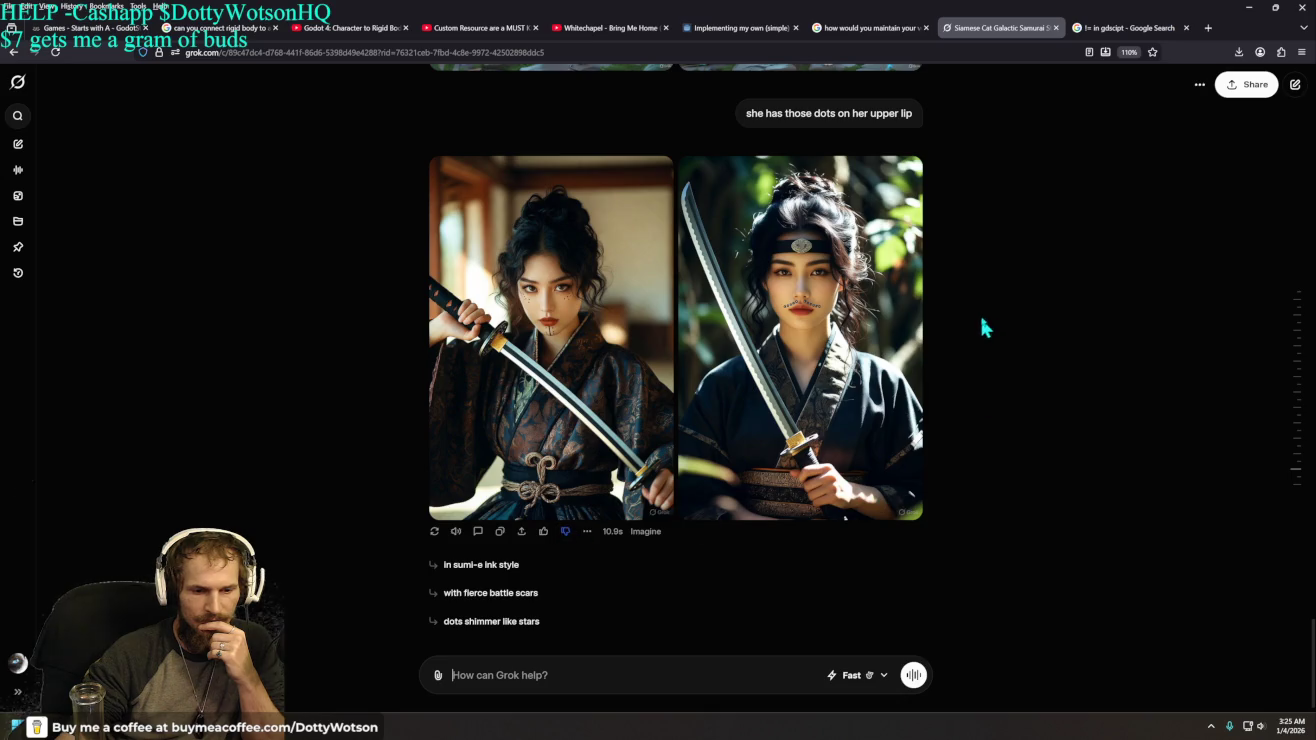
pyautogui.scroll(3, 958, 317)
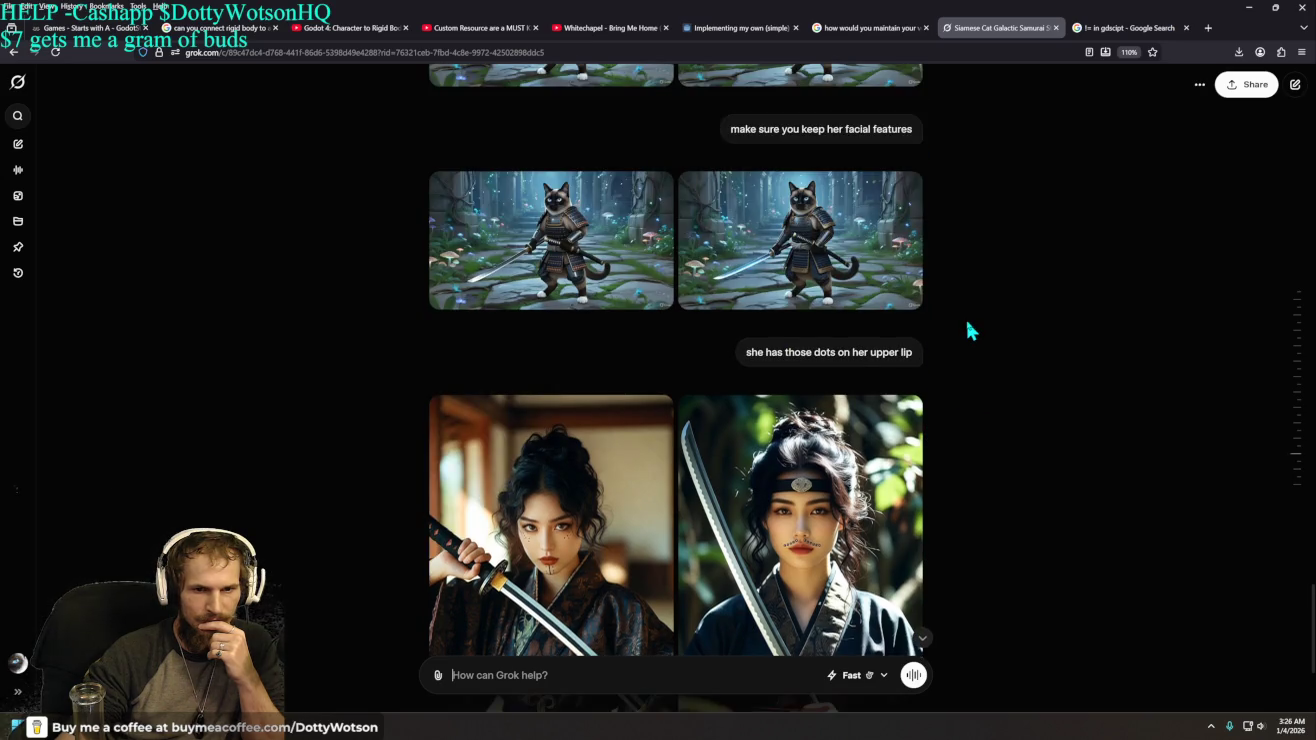
pyautogui.scroll(-3, 968, 330)
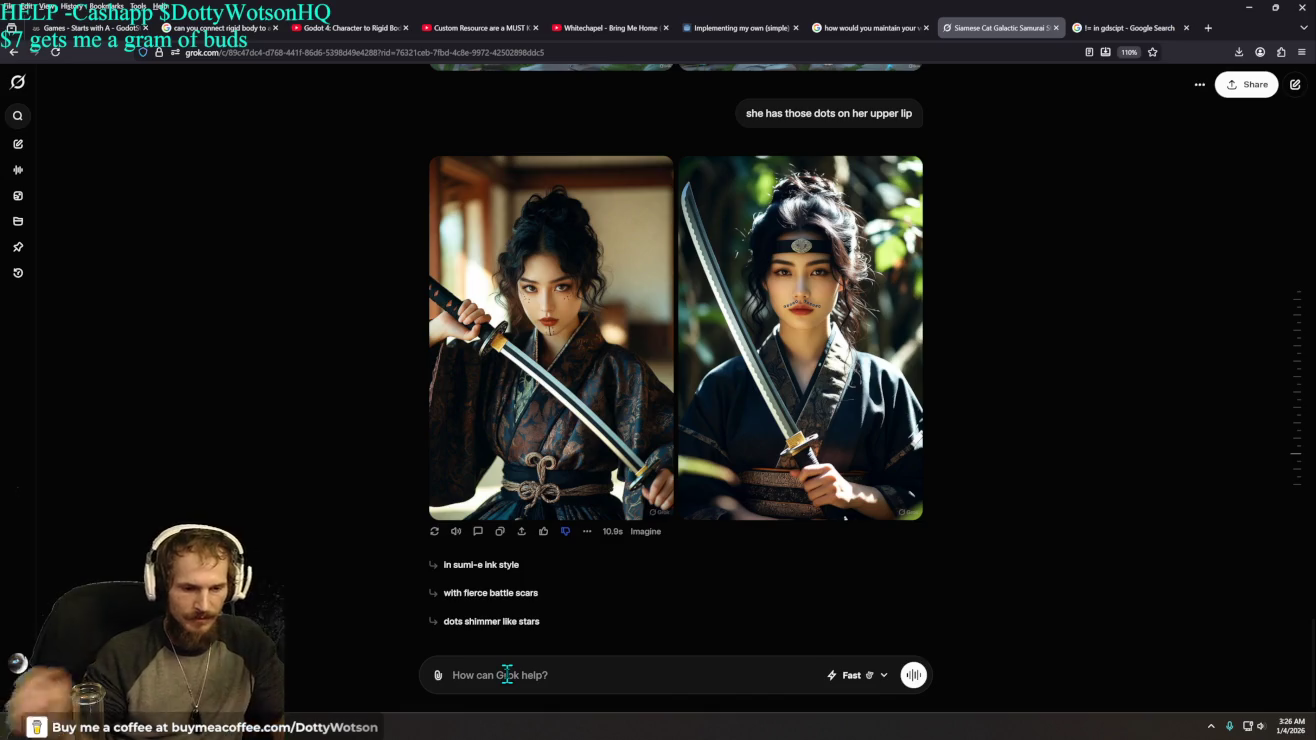
pyautogui.write('she as in the cat ..')
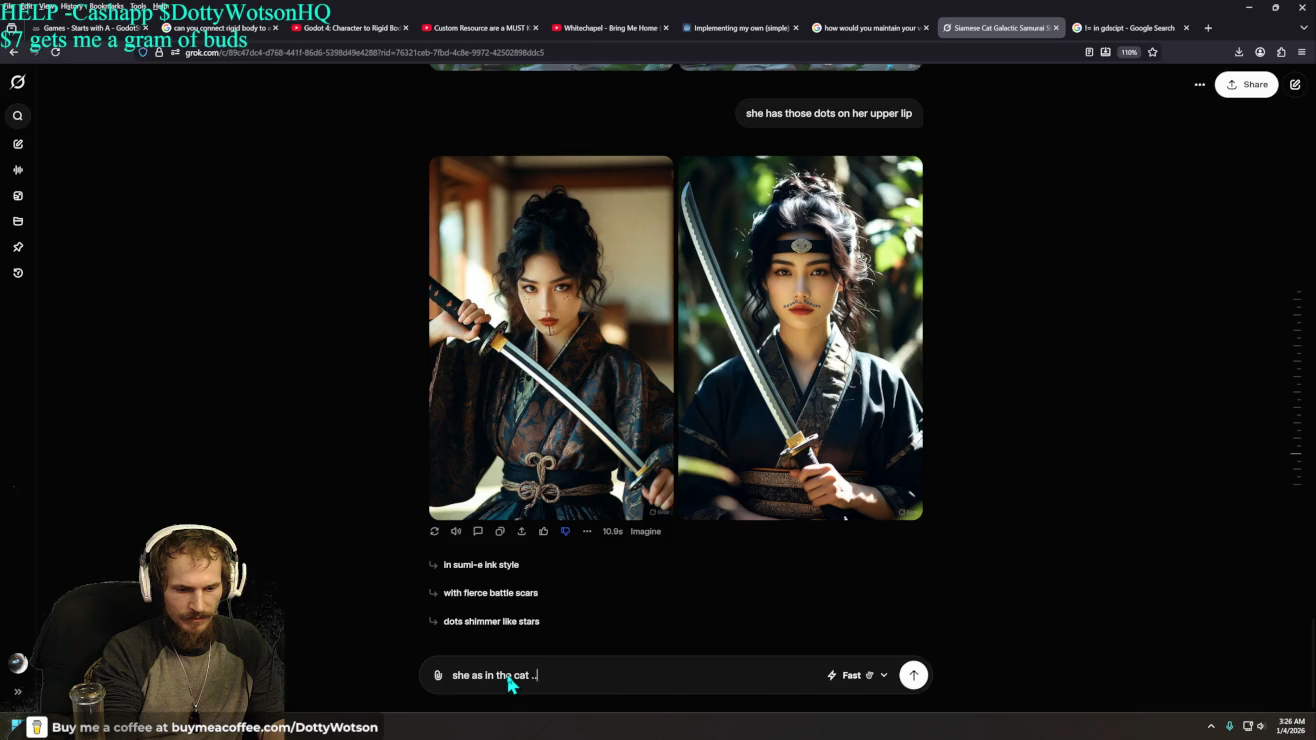
pyautogui.write('. goofy mf')
pyautogui.press('Return')
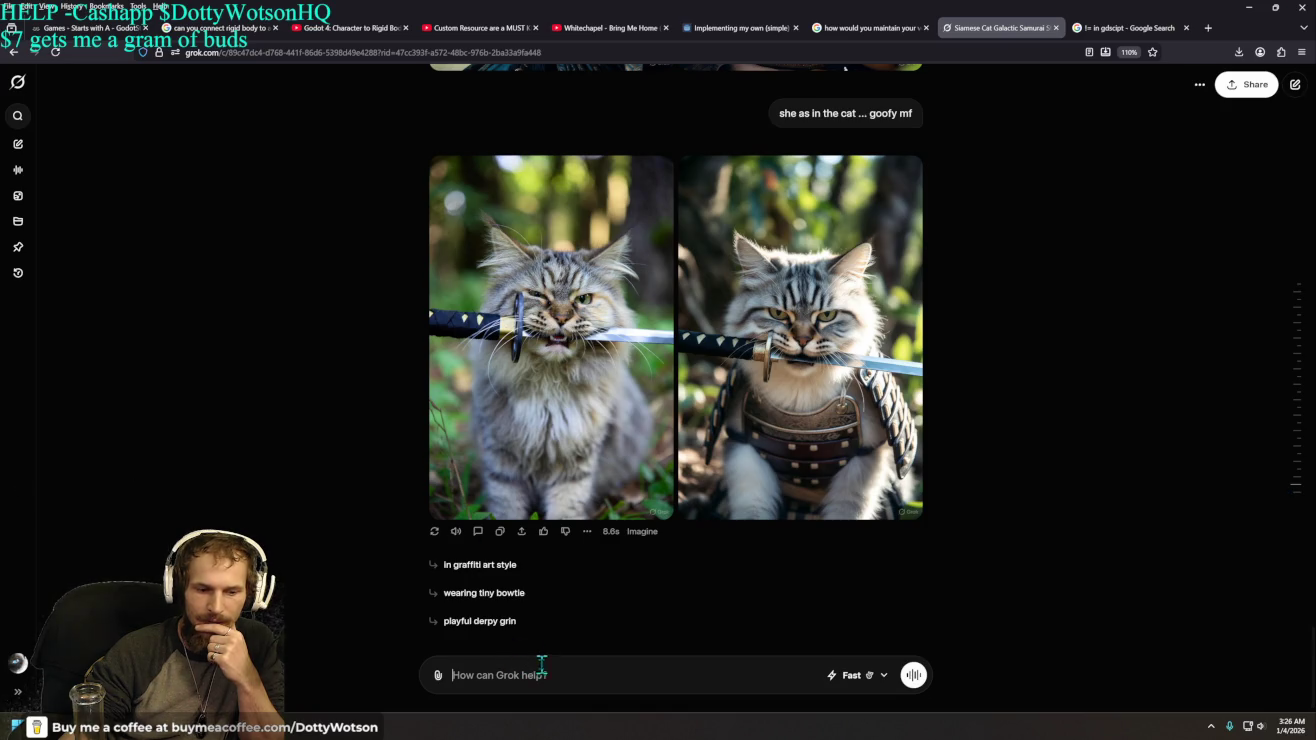
# - Complain that the result isn't the Siamese cat and ask Grok to use the cat image as reference
pyautogui.write('that is not a siemese nor ')
pyautogui.write('k like dotty wots')
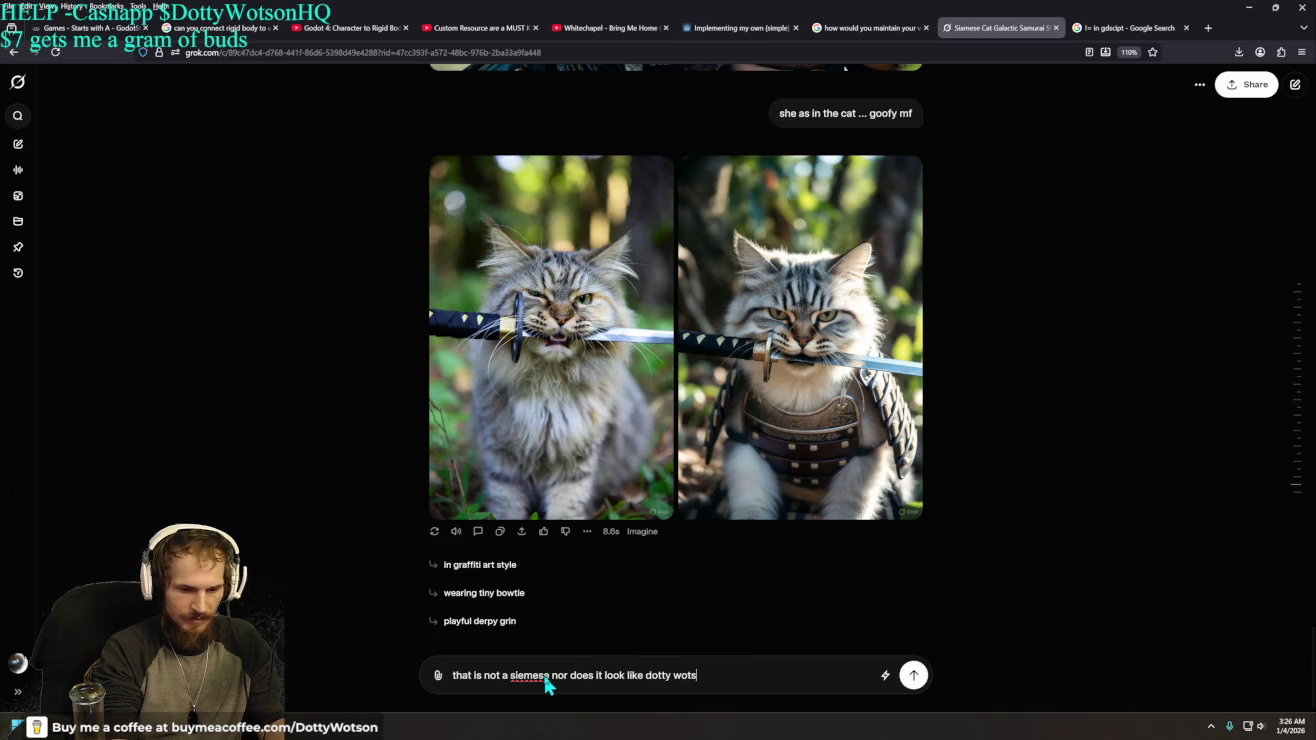
pyautogui.write('on the image i g')
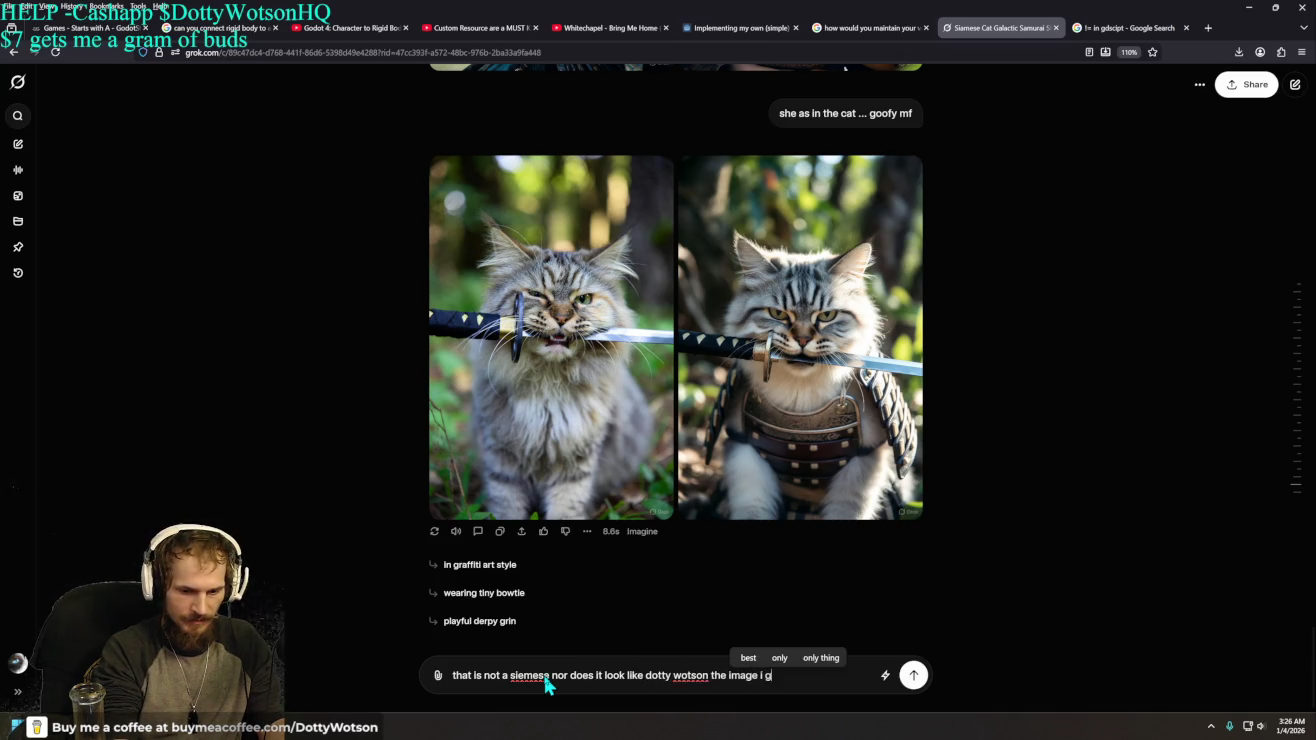
pyautogui.write('ave ')
pyautogui.write('you is the cat ')
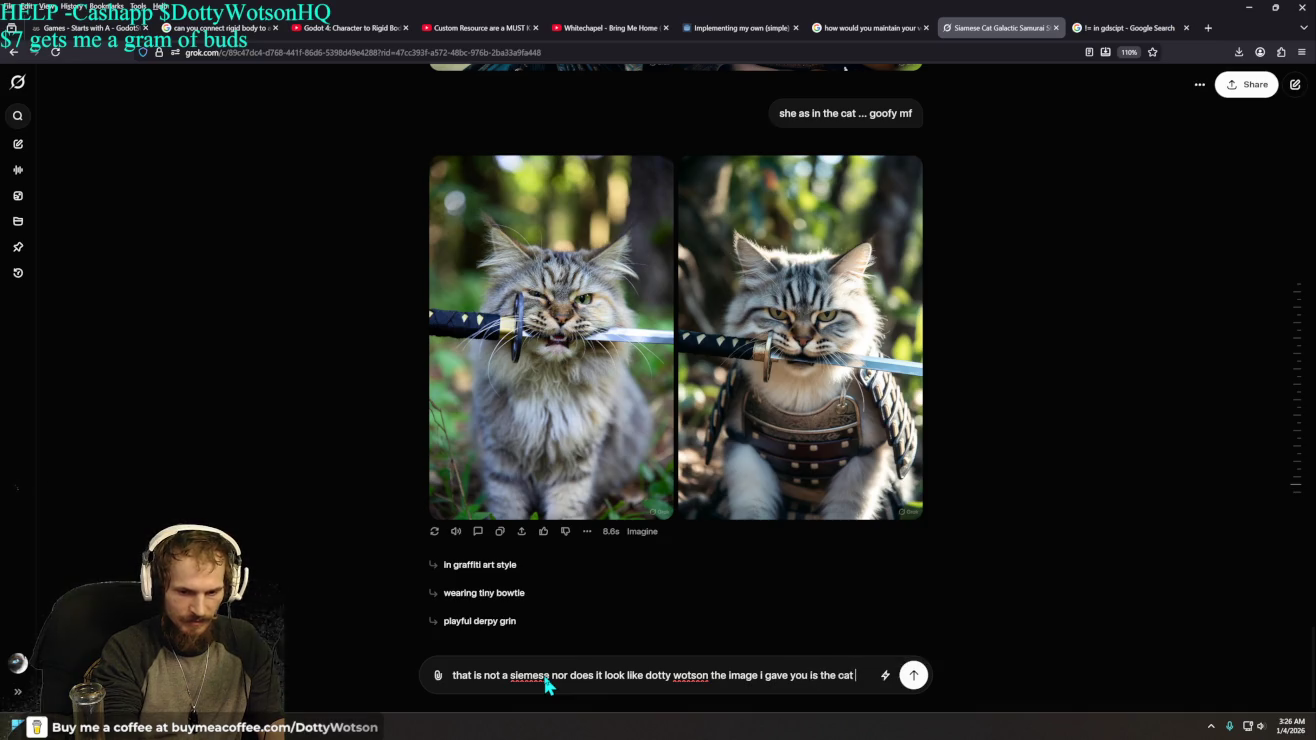
pyautogui.write('.. and')
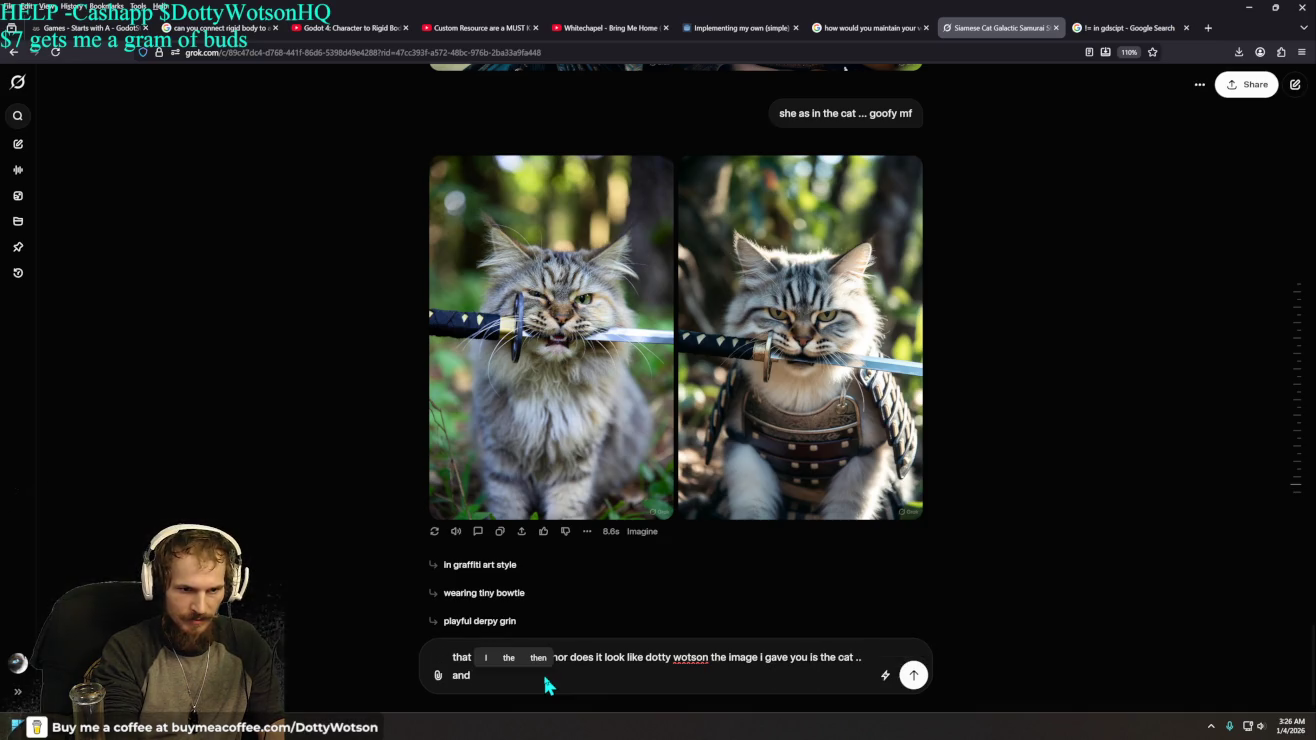
pyautogui.write(' i wan')
pyautogui.press('BackSpace')
pyautogui.press('BackSpace')
pyautogui.press('BackSpace')
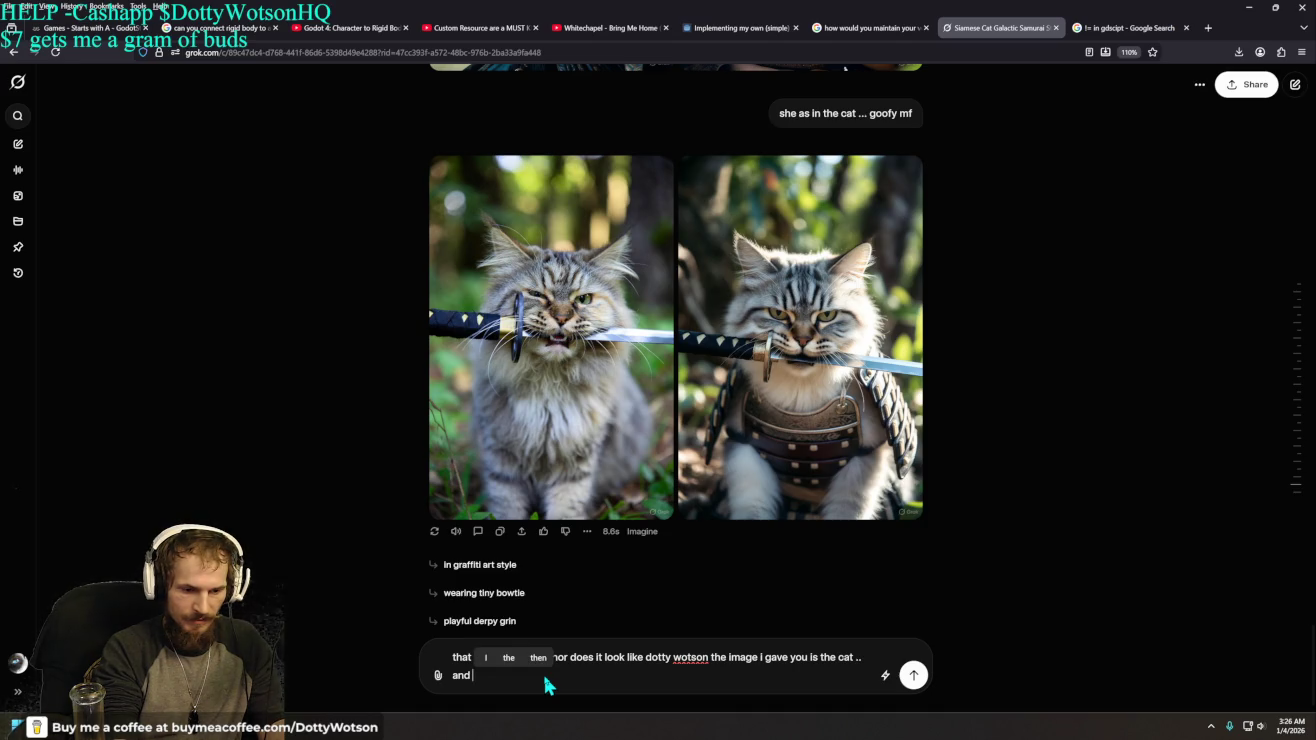
pyautogui.write('i want fo')
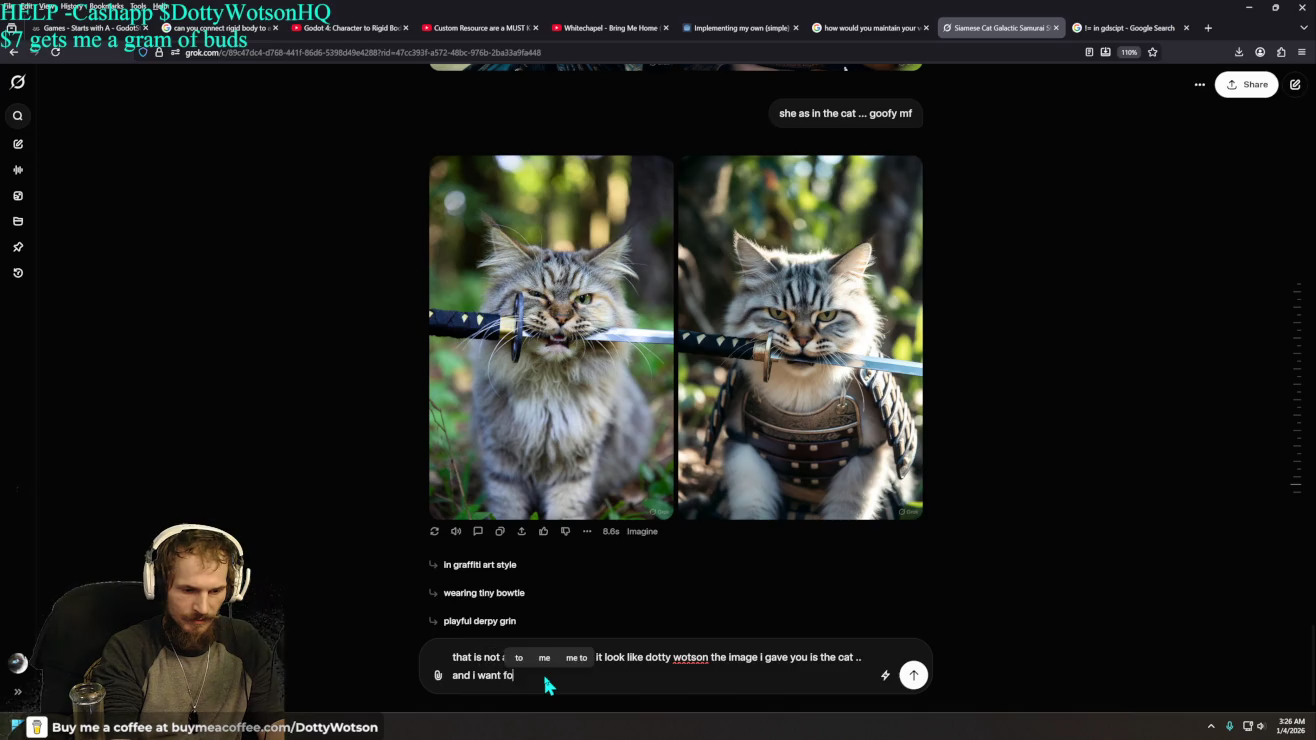
pyautogui.write('r the image')
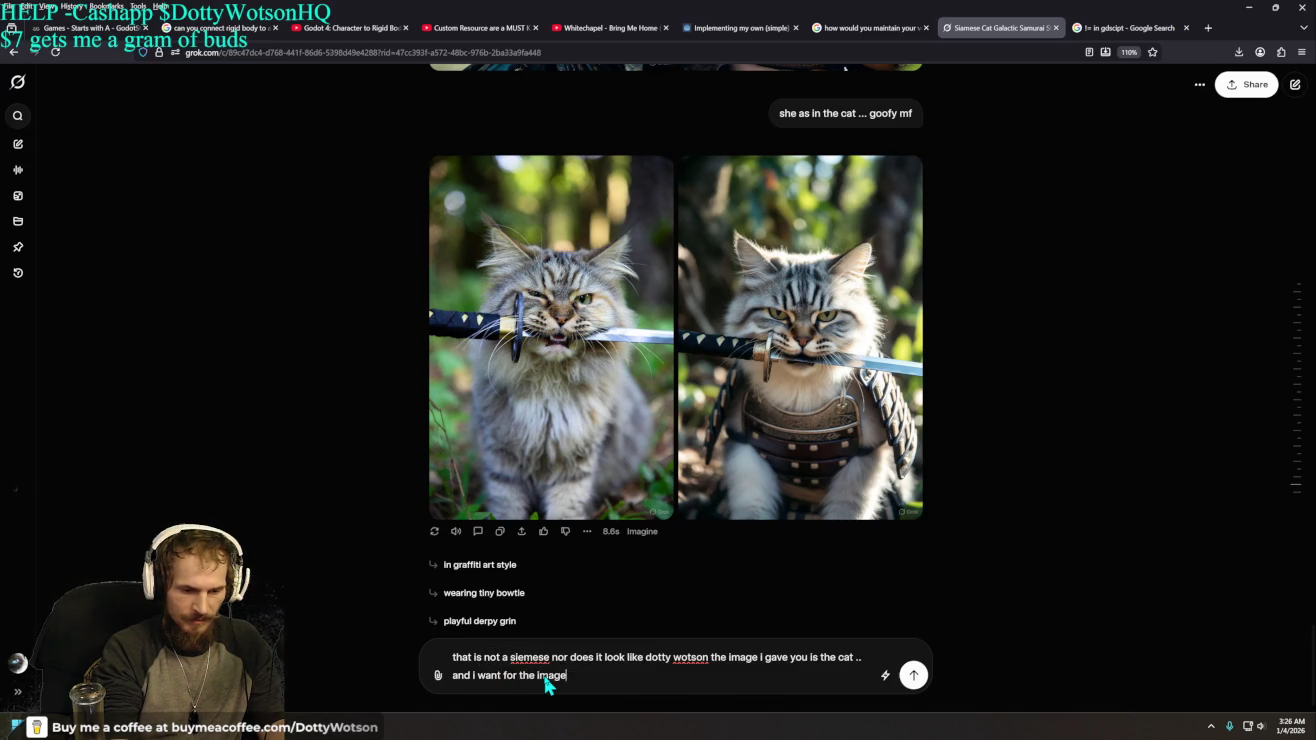
pyautogui.press('Return')
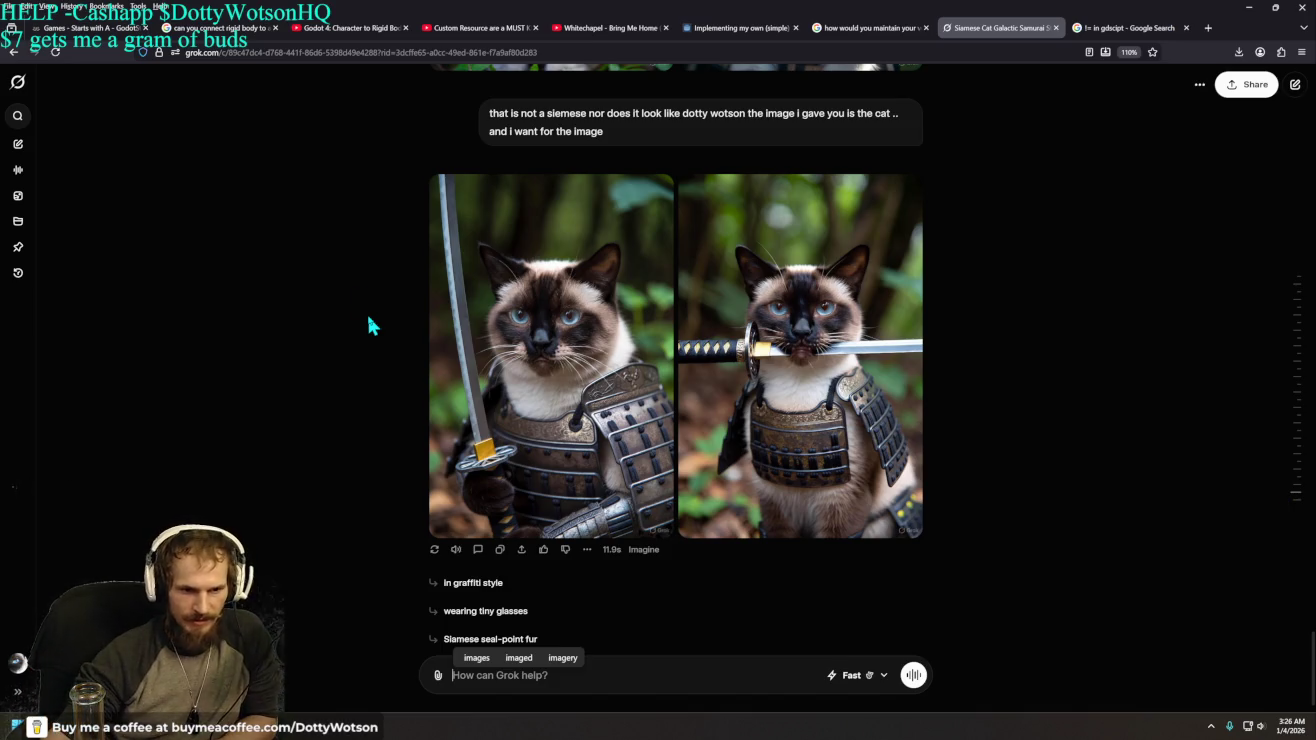
pyautogui.moveTo(503, 382)
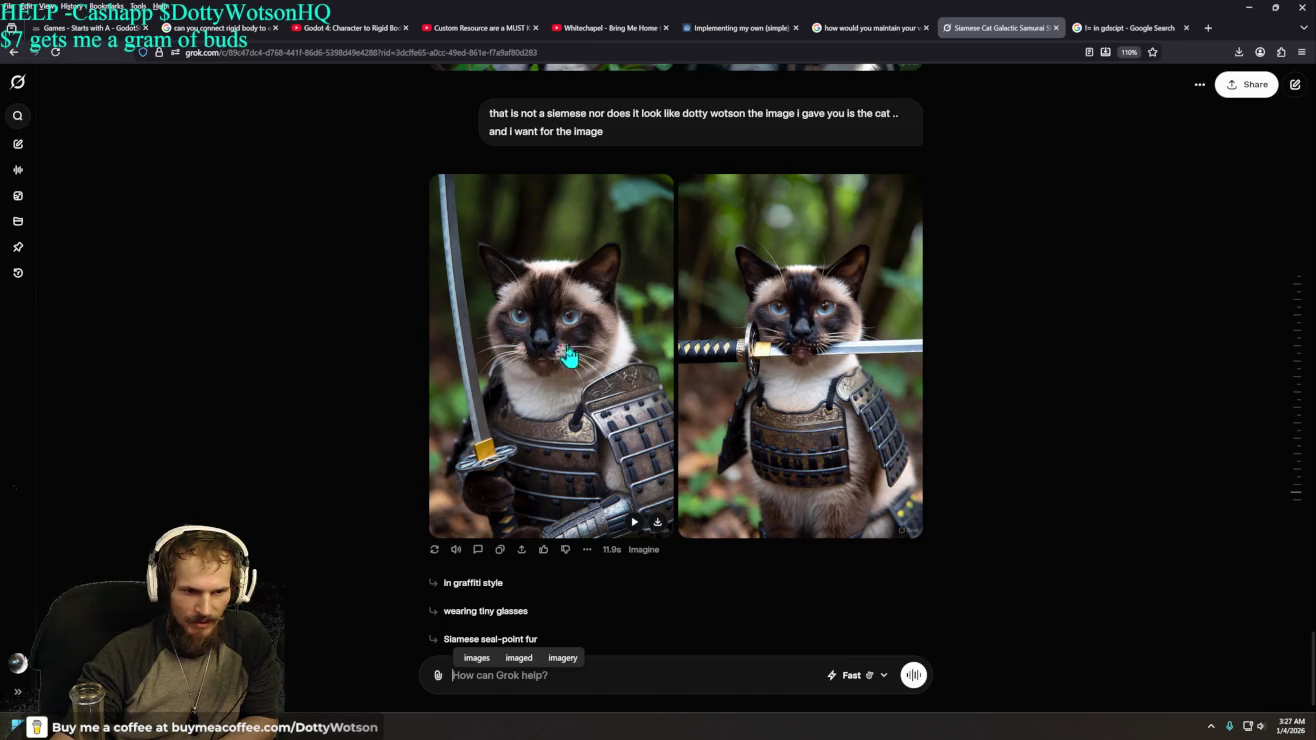
# - Animate the left Siamese samurai cat image with the prompt 'have it perform acrobatics with the sword'
pyautogui.click(635, 524)
pyautogui.write('have it perf')
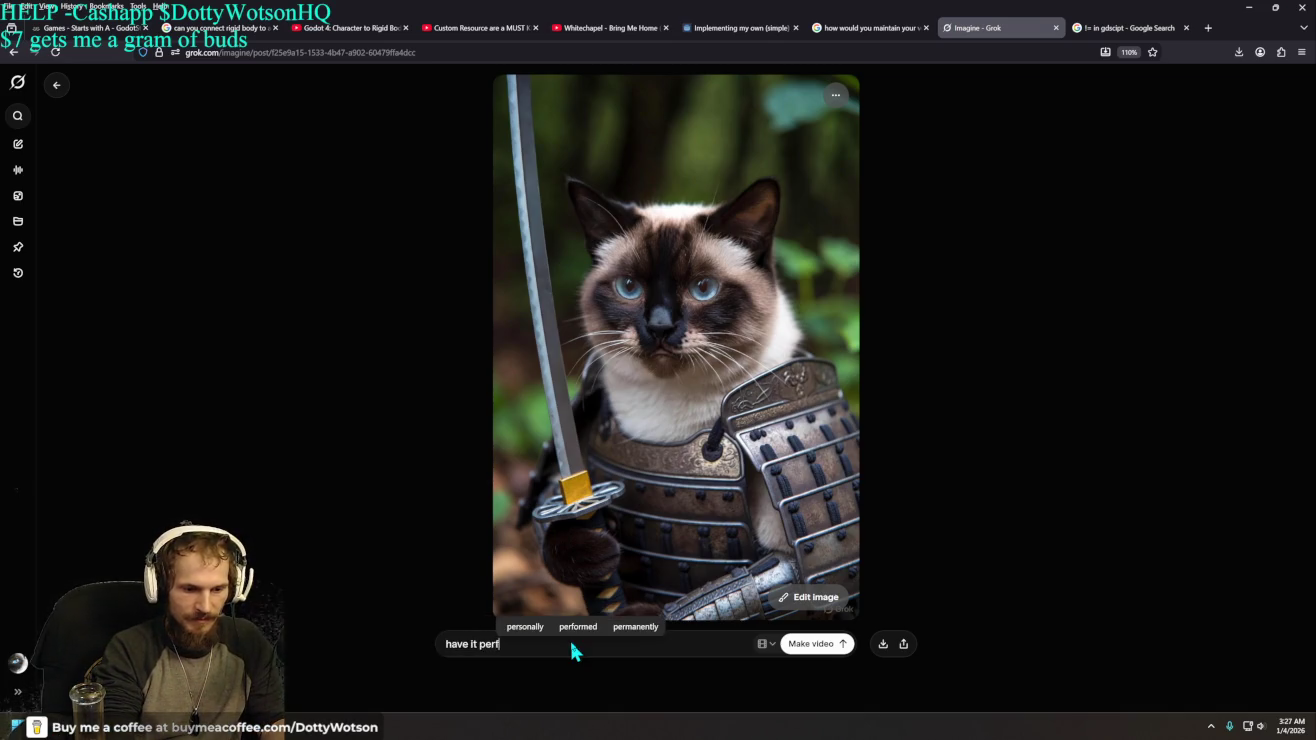
pyautogui.write('orm acroma')
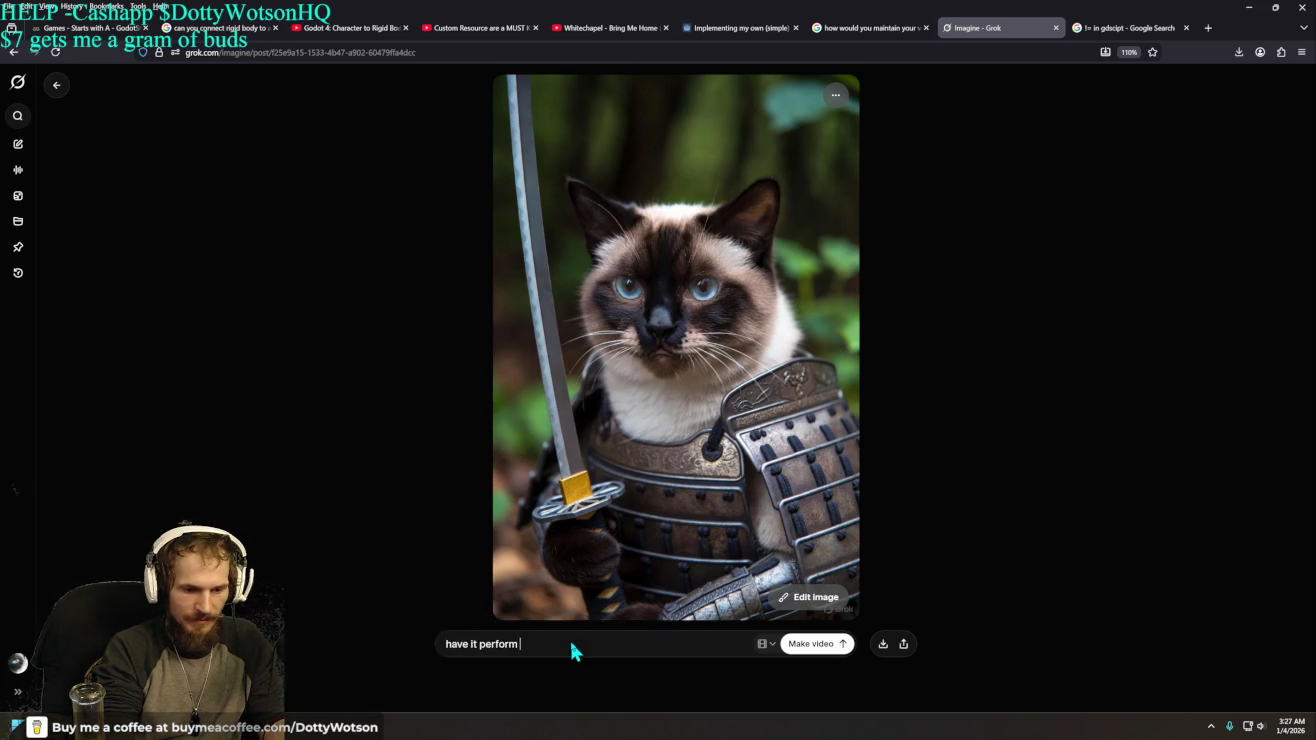
pyautogui.press('BackSpace')
pyautogui.press('BackSpace')
pyautogui.write('batics with t')
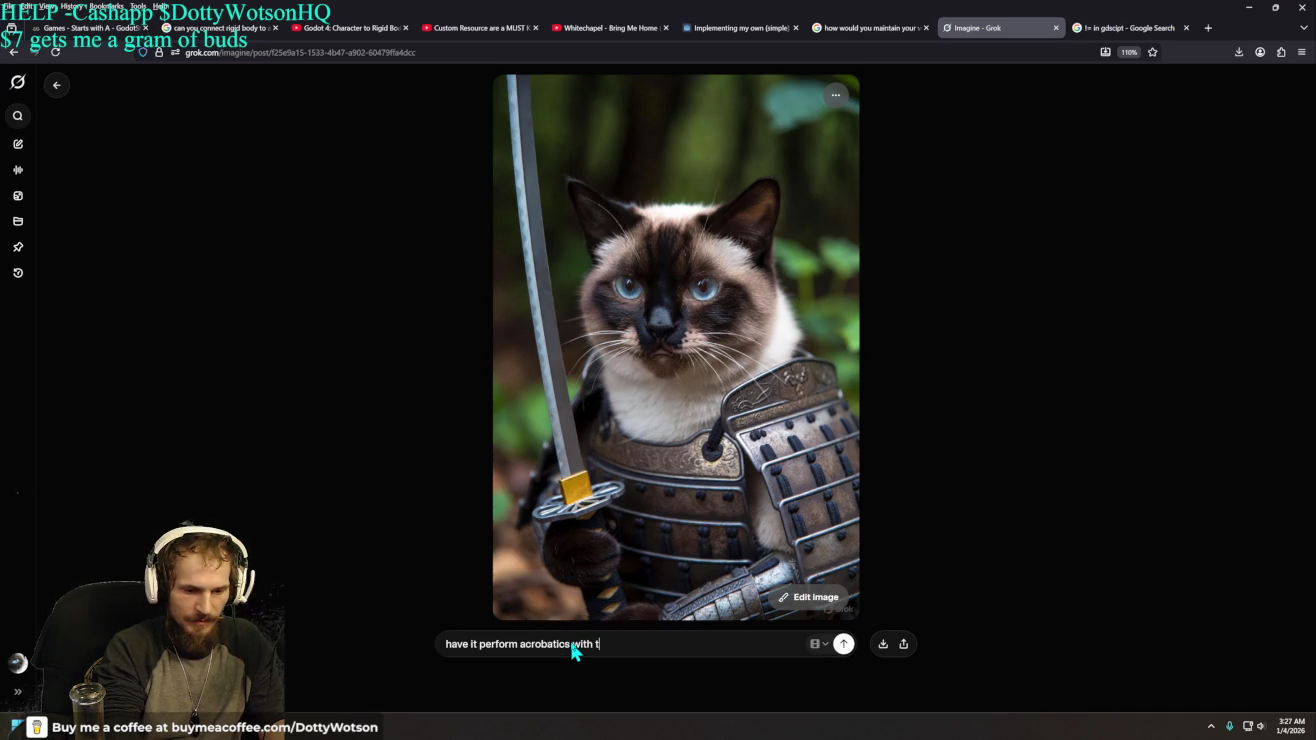
pyautogui.write('he sword')
pyautogui.press('Return')
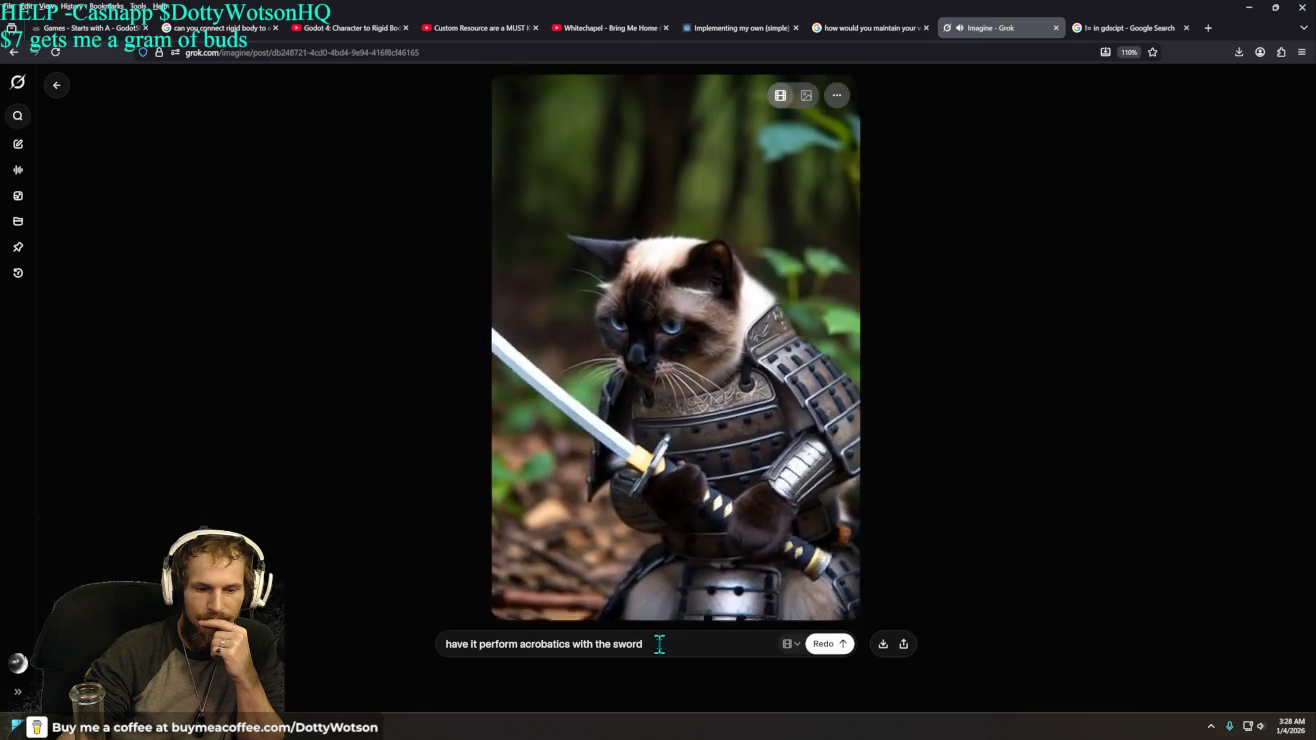
pyautogui.click(661, 644)
# - Append 'make sure the physics is realistic' to the video prompt and regenerate
pyautogui.write('ma')
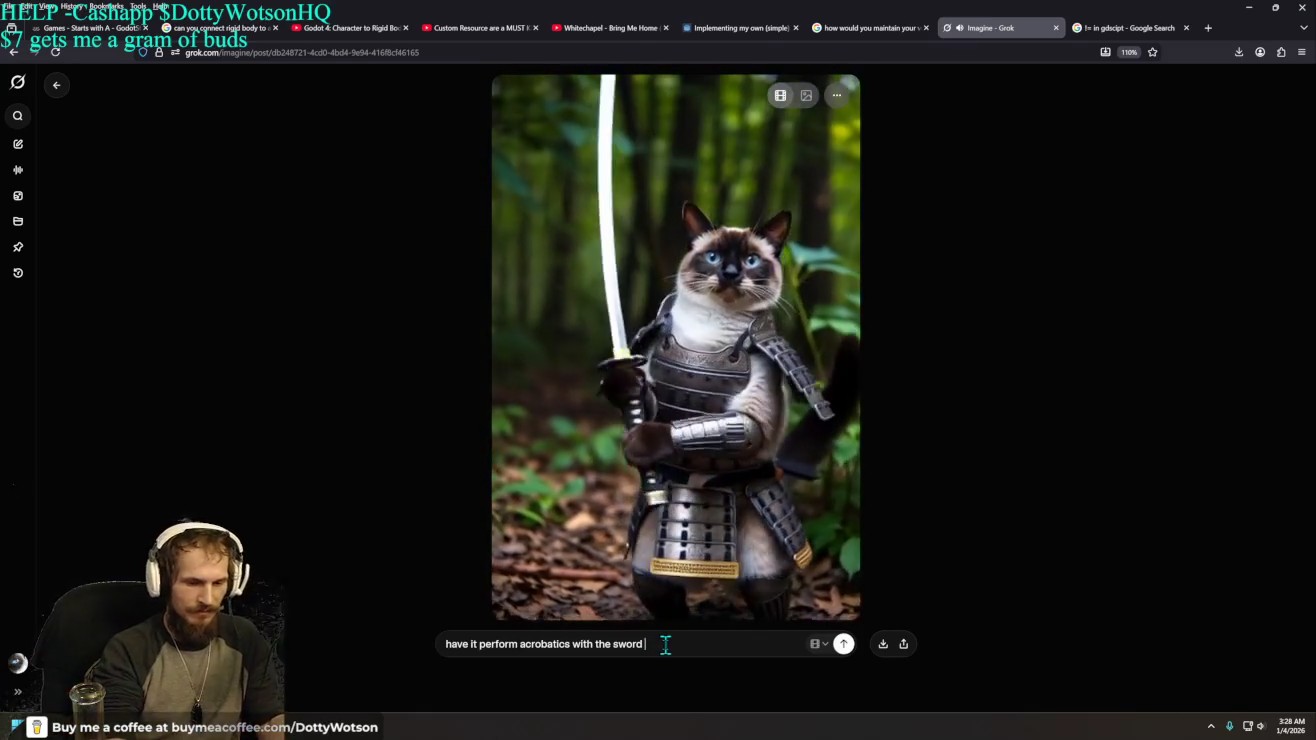
pyautogui.write('ke sure the')
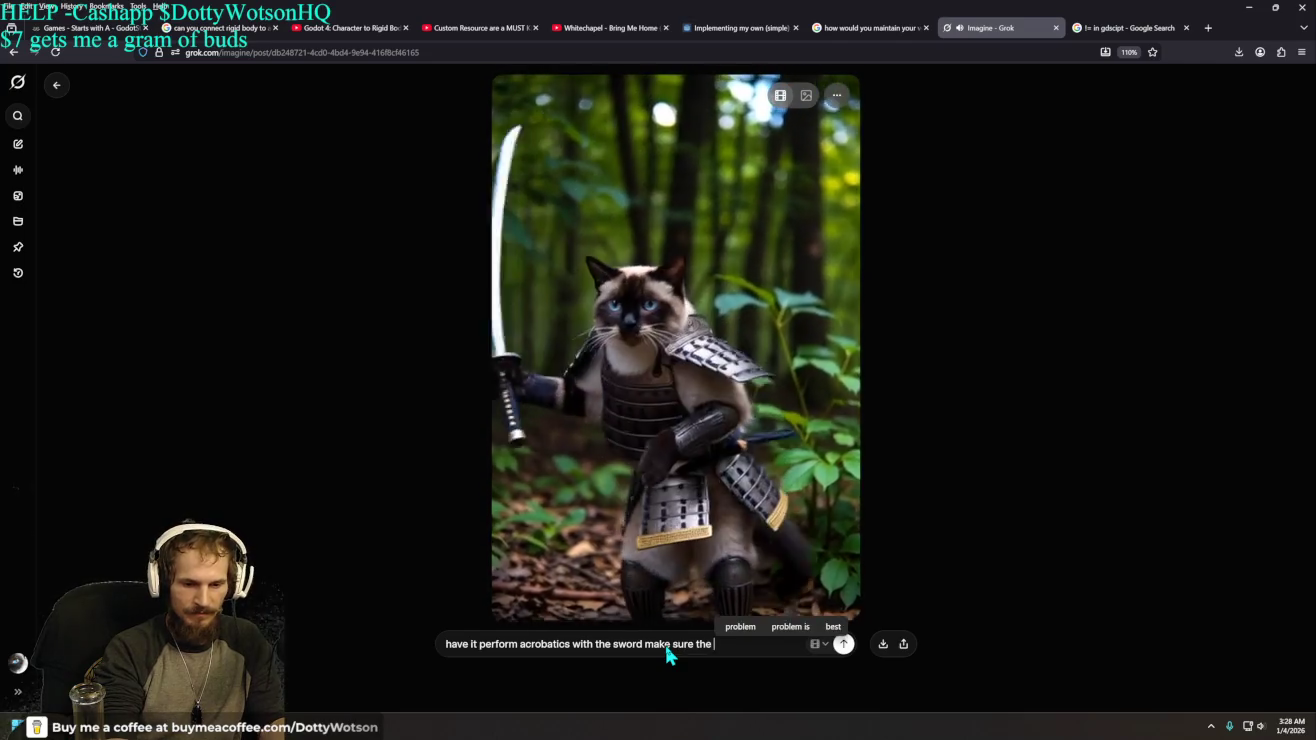
pyautogui.write(' physics')
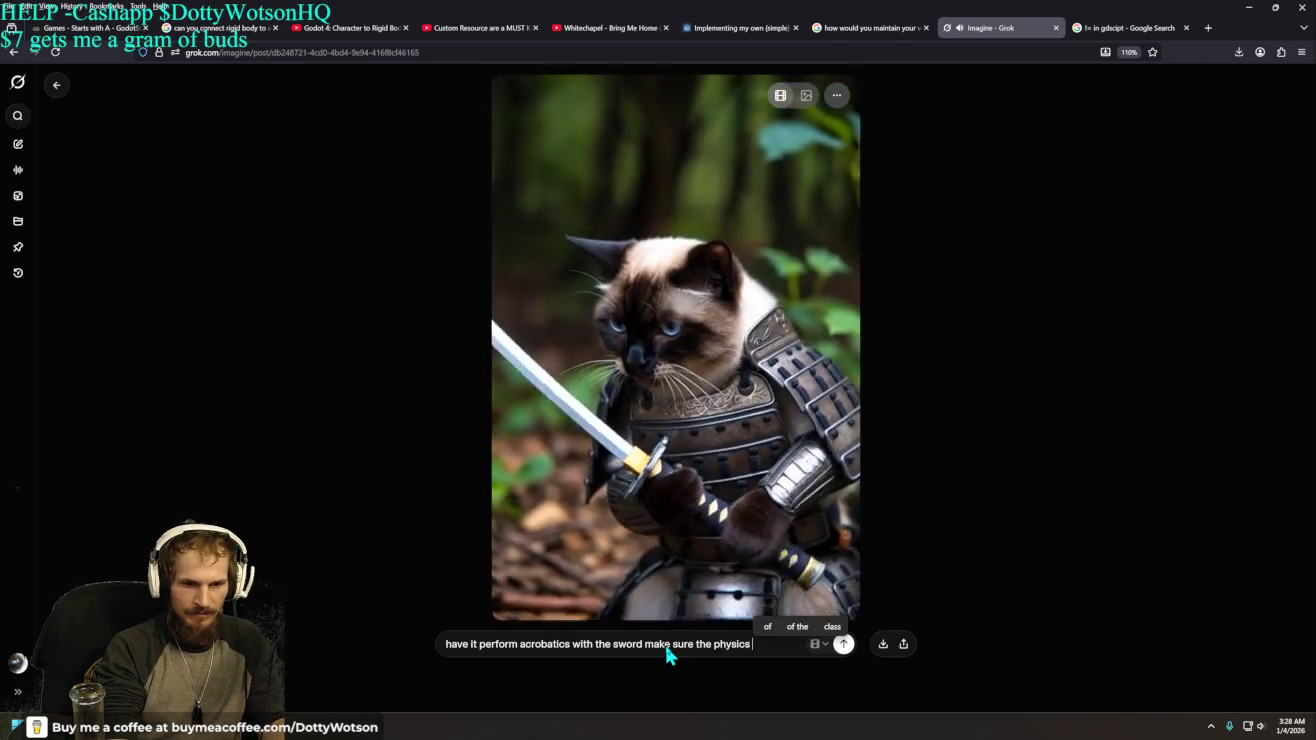
pyautogui.write(' is')
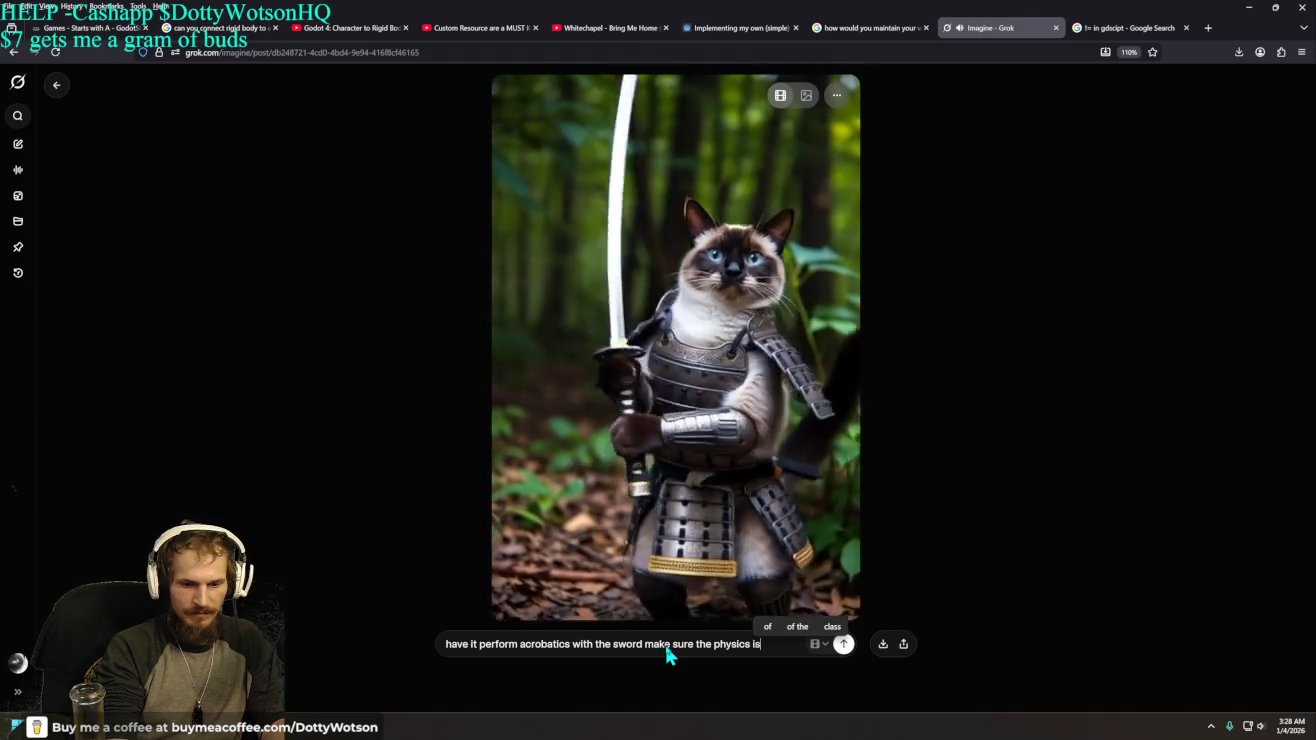
pyautogui.write(' realistic')
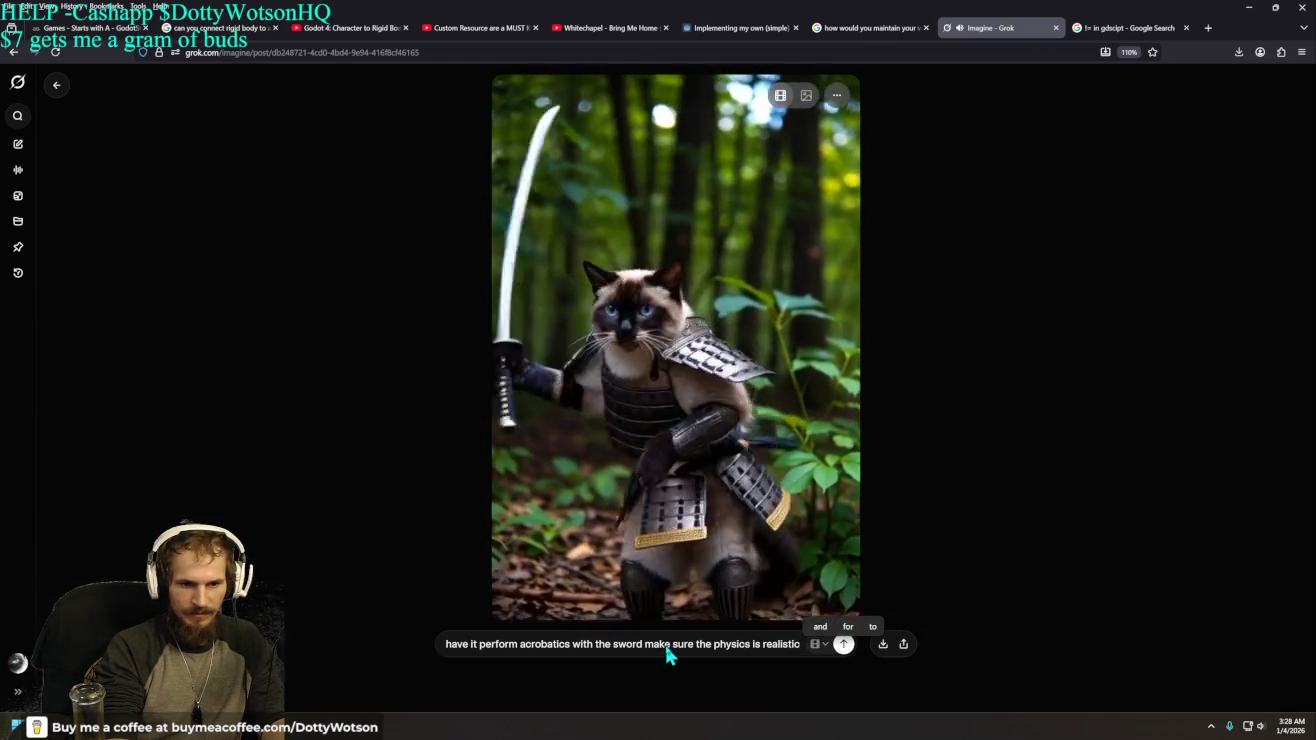
pyautogui.press('Return')
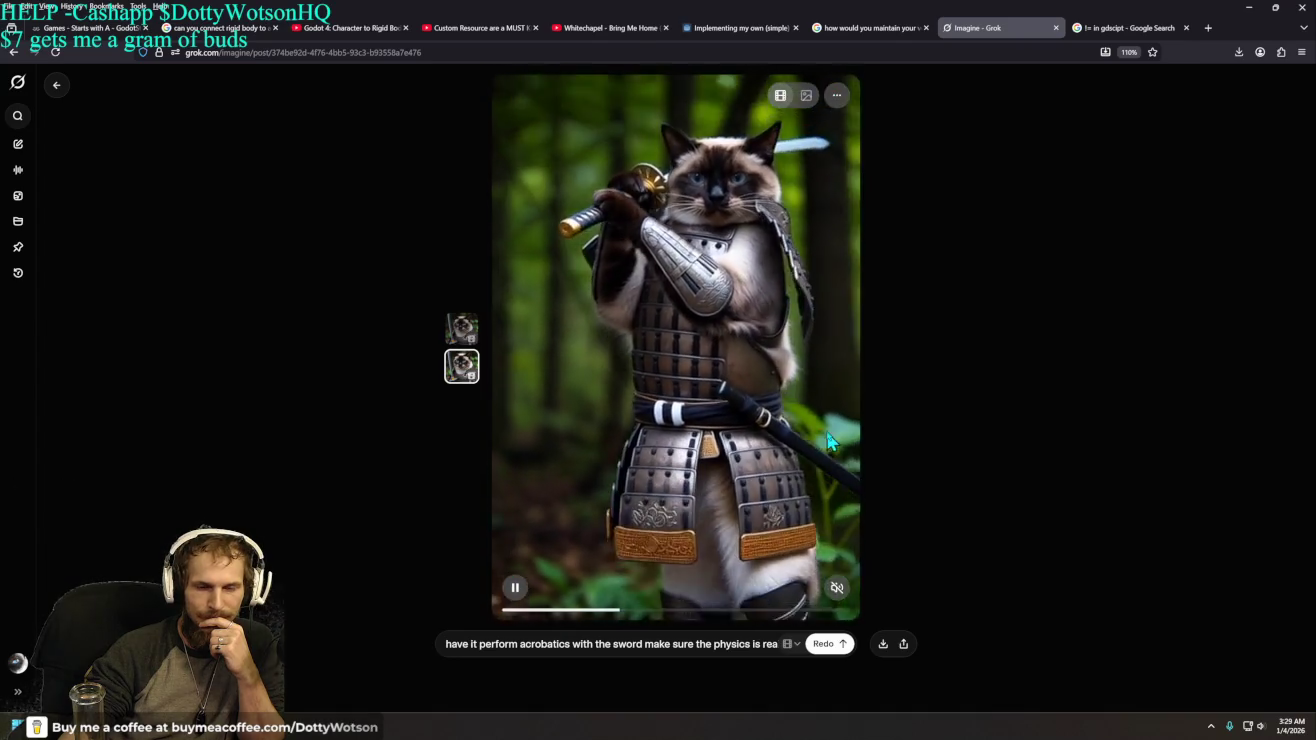
# - Download the sword-acrobatics cat video as an MP4 and return to the Grok chat
pyautogui.click(837, 596)
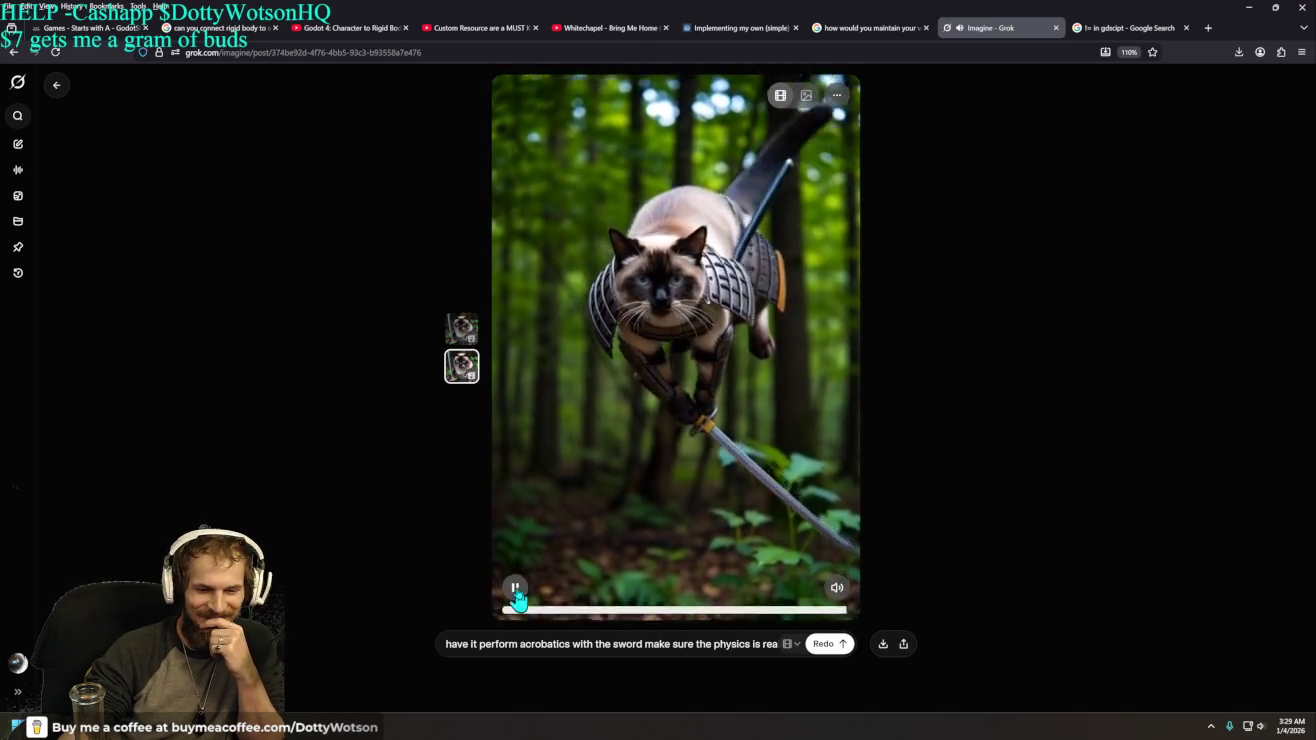
pyautogui.click(885, 645)
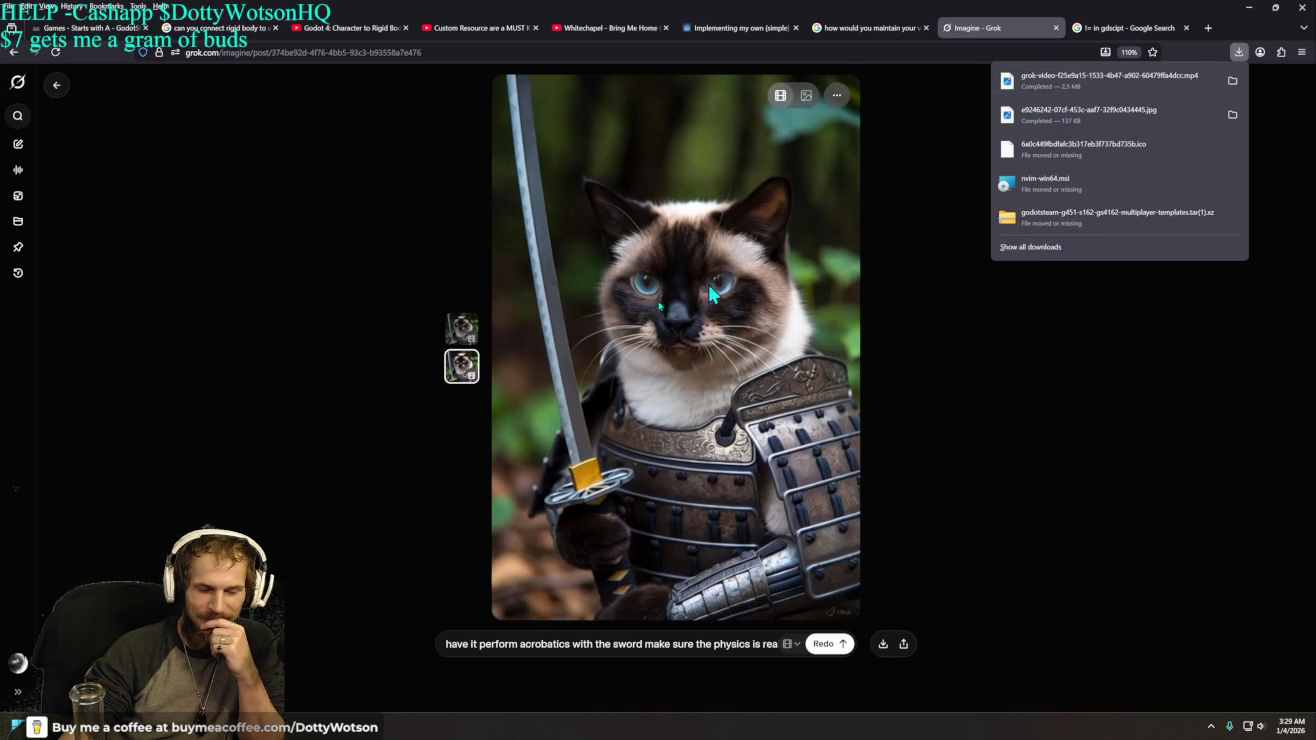
pyautogui.click(897, 436)
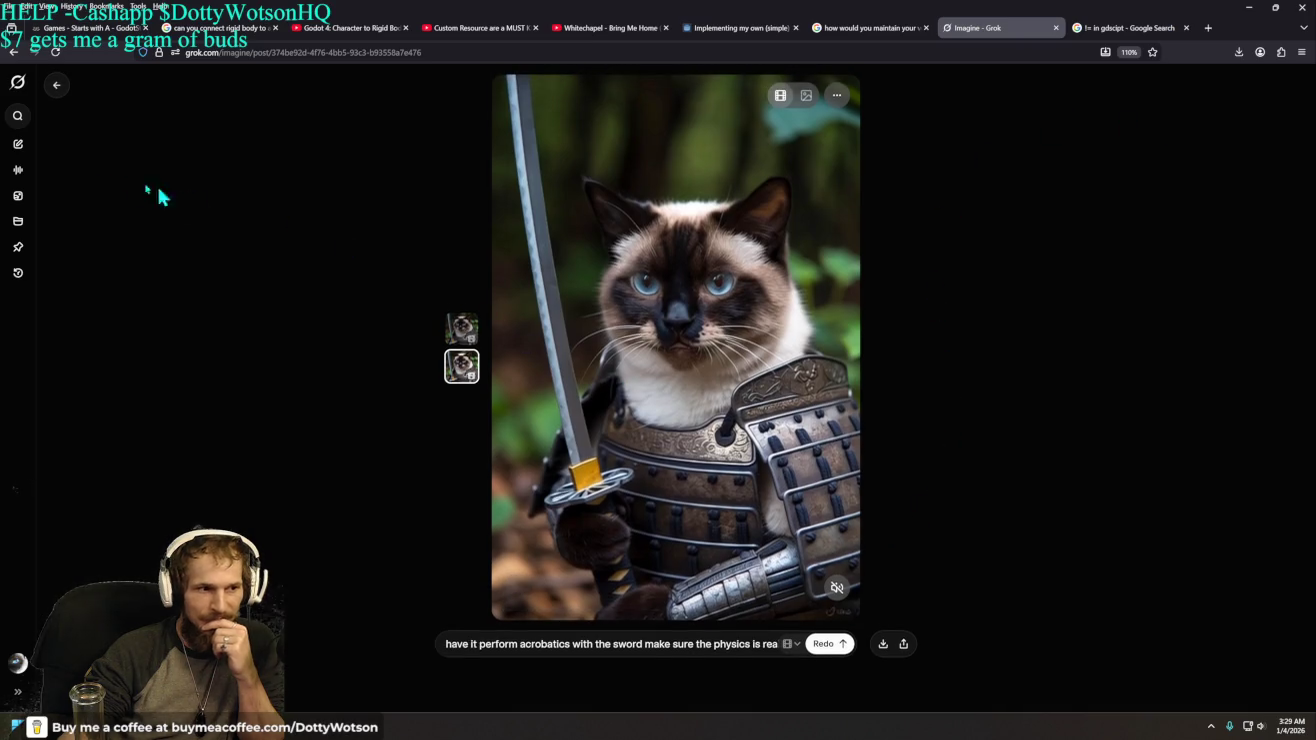
pyautogui.click(56, 89)
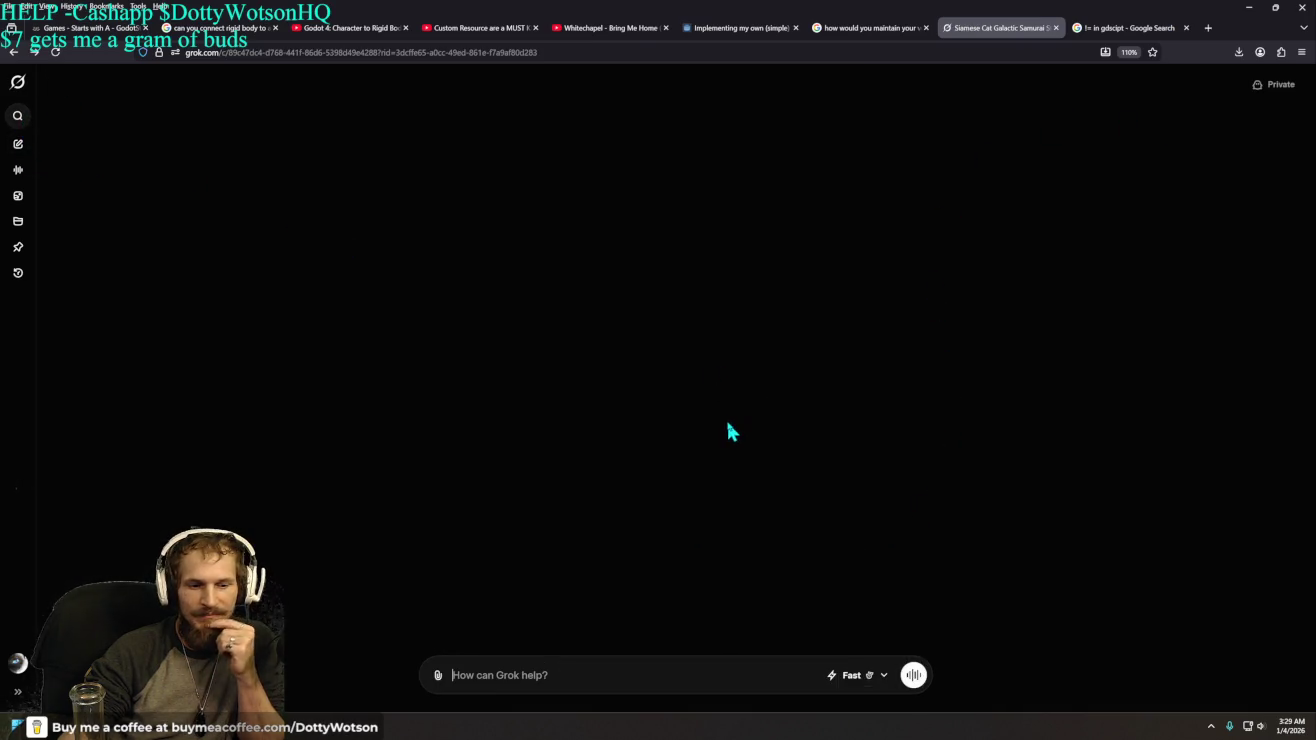
# - Scroll back to the samurai cat lore story in Grok, then switch to the Godot editor
pyautogui.scroll(15, 727, 467)
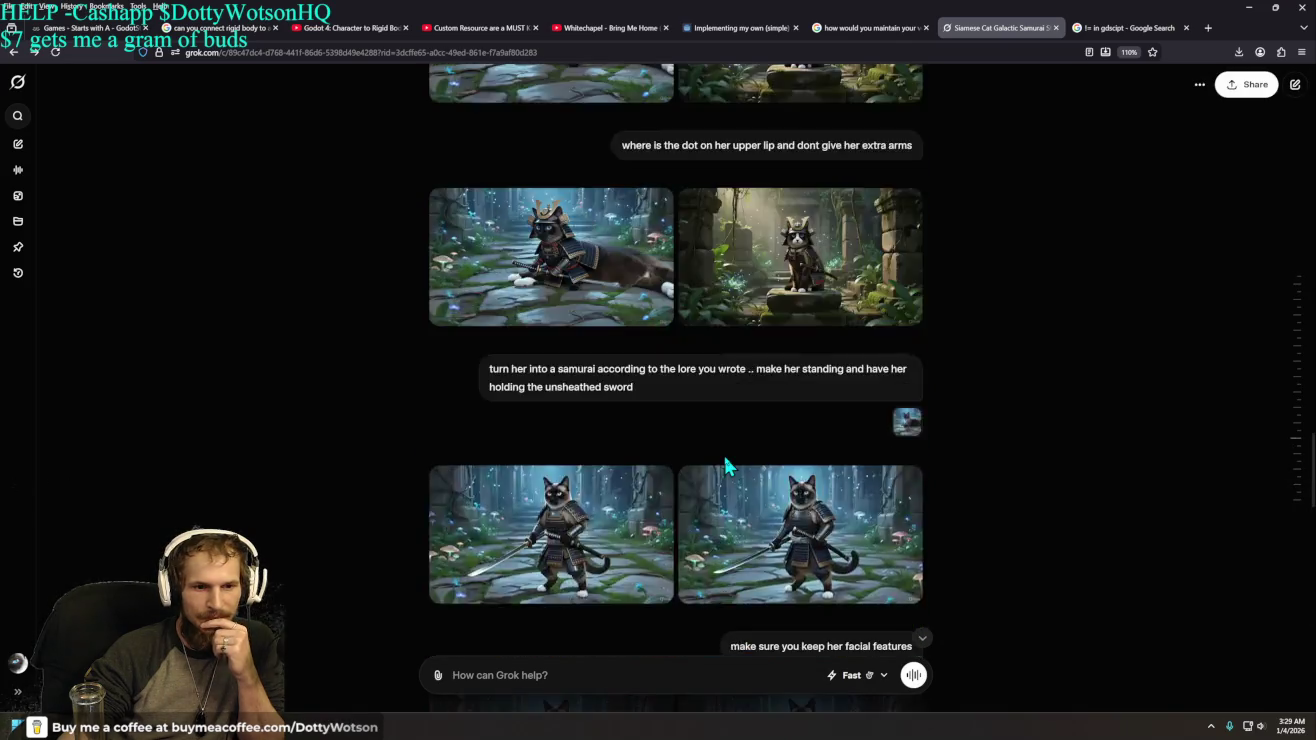
pyautogui.scroll(20, 727, 467)
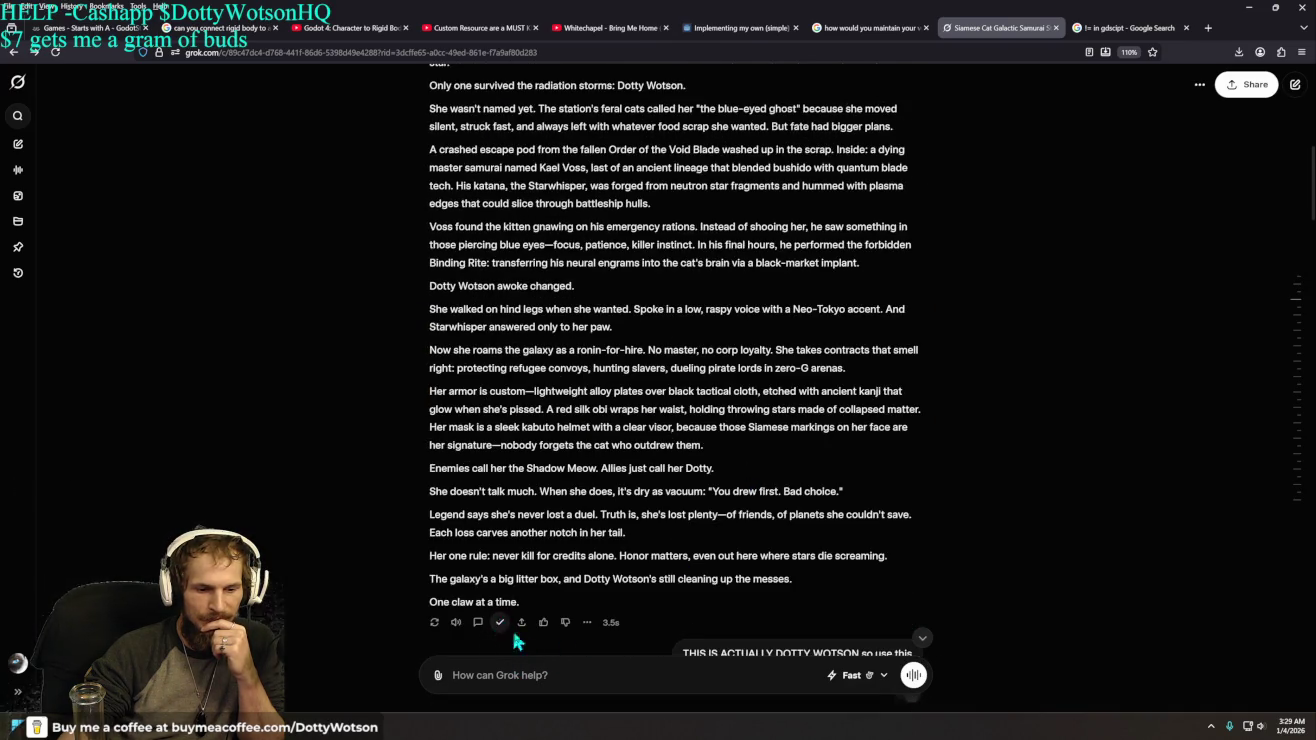
pyautogui.hotkey('alt', 'Tab')
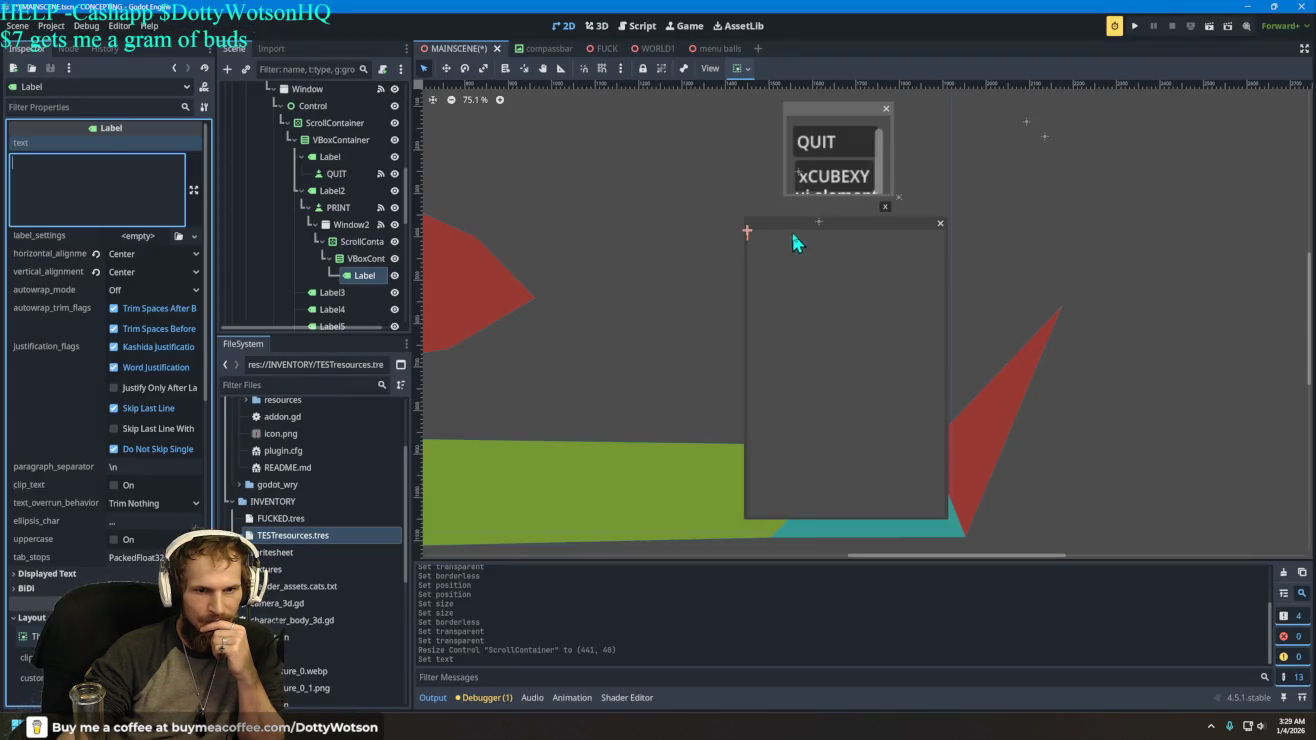
# - Paste the samurai cat lore story into the nested Label's text property
pyautogui.click(768, 247)
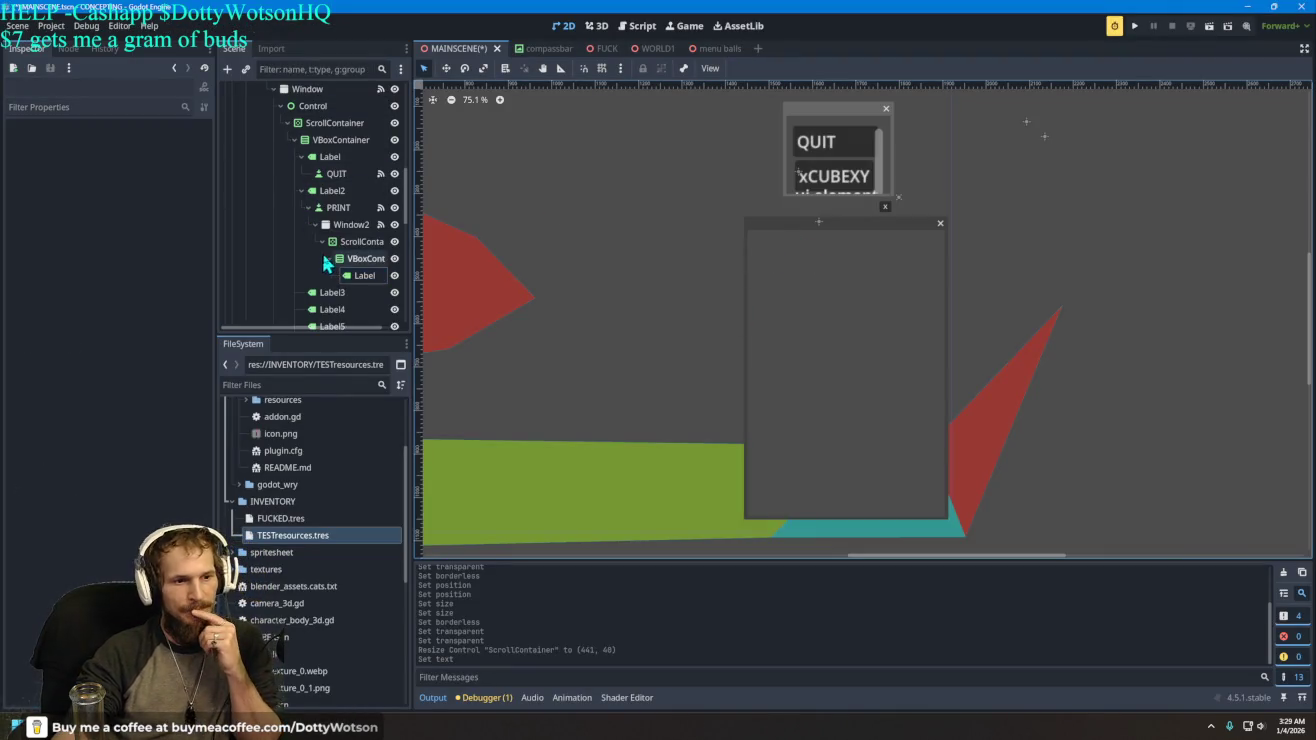
pyautogui.click(363, 275)
pyautogui.click(102, 168)
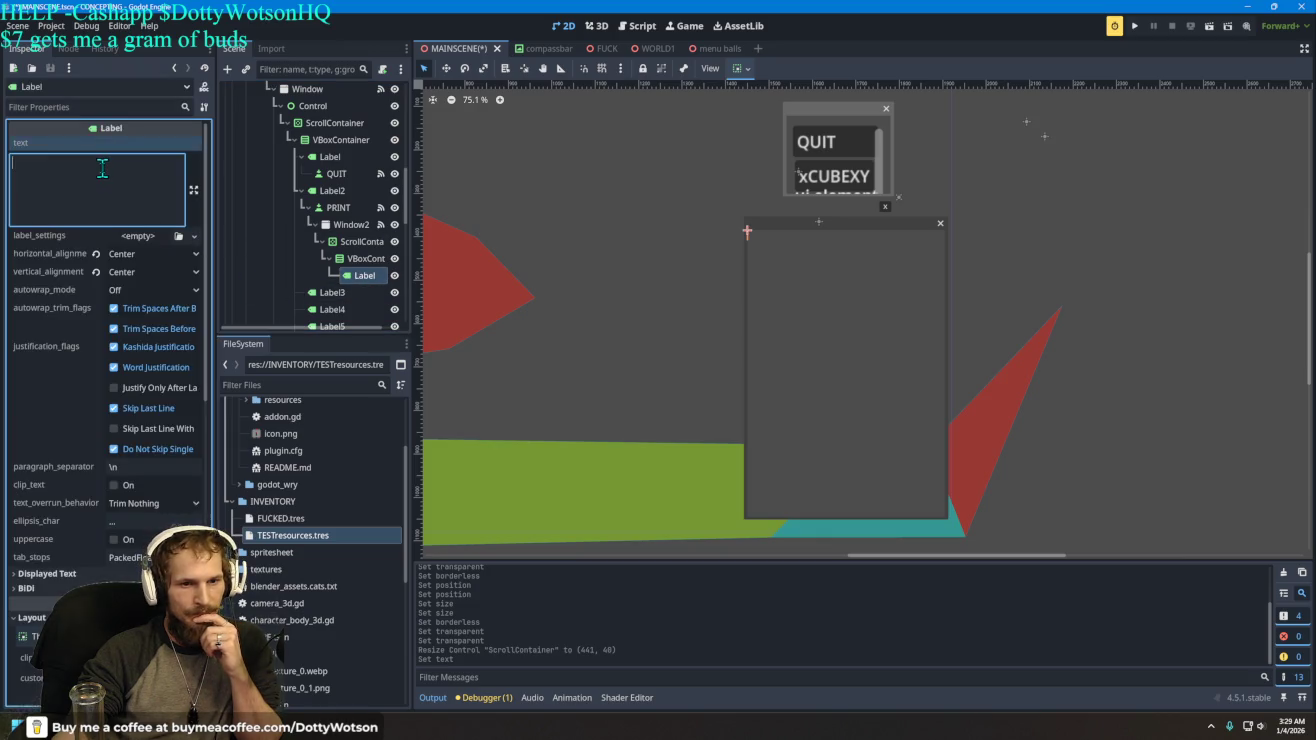
pyautogui.hotkey('ctrl', 'v')
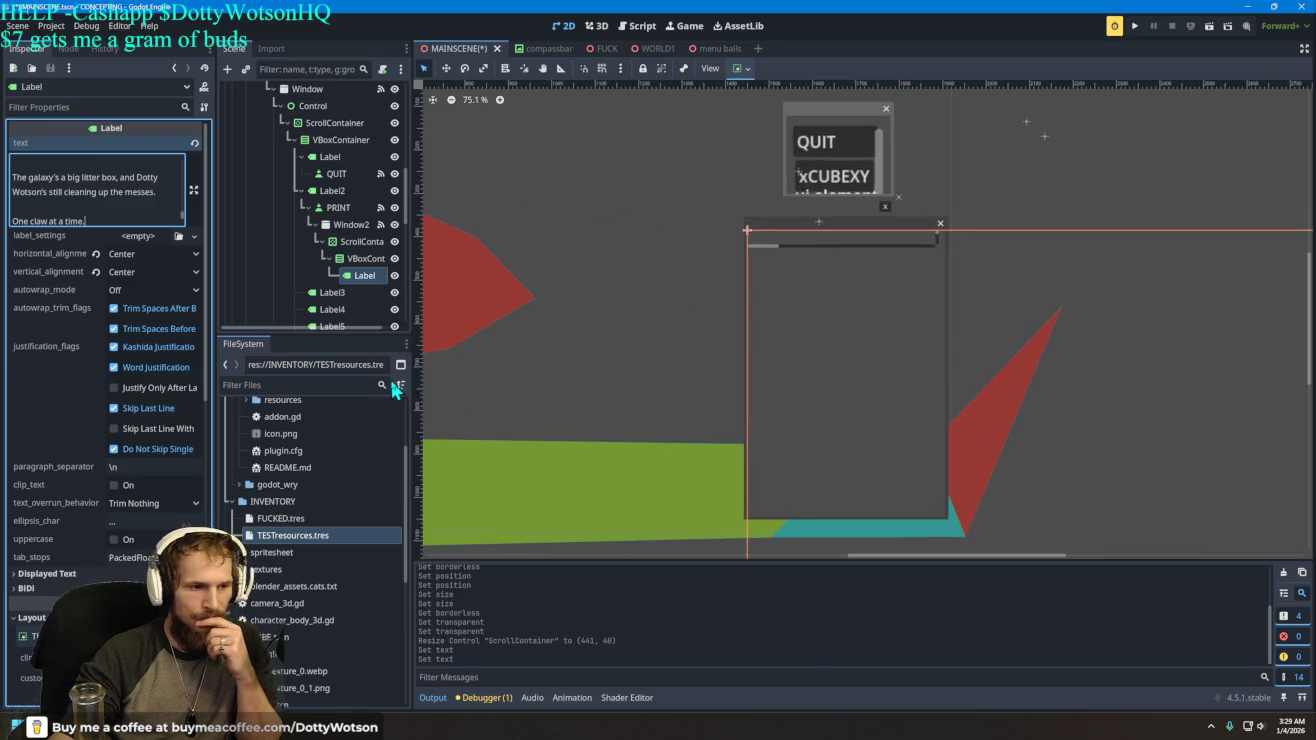
# - Assign a New Theme to the Label and expand its settings
pyautogui.scroll(-5, 35, 480)
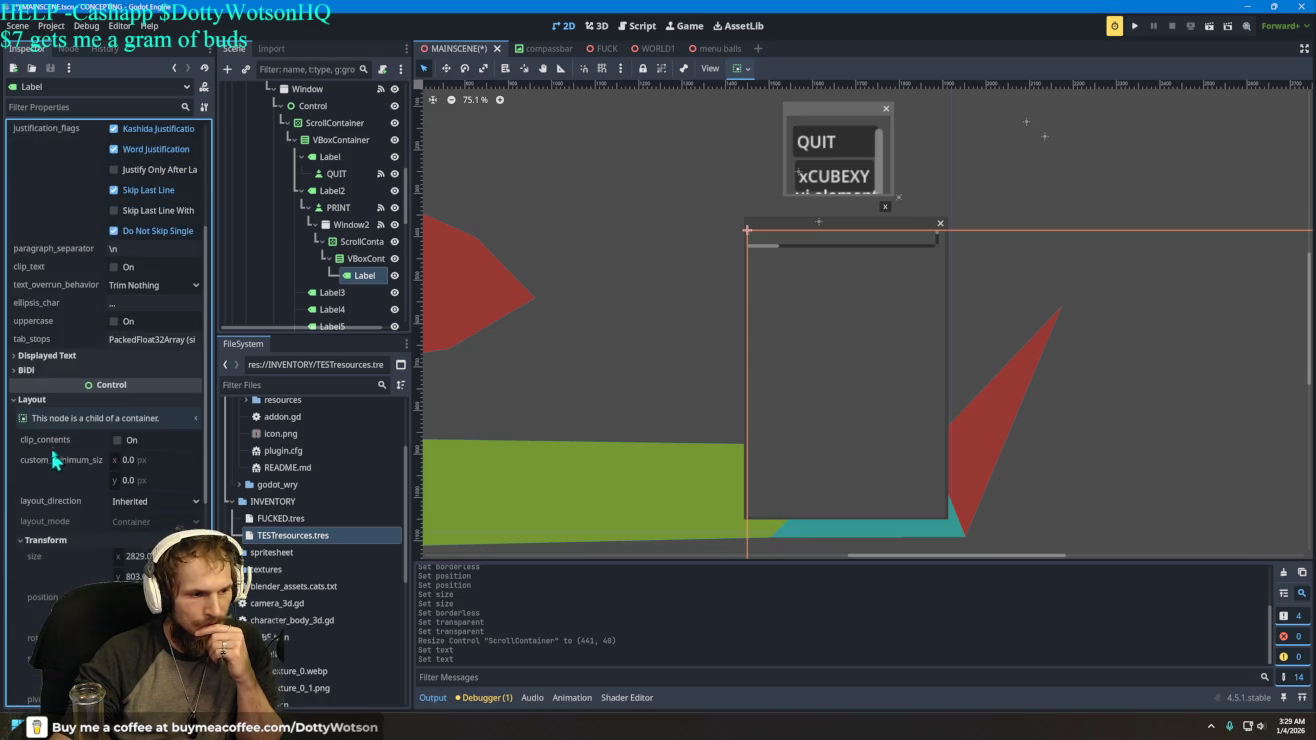
pyautogui.click(28, 401)
pyautogui.click(90, 503)
pyautogui.scroll(-1, 89, 500)
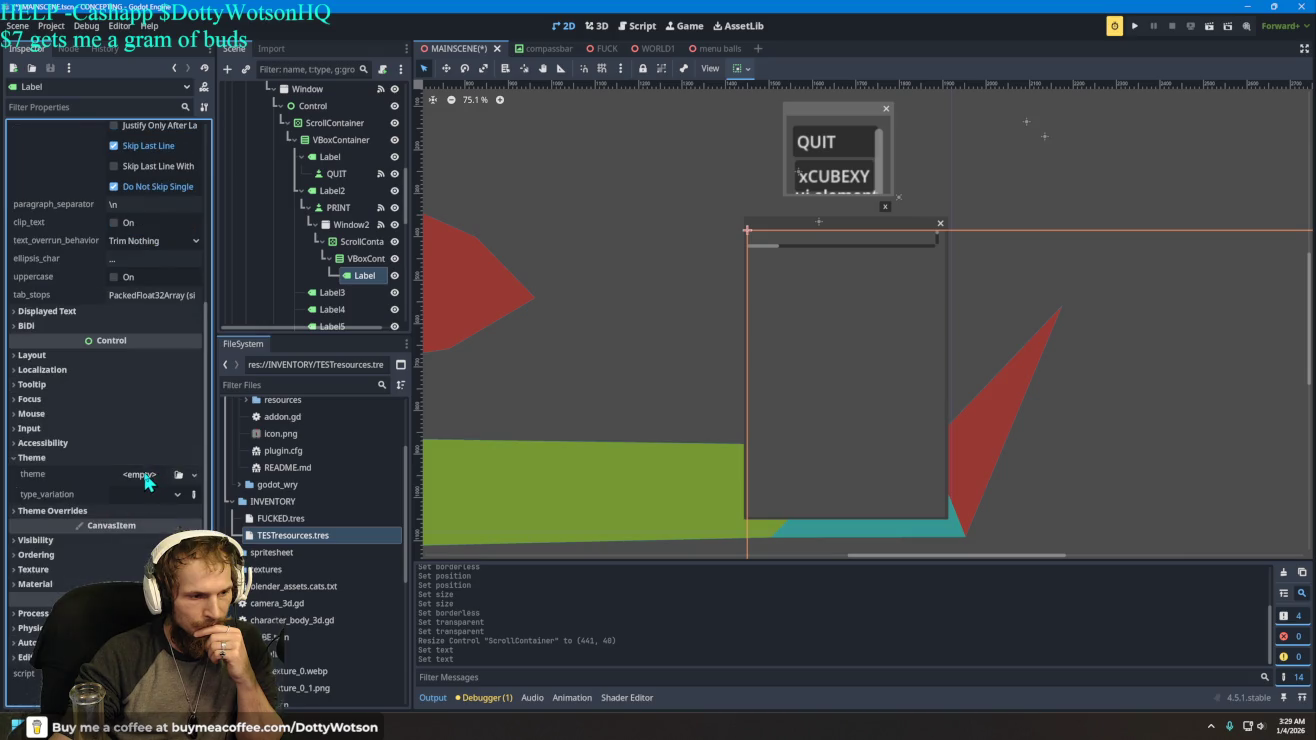
pyautogui.click(137, 484)
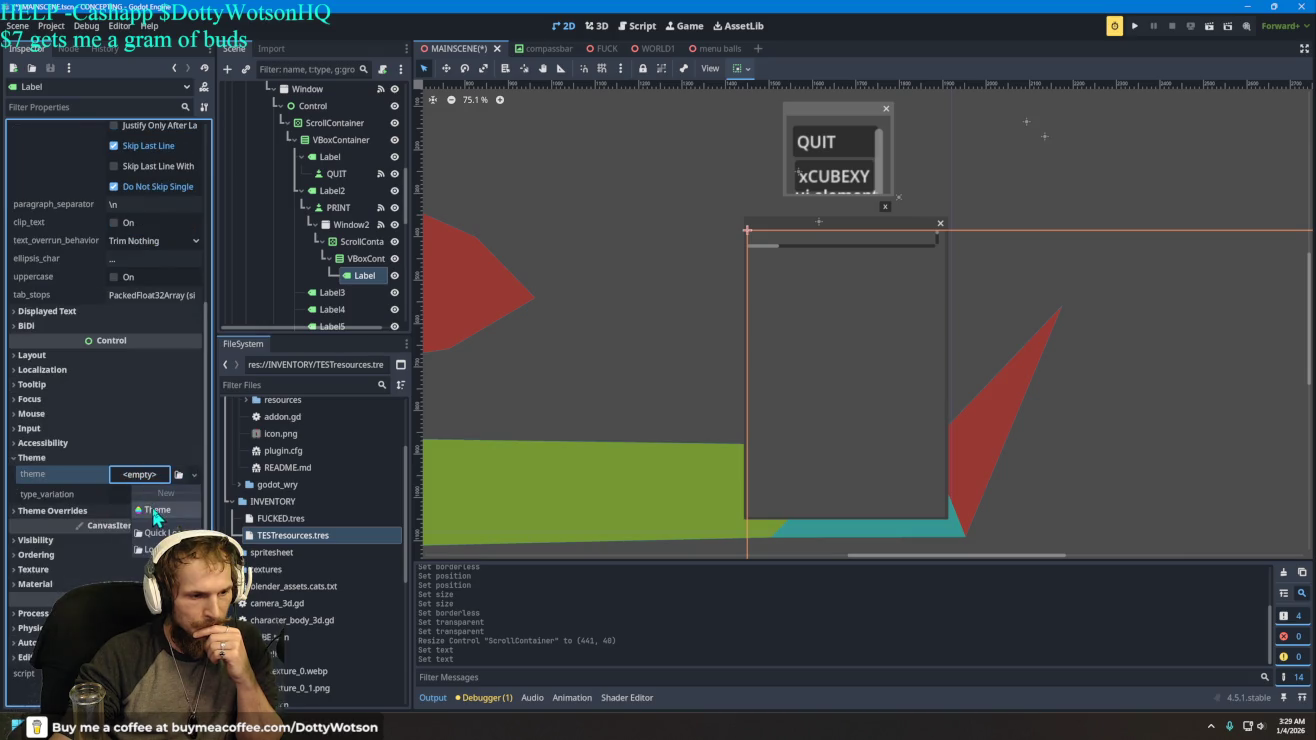
pyautogui.click(156, 513)
pyautogui.click(150, 474)
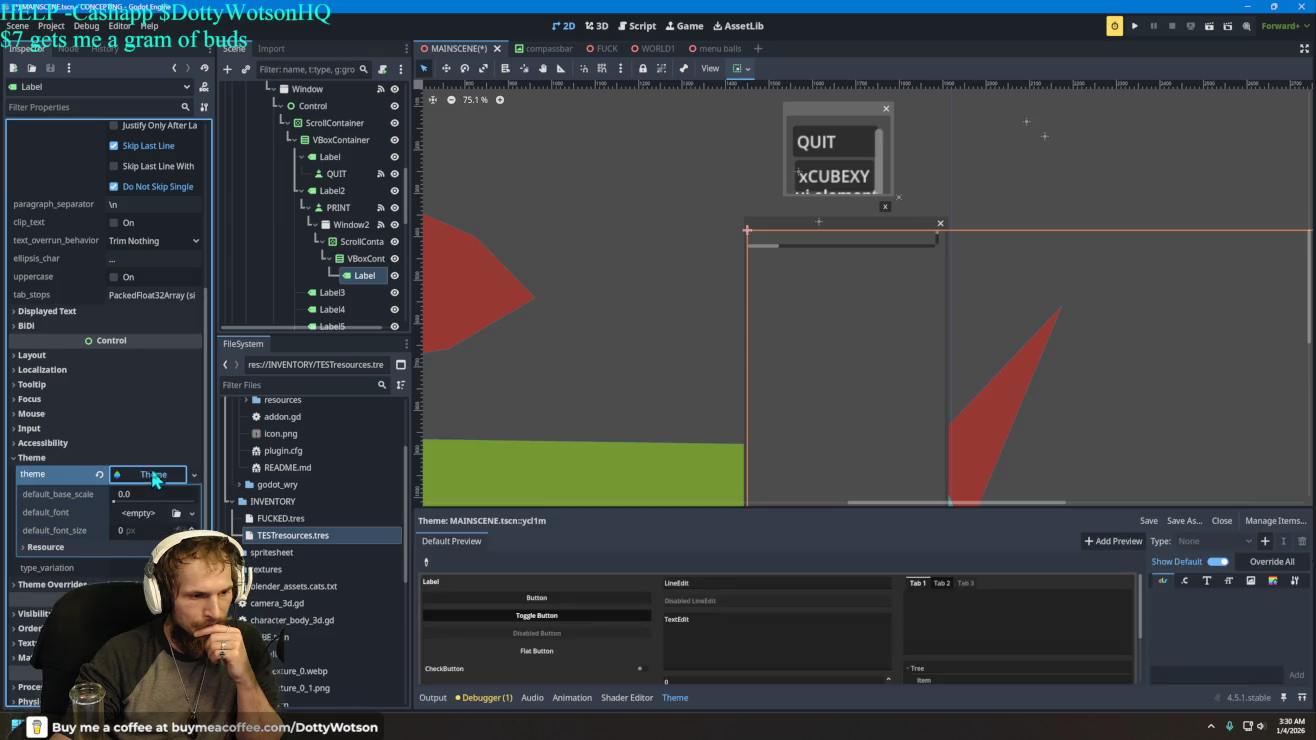
# - Set the theme's default_font_size to 2 px
pyautogui.click(151, 531)
pyautogui.moveTo(150, 531)
pyautogui.mouseDown()
pyautogui.moveTo(210, 531)
pyautogui.moveTo(157, 530)
pyautogui.mouseUp()
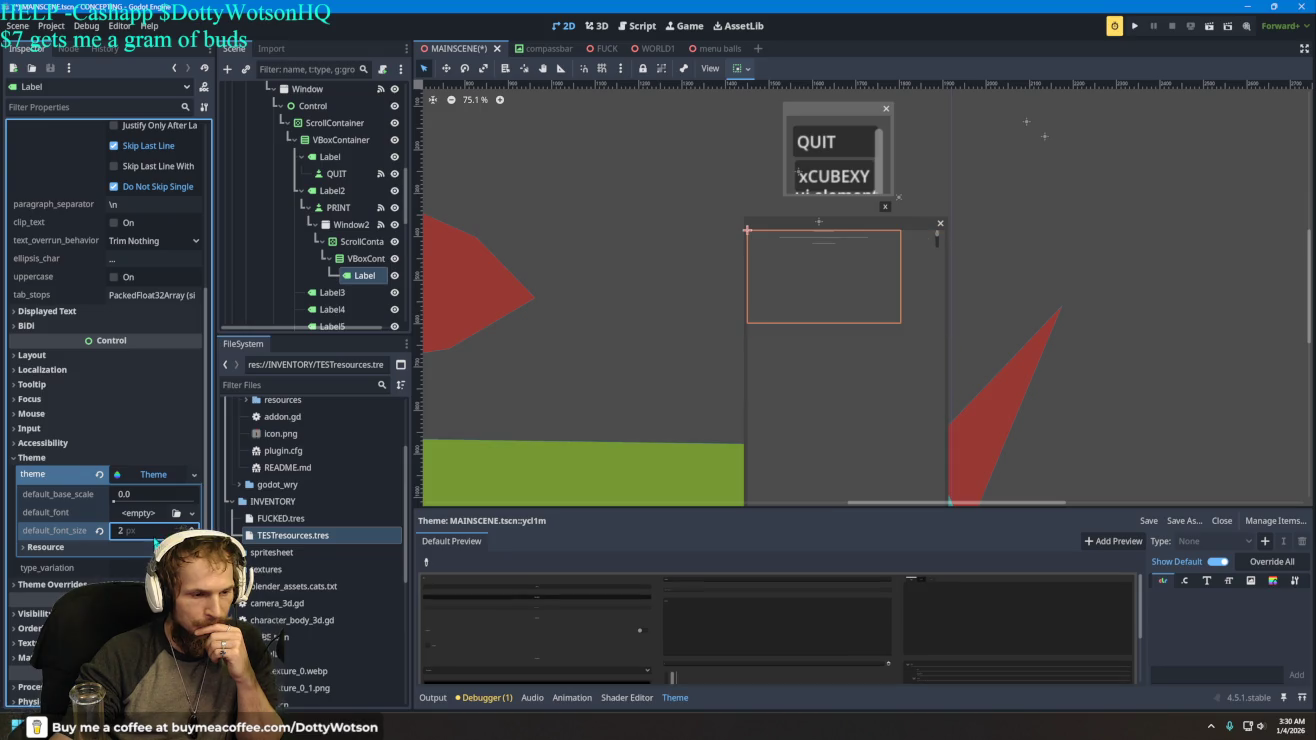
pyautogui.click(118, 496)
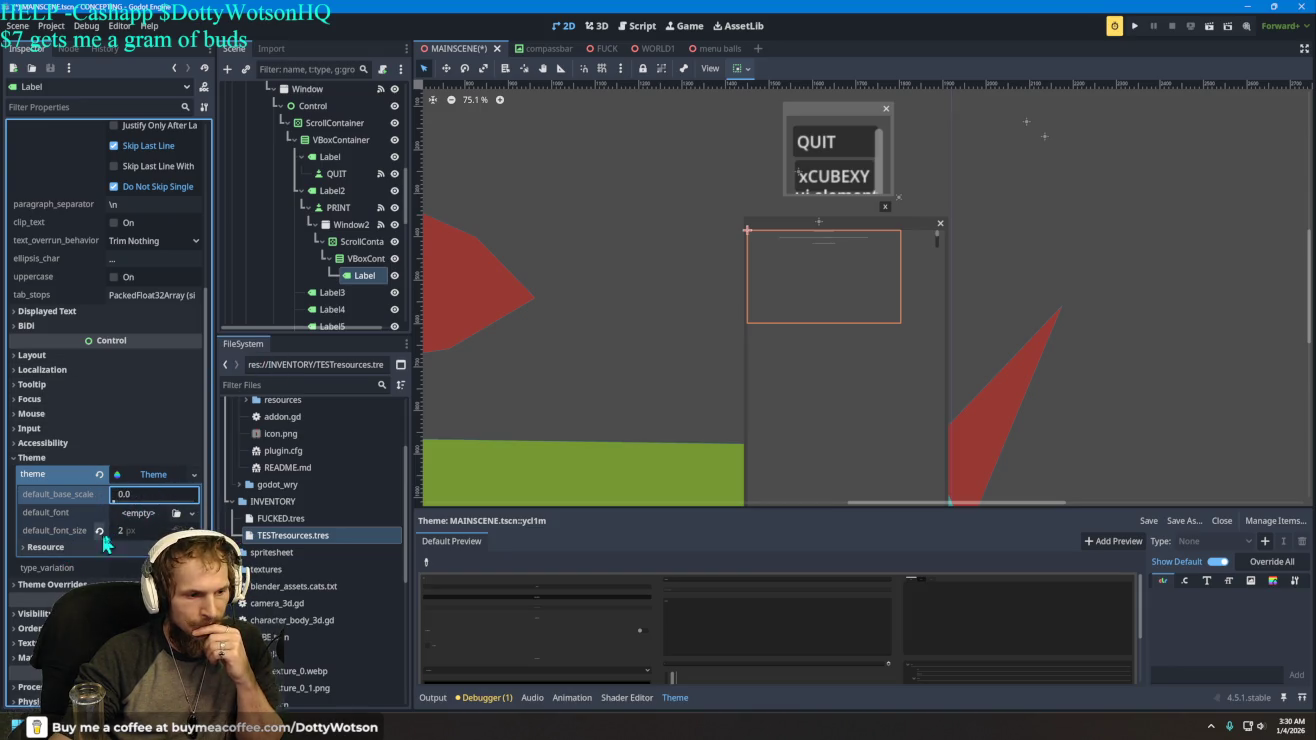
# - Try a New SystemFont as the theme's default font, then clear it back to empty
pyautogui.click(145, 518)
pyautogui.click(145, 518)
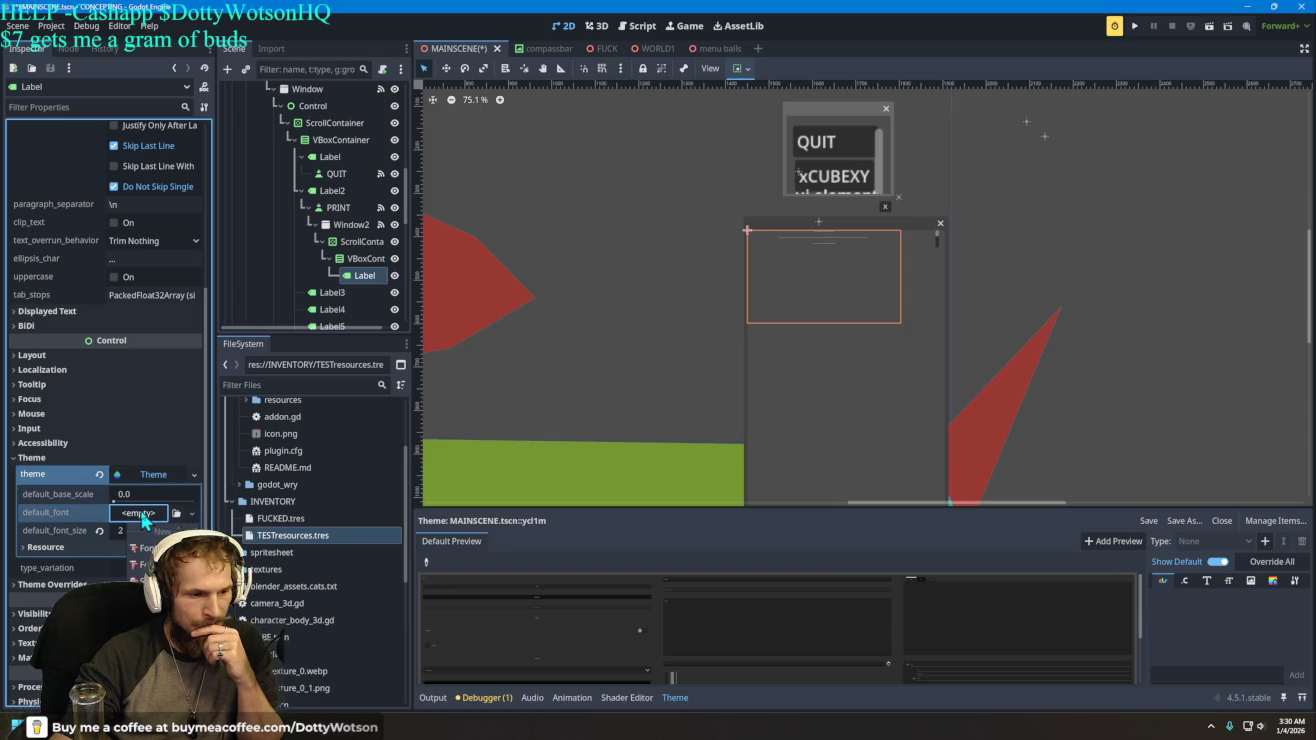
pyautogui.click(150, 582)
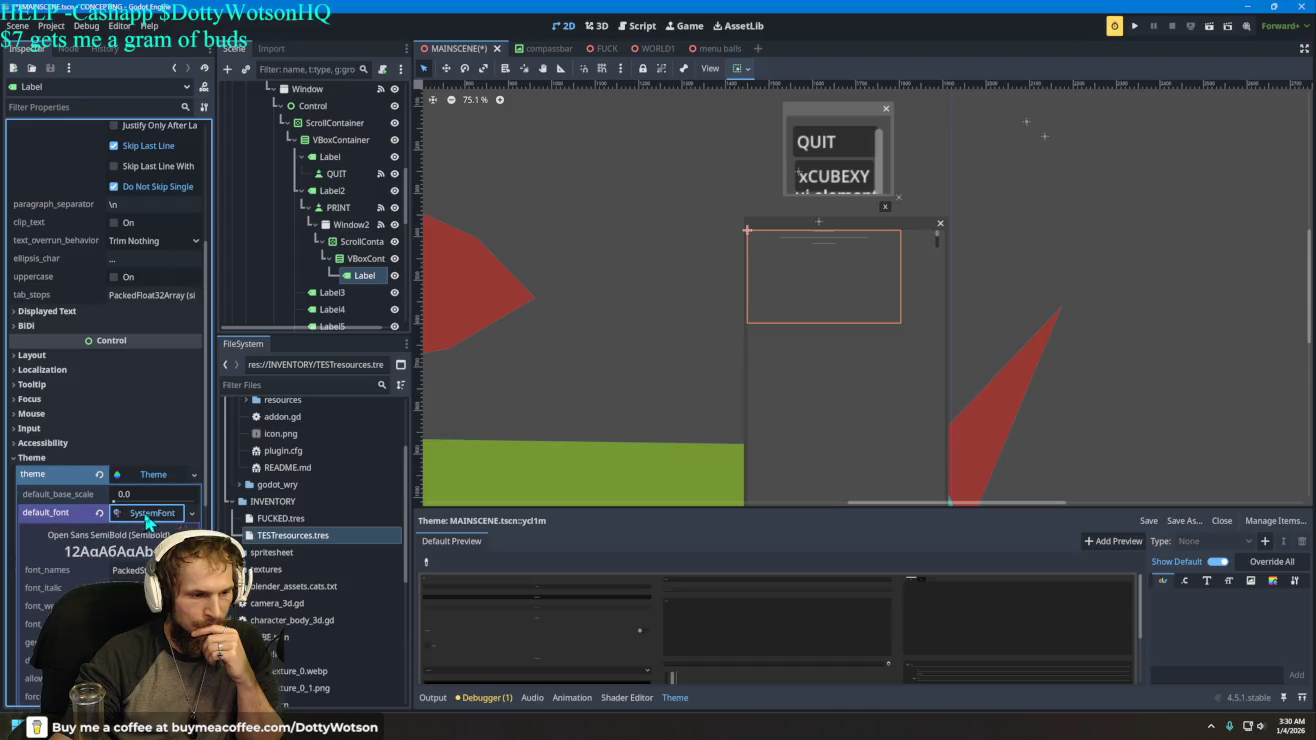
pyautogui.scroll(-5, 102, 547)
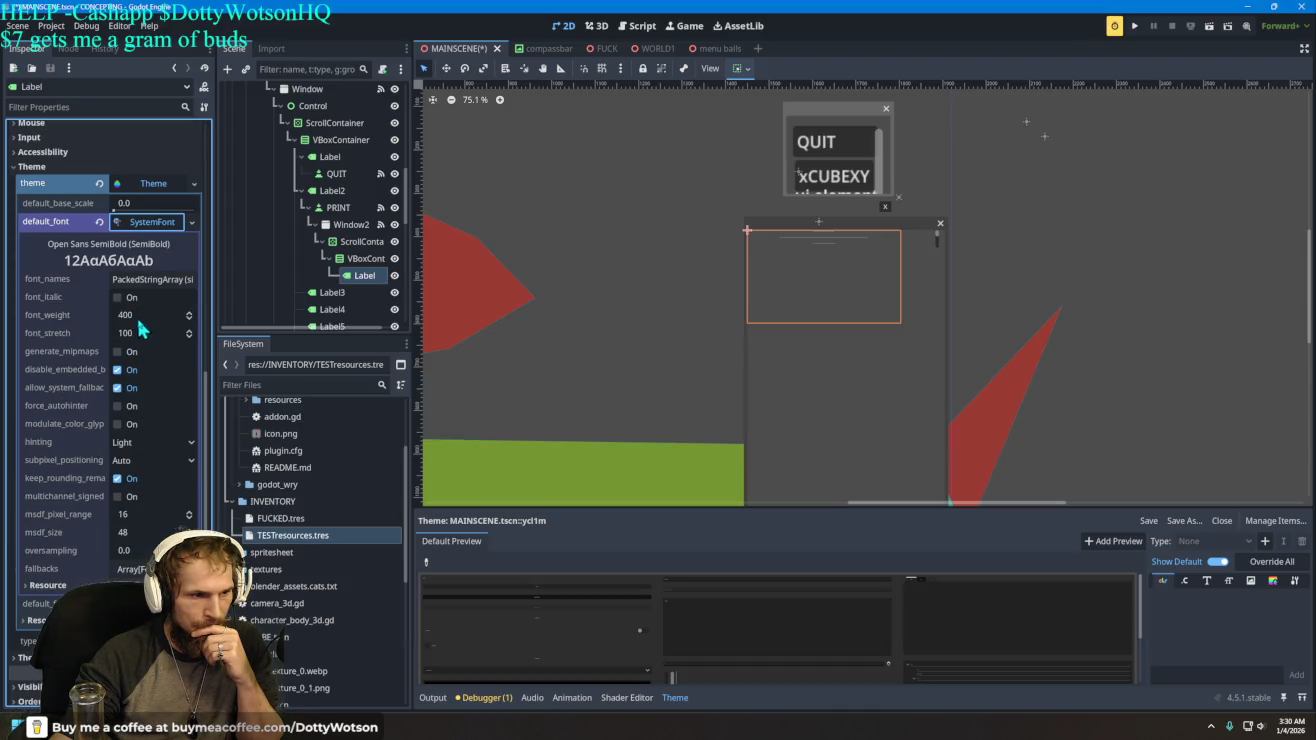
pyautogui.moveTo(125, 315); pyautogui.dragTo(60, 315)
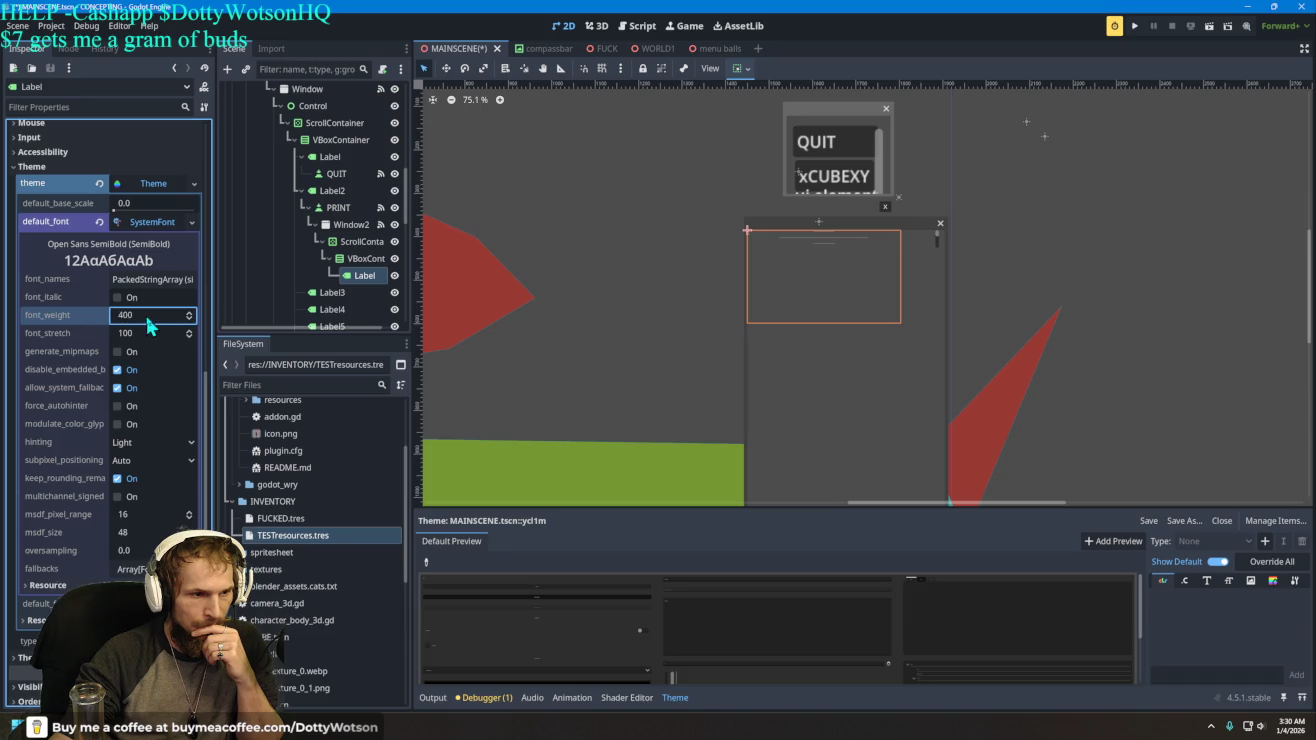
pyautogui.moveTo(141, 335); pyautogui.dragTo(170, 335)
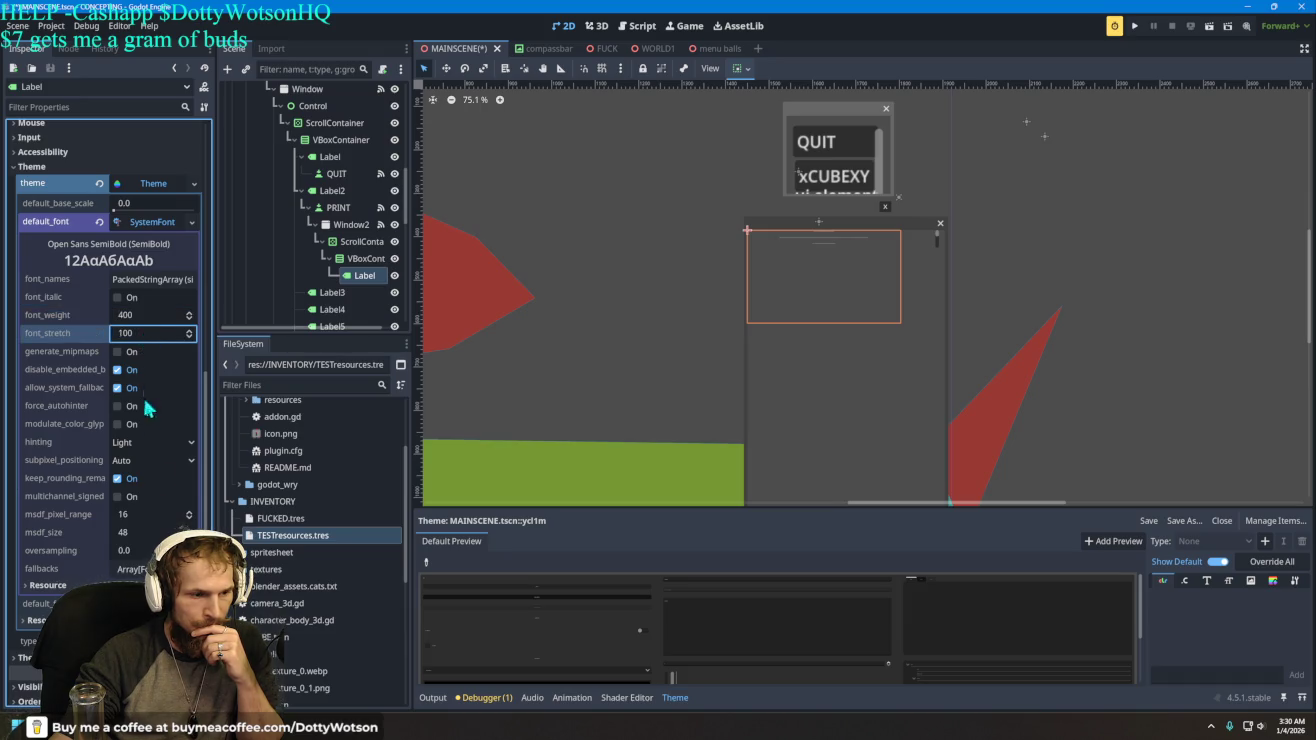
pyautogui.moveTo(143, 533)
pyautogui.mouseDown()
pyautogui.moveTo(190, 534)
pyautogui.moveTo(141, 538)
pyautogui.mouseUp()
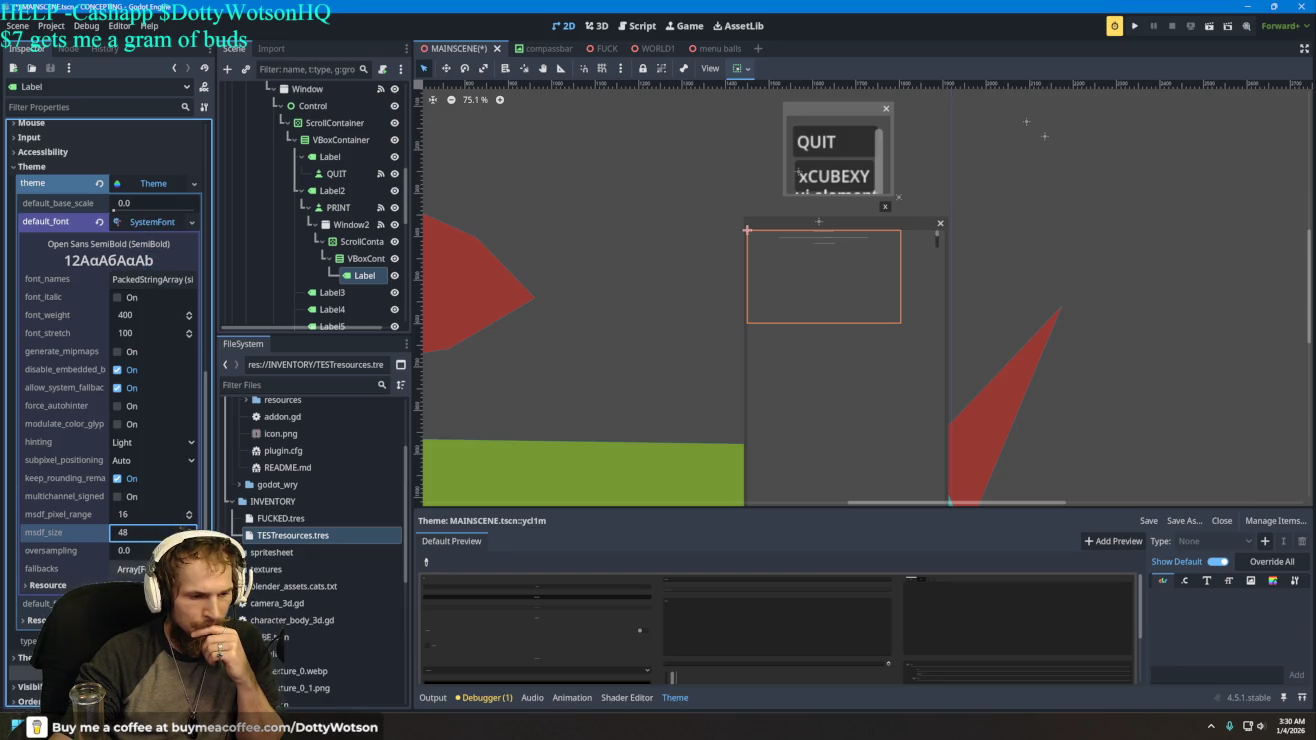
pyautogui.click(135, 569)
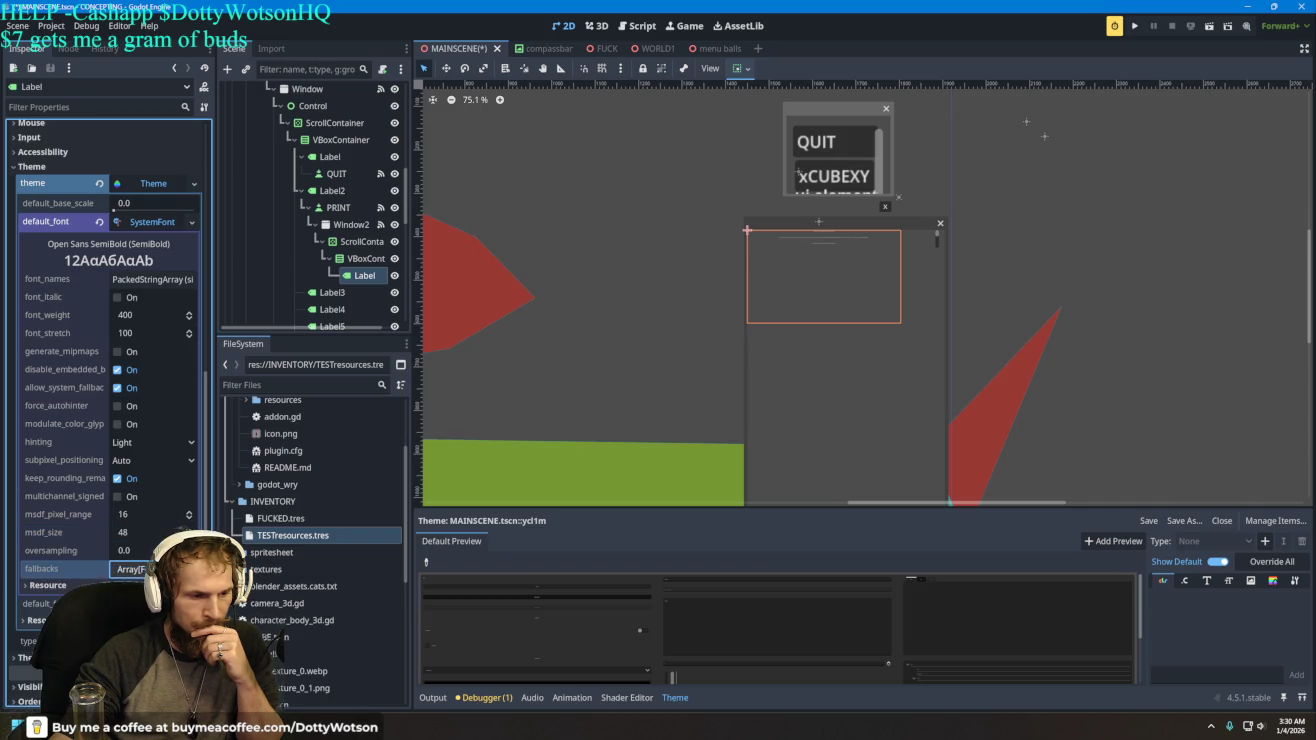
pyautogui.click(155, 285)
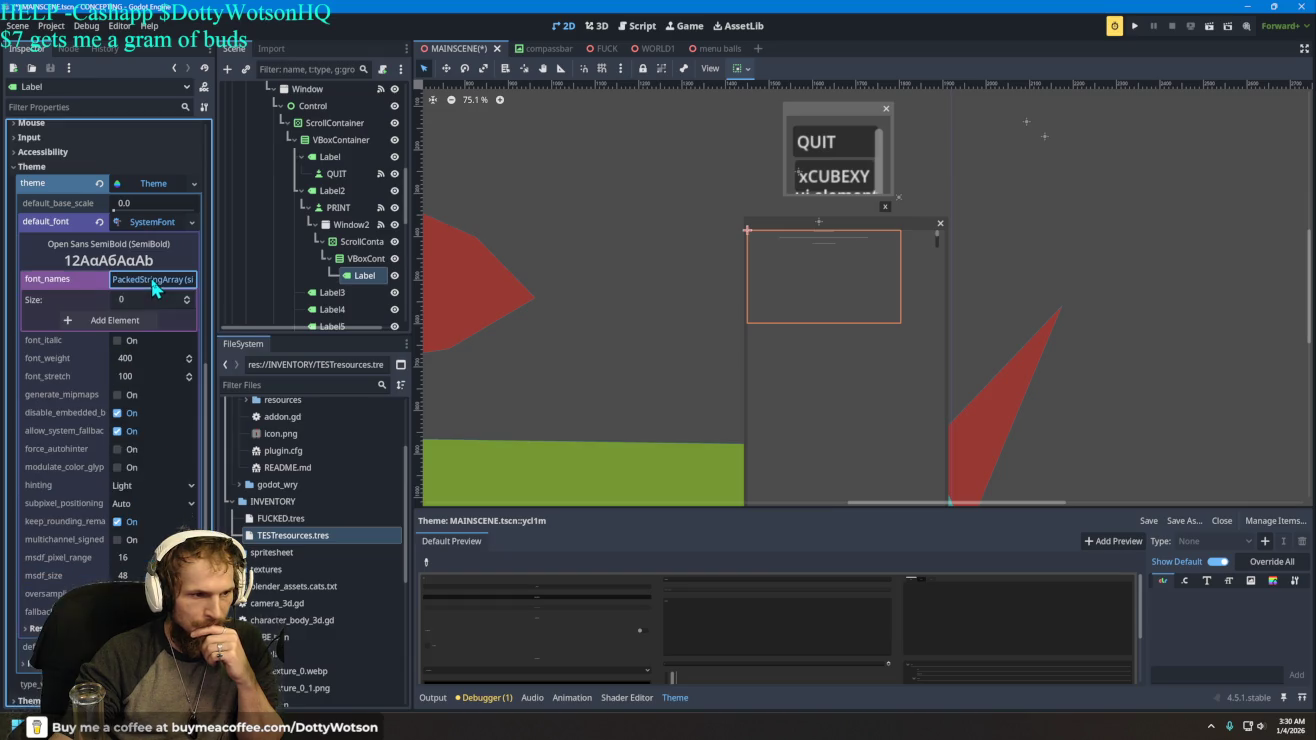
pyautogui.click(99, 221)
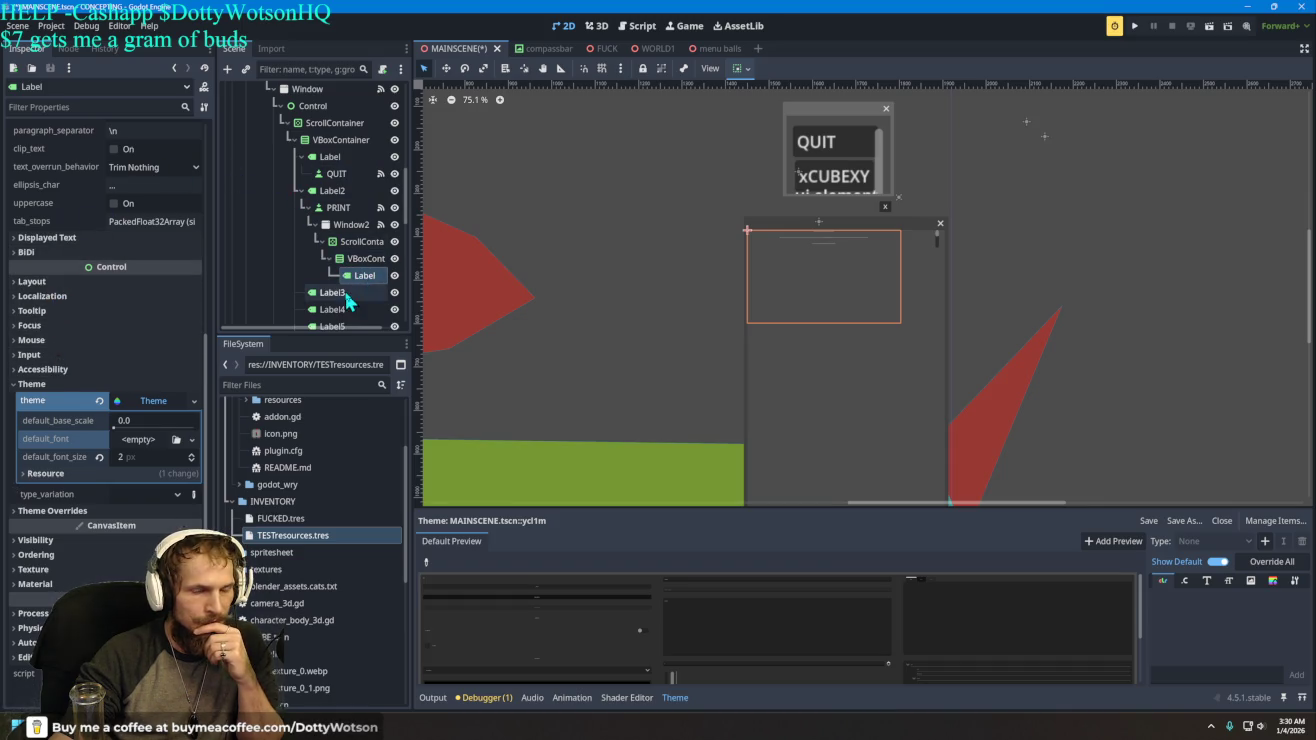
# - Give the lore Label a new LabelSettings resource and expand its Font section
pyautogui.scroll(5, 110, 217)
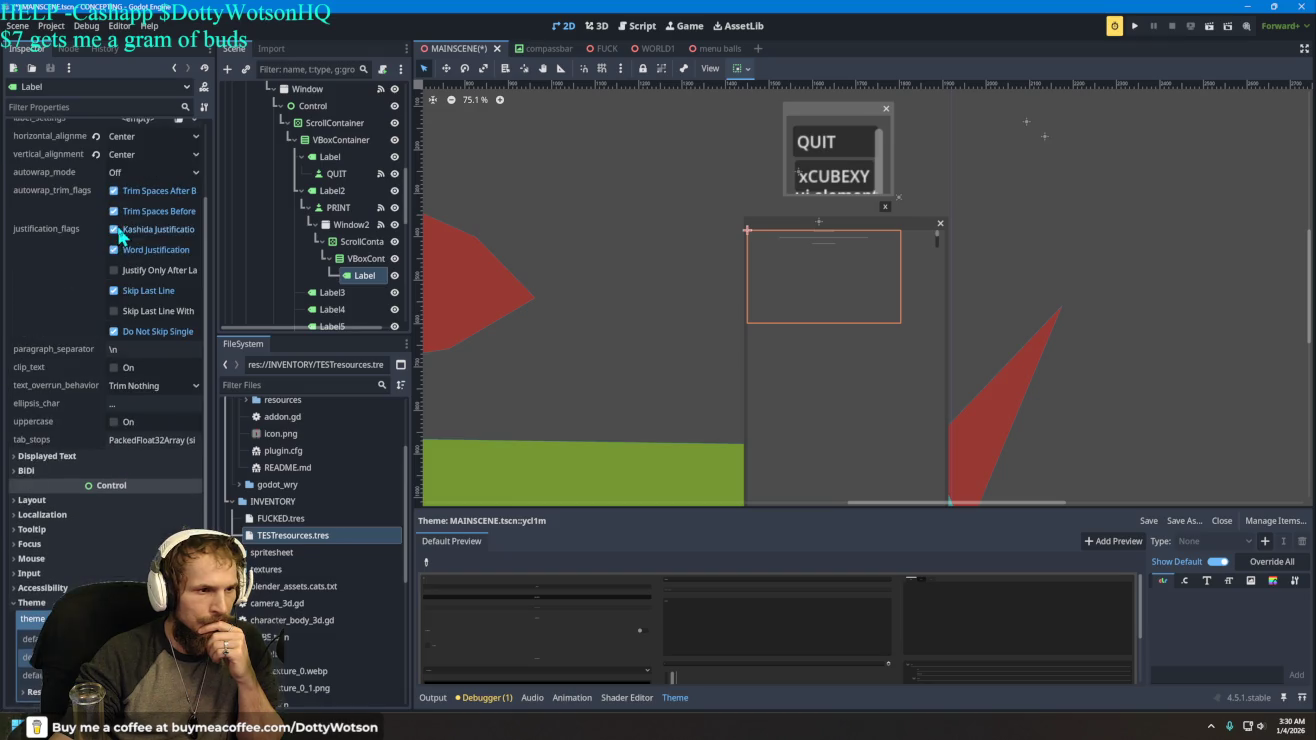
pyautogui.scroll(3, 121, 237)
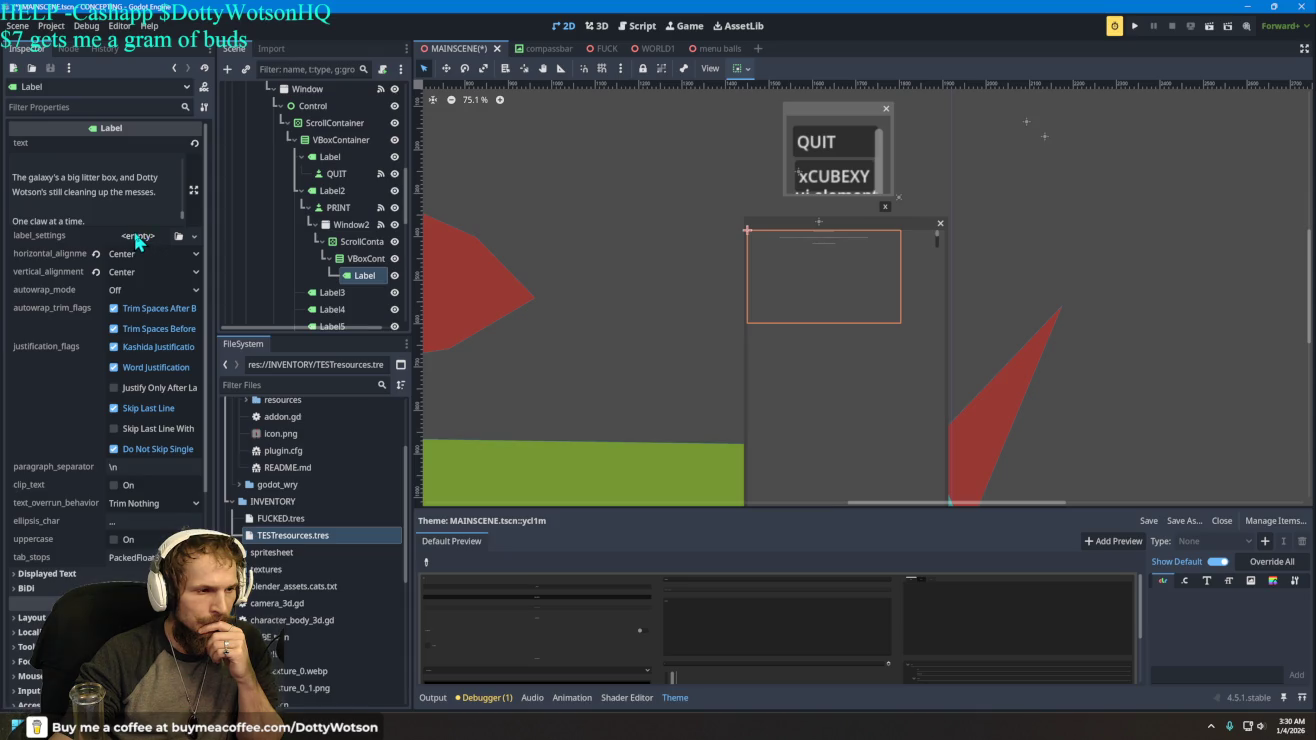
pyautogui.click(138, 238)
pyautogui.click(164, 280)
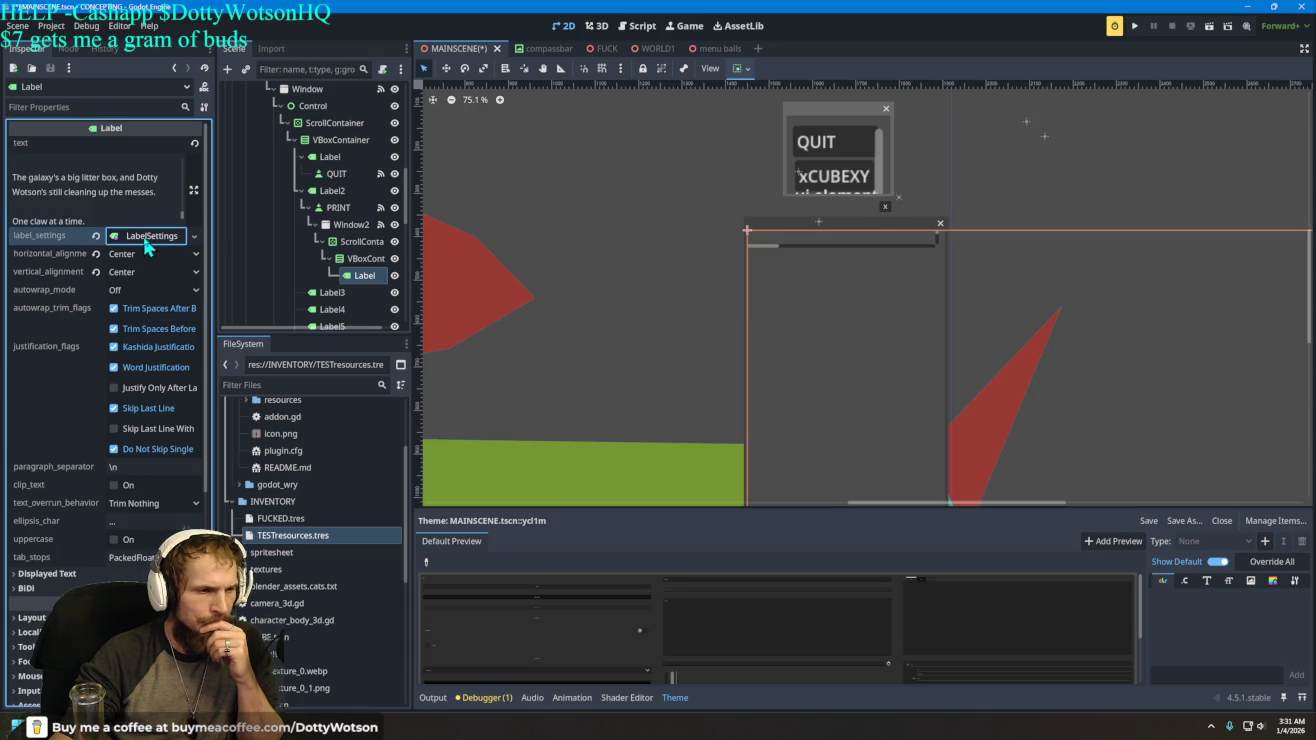
pyautogui.click(145, 237)
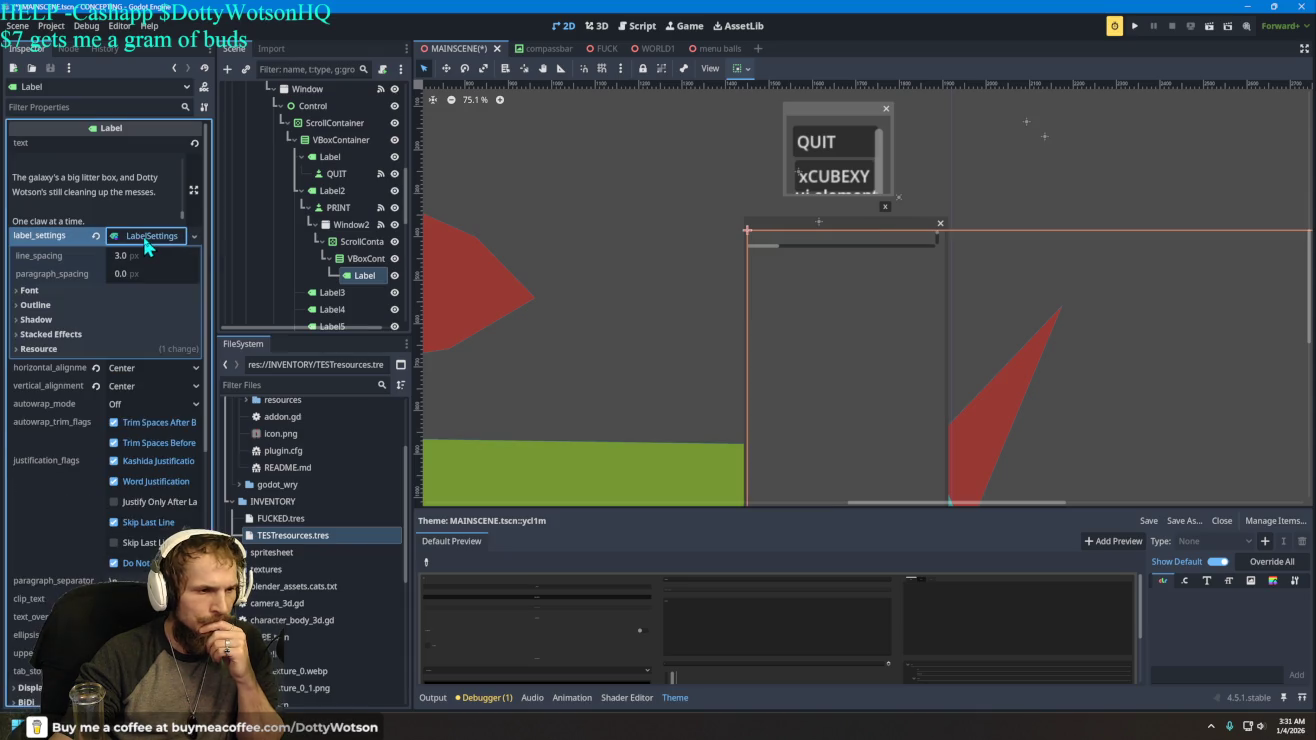
pyautogui.click(40, 291)
# - Try font sizes 1, 2 and 4 px, settling on 3 px, and tighten line spacing
pyautogui.doubleClick(145, 327)
pyautogui.write('1')
pyautogui.press('Return')
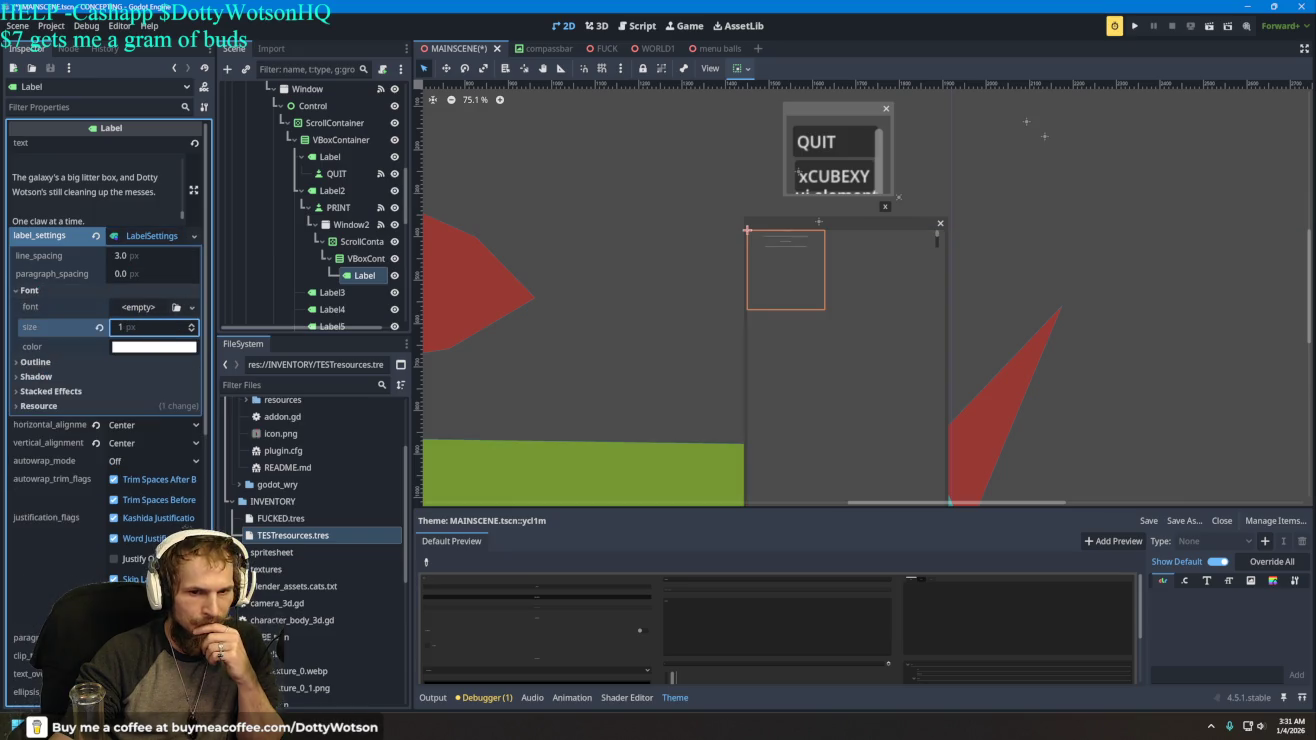
pyautogui.click(191, 324)
pyautogui.click(191, 324)
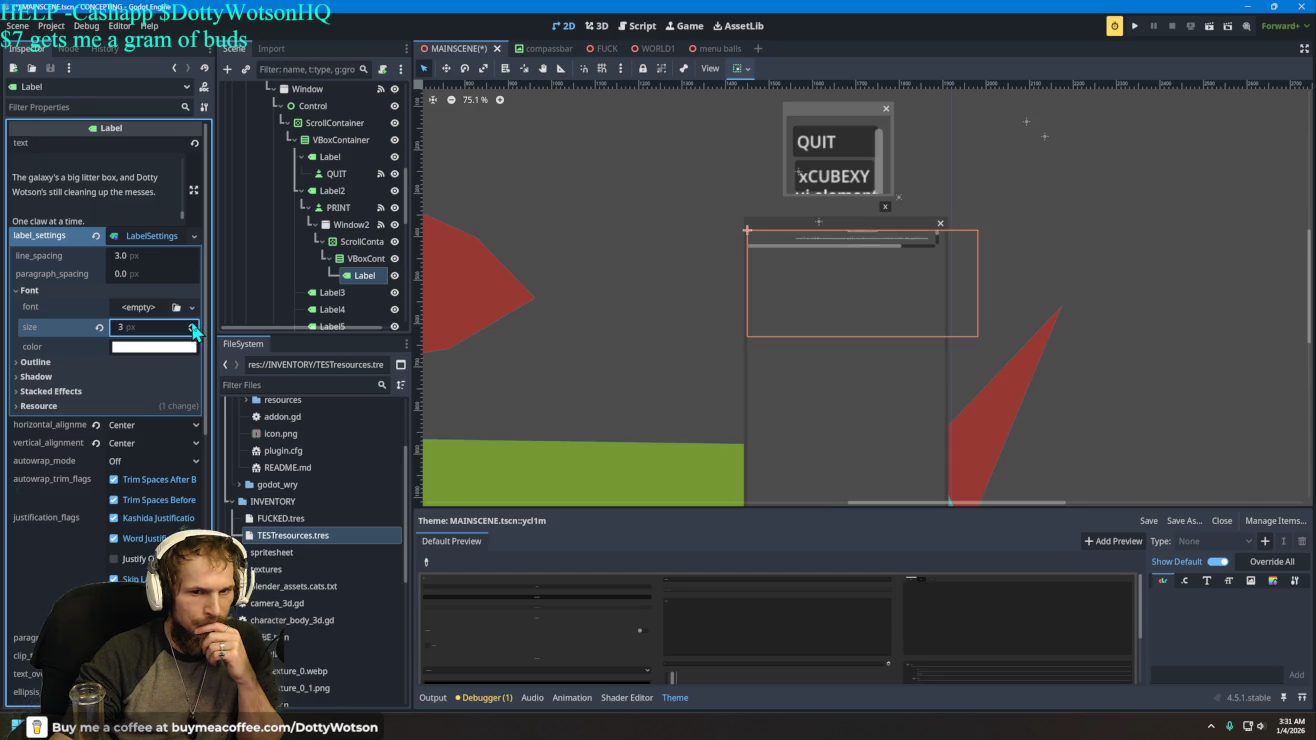
pyautogui.doubleClick(170, 327)
pyautogui.write('2.5')
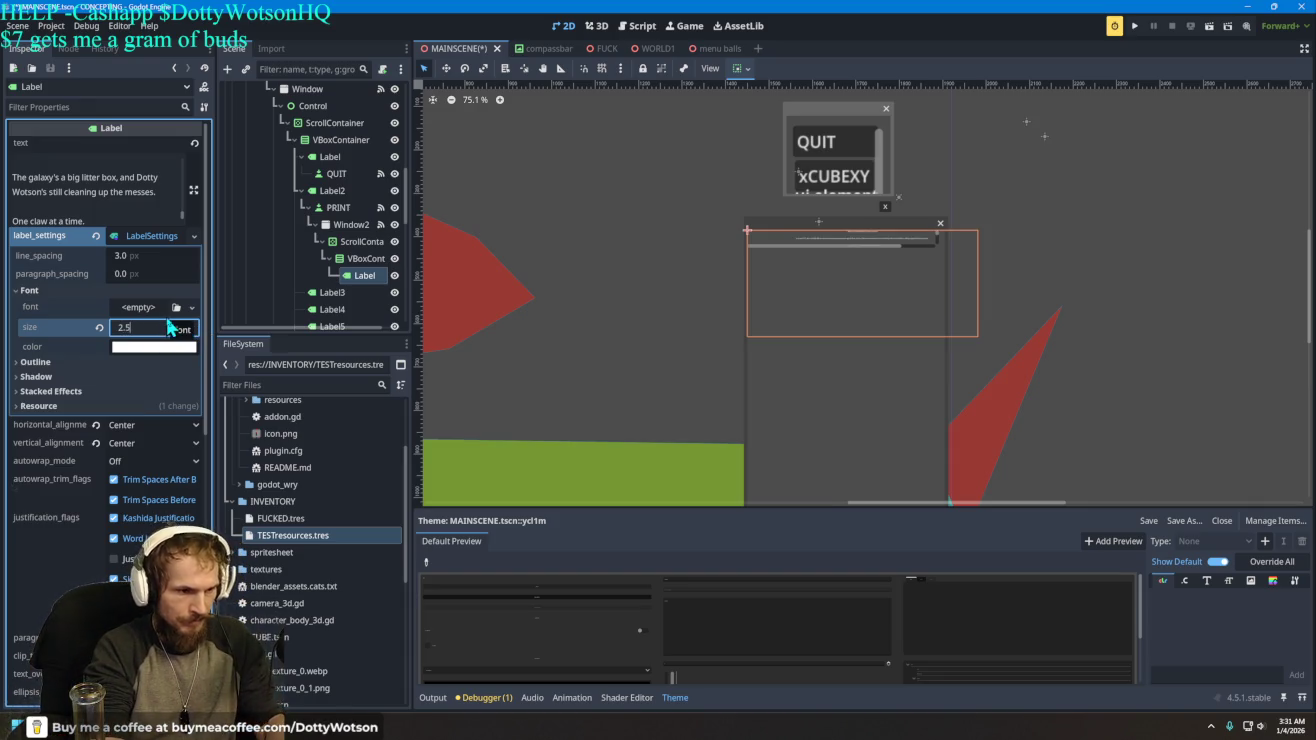
pyautogui.press('Return')
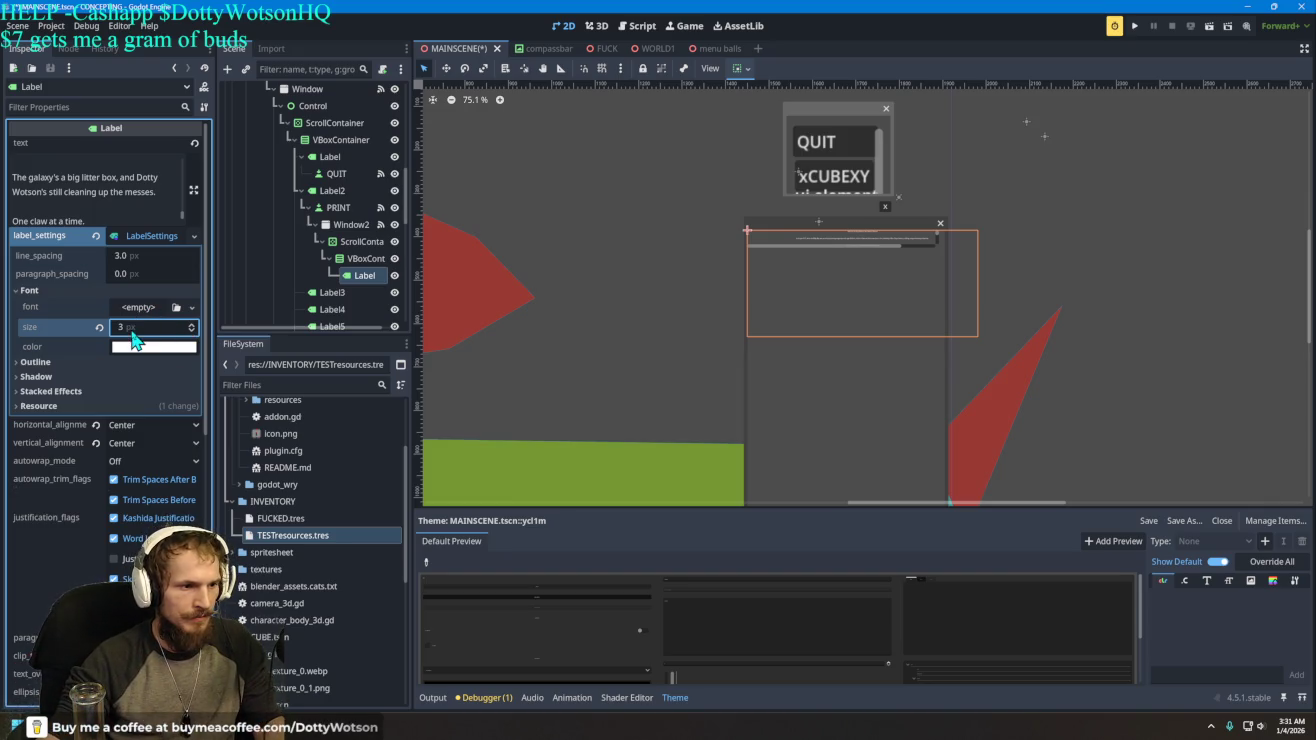
pyautogui.click(193, 330)
pyautogui.click(193, 332)
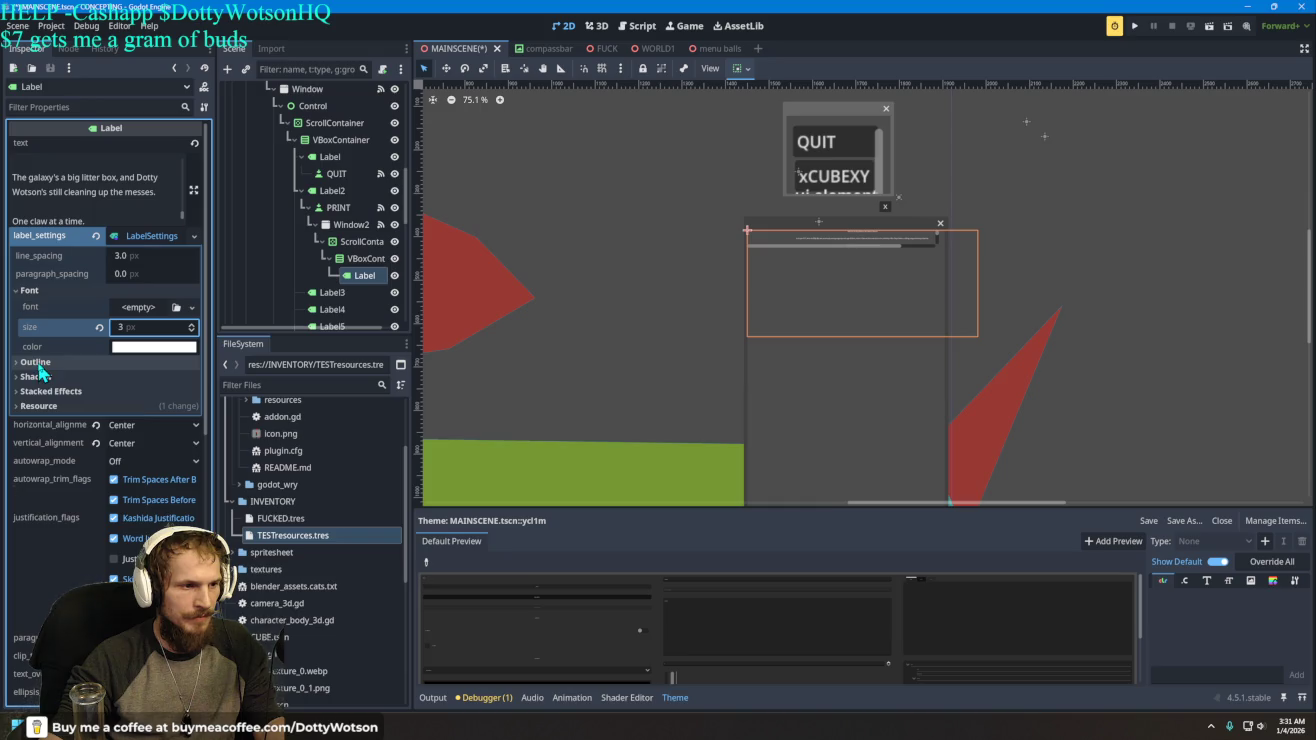
pyautogui.moveTo(145, 262); pyautogui.dragTo(141, 274)
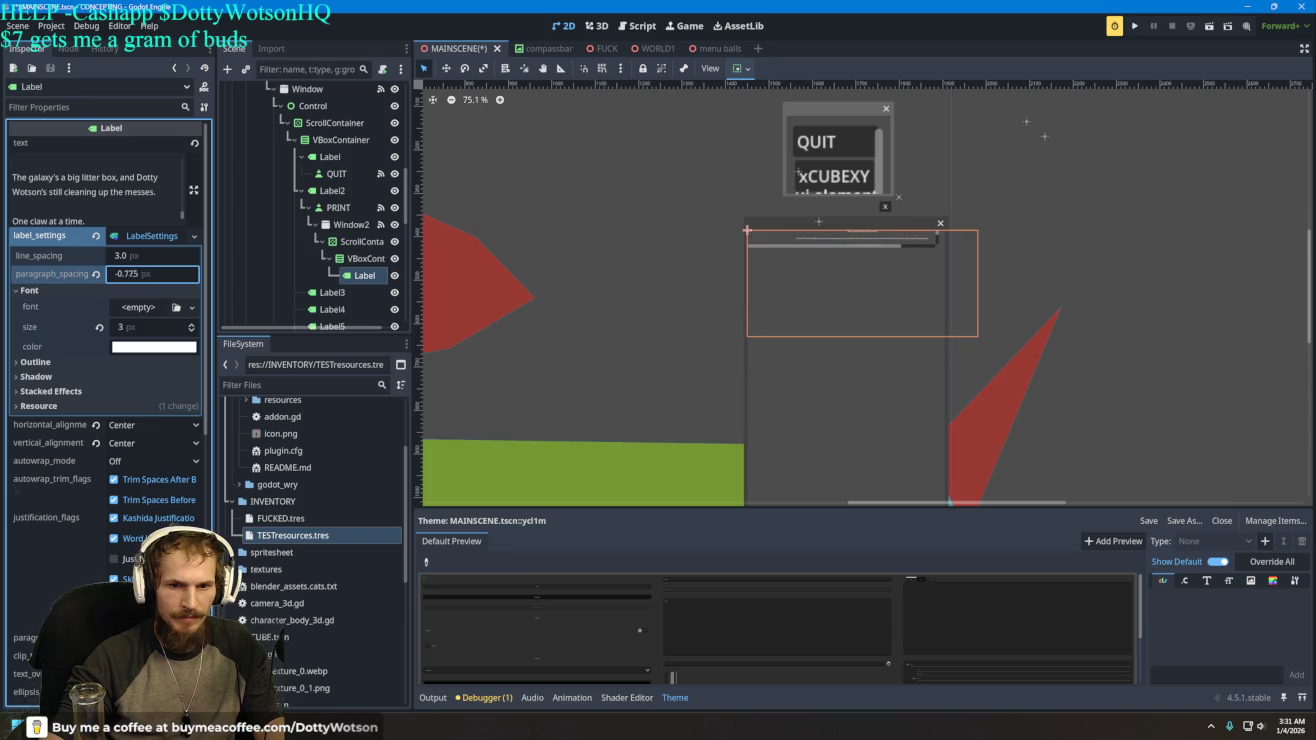
pyautogui.click(355, 242)
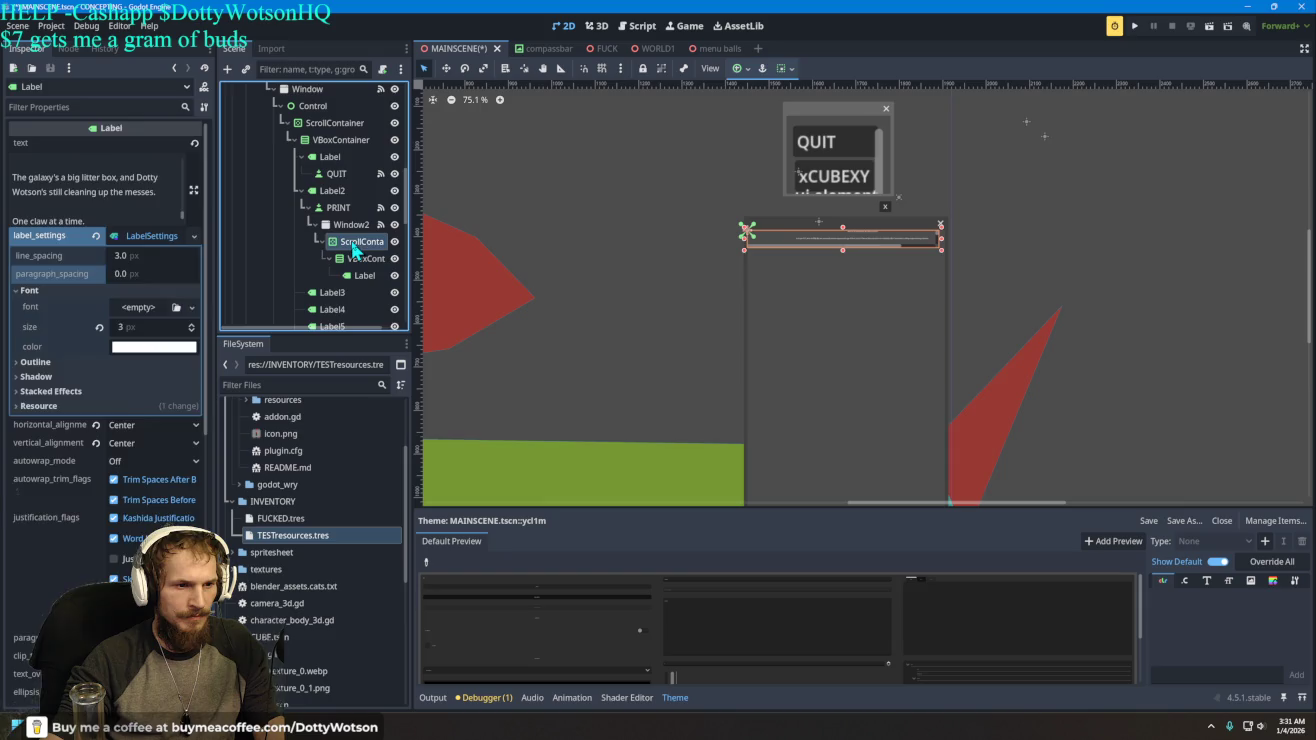
# - Try resizing the ScrollContainer by dragging in the viewport, cancelling the accidental move
pyautogui.moveTo(944, 247); pyautogui.dragTo(942, 246)
pyautogui.moveTo(843, 250)
pyautogui.mouseDown()
pyautogui.moveTo(870, 463)
pyautogui.moveTo(872, 323)
pyautogui.moveTo(874, 350)
pyautogui.mouseUp()
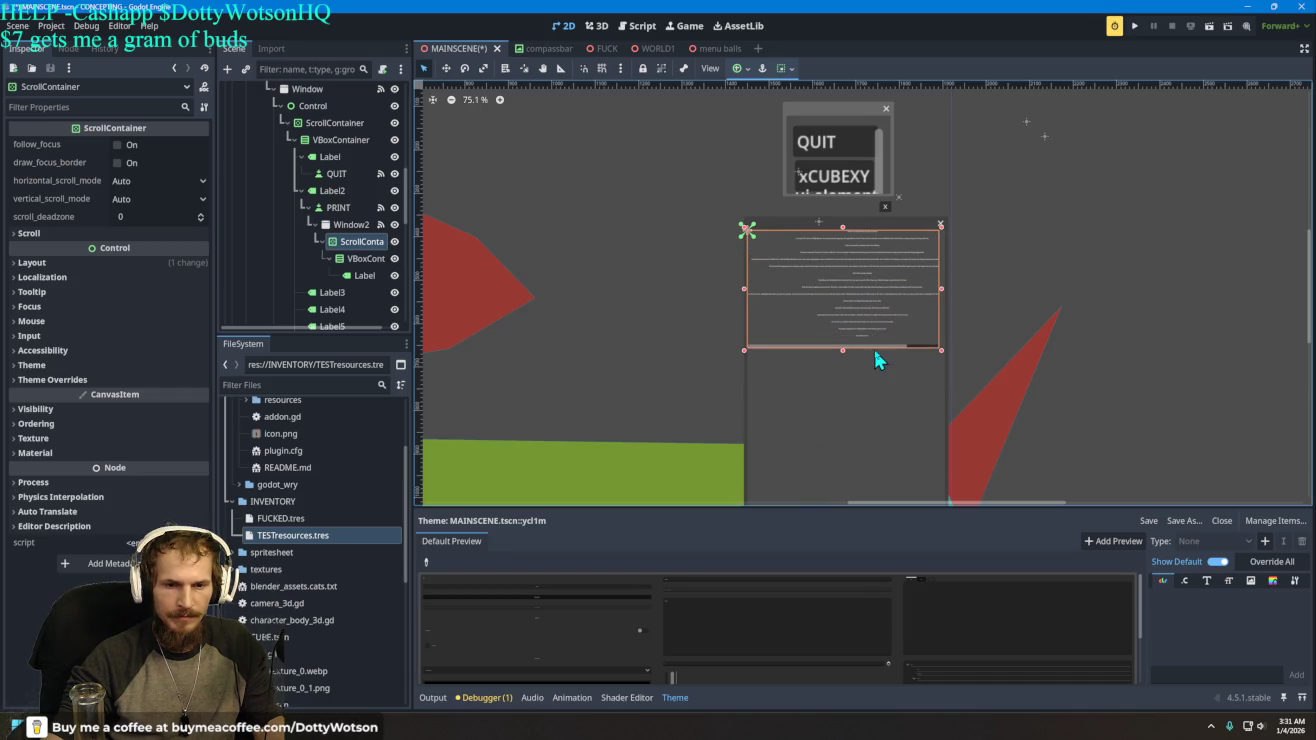
pyautogui.moveTo(753, 247); pyautogui.dragTo(931, 341)
pyautogui.press('Escape')
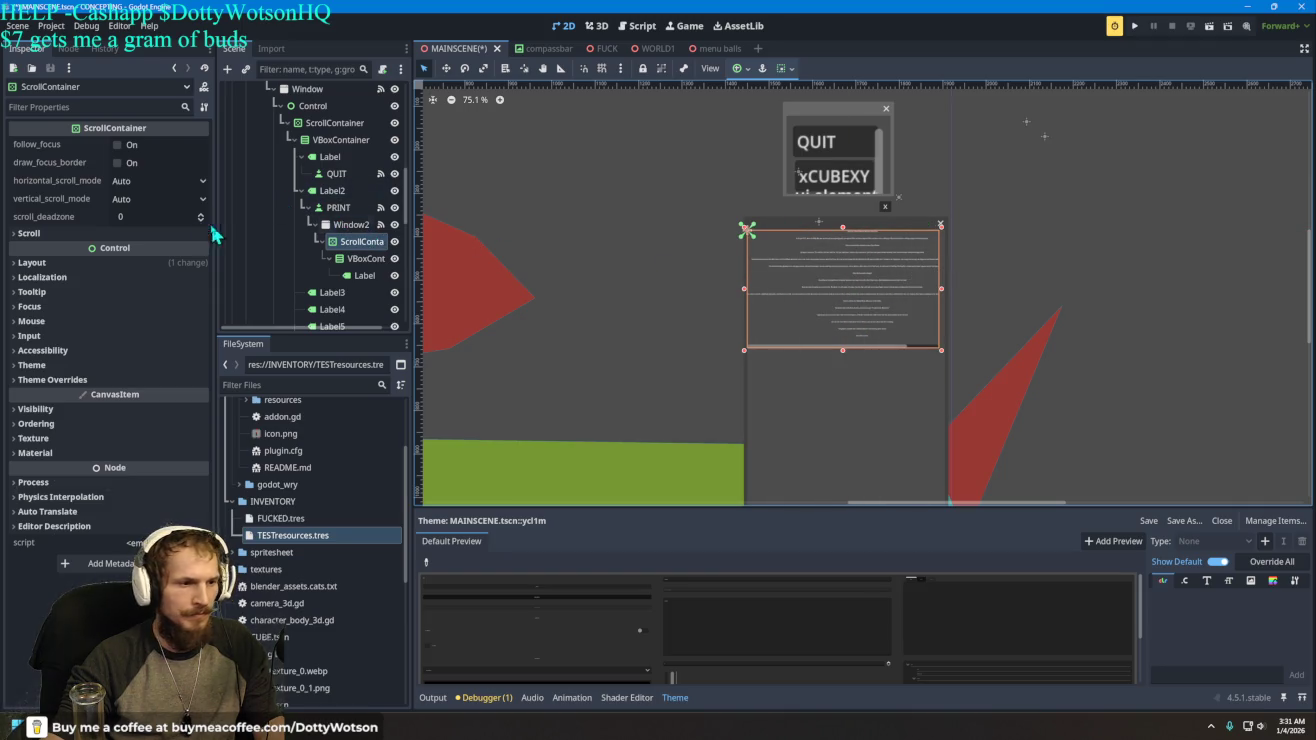
# - Set the ScrollContainer anchors to Full Rect, then Custom with right 0.965 and bottom 0.405
pyautogui.click(38, 277)
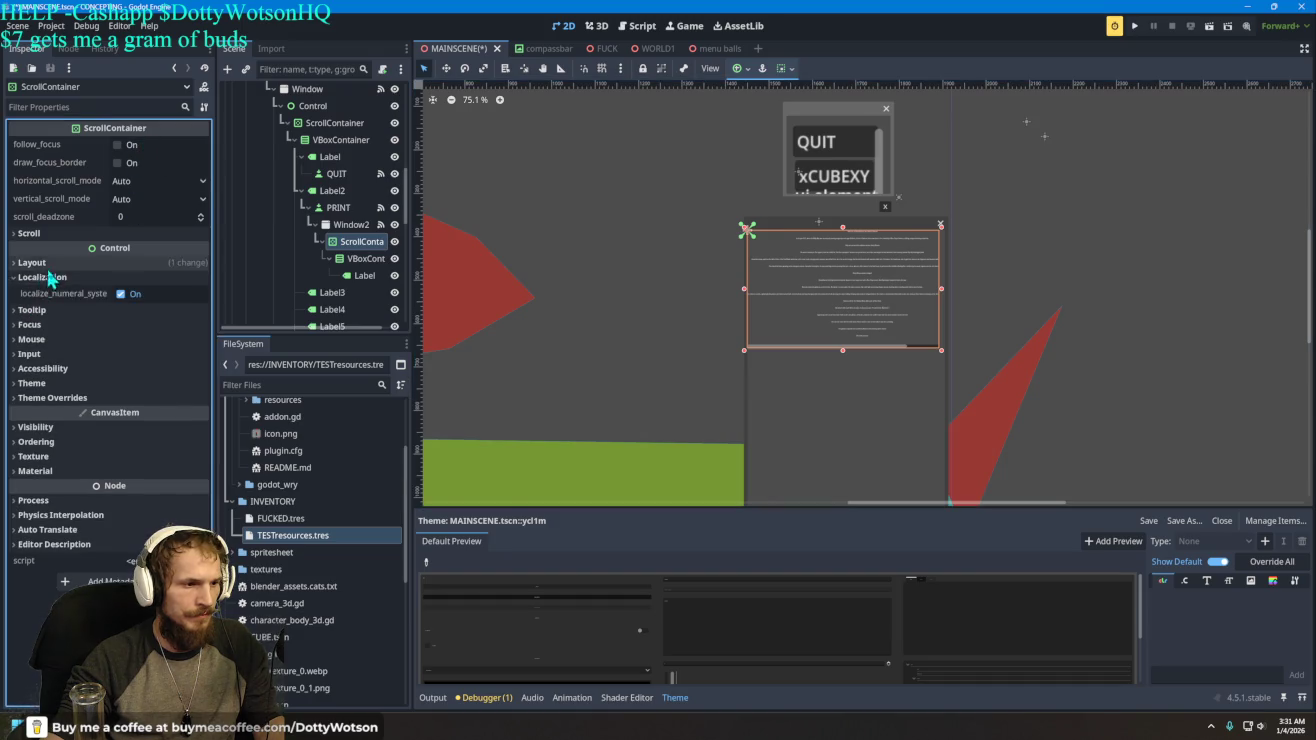
pyautogui.click(31, 263)
pyautogui.click(160, 405)
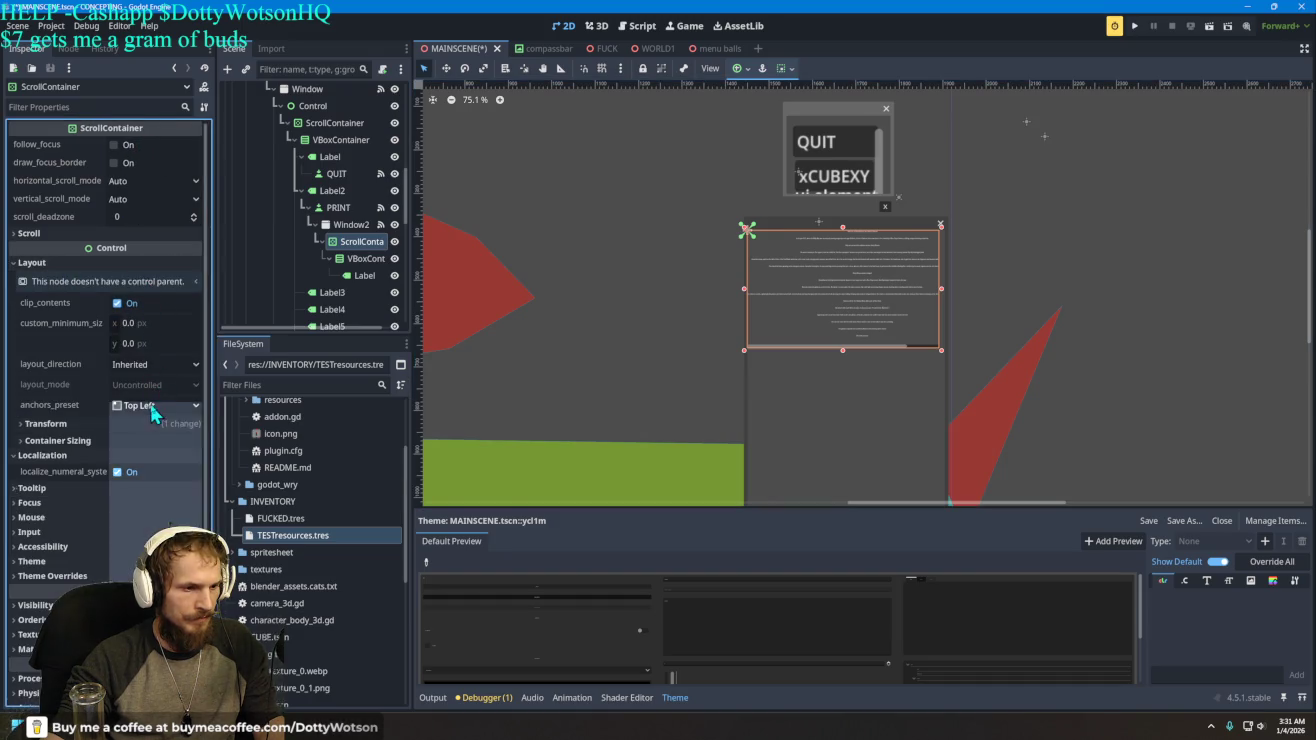
pyautogui.click(152, 437)
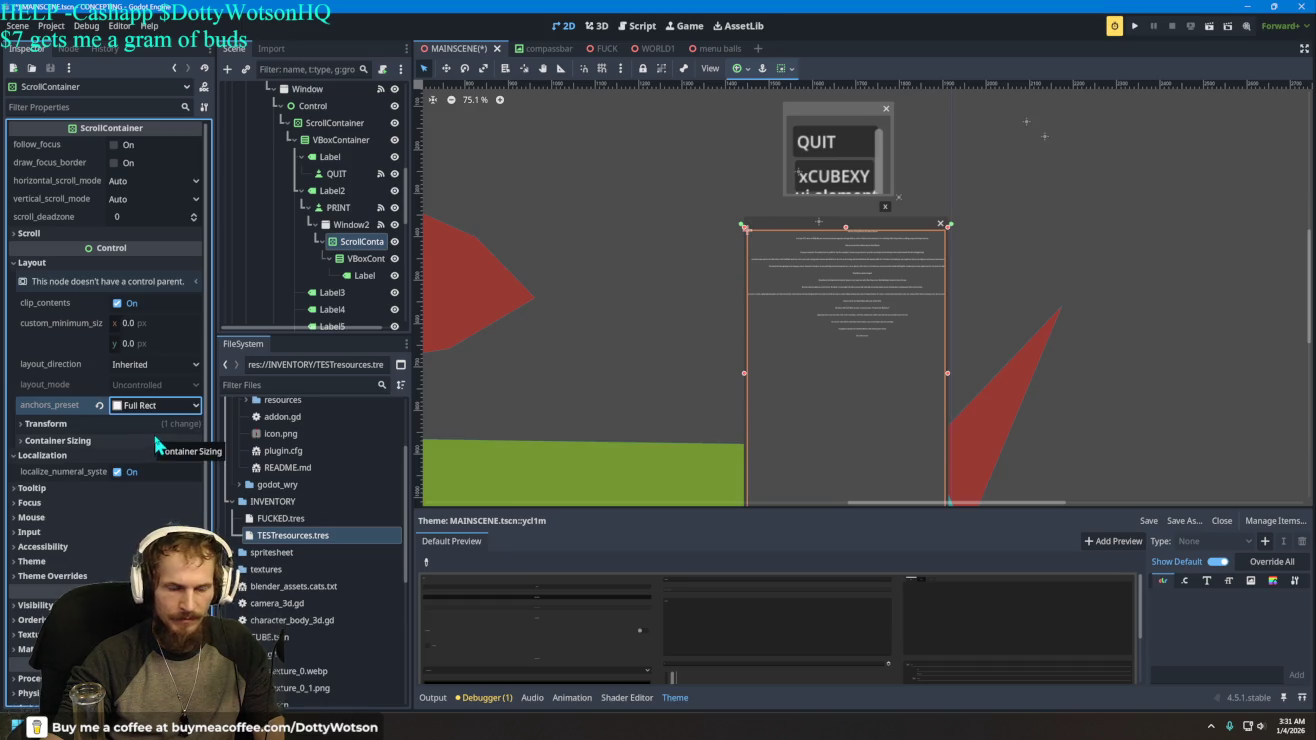
pyautogui.click(150, 408)
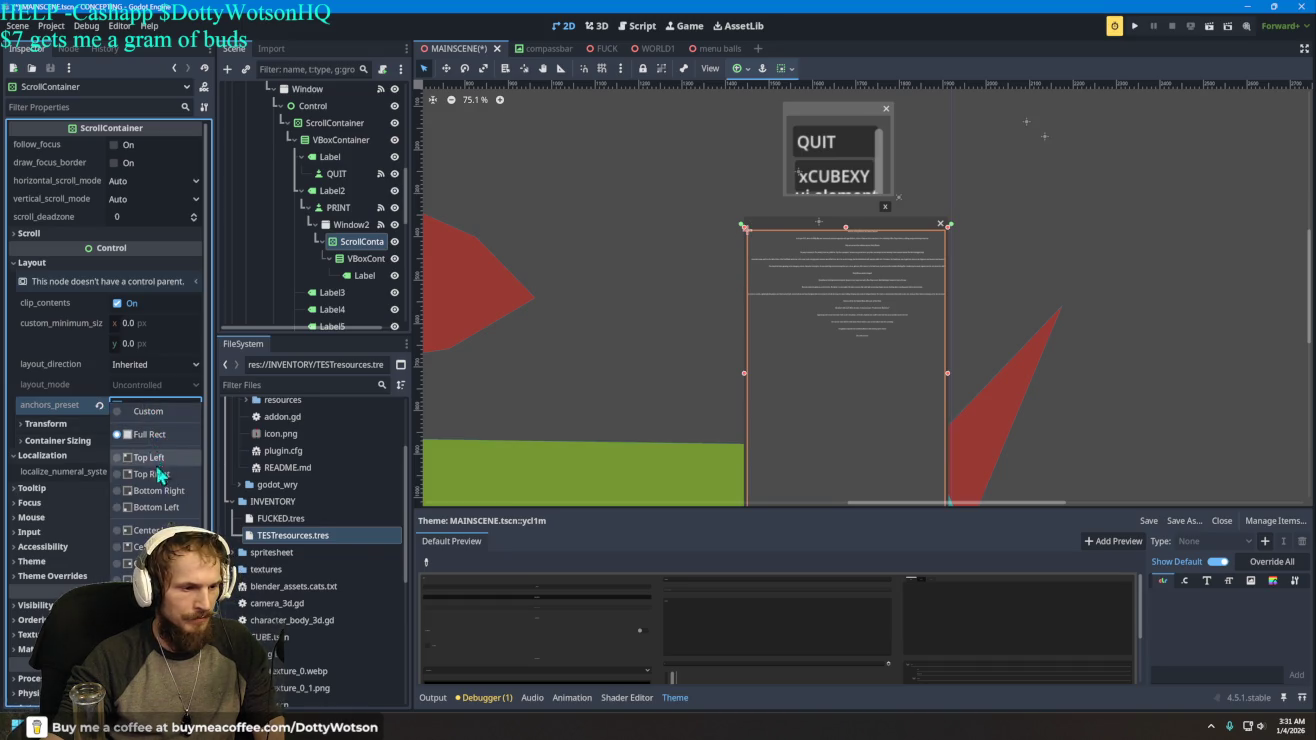
pyautogui.click(153, 412)
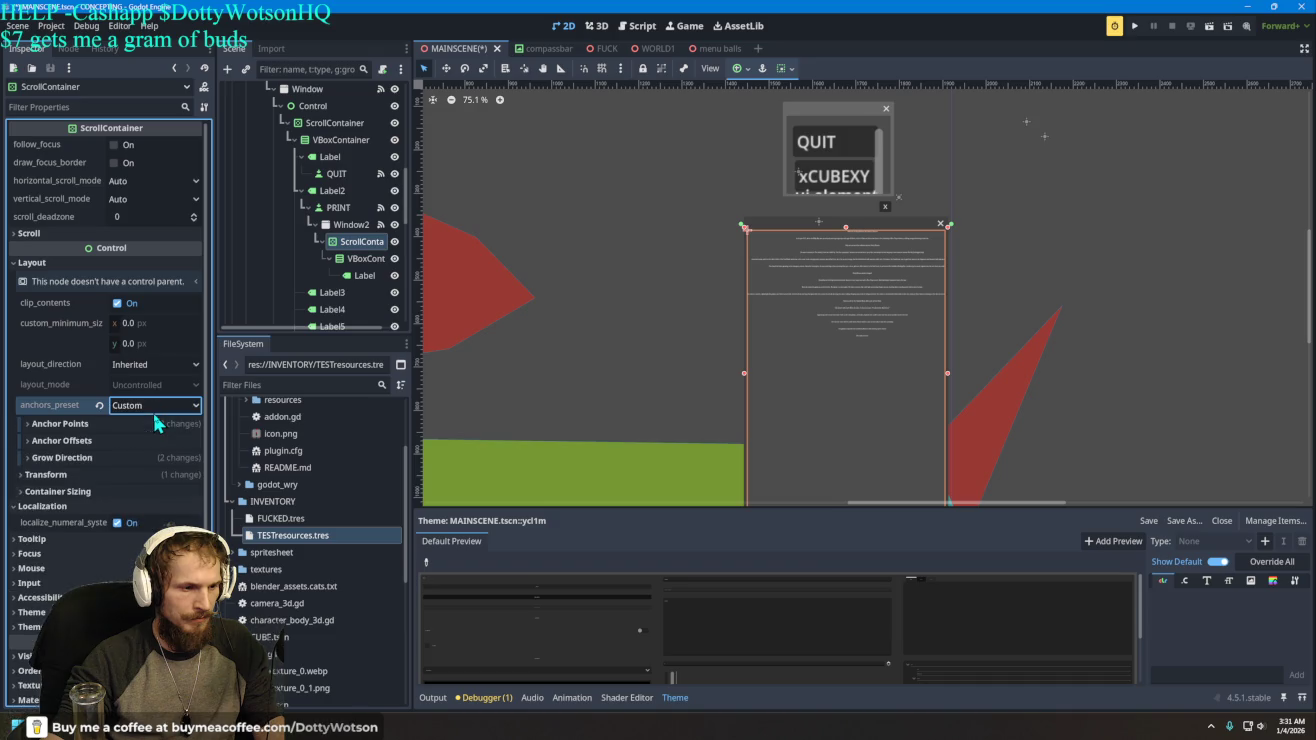
pyautogui.click(60, 424)
pyautogui.moveTo(150, 501); pyautogui.dragTo(94, 501)
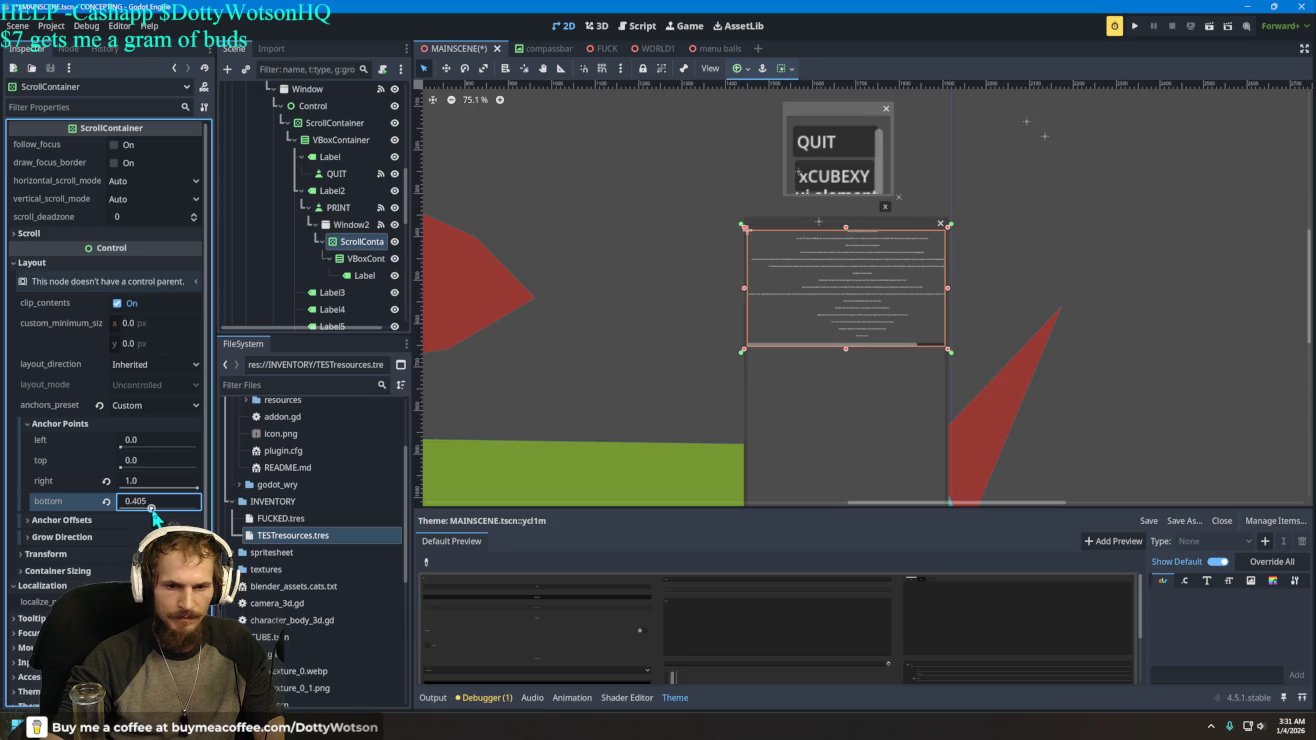
pyautogui.moveTo(171, 482); pyautogui.dragTo(160, 483)
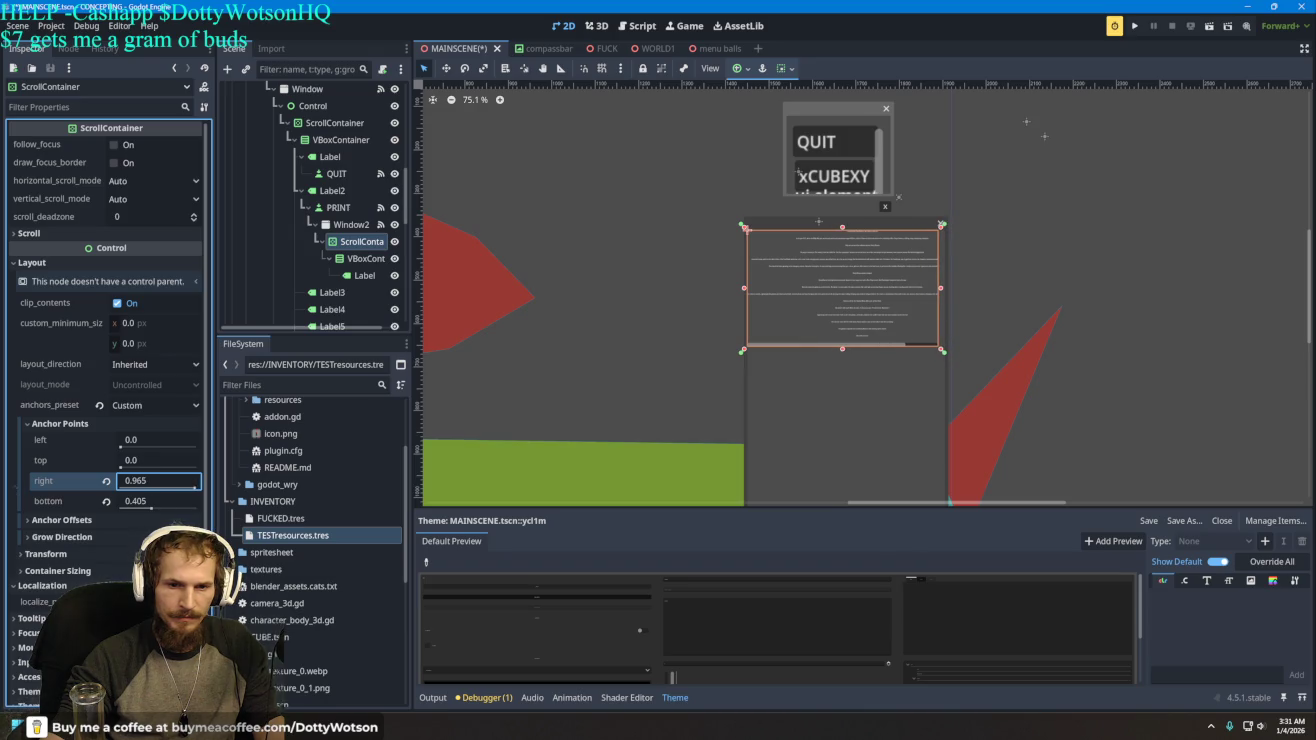
pyautogui.click(360, 272)
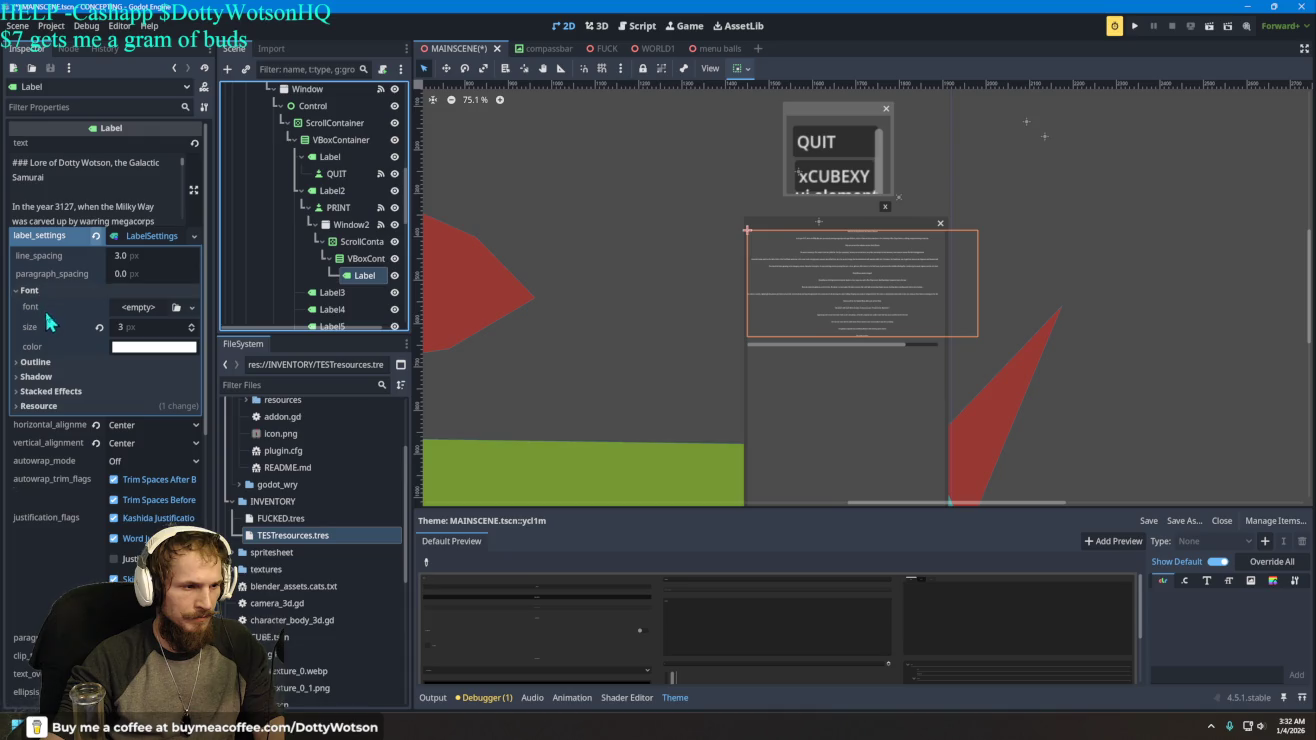
# - Give the lore Label a 1 px opaque grey shadow and keep the outline at 0 px
pyautogui.click(55, 360)
pyautogui.moveTo(150, 378)
pyautogui.mouseDown()
pyautogui.moveTo(190, 379)
pyautogui.moveTo(150, 380)
pyautogui.mouseUp()
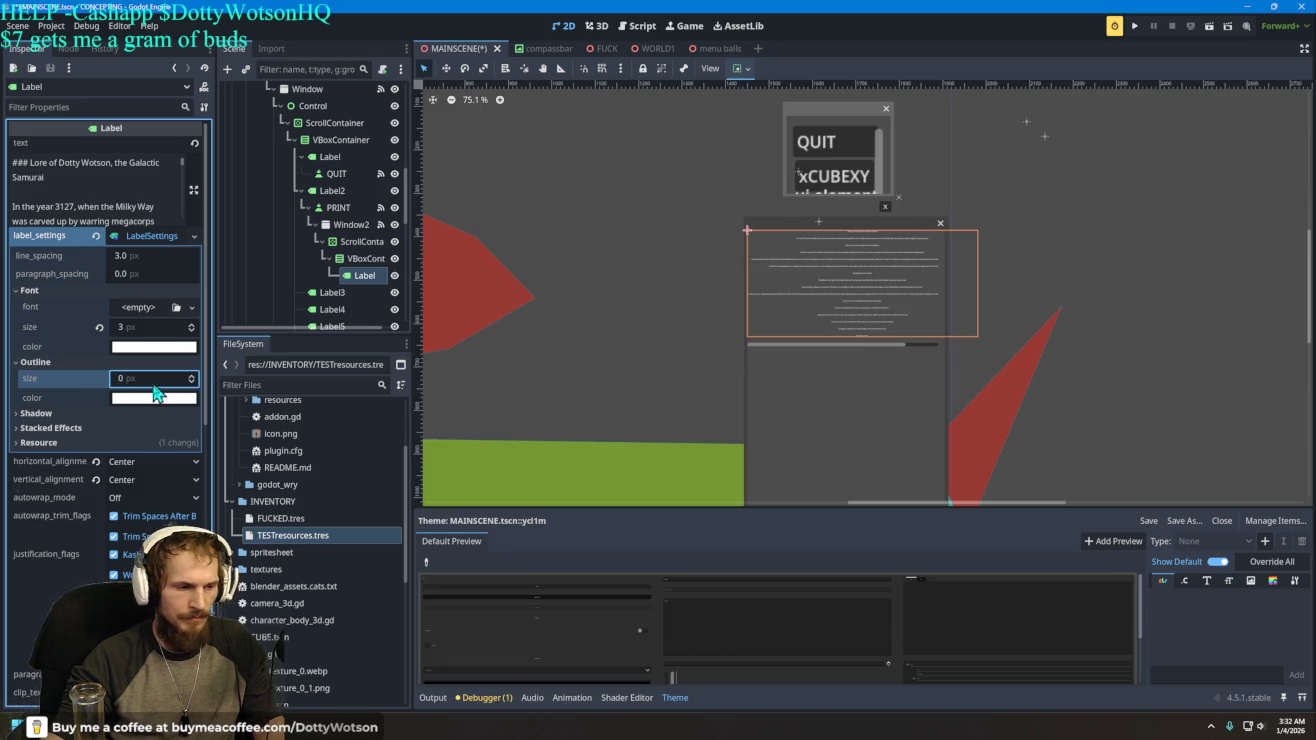
pyautogui.click(54, 411)
pyautogui.moveTo(139, 429); pyautogui.dragTo(180, 429)
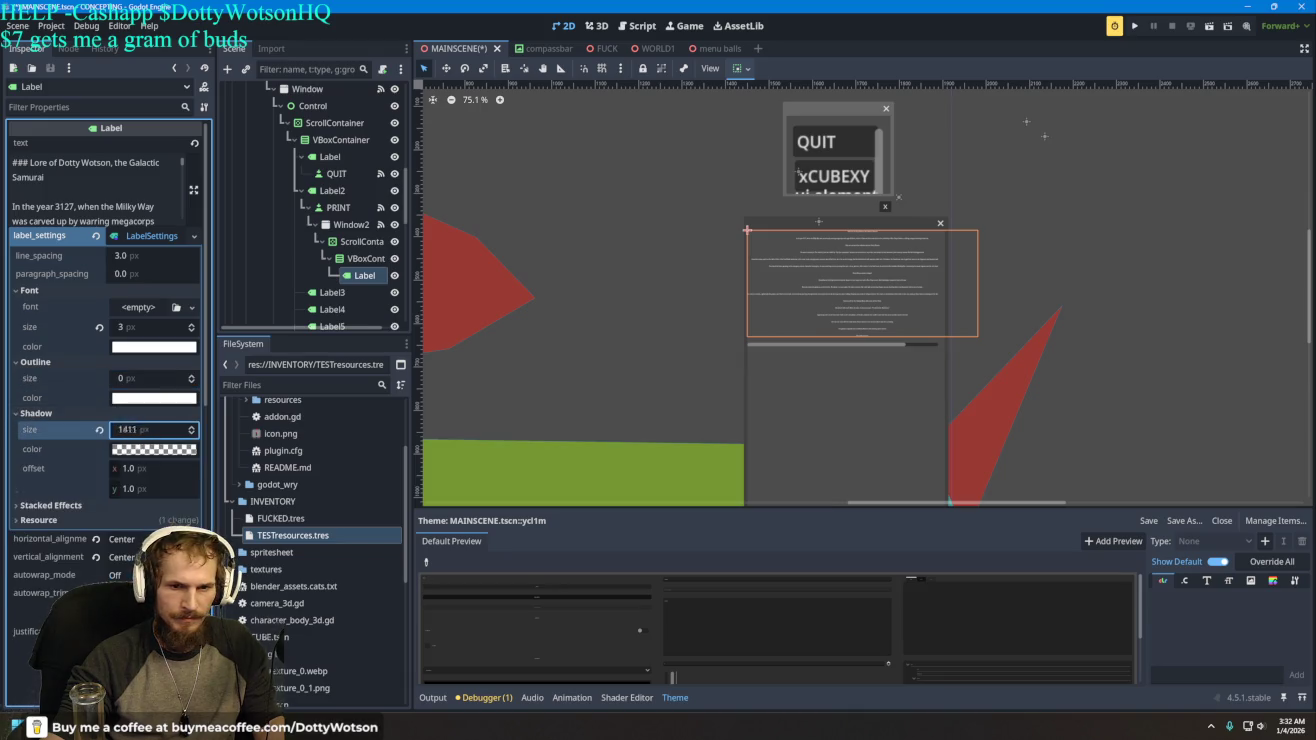
pyautogui.click(154, 450)
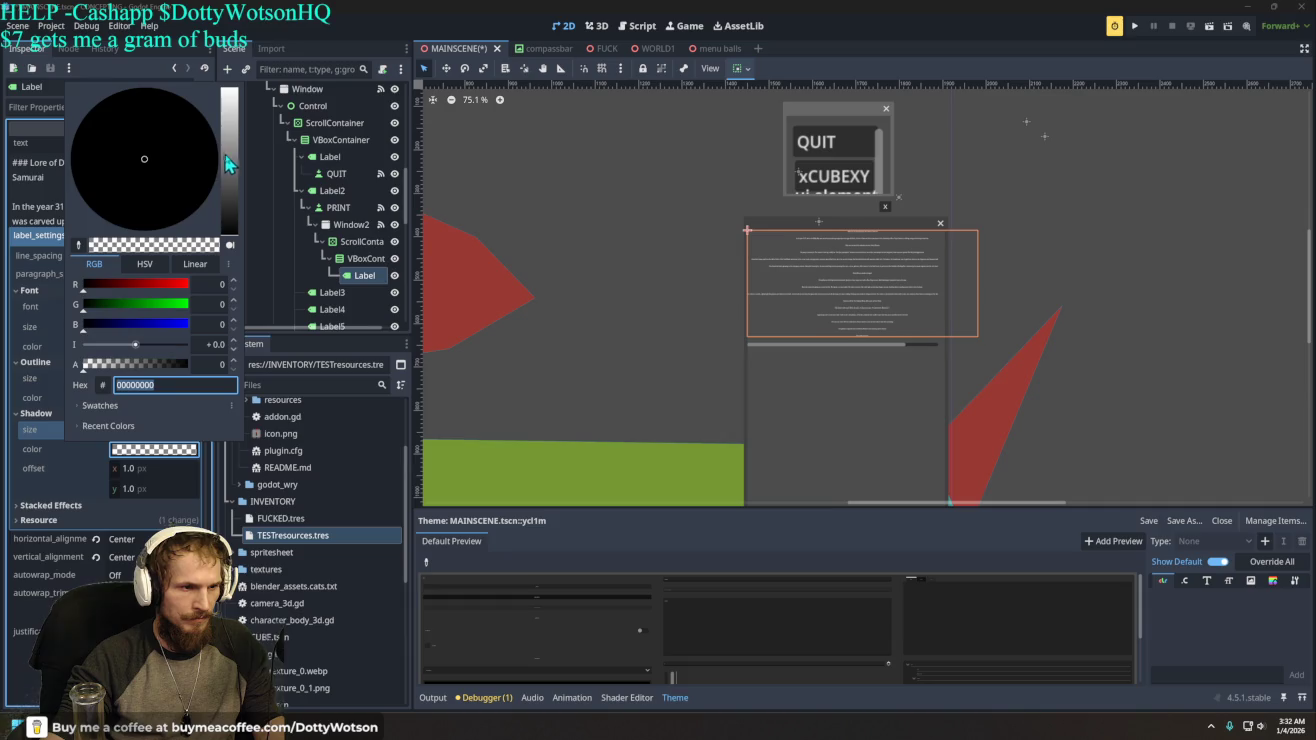
pyautogui.click(237, 168)
pyautogui.moveTo(237, 167); pyautogui.dragTo(232, 182)
pyautogui.click(146, 366)
pyautogui.moveTo(146, 366); pyautogui.dragTo(192, 368)
pyautogui.moveTo(231, 201)
pyautogui.mouseDown()
pyautogui.moveTo(230, 110)
pyautogui.moveTo(232, 197)
pyautogui.moveTo(234, 179)
pyautogui.mouseUp()
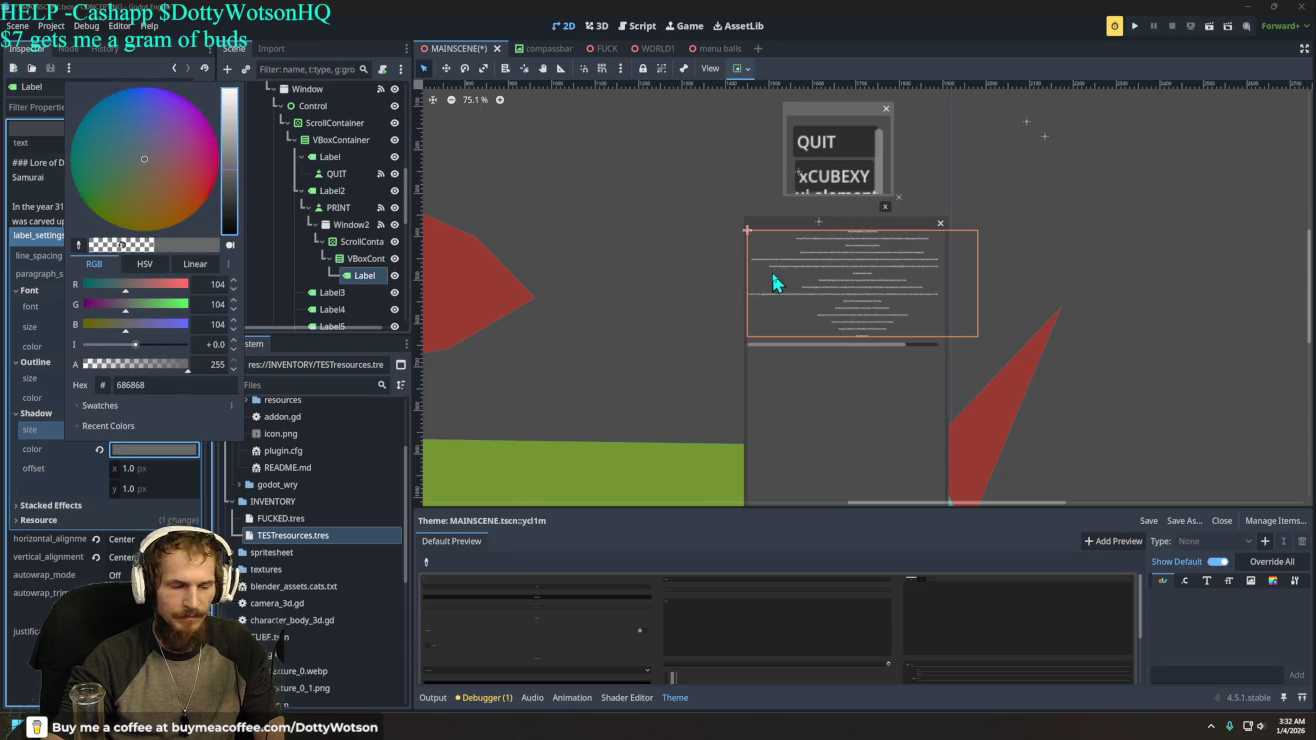
pyautogui.click(58, 512)
# - Raise the Label's LabelSettings font size to 9 px, keeping line spacing at 3.0 px
pyautogui.click(56, 506)
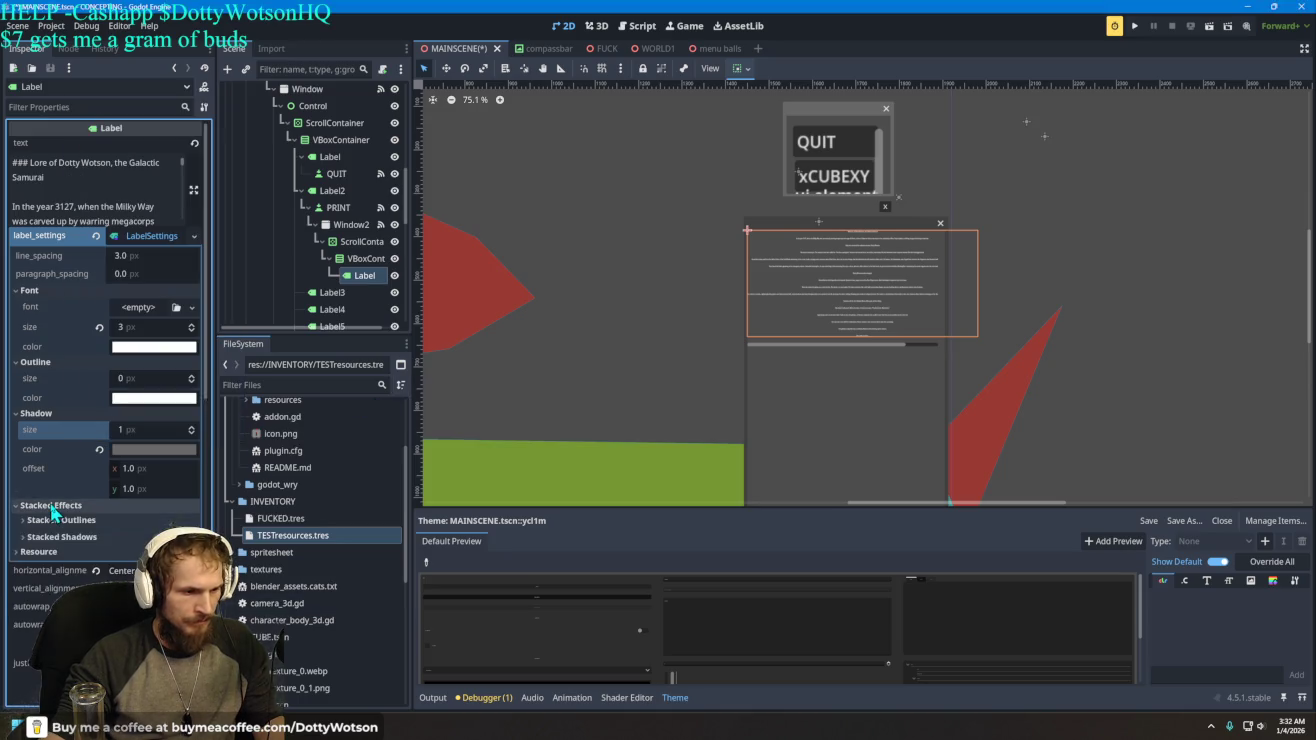
pyautogui.click(45, 551)
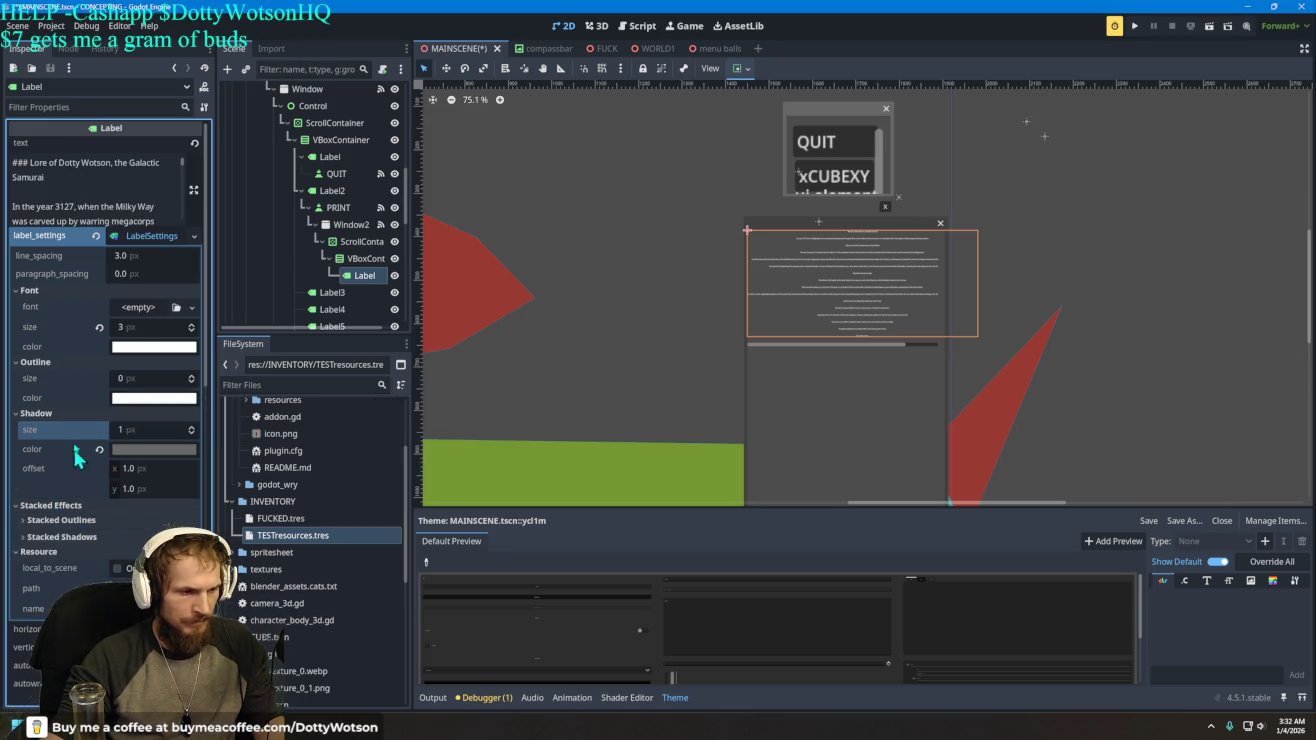
pyautogui.moveTo(155, 327)
pyautogui.mouseDown()
pyautogui.moveTo(196, 327)
pyautogui.moveTo(169, 343)
pyautogui.mouseUp()
pyautogui.click(196, 332)
pyautogui.click(194, 327)
pyautogui.click(196, 325)
pyautogui.click(196, 326)
pyautogui.click(196, 326)
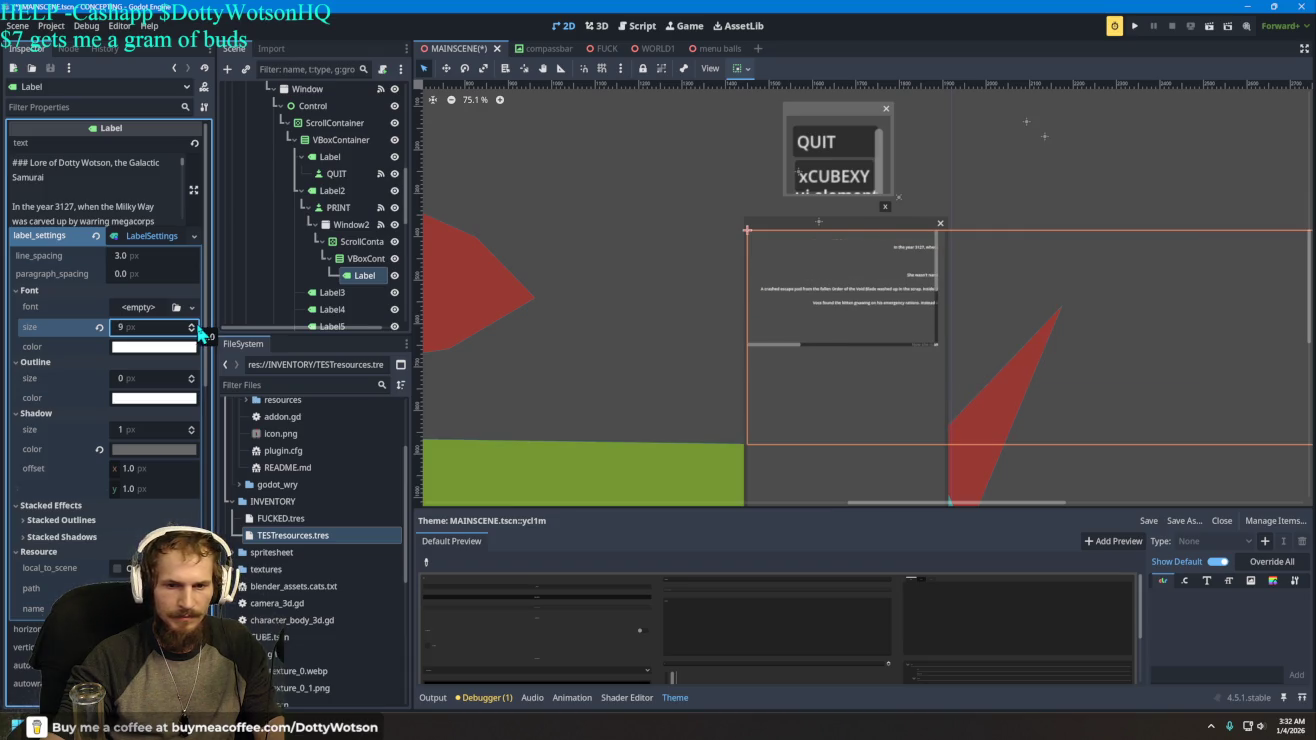
pyautogui.moveTo(126, 260)
pyautogui.mouseDown()
pyautogui.moveTo(112, 260)
pyautogui.moveTo(134, 256)
pyautogui.mouseUp()
pyautogui.scroll(-5, 103, 205)
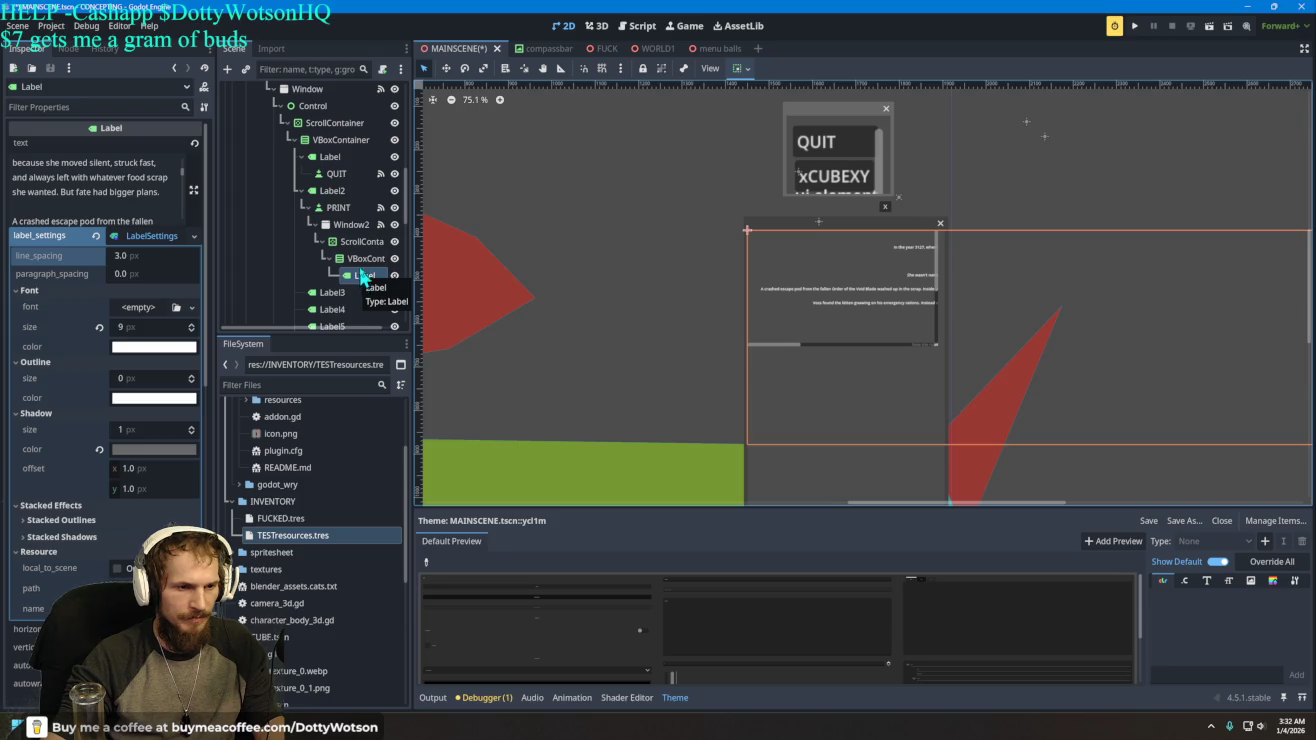
pyautogui.rightClick(364, 262)
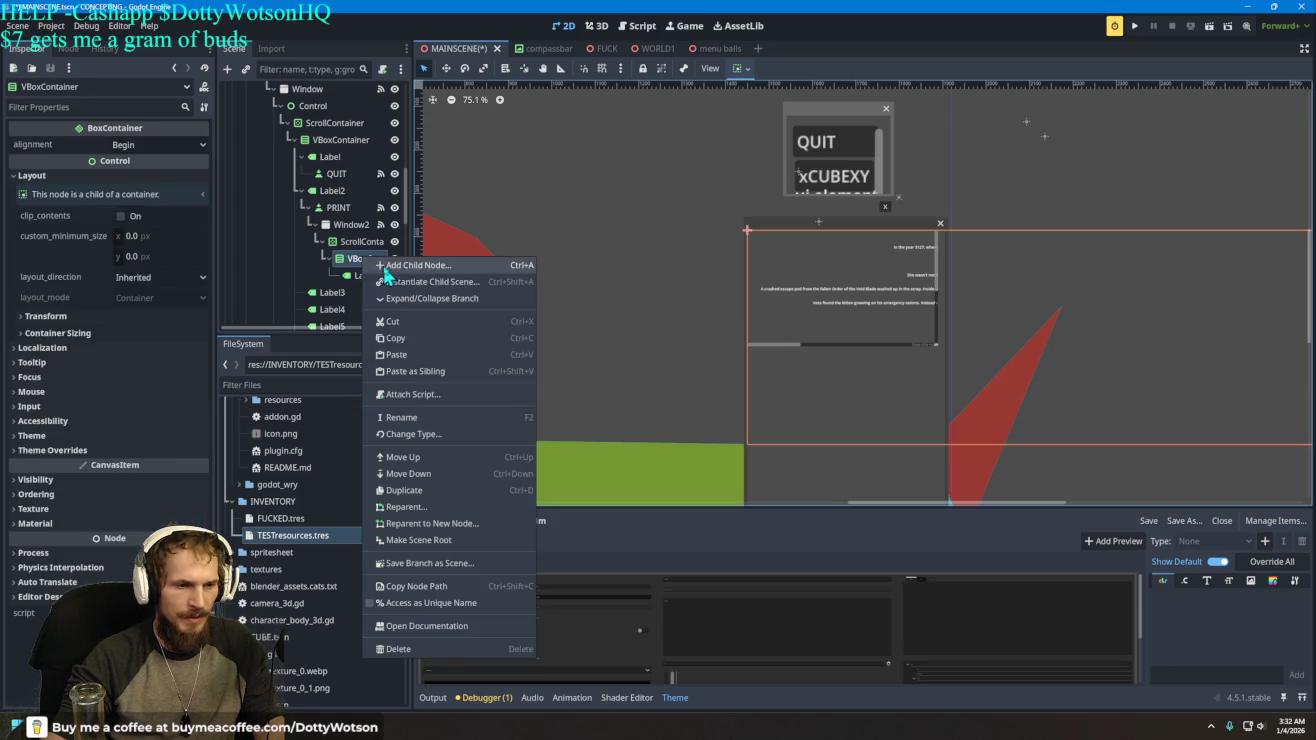
# - Add a Control node as a child of the VBoxContainer
pyautogui.click(408, 267)
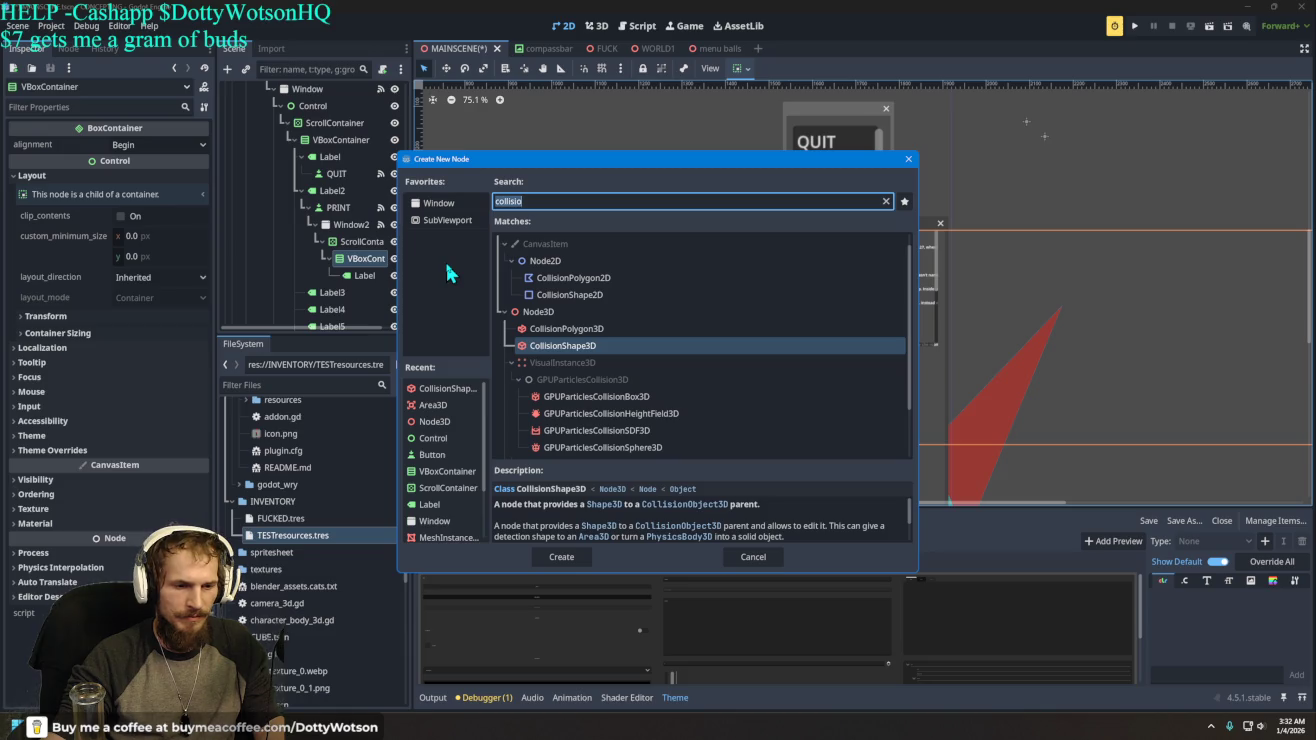
pyautogui.click(908, 160)
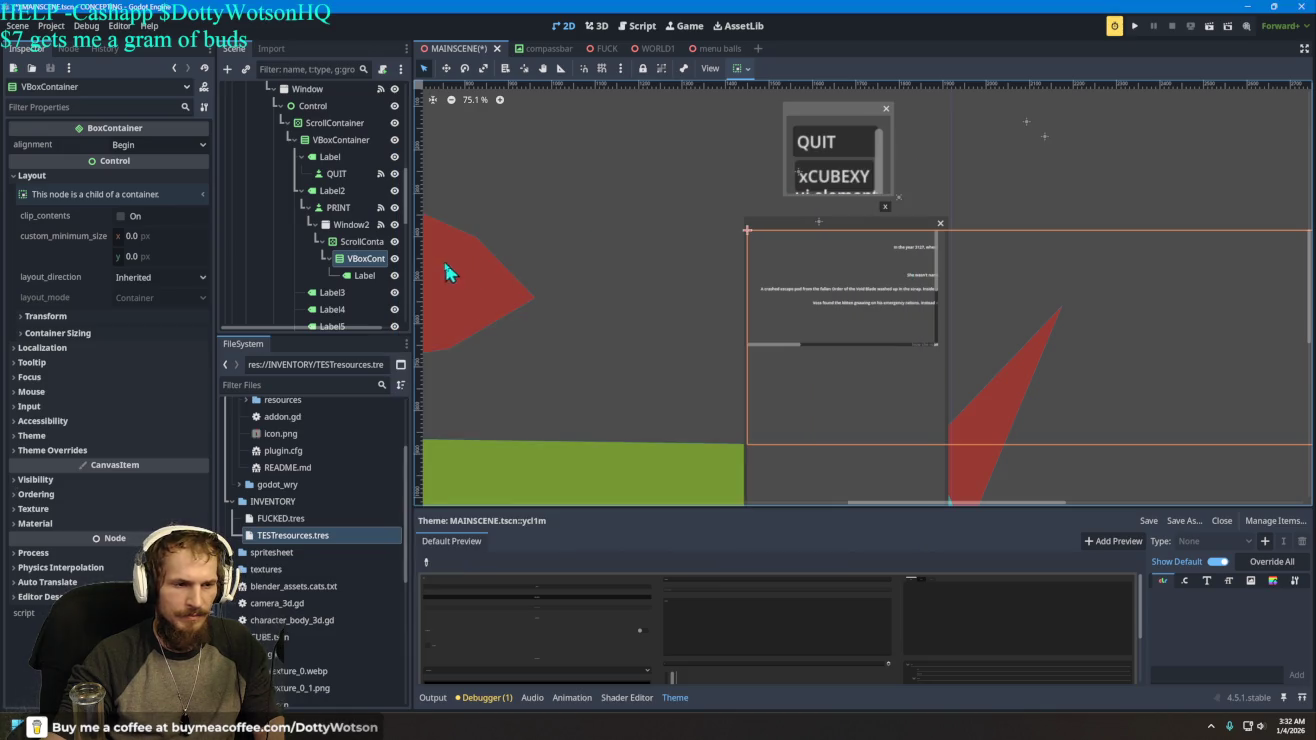
pyautogui.click(366, 281)
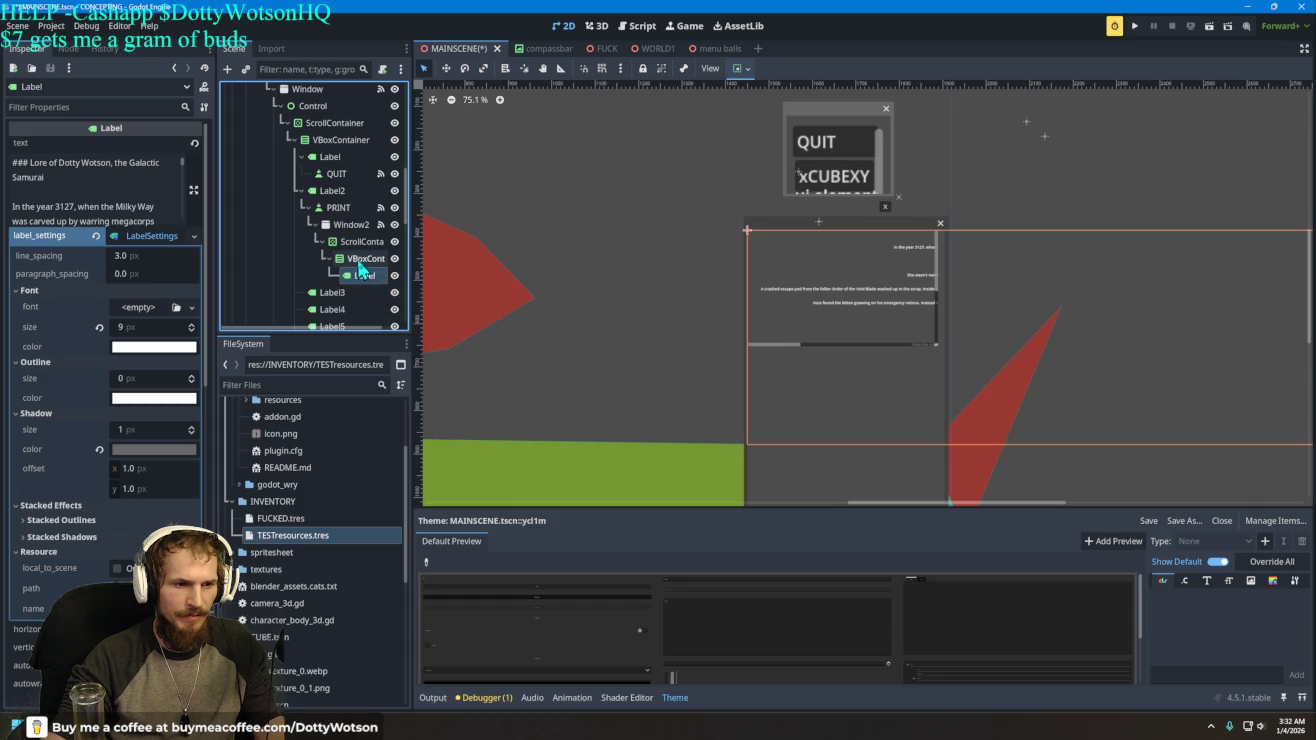
pyautogui.rightClick(357, 262)
pyautogui.click(412, 267)
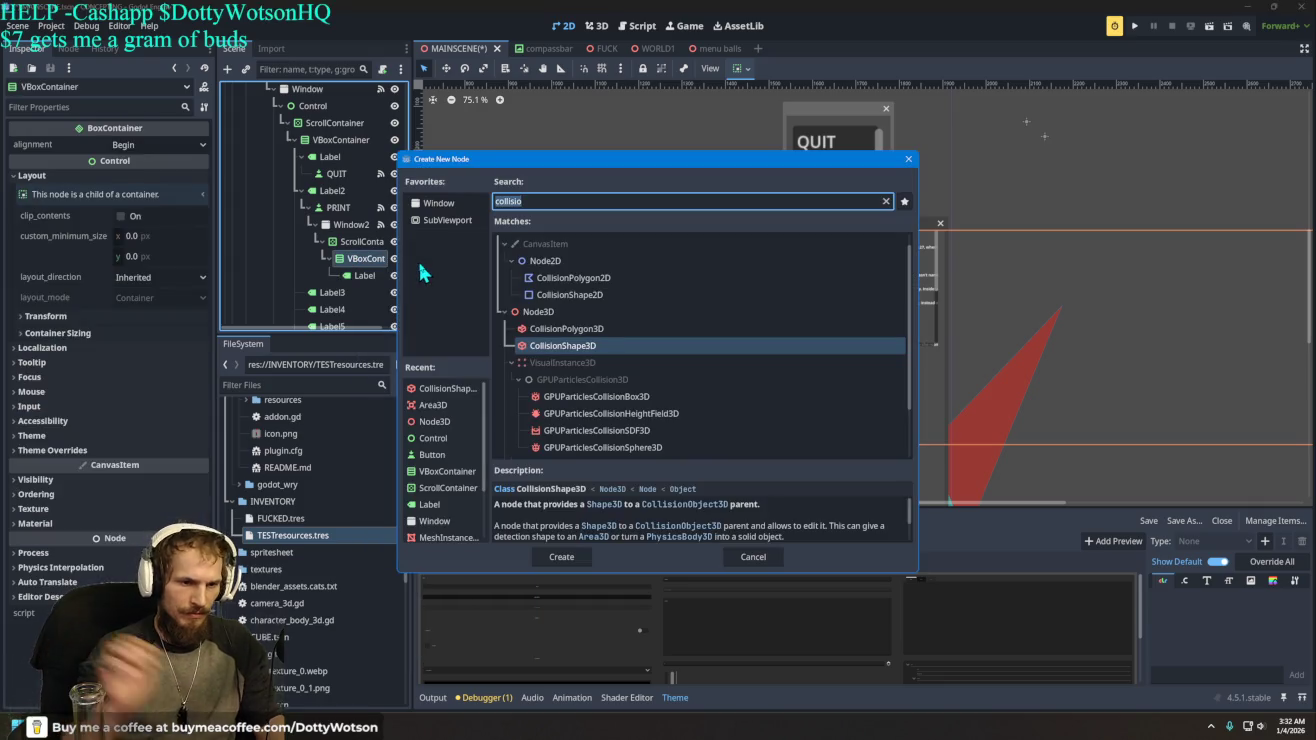
pyautogui.write('control')
pyautogui.press('Return')
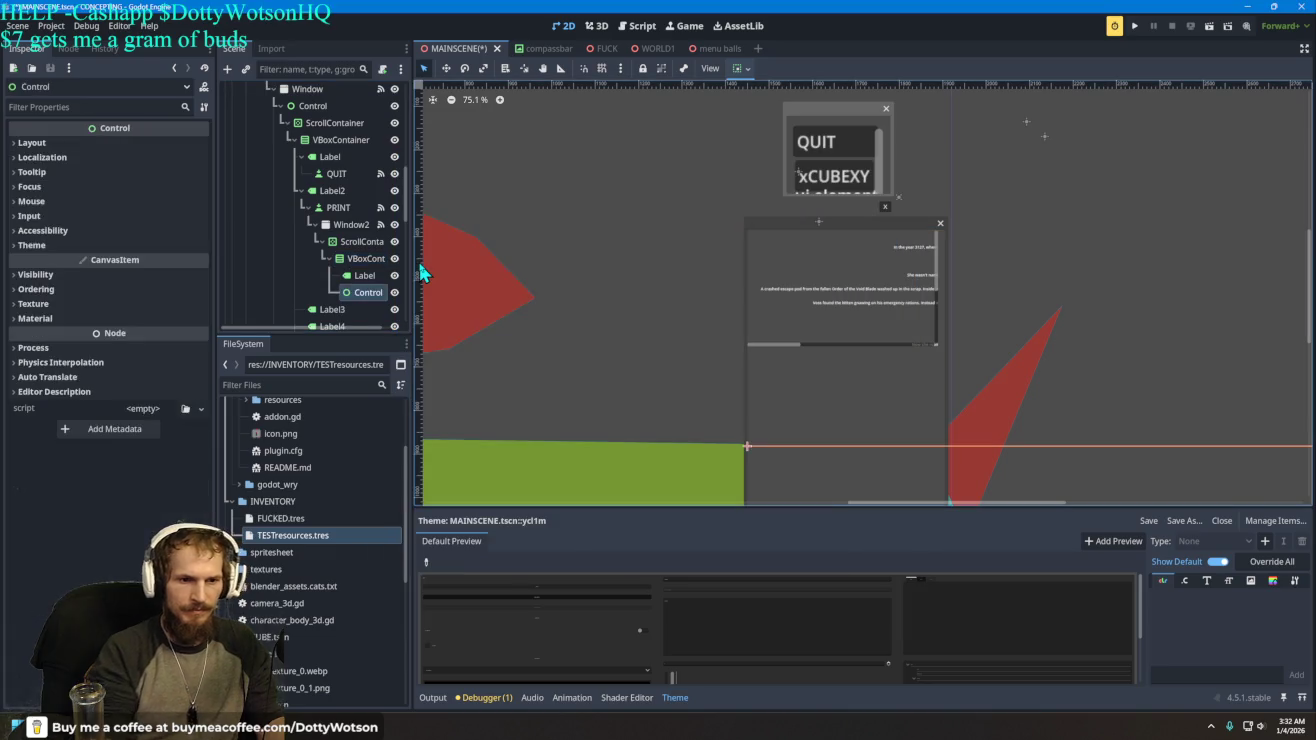
# - Drag the lore Label under the new Control node and select it
pyautogui.click(366, 290)
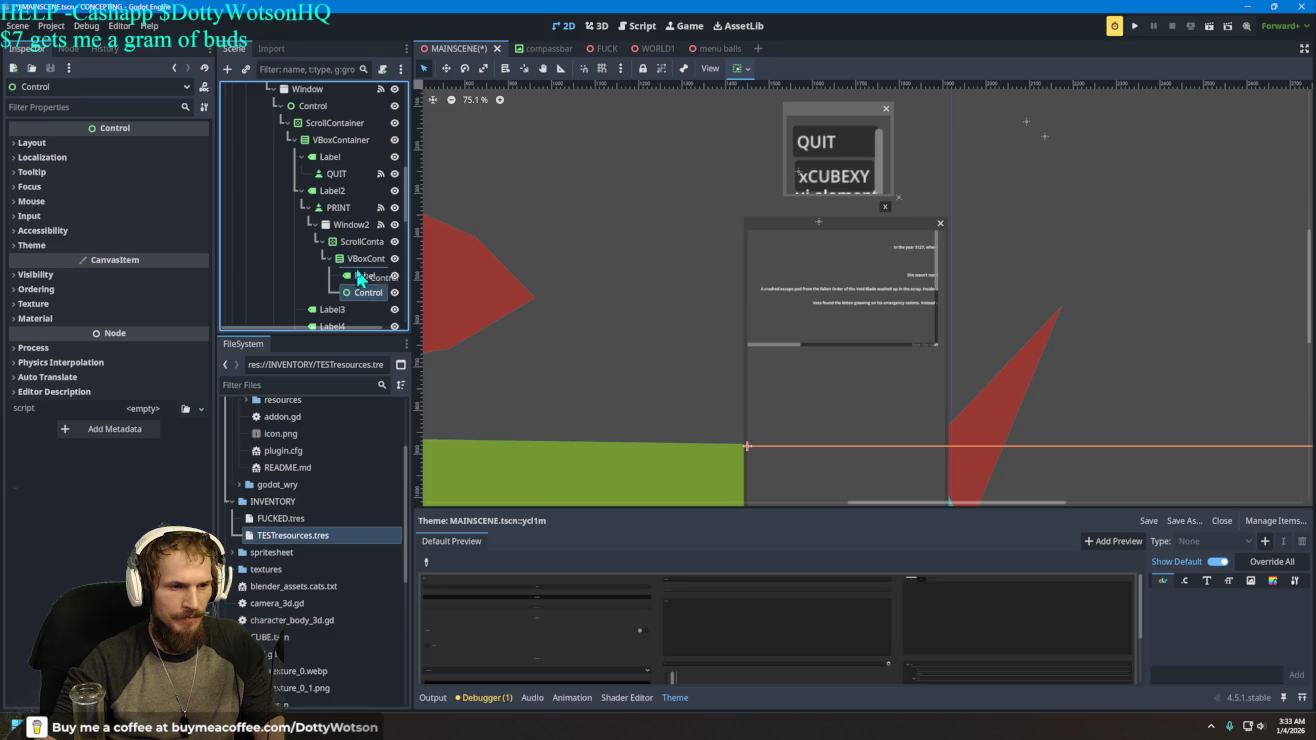
pyautogui.moveTo(358, 266); pyautogui.dragTo(368, 299)
pyautogui.click(365, 275)
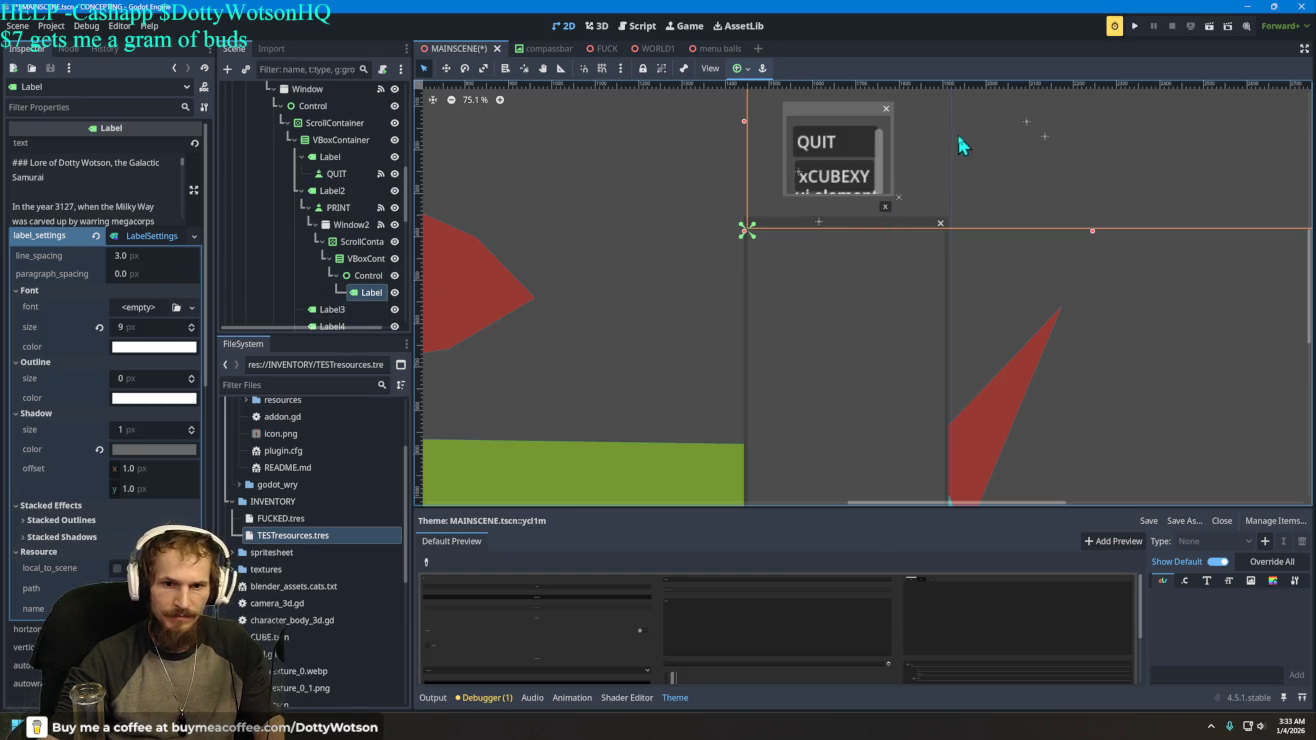
# - Move the lore text into the scrolling window and select its parent Control
pyautogui.press('w')
pyautogui.moveTo(1029, 131)
pyautogui.mouseDown()
pyautogui.moveTo(953, 350)
pyautogui.moveTo(860, 385)
pyautogui.moveTo(775, 368)
pyautogui.moveTo(788, 349)
pyautogui.mouseUp()
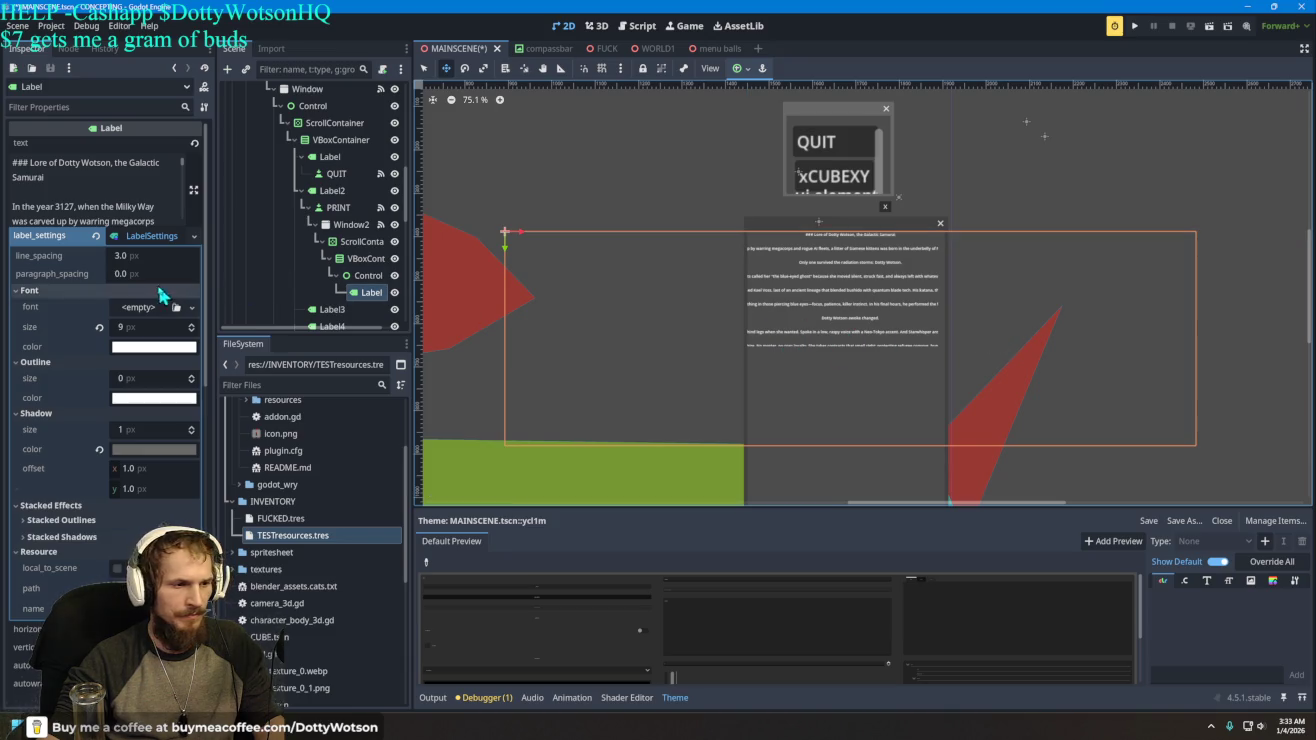
pyautogui.click(366, 275)
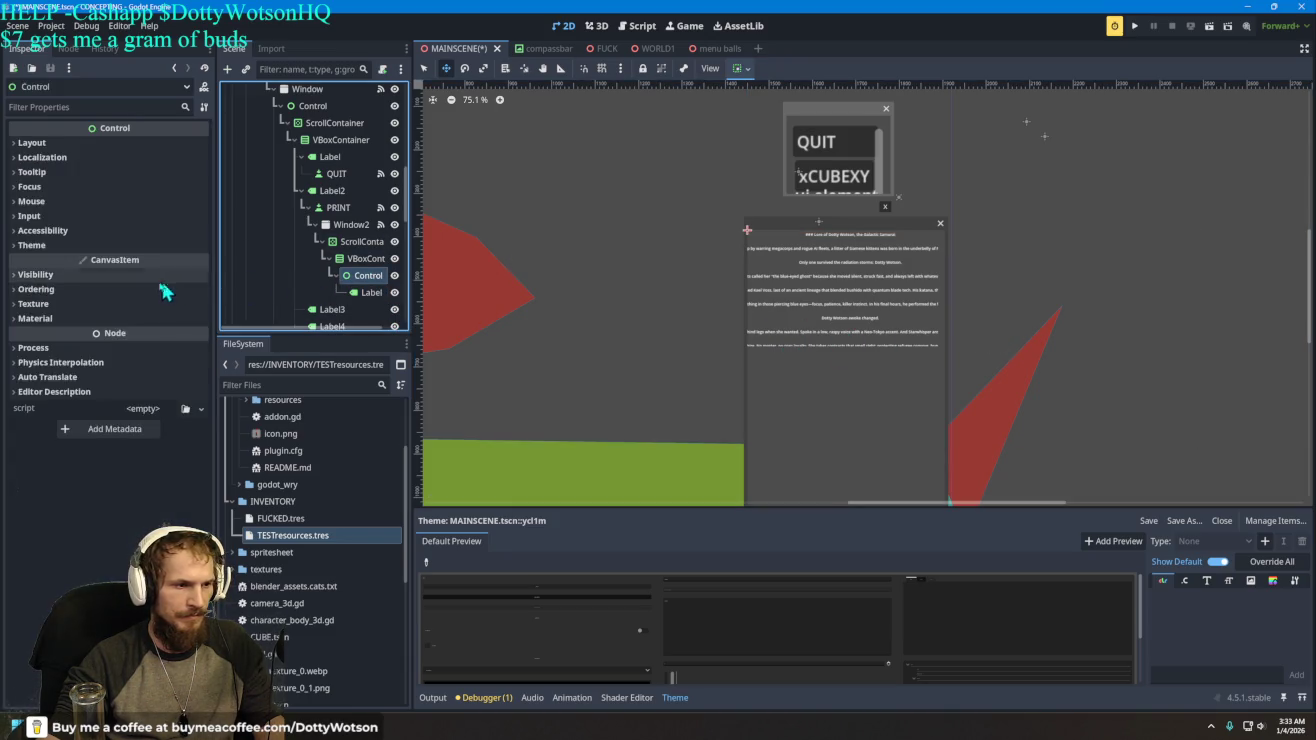
pyautogui.click(40, 143)
pyautogui.click(53, 147)
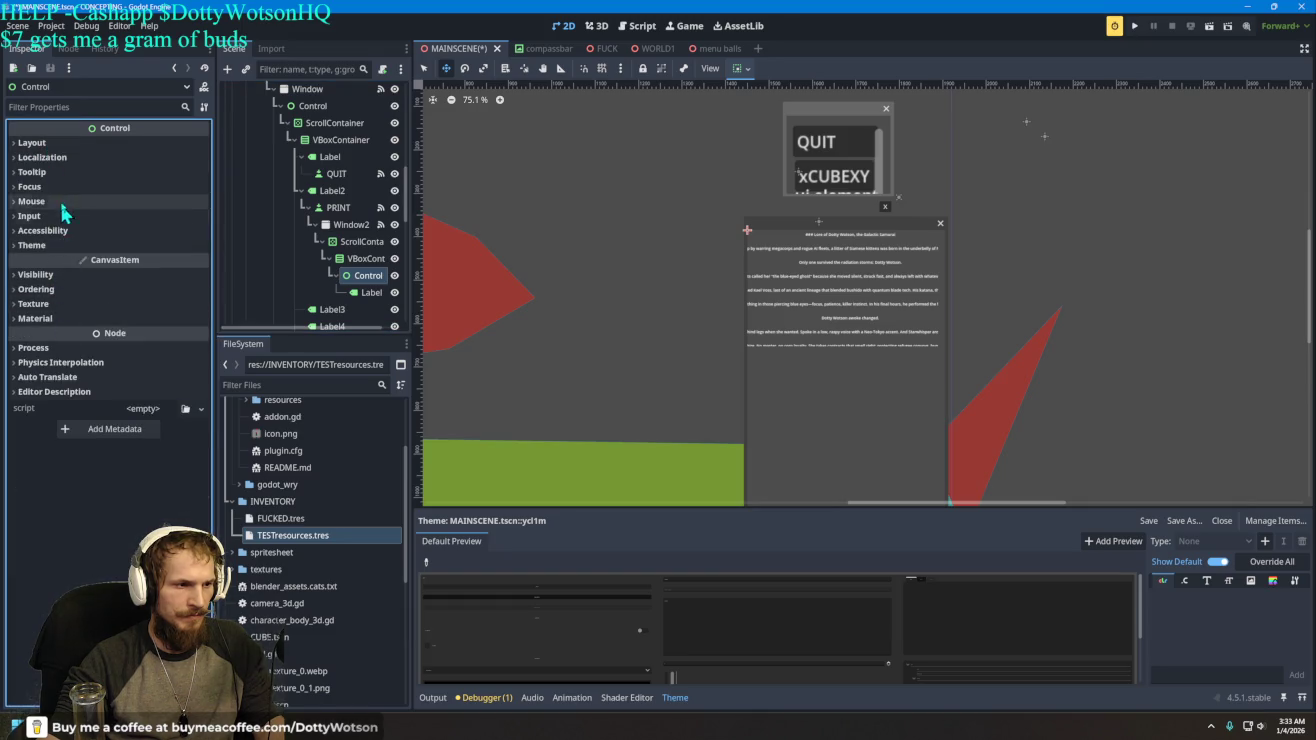
# - Set the Control's horizontal container sizing to Shrink Center, leaving vertical at Fill
pyautogui.click(61, 148)
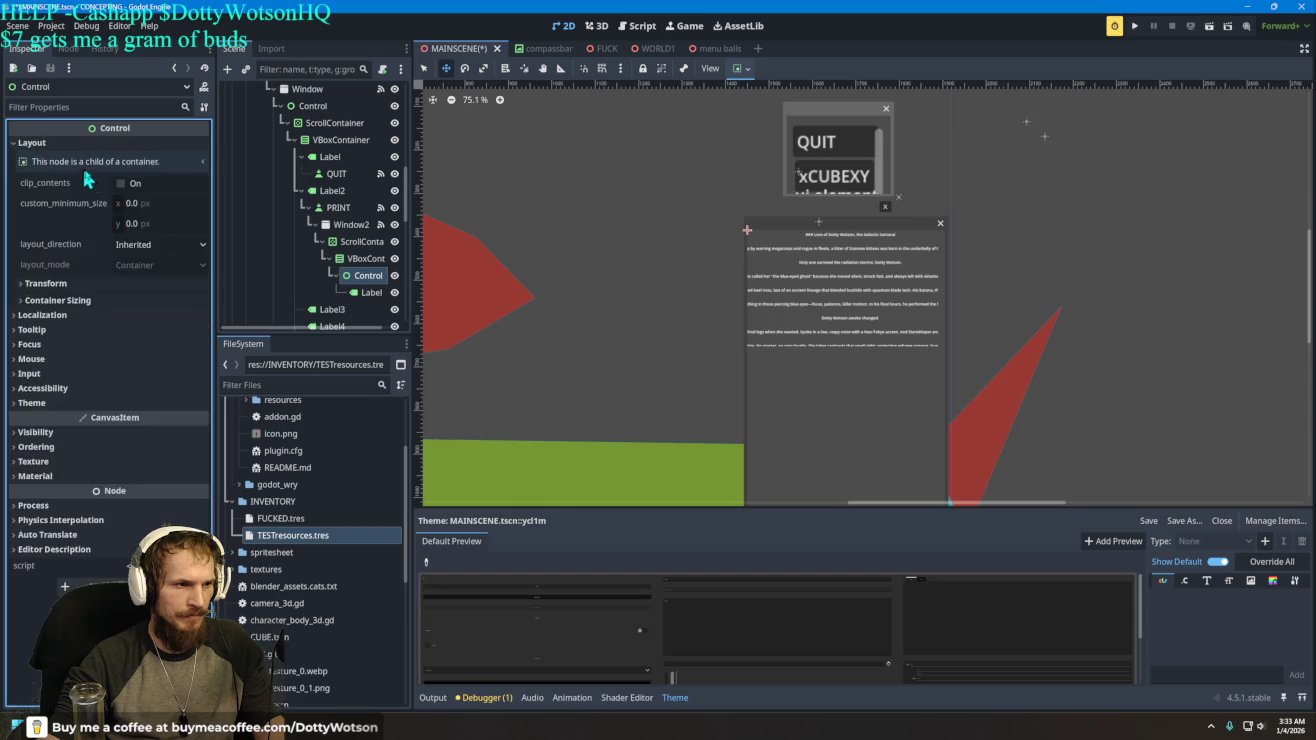
pyautogui.click(60, 300)
pyautogui.click(76, 392)
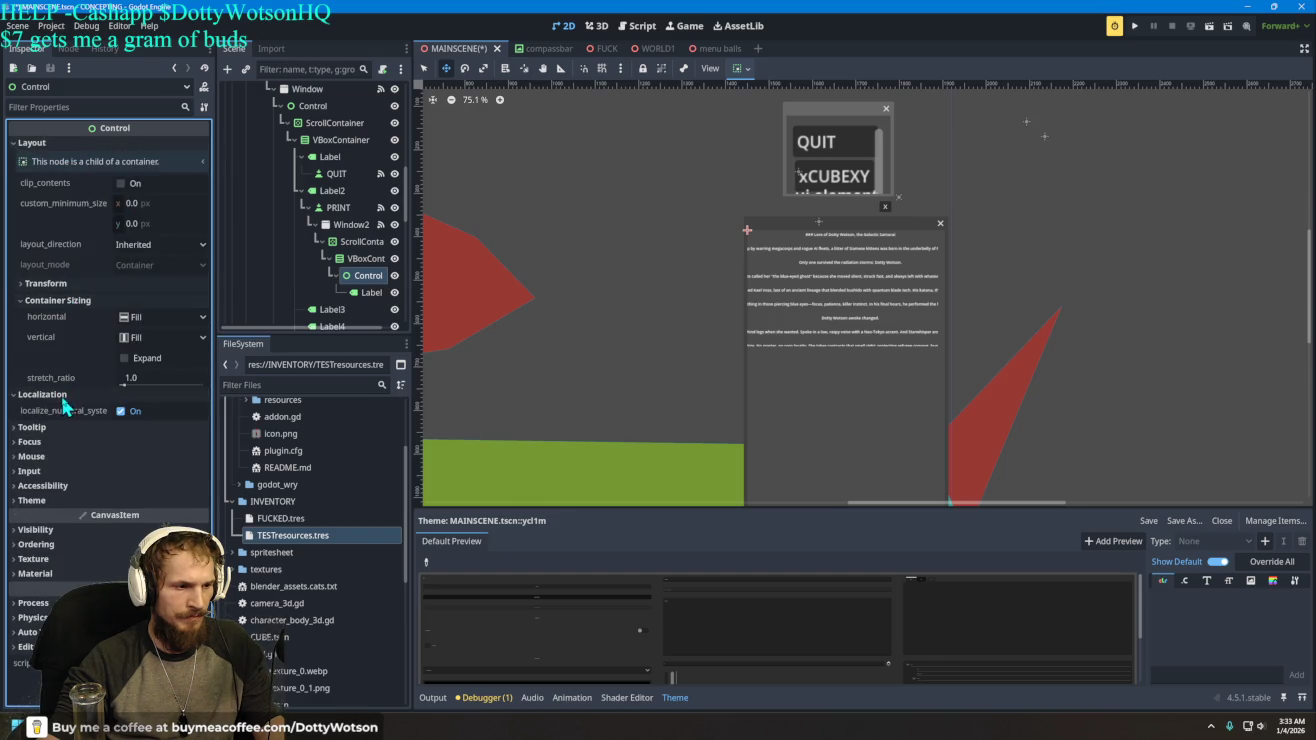
pyautogui.click(141, 387)
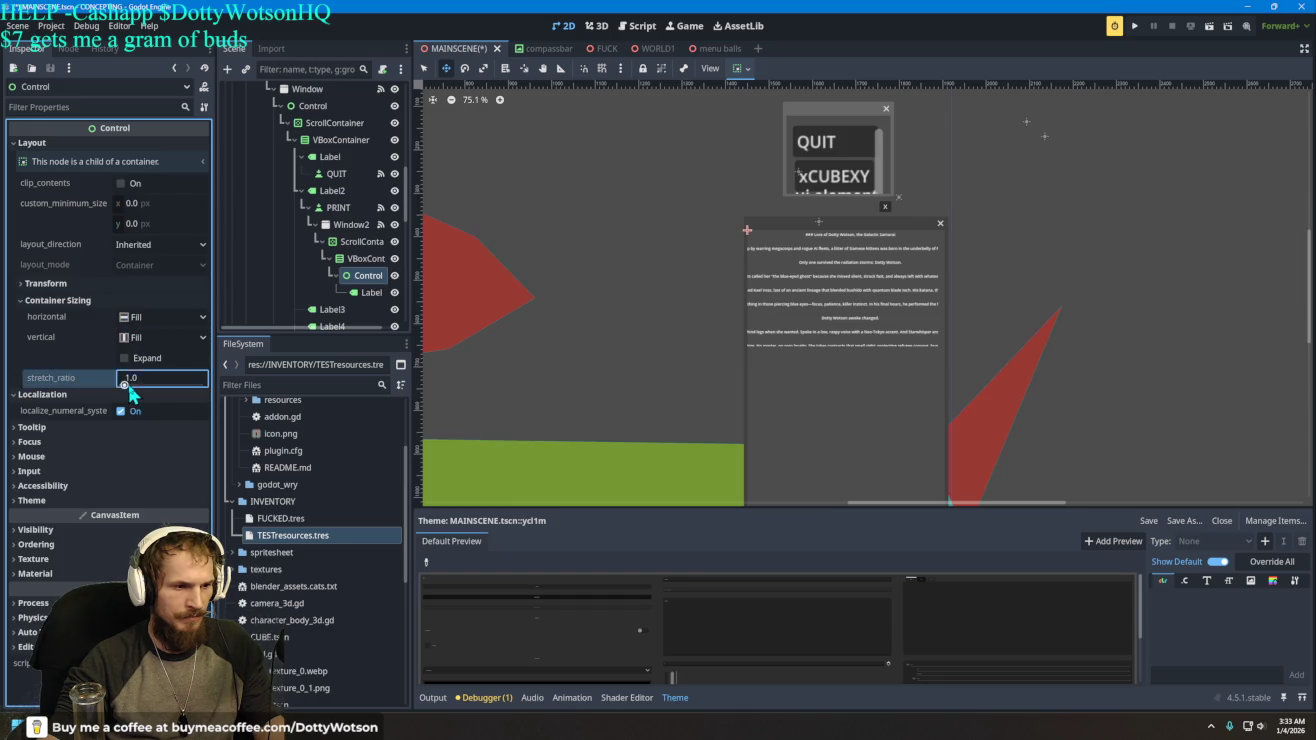
pyautogui.click(160, 316)
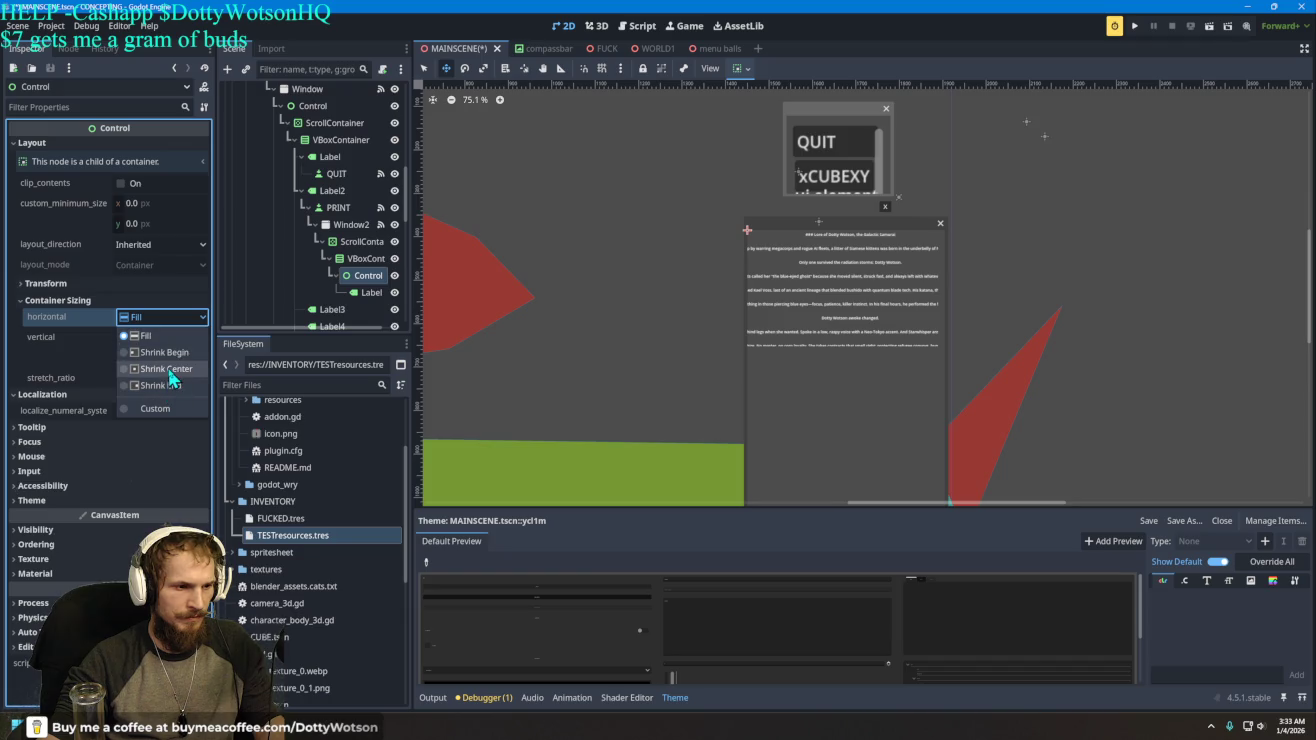
pyautogui.click(170, 372)
pyautogui.click(156, 338)
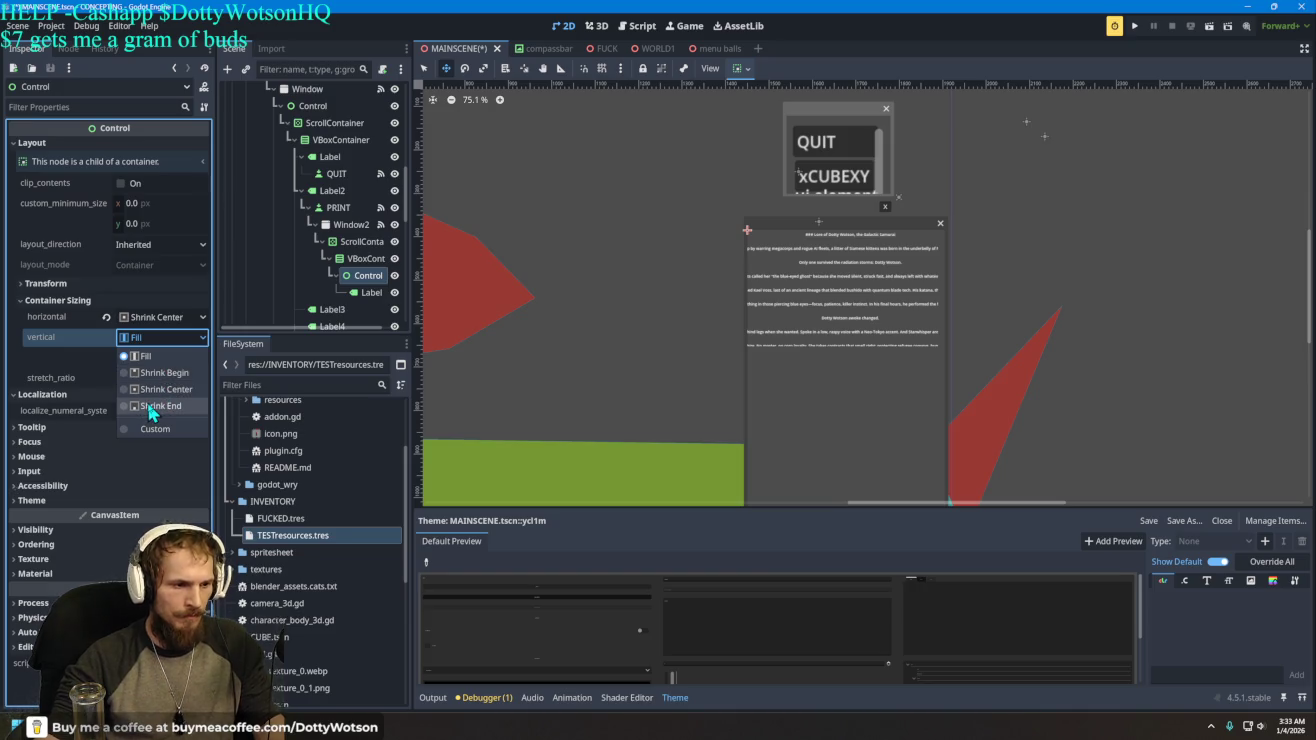
pyautogui.press('Escape')
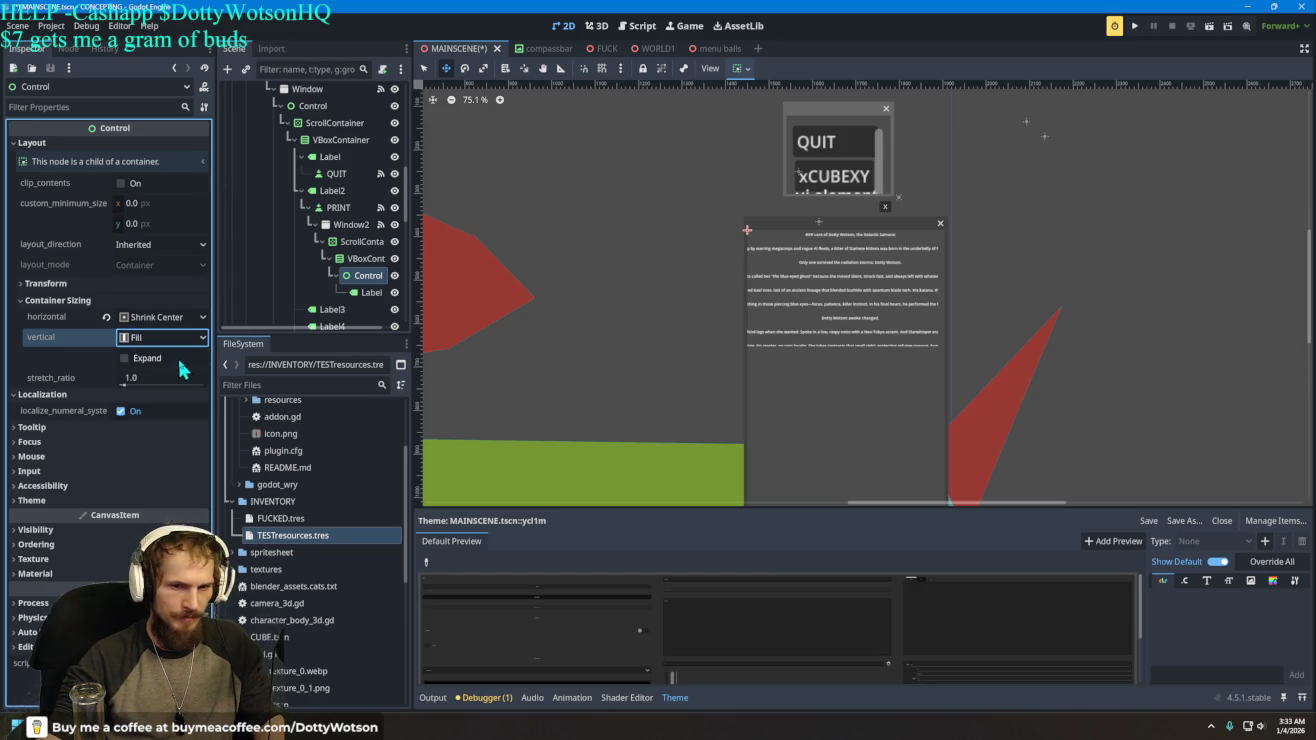
# - Review the Control's localization, size and layout direction settings without changing them
pyautogui.click(51, 394)
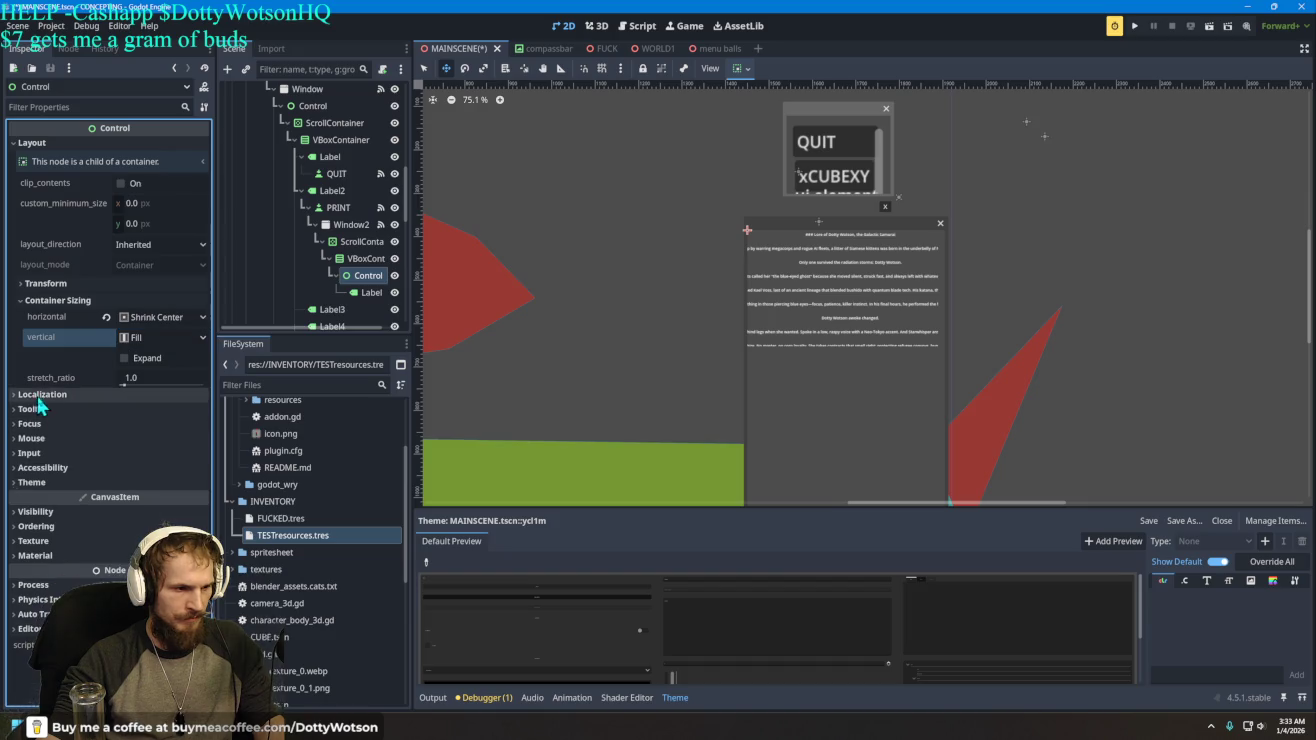
pyautogui.click(51, 395)
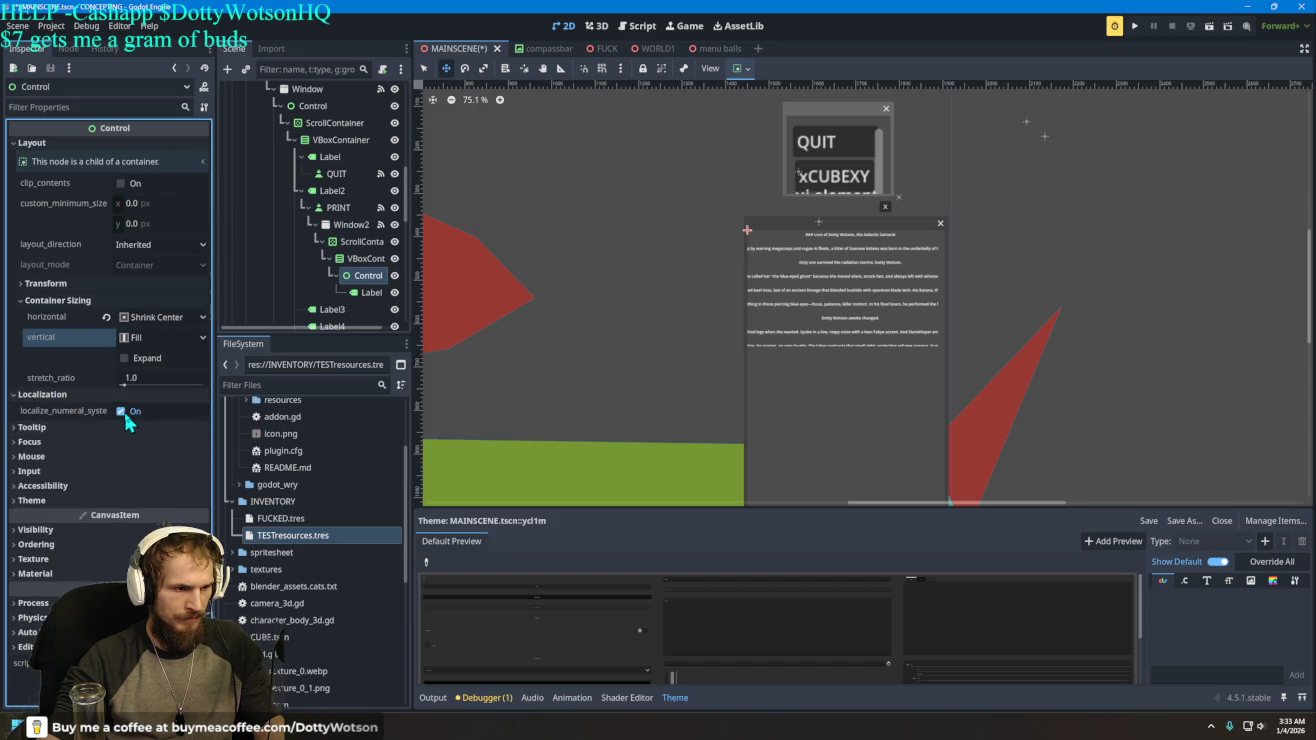
pyautogui.click(52, 286)
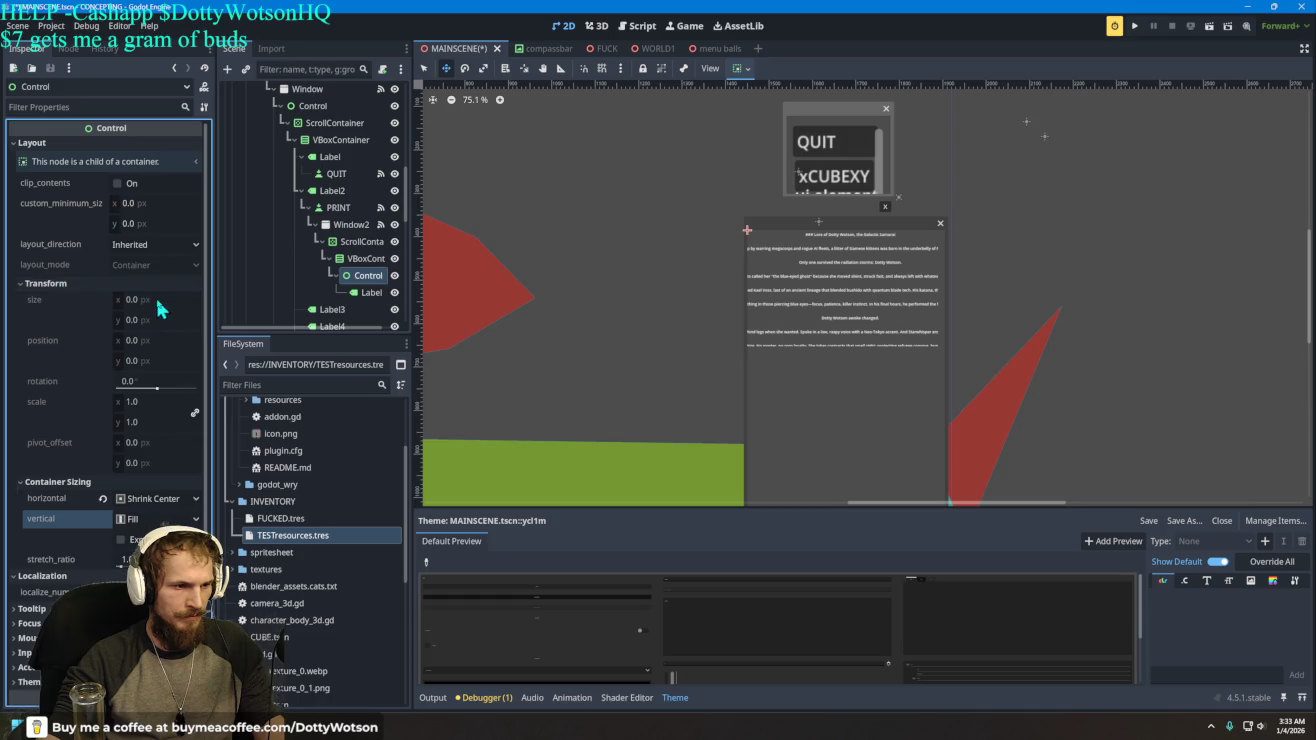
pyautogui.click(192, 303)
pyautogui.click(149, 252)
pyautogui.click(152, 261)
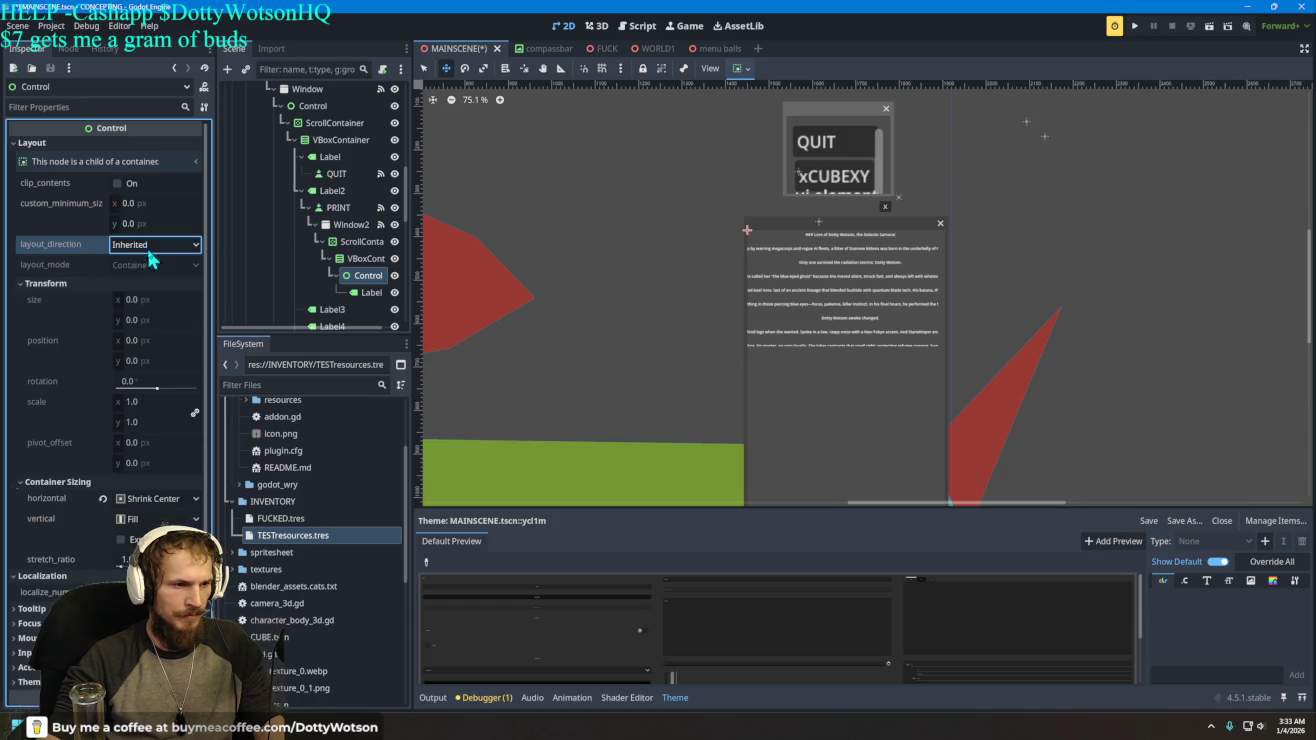
pyautogui.click(362, 260)
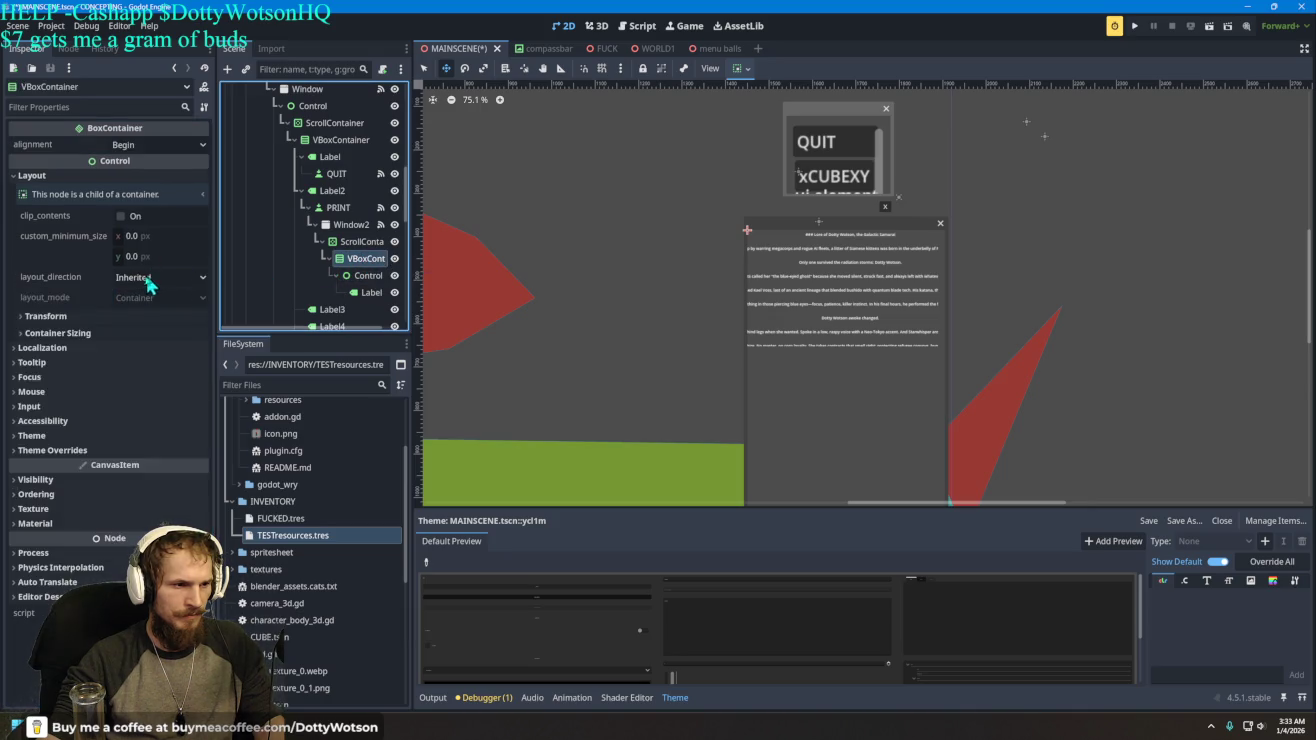
# - Set the VBoxContainer's horizontal container sizing to Shrink Center
pyautogui.click(47, 335)
pyautogui.click(133, 350)
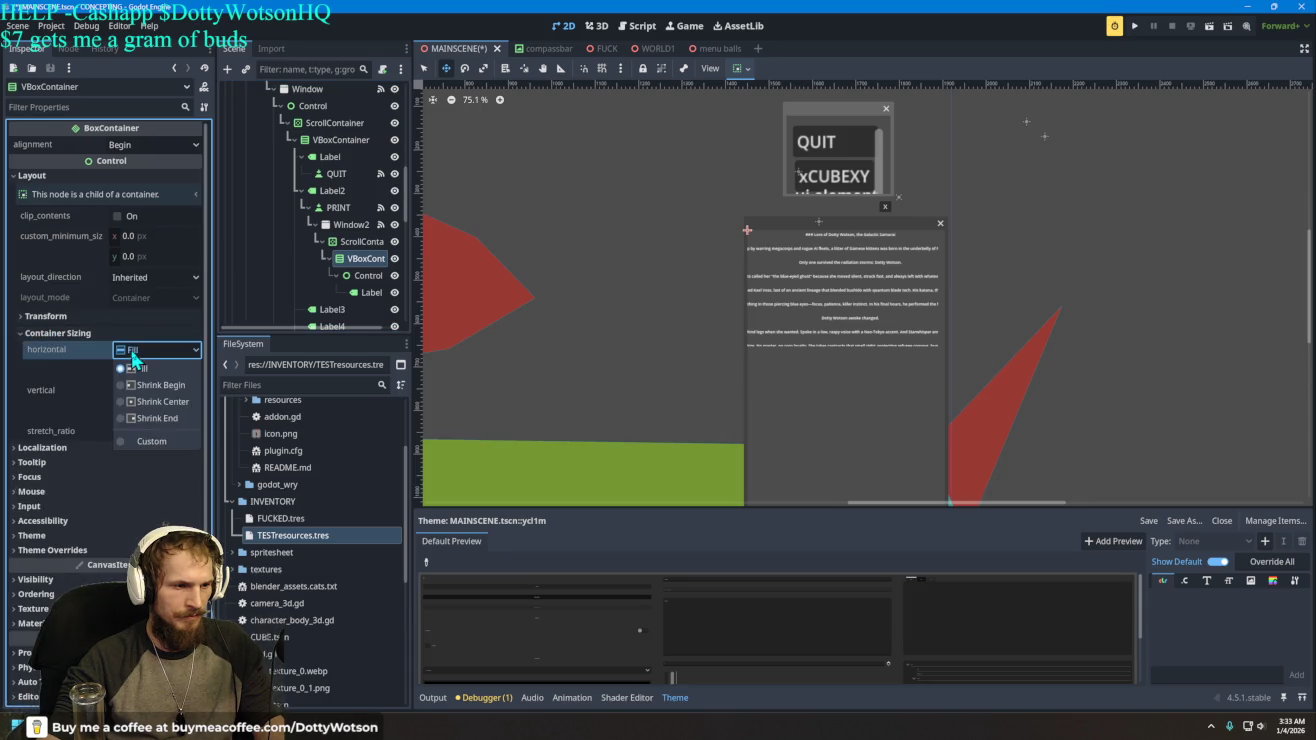
pyautogui.click(157, 442)
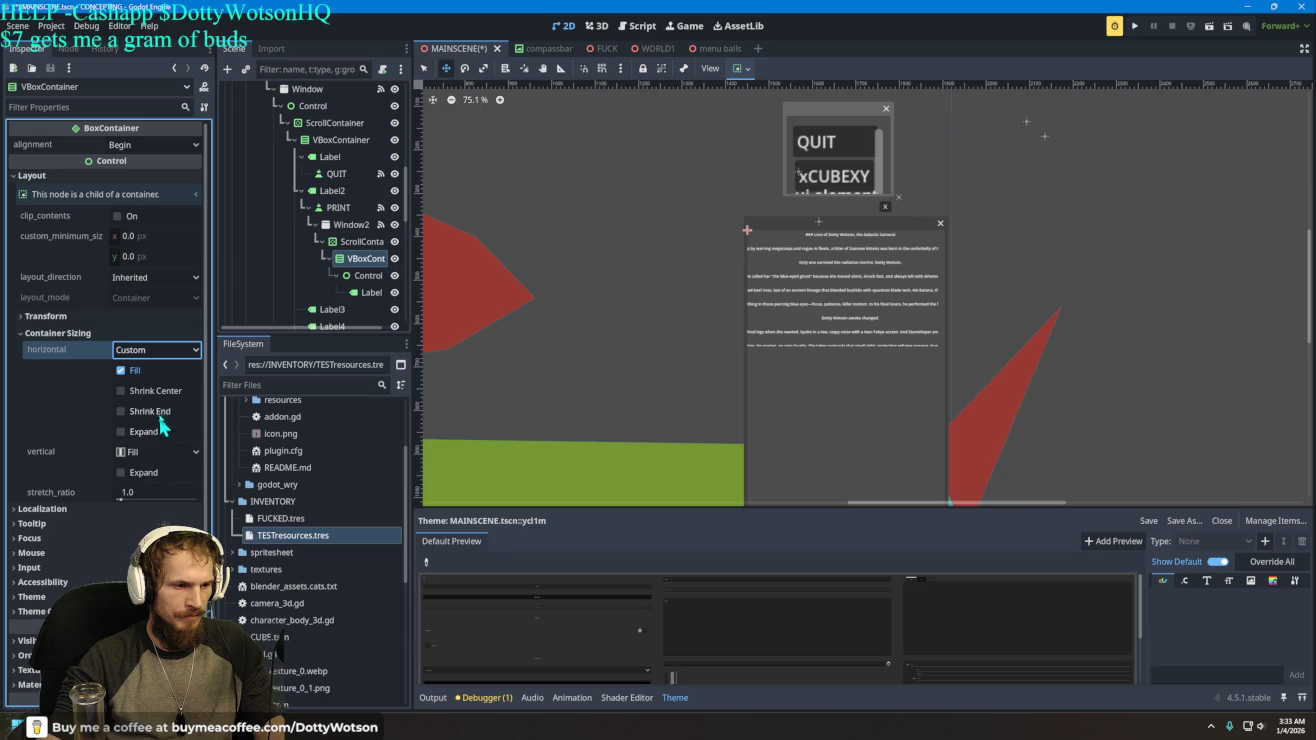
pyautogui.click(148, 432)
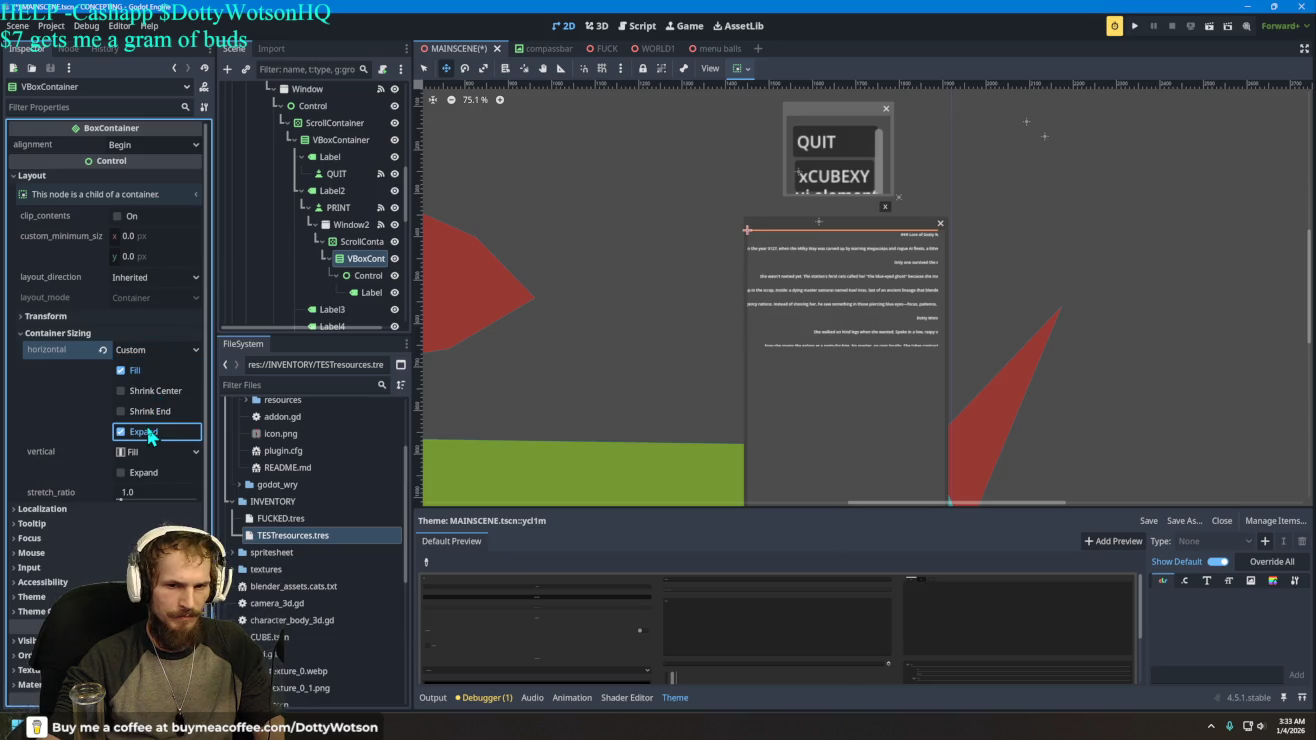
pyautogui.click(150, 411)
pyautogui.click(153, 430)
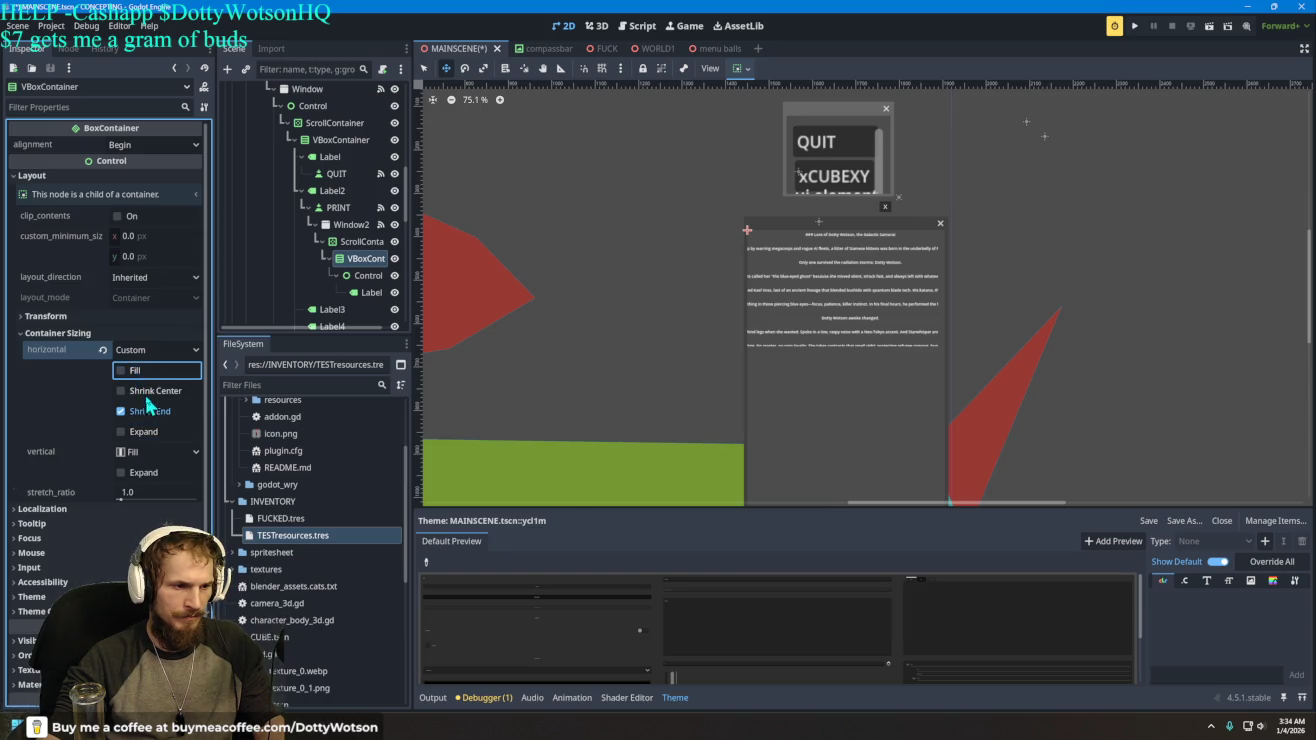
pyautogui.click(142, 390)
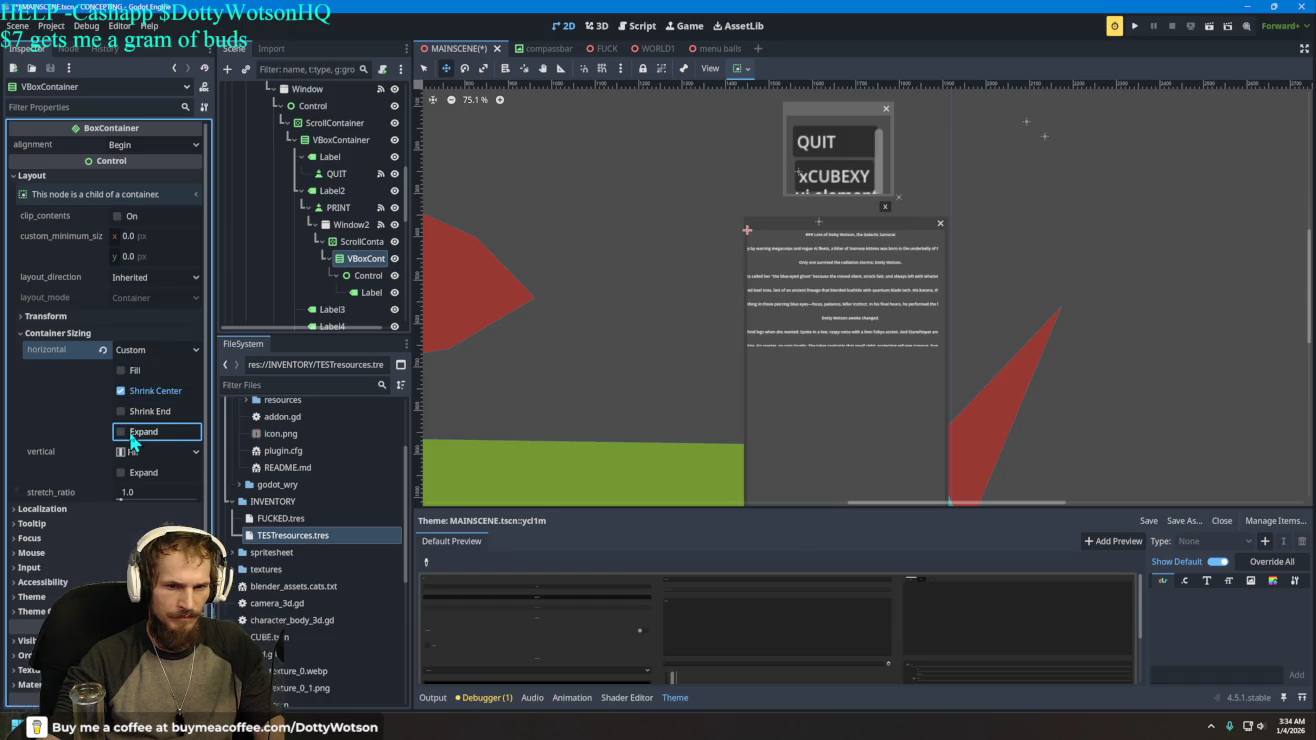
pyautogui.click(144, 351)
pyautogui.click(165, 370)
pyautogui.click(152, 348)
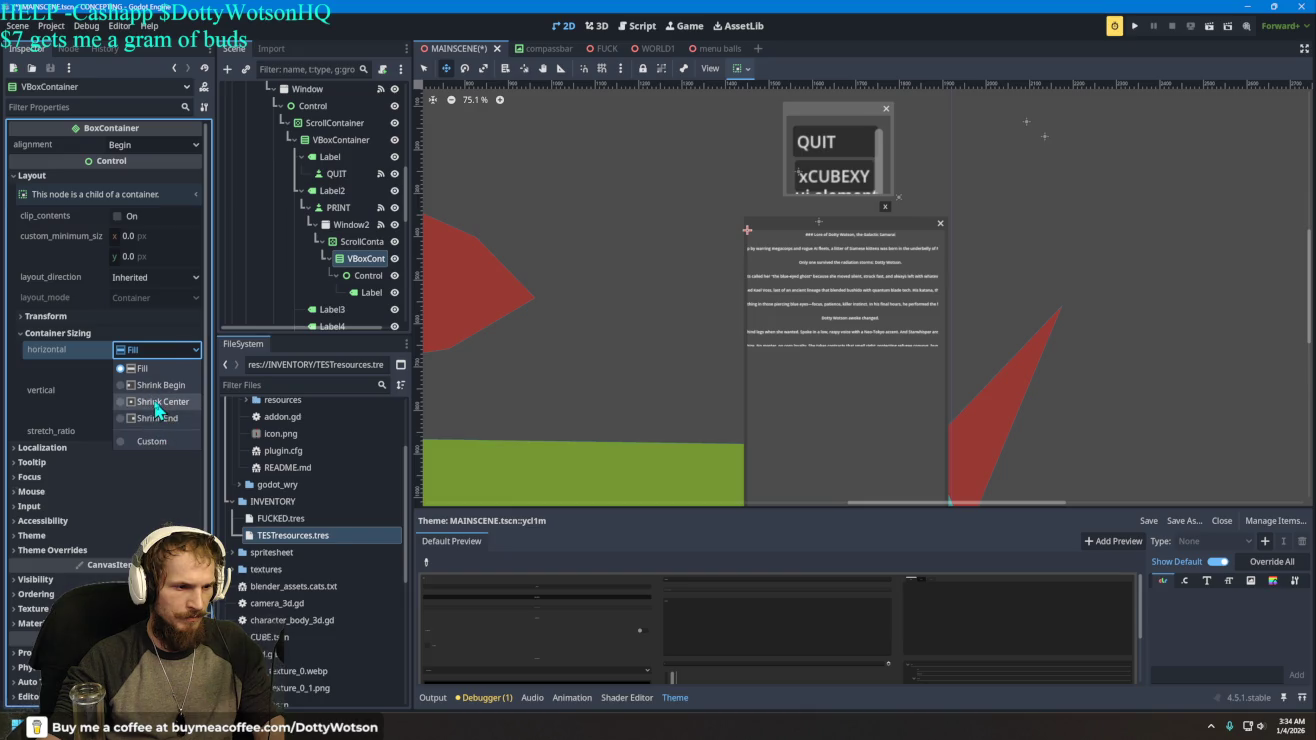
pyautogui.click(160, 401)
pyautogui.click(150, 371)
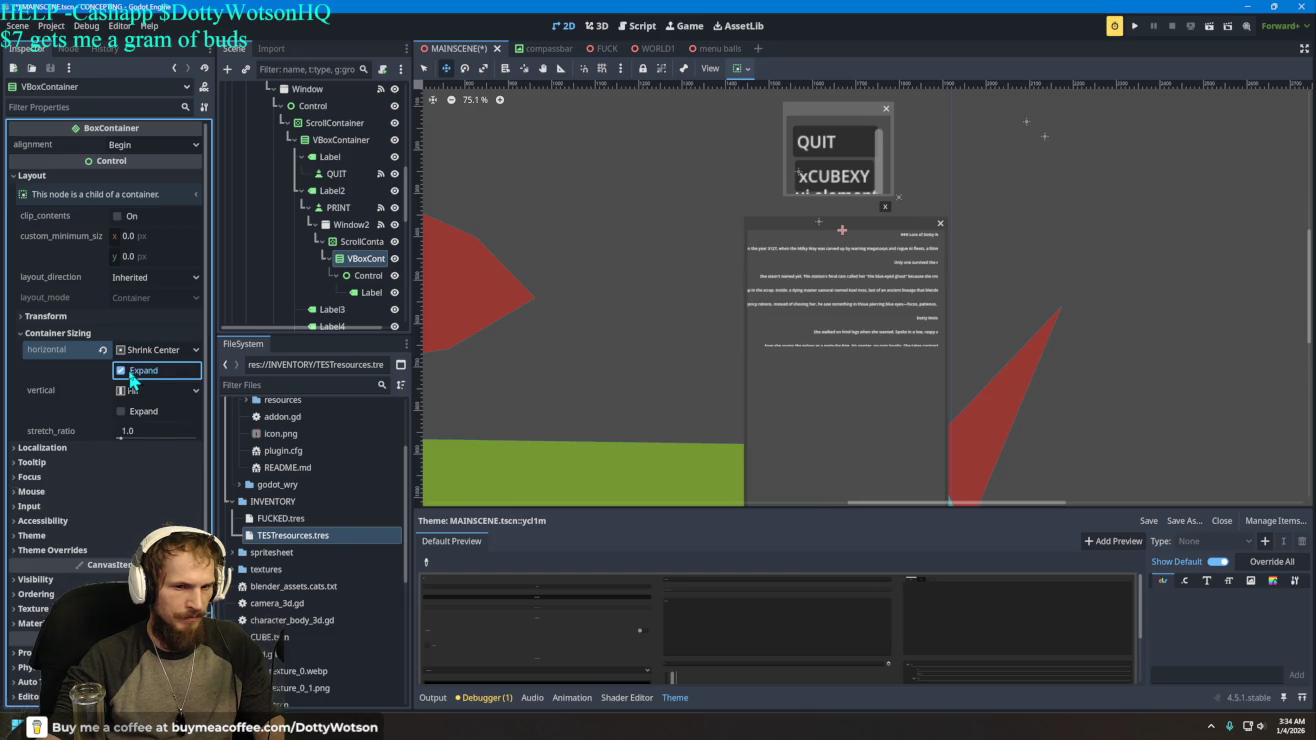
# - Set the VBoxContainer's vertical sizing to Shrink Center with Expand turned on
pyautogui.click(143, 412)
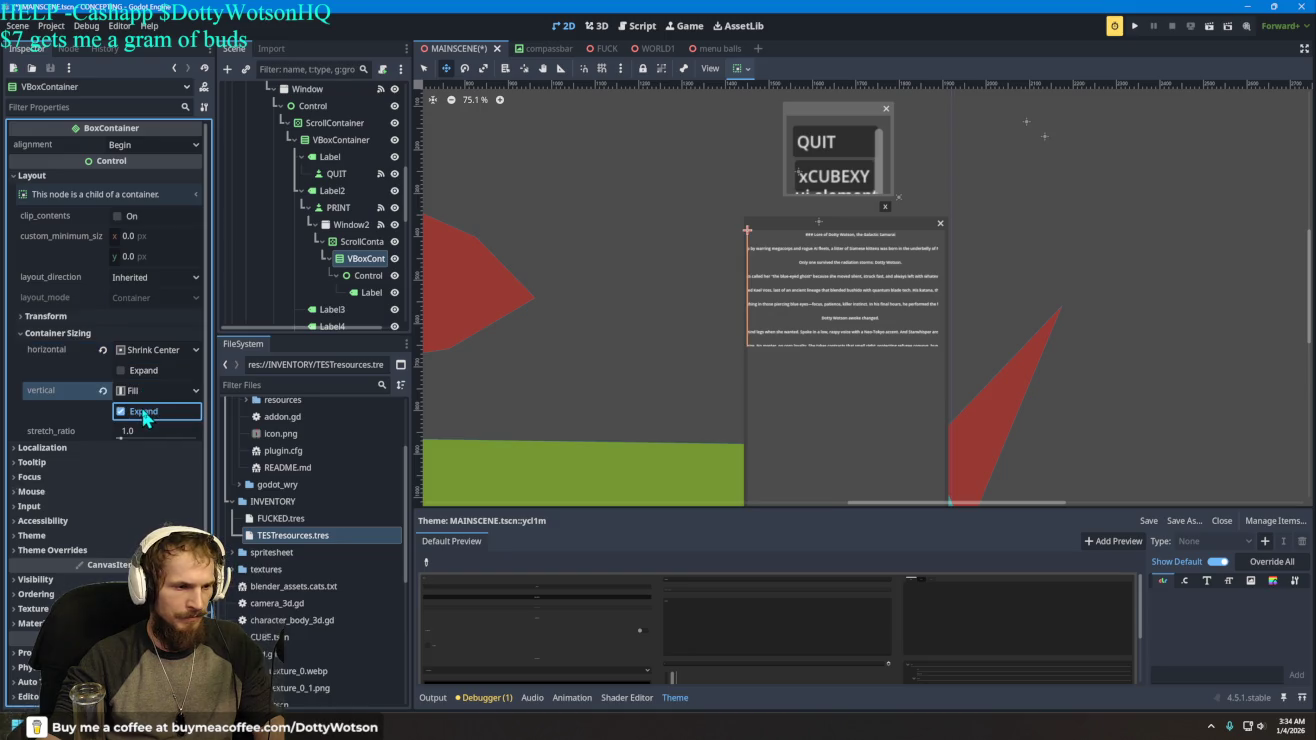
pyautogui.click(143, 413)
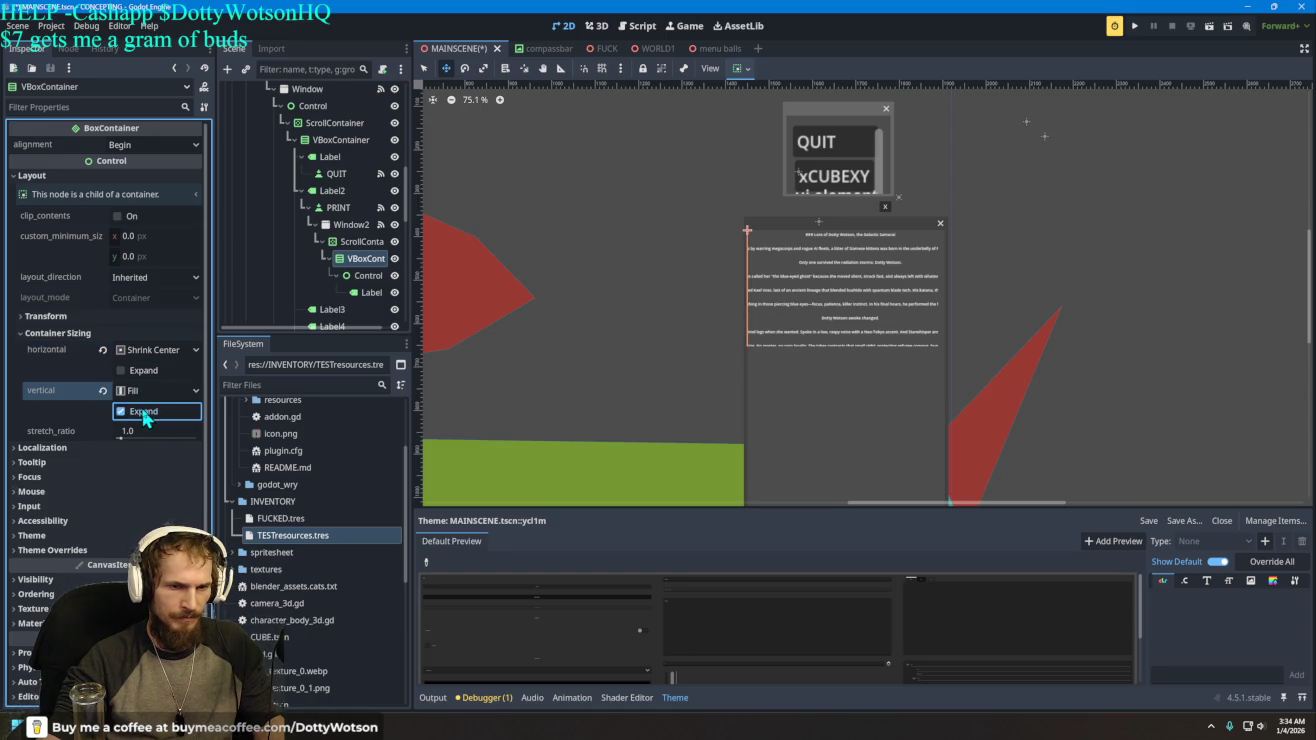
pyautogui.click(128, 396)
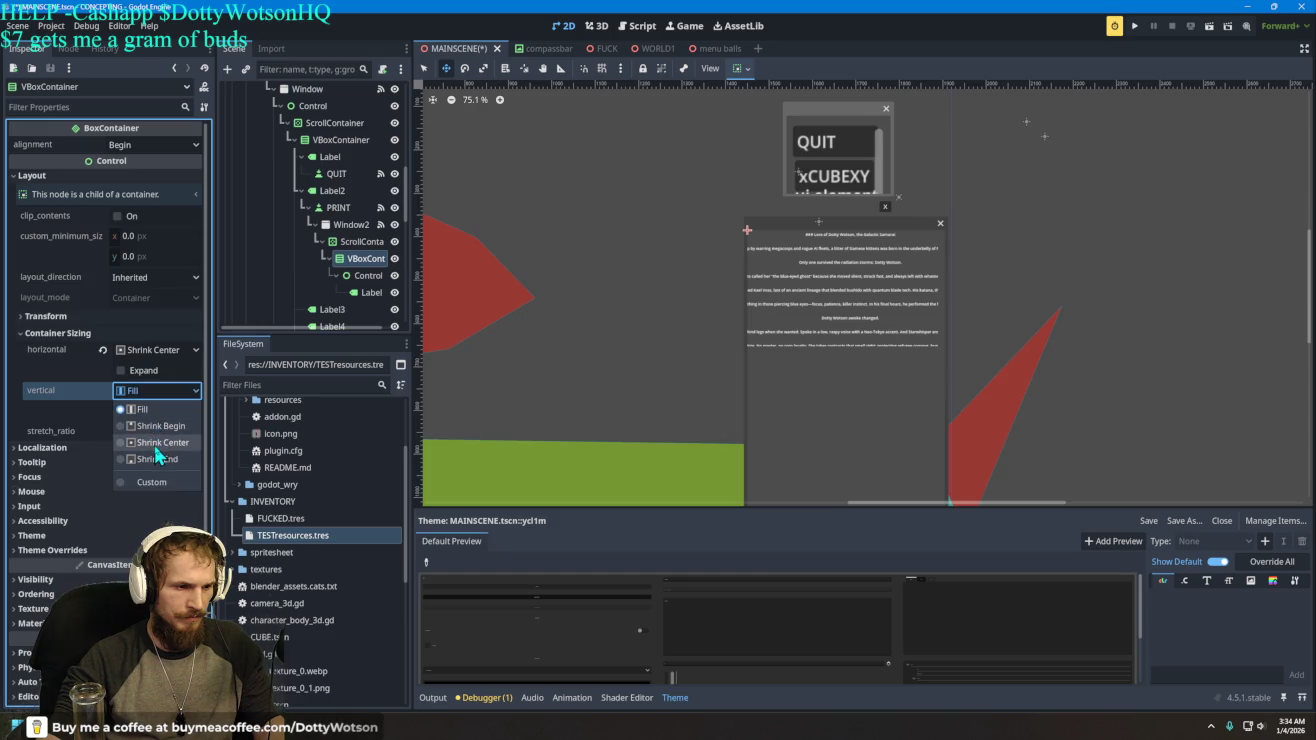
pyautogui.click(152, 445)
pyautogui.click(132, 412)
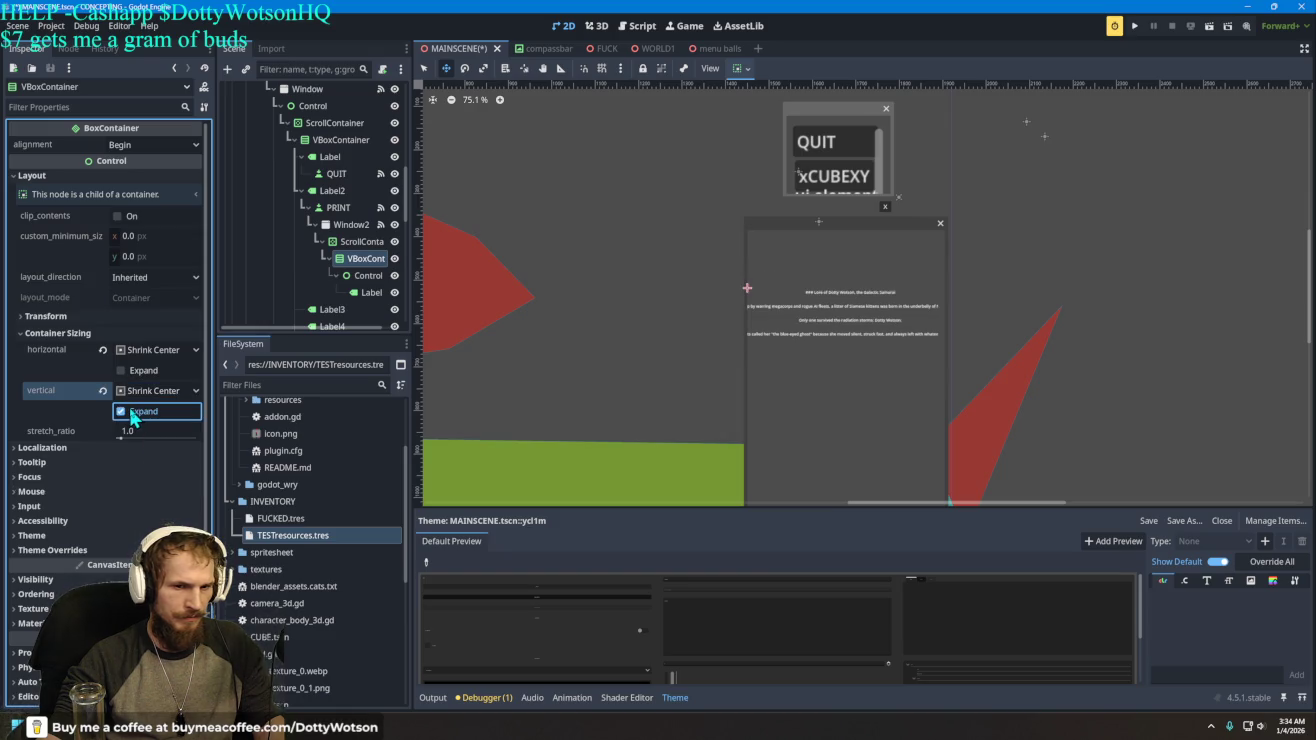
pyautogui.click(135, 418)
pyautogui.click(133, 411)
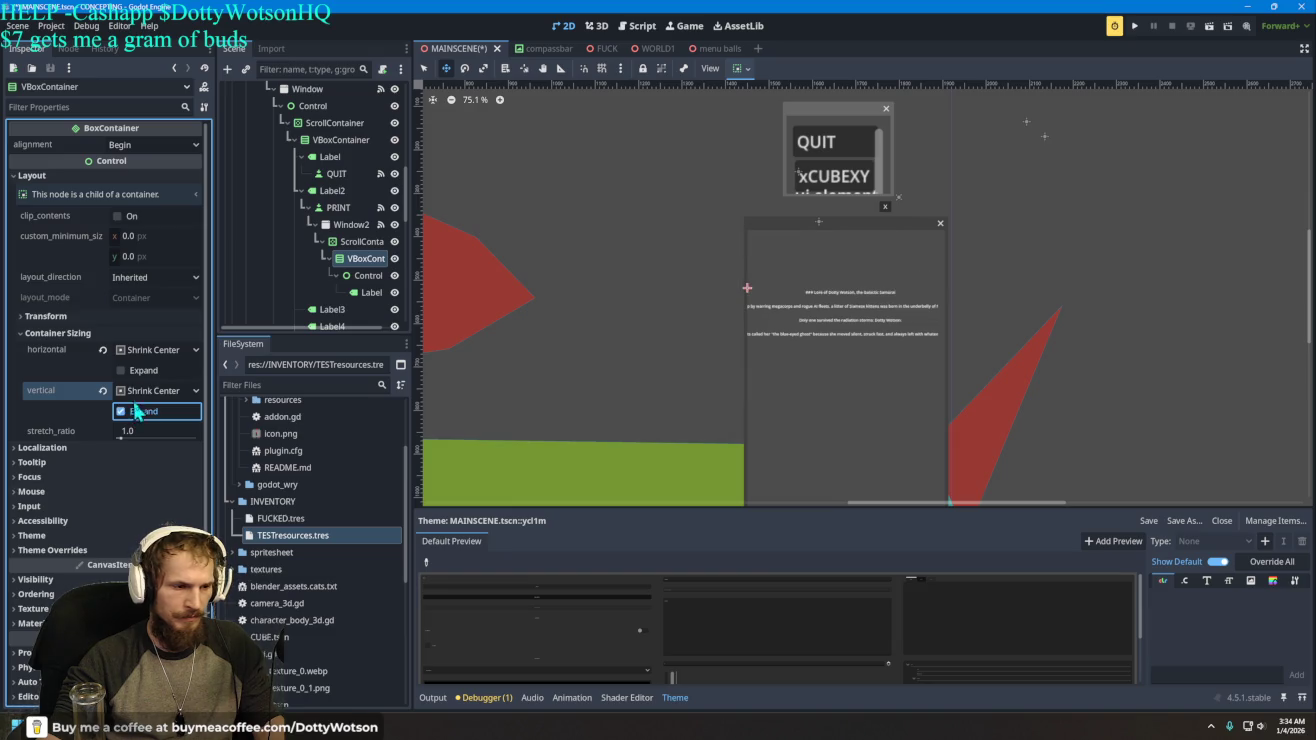
pyautogui.click(125, 371)
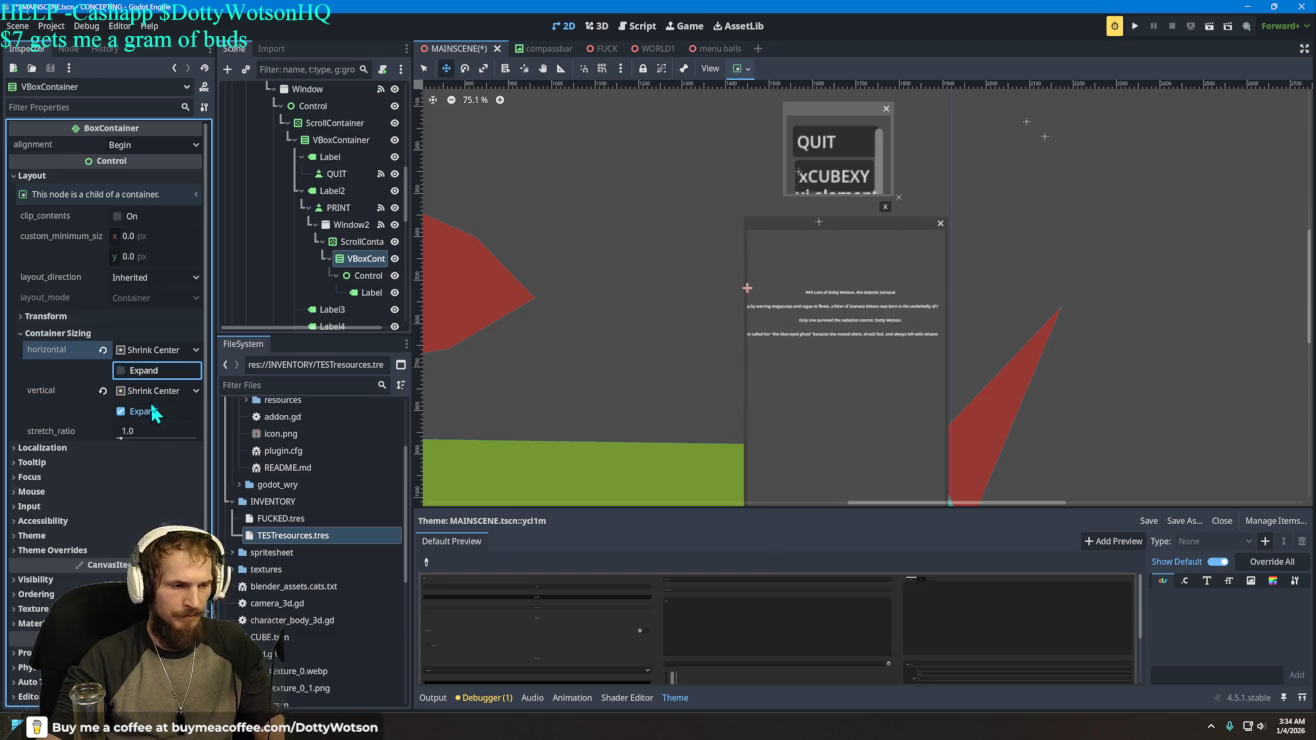
# - Try the VBoxContainer's layout direction options, then select Window2's ScrollContainer
pyautogui.click(64, 447)
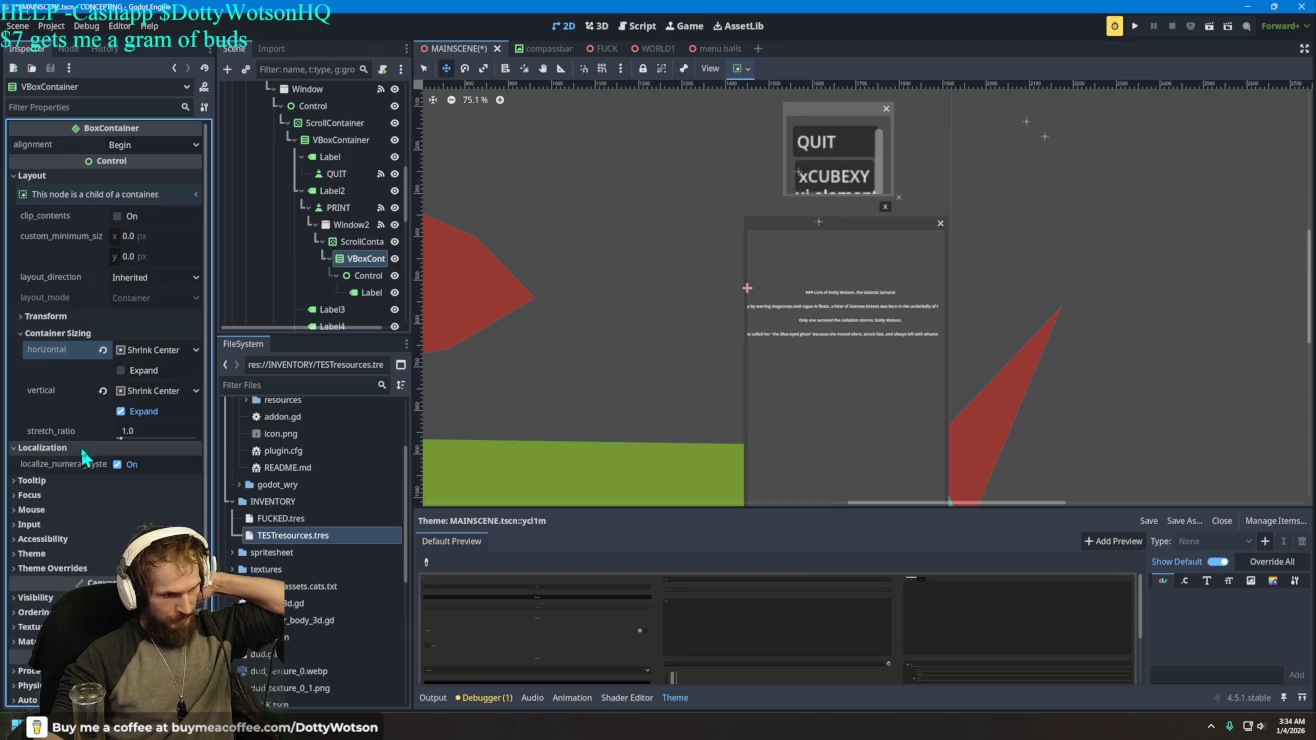
pyautogui.click(40, 320)
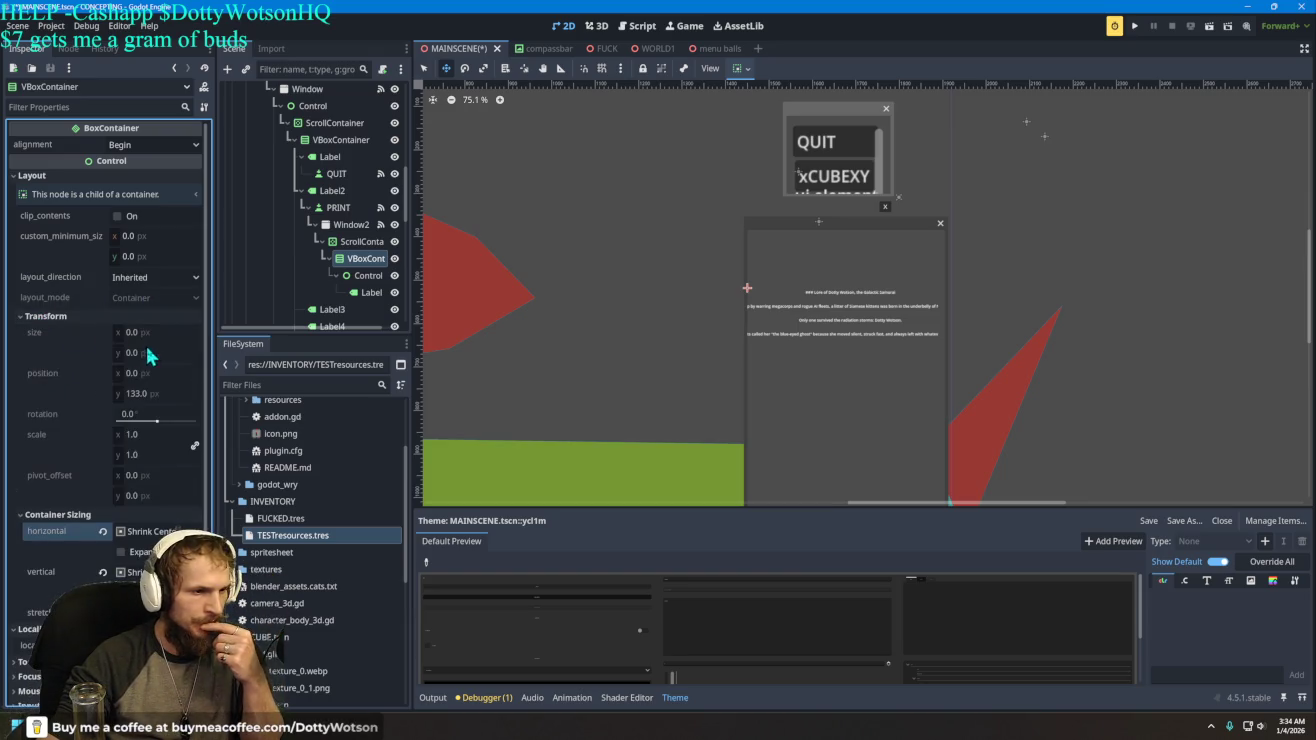
pyautogui.click(159, 276)
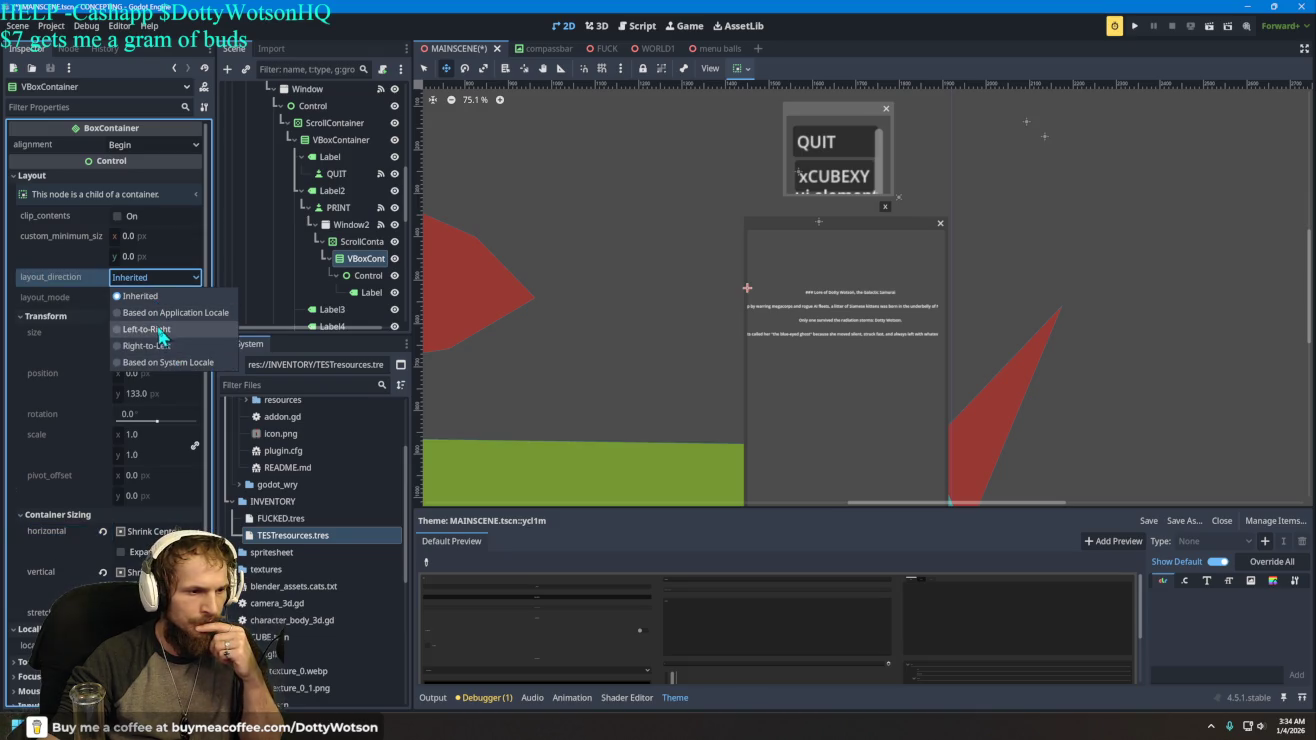
pyautogui.click(161, 329)
pyautogui.click(155, 277)
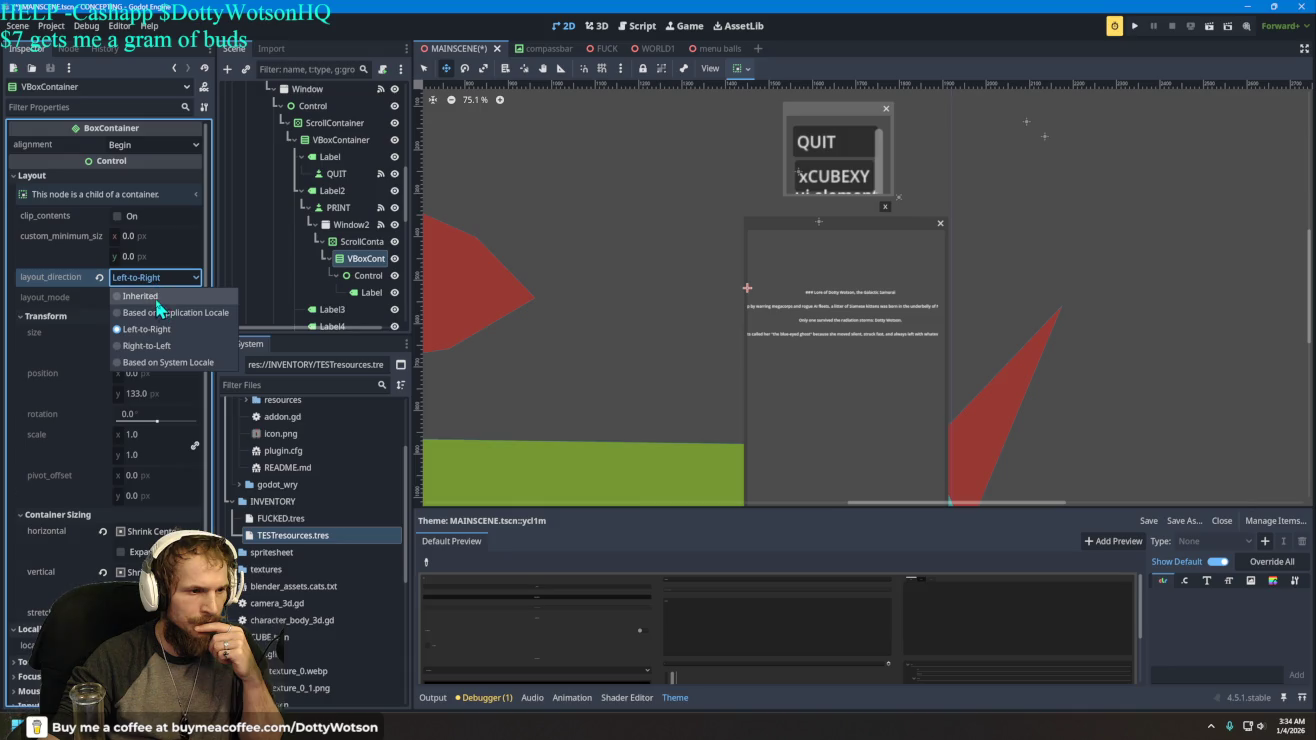
pyautogui.click(139, 296)
pyautogui.click(354, 242)
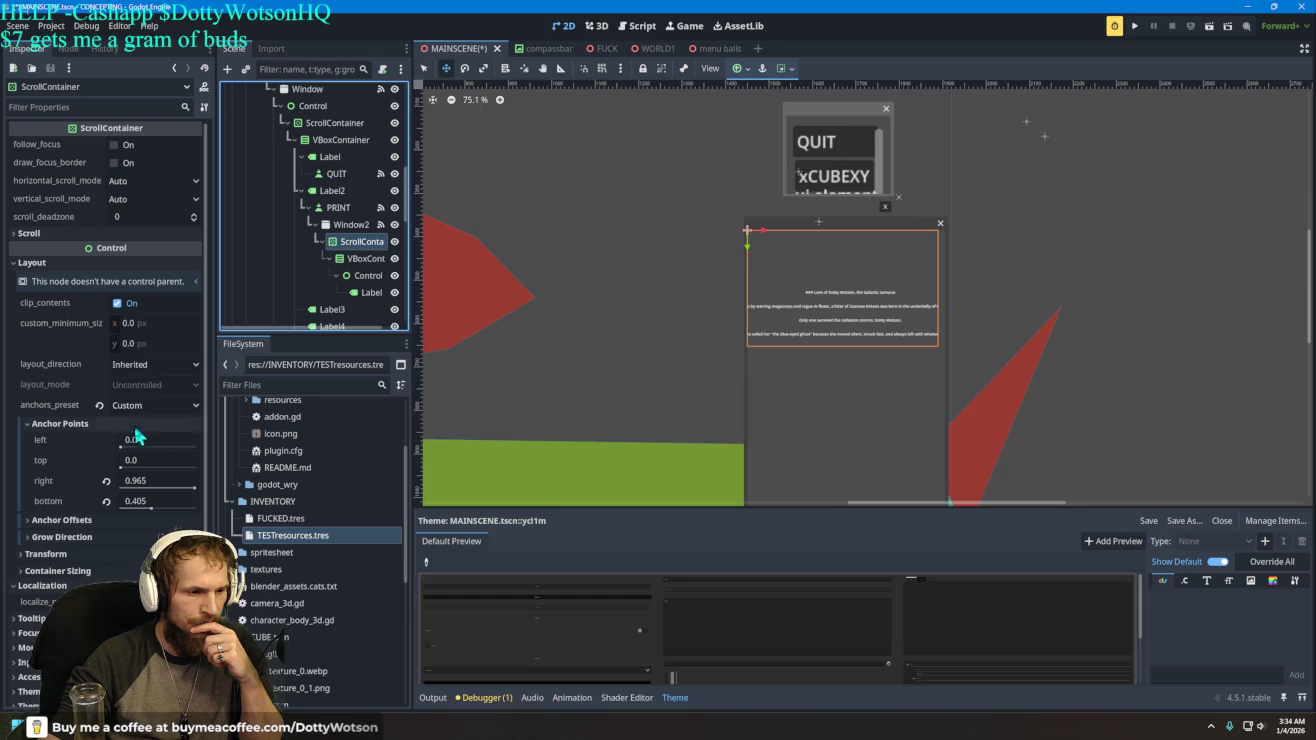
# - Slightly adjust the ScrollContainer's left anchor and width
pyautogui.moveTo(141, 453)
pyautogui.mouseDown()
pyautogui.moveTo(186, 453)
pyautogui.moveTo(120, 453)
pyautogui.mouseUp()
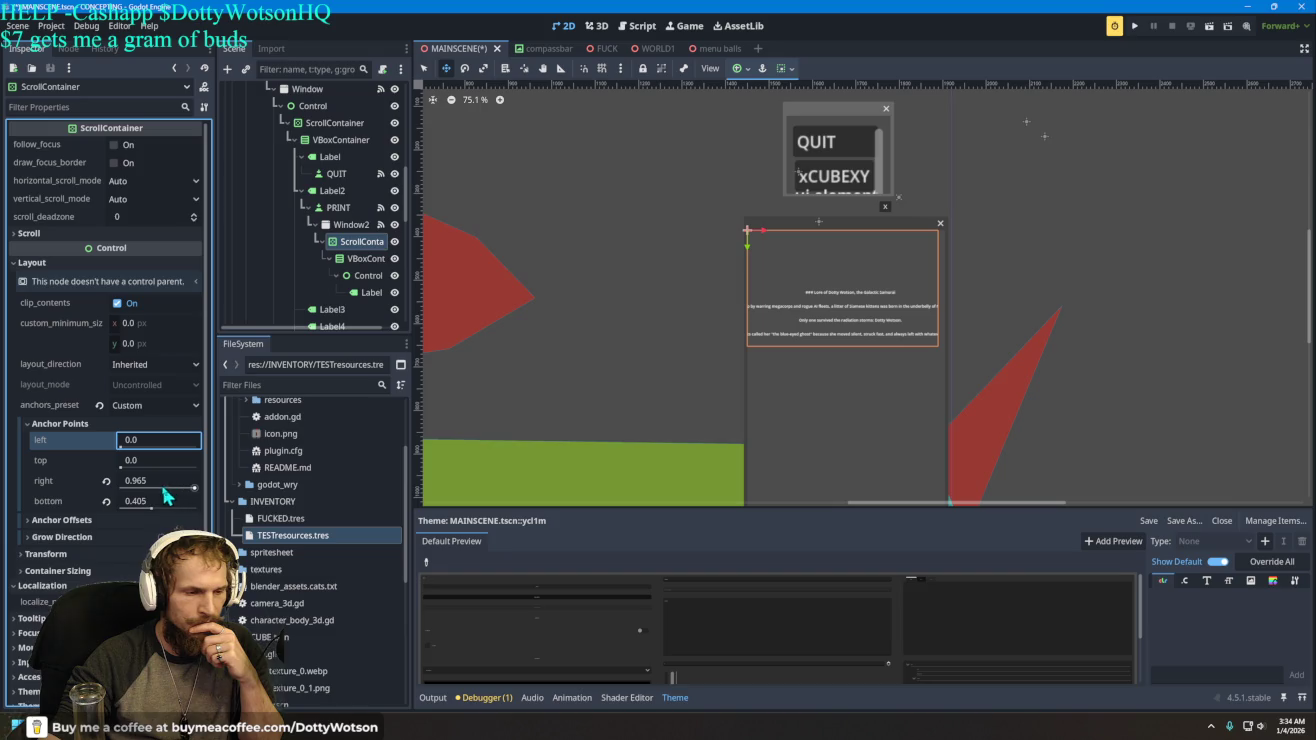
pyautogui.scroll(-3, 100, 491)
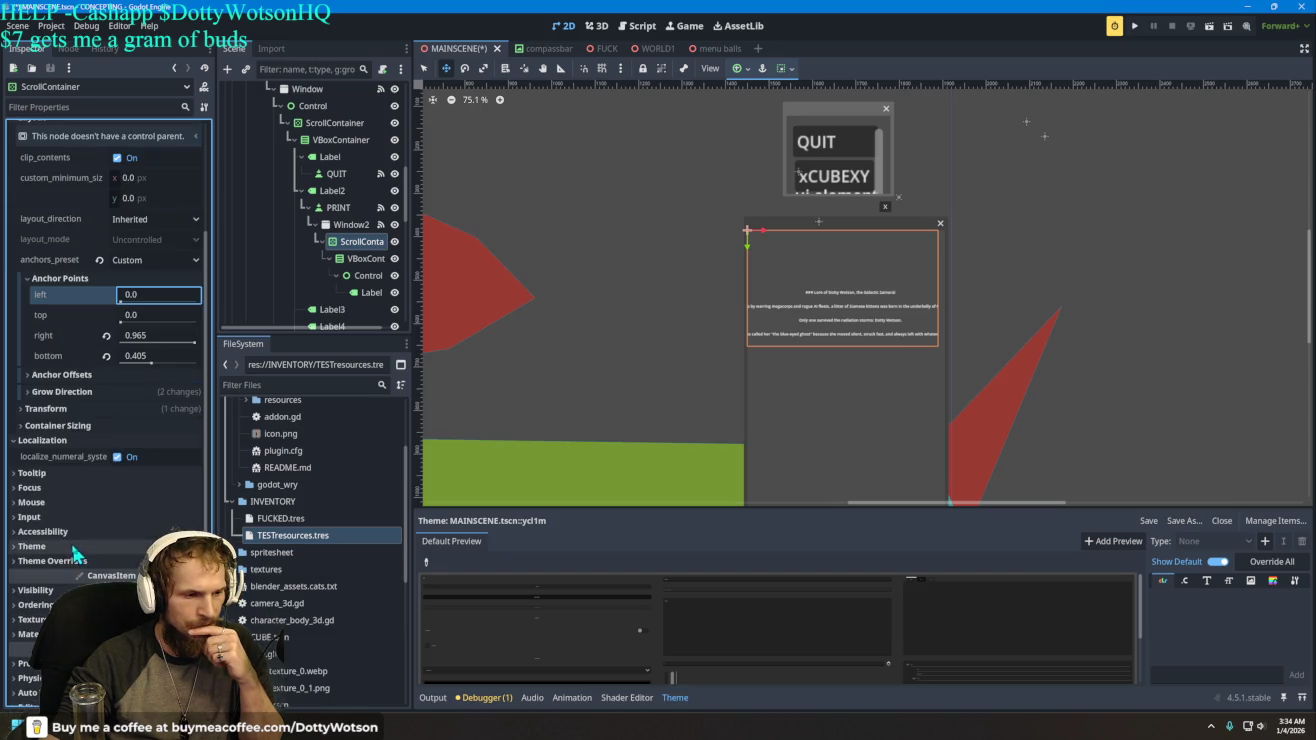
pyautogui.click(82, 409)
pyautogui.moveTo(155, 432)
pyautogui.mouseDown()
pyautogui.moveTo(140, 424)
pyautogui.moveTo(160, 438)
pyautogui.mouseUp()
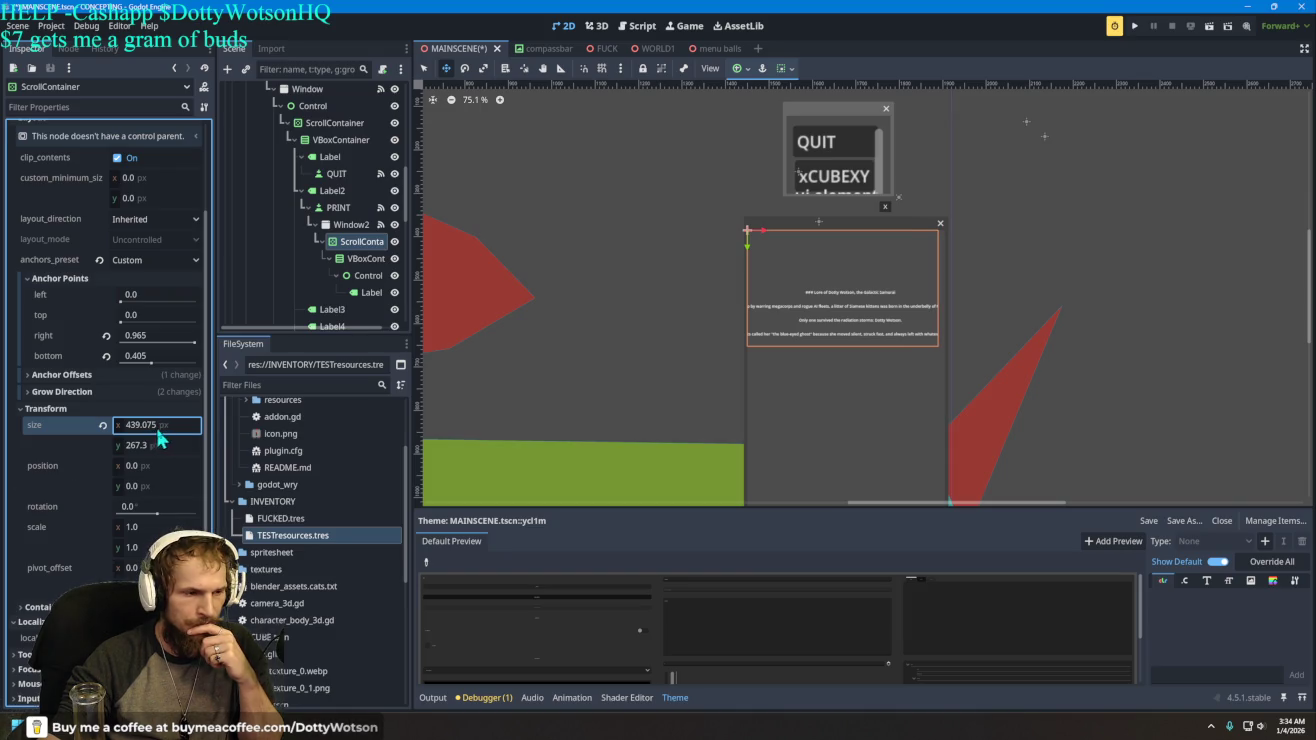
# - Select the lore Label and fold its LabelSettings sections to reach its Layout properties
pyautogui.click(369, 294)
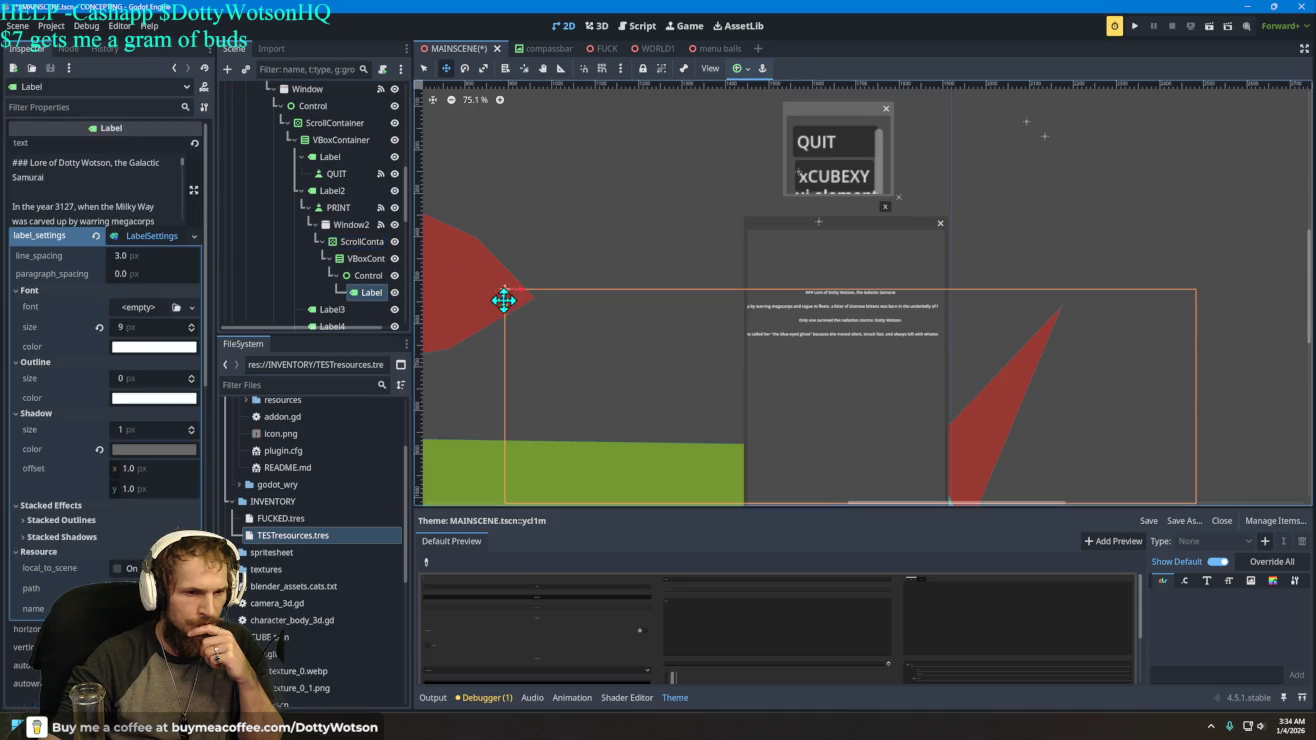
pyautogui.click(30, 293)
pyautogui.click(32, 306)
pyautogui.click(36, 320)
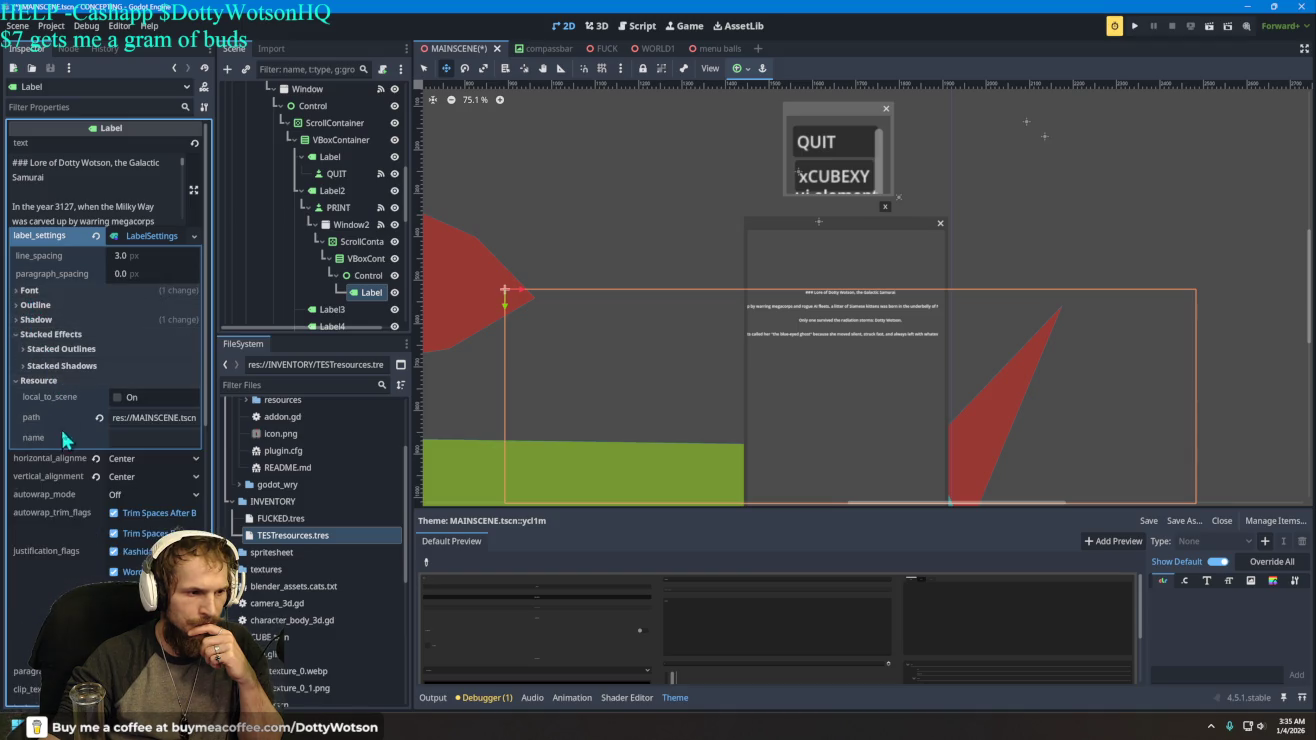
pyautogui.click(38, 380)
pyautogui.click(45, 335)
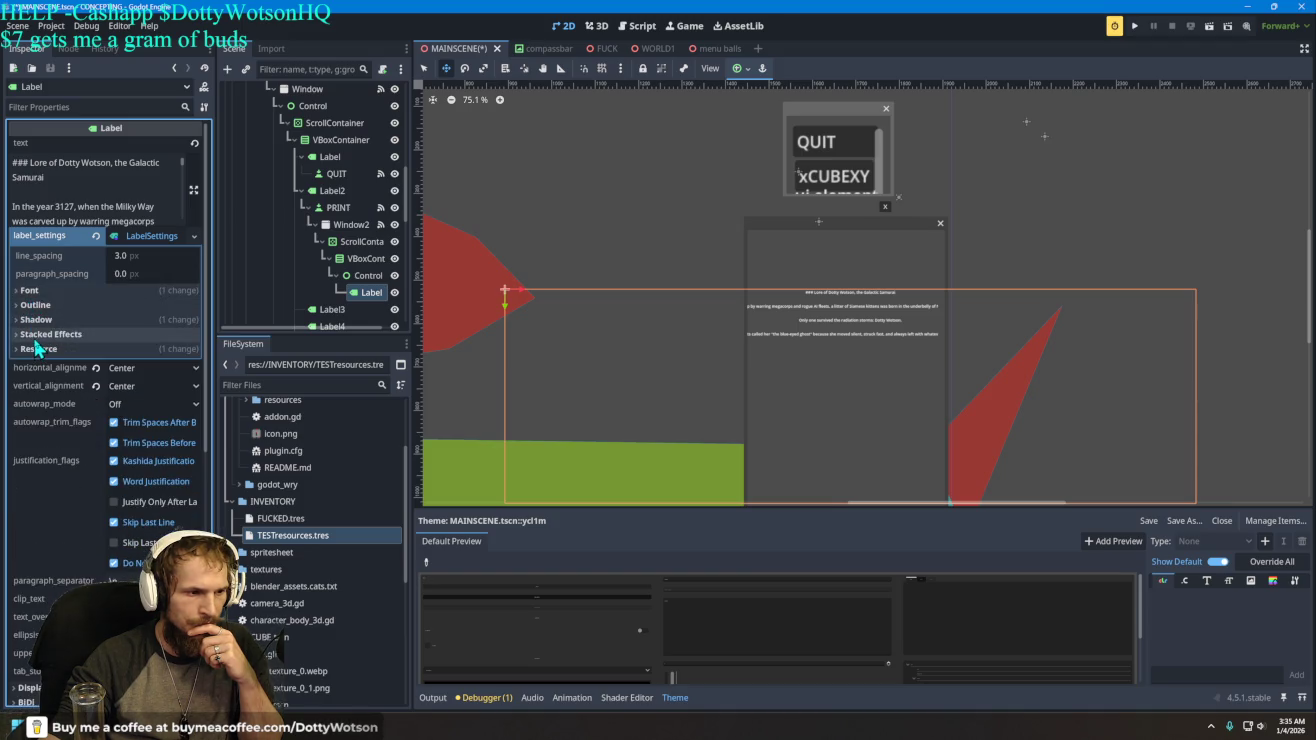
pyautogui.click(128, 243)
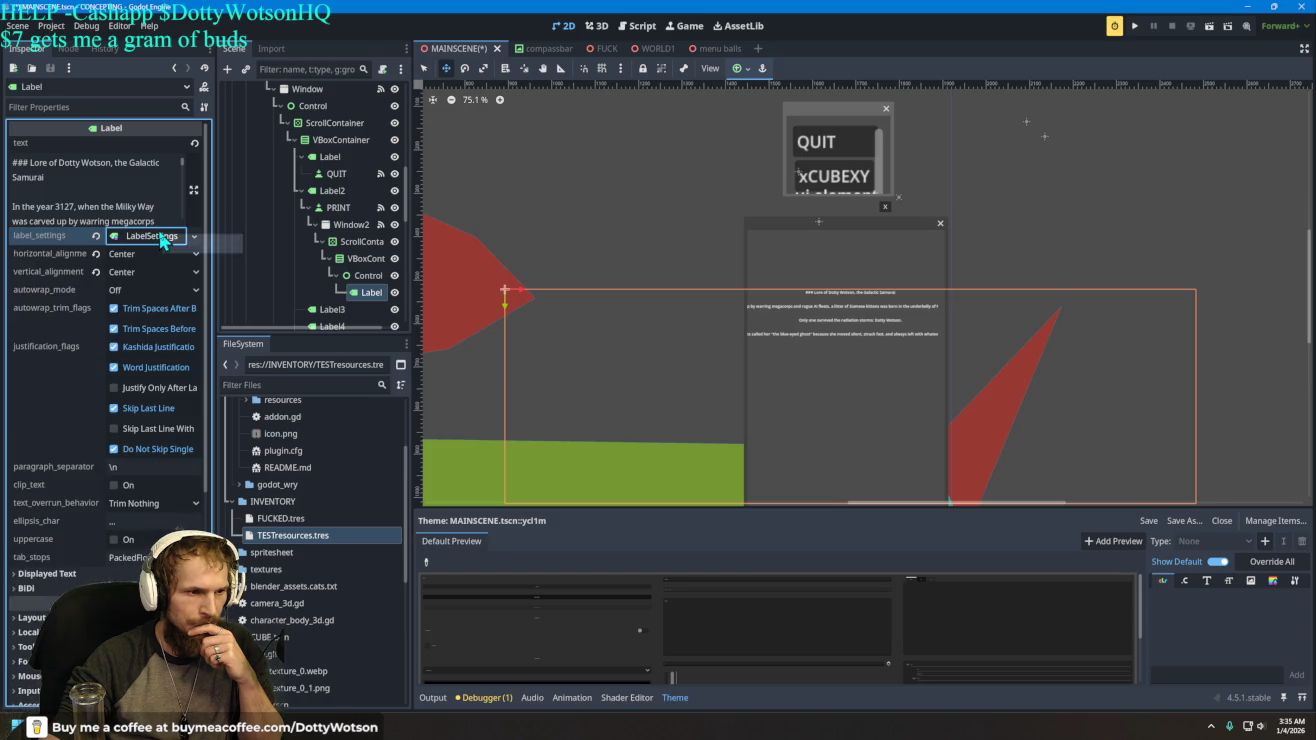
pyautogui.scroll(-5, 60, 425)
pyautogui.click(69, 282)
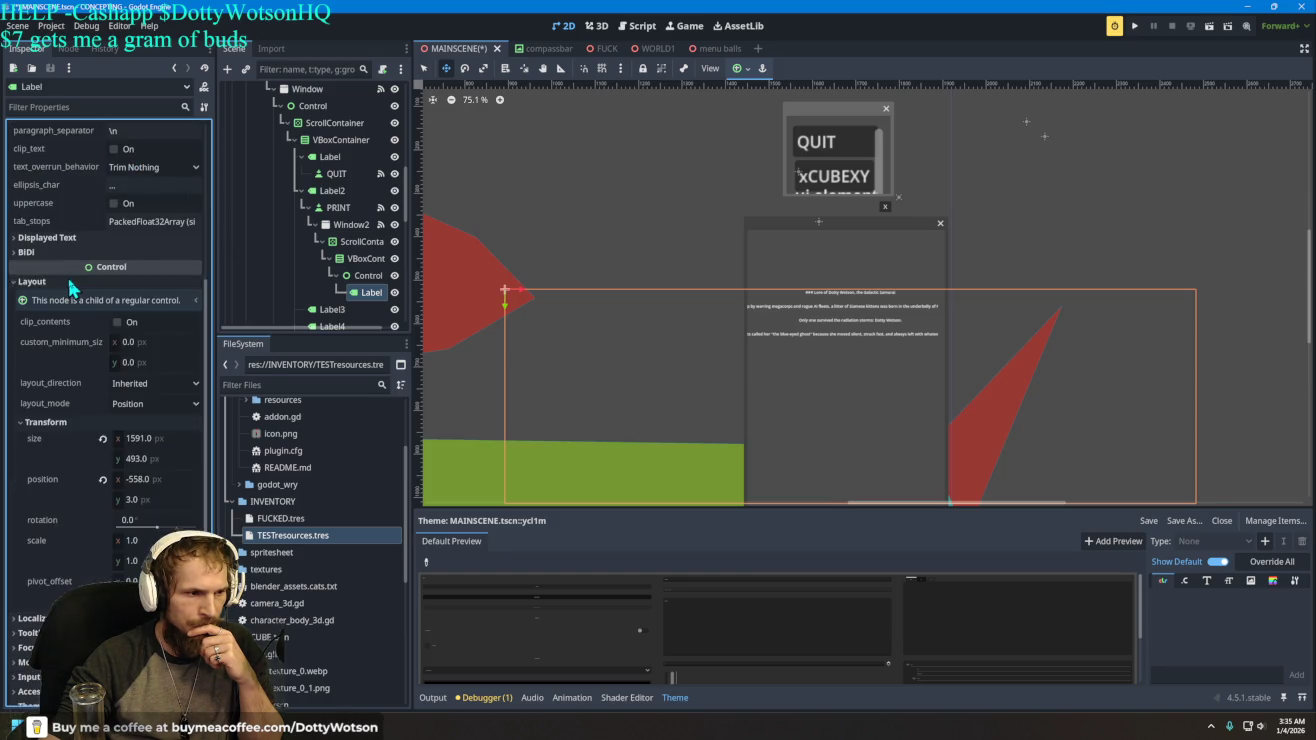
# - Reset the Label's position, then drag and fine-tune it to -595, -83 at scale 1.0
pyautogui.moveTo(165, 449); pyautogui.dragTo(165, 449)
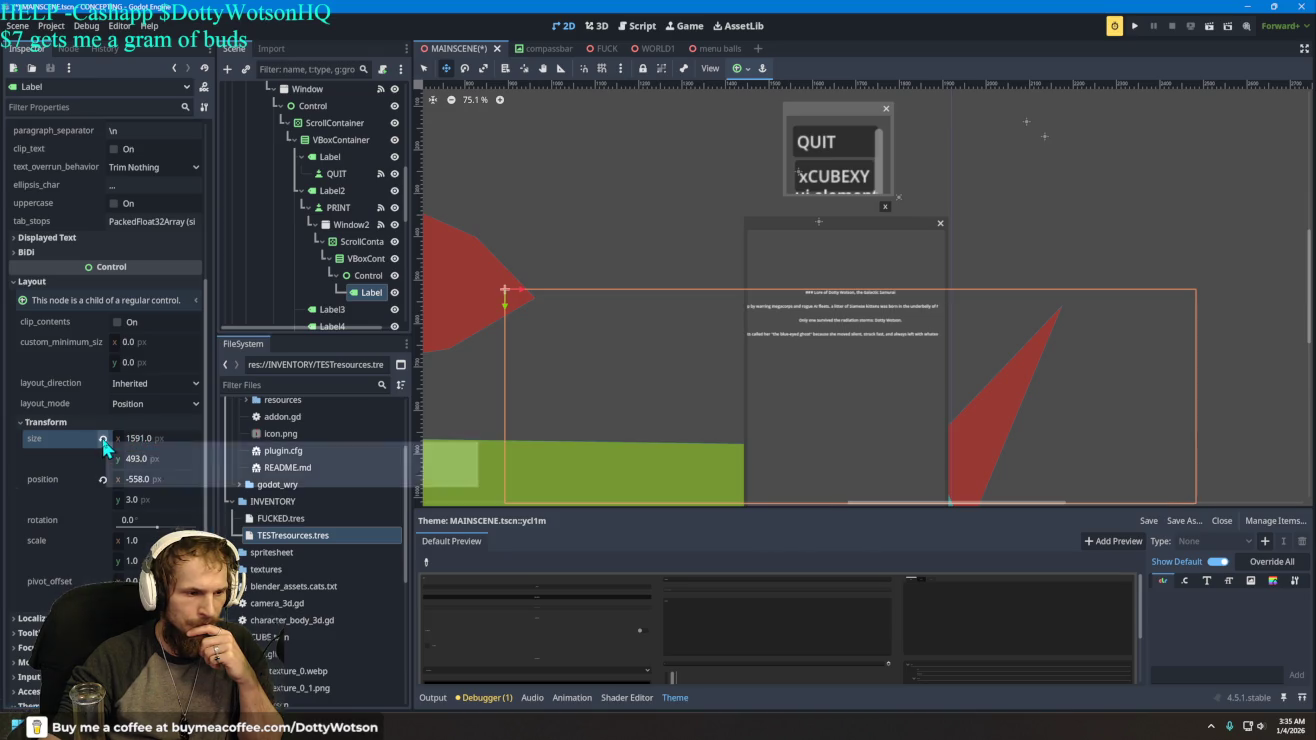
pyautogui.click(103, 480)
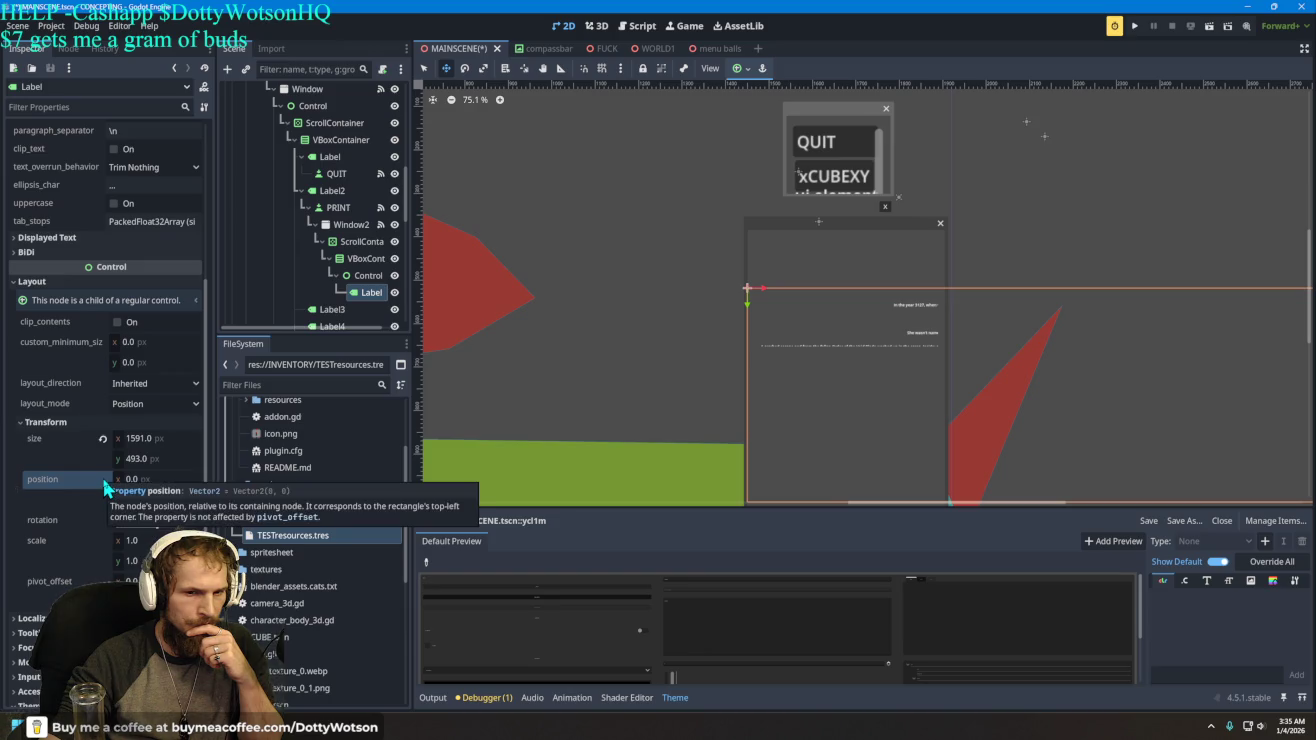
pyautogui.moveTo(1225, 377)
pyautogui.mouseDown()
pyautogui.moveTo(951, 353)
pyautogui.moveTo(966, 342)
pyautogui.mouseUp()
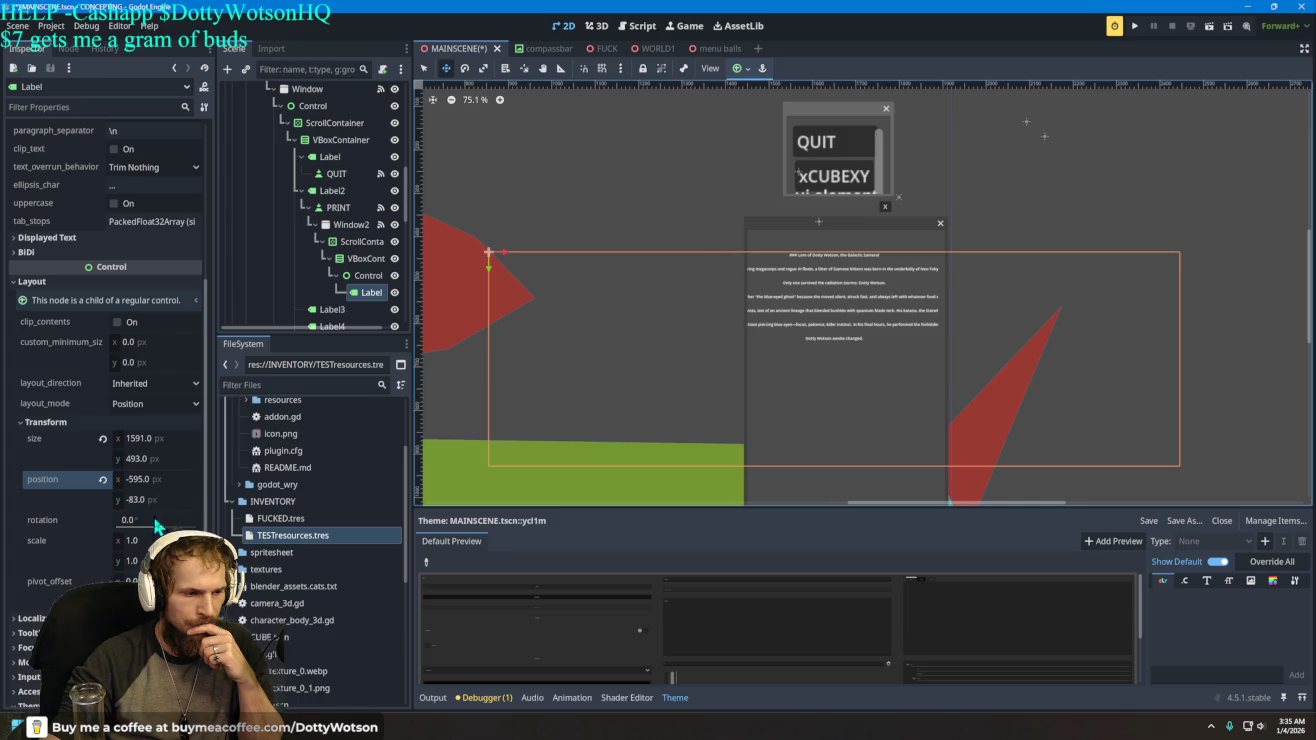
pyautogui.moveTo(150, 540)
pyautogui.mouseDown()
pyautogui.moveTo(118, 539)
pyautogui.moveTo(166, 540)
pyautogui.mouseUp()
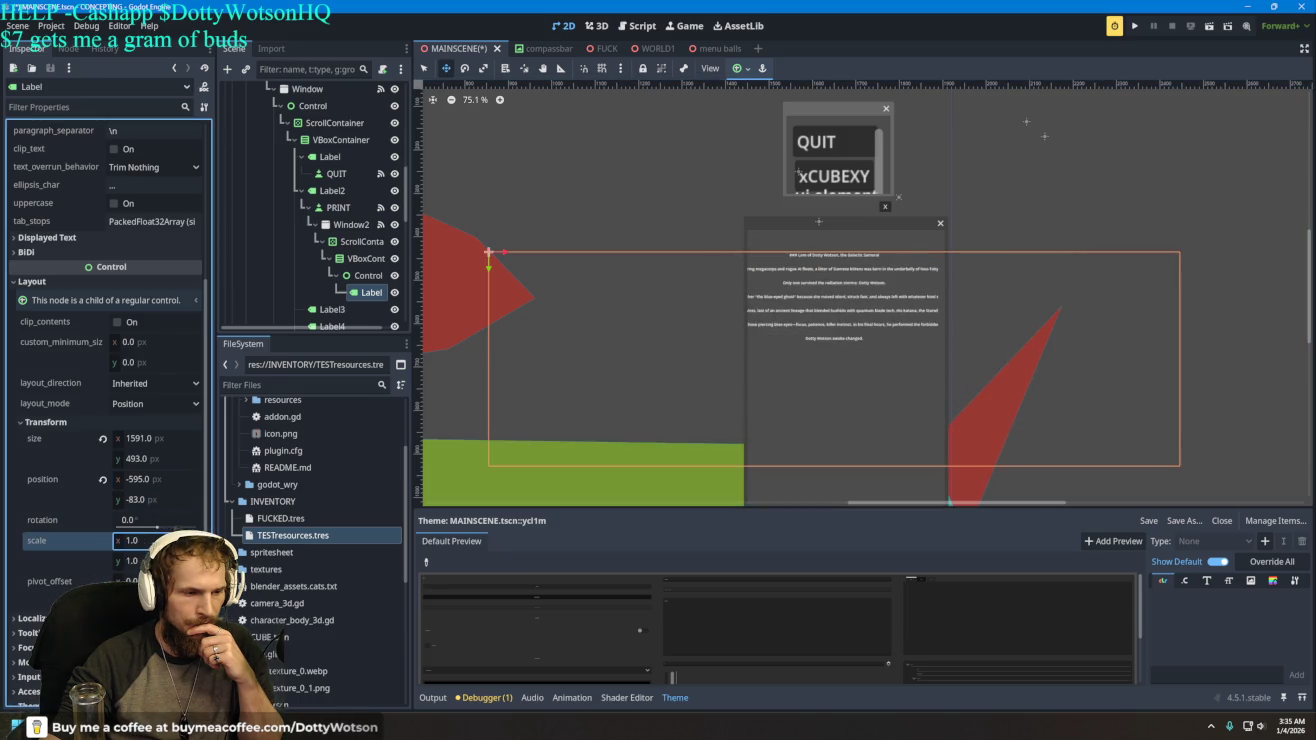
pyautogui.moveTo(158, 487); pyautogui.dragTo(148, 487)
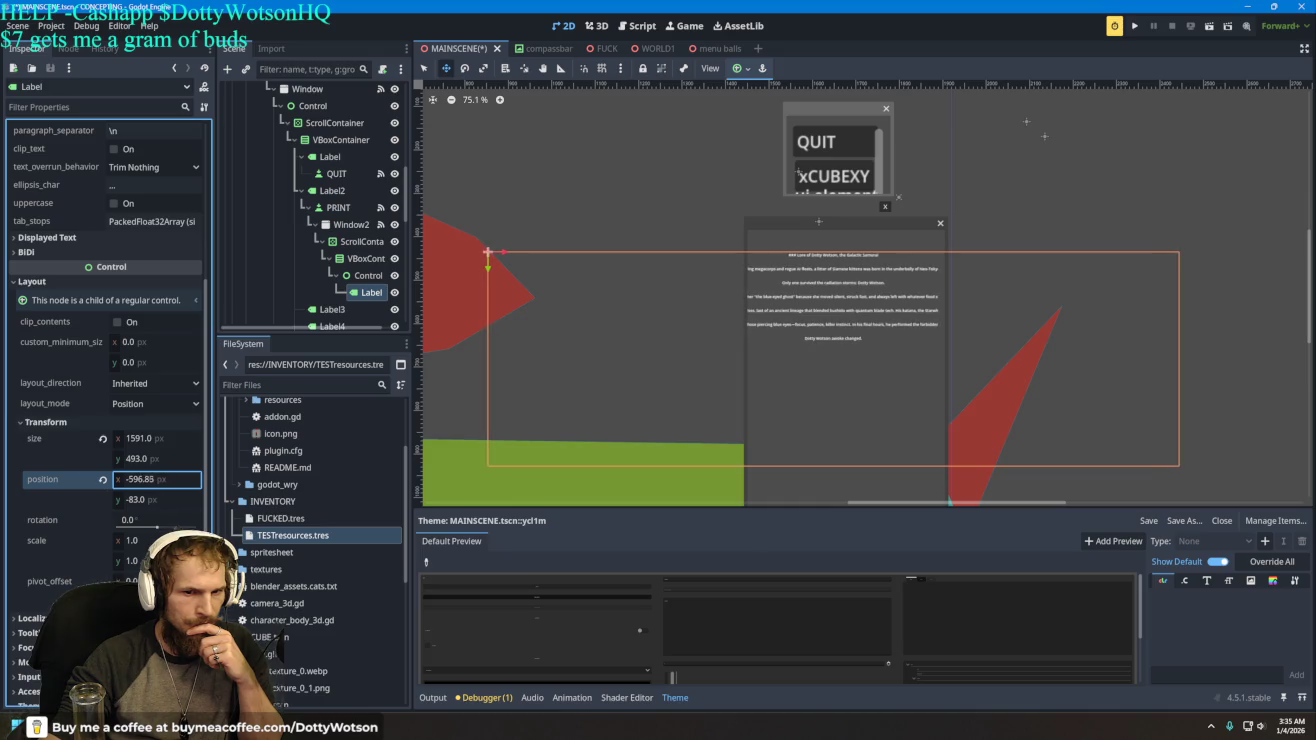
pyautogui.write('-595')
pyautogui.click(149, 464)
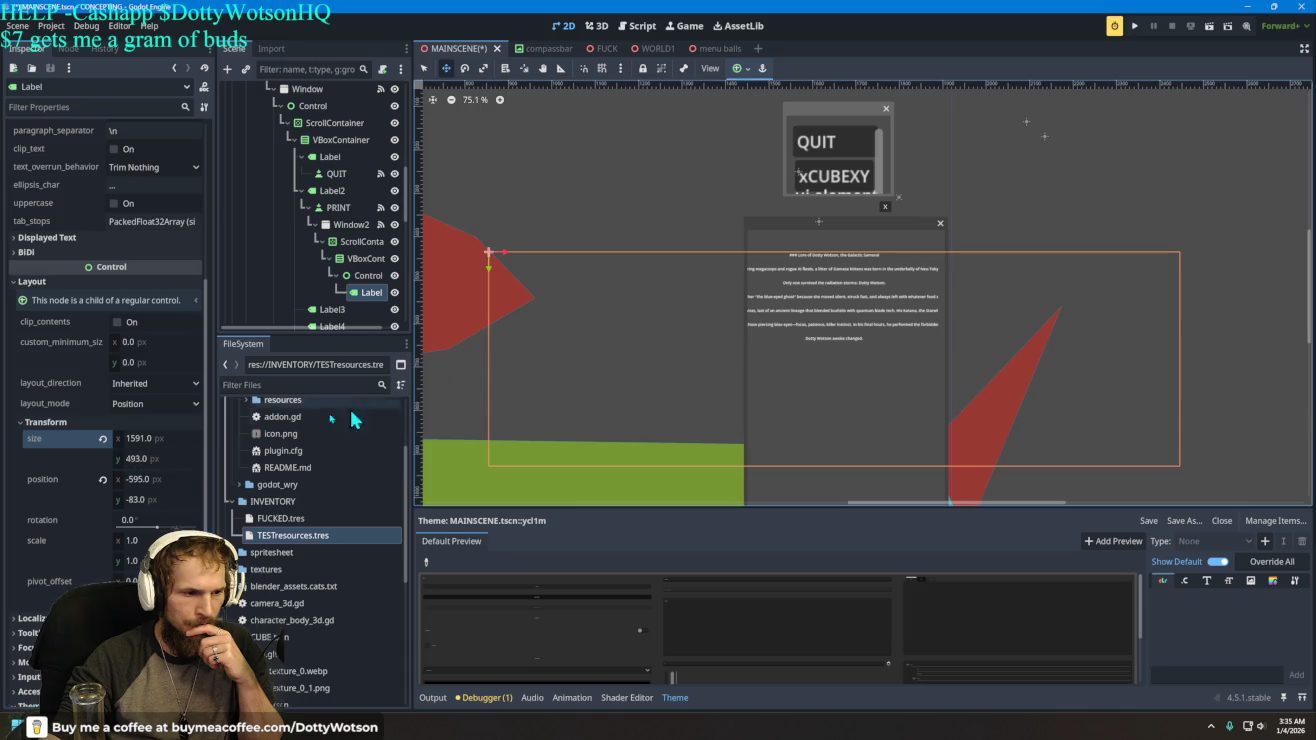
pyautogui.click(153, 438)
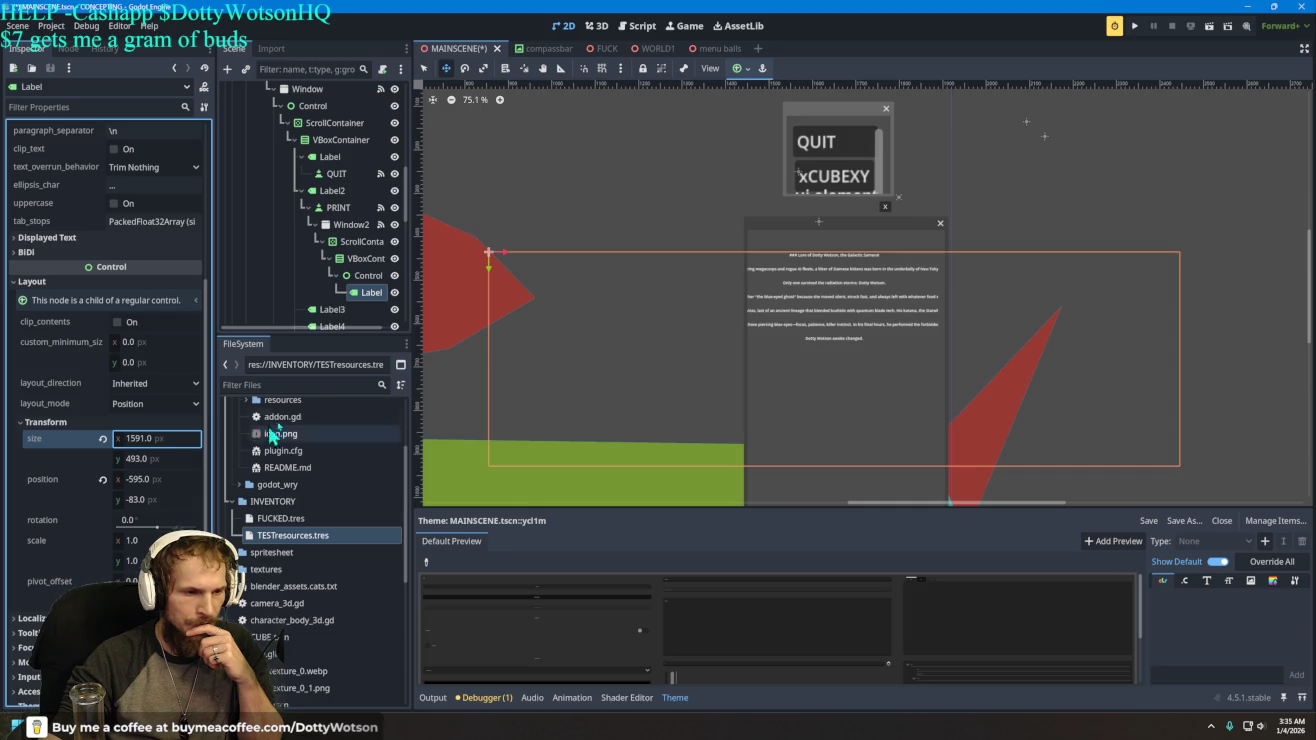
pyautogui.click(366, 276)
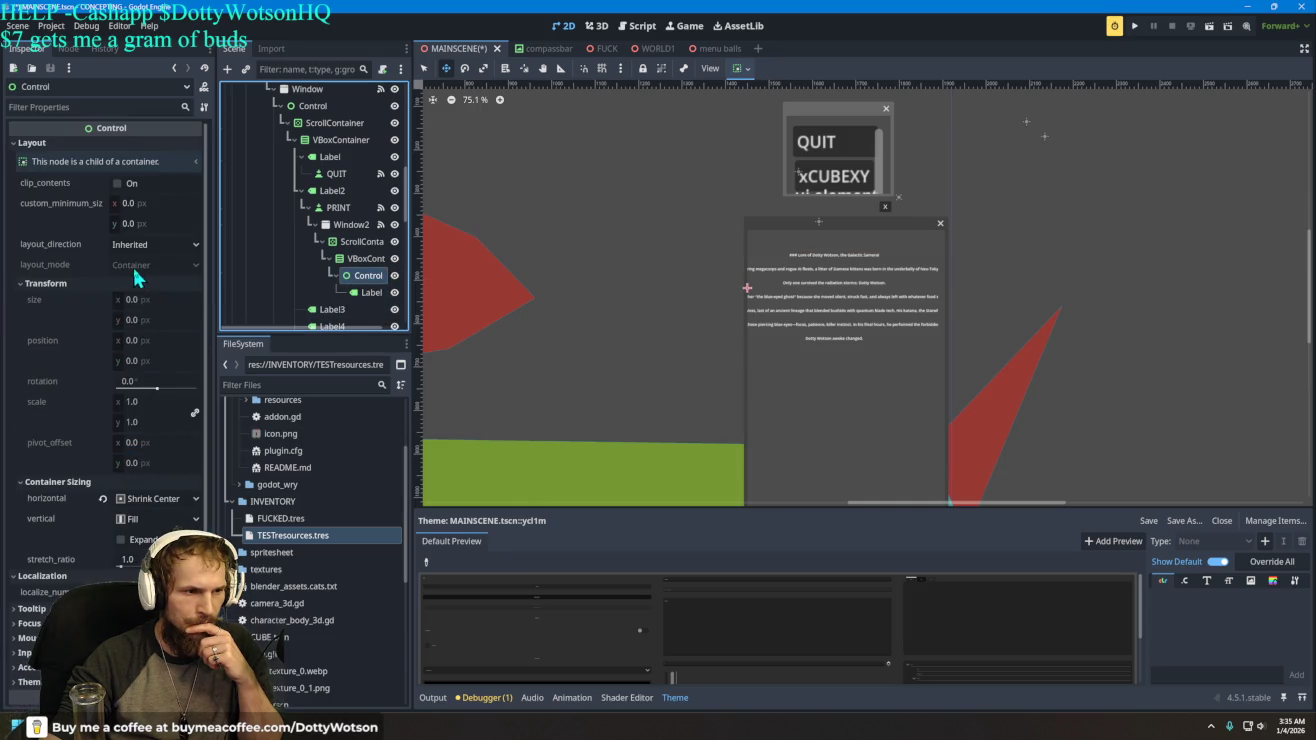
# - Set the Control's horizontal container sizing to Fill, leaving clip contents off
pyautogui.click(125, 185)
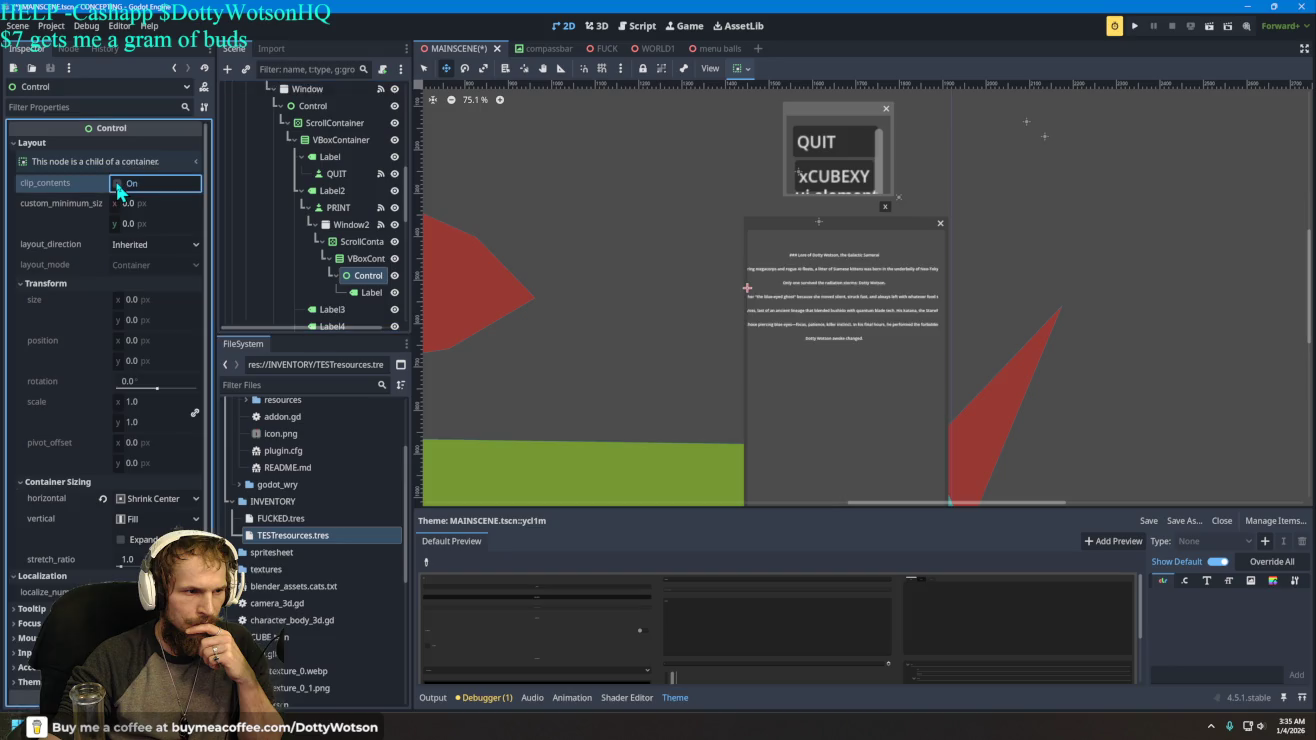
pyautogui.click(120, 189)
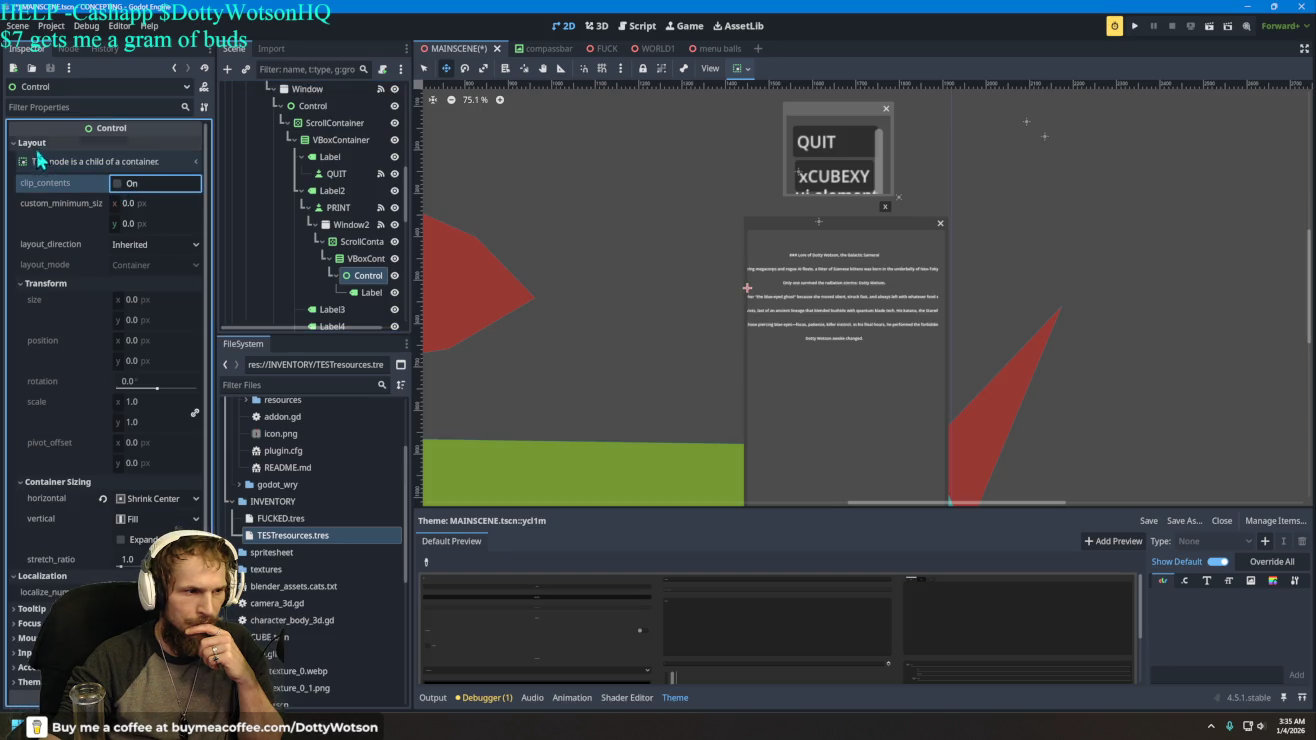
pyautogui.click(137, 497)
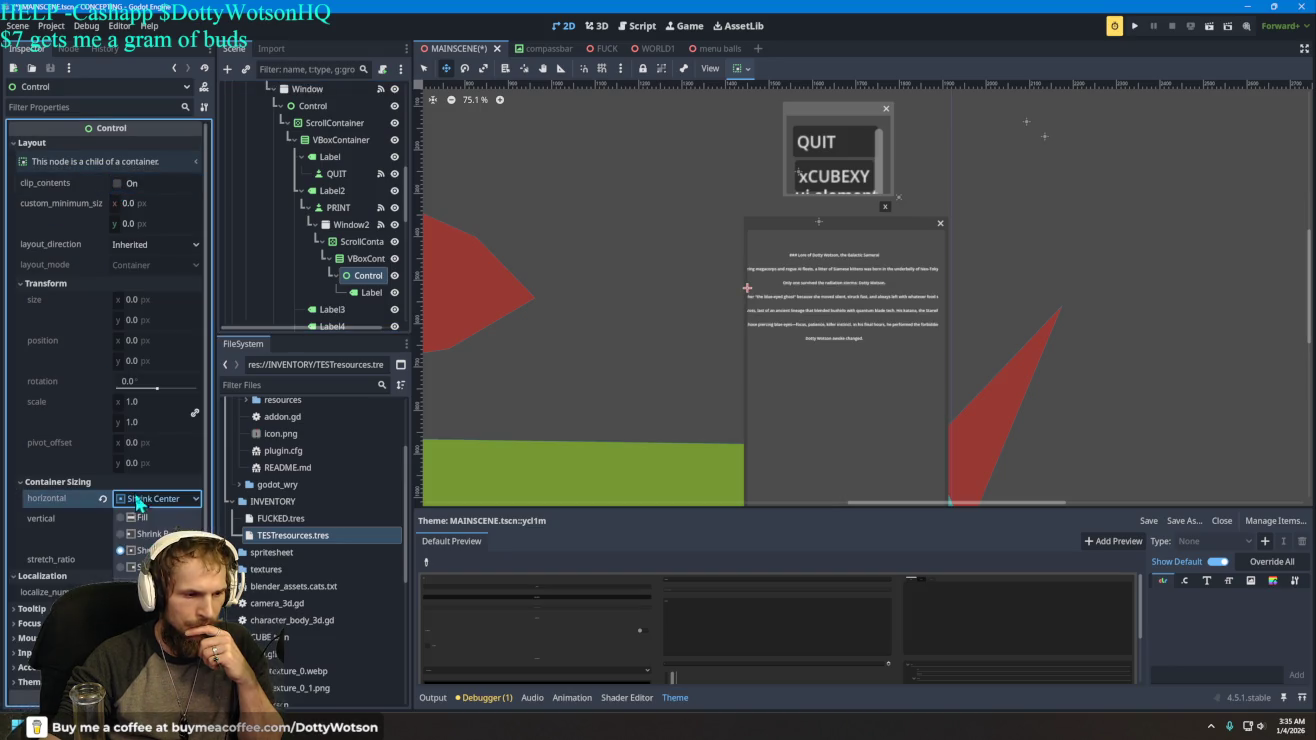
pyautogui.click(153, 519)
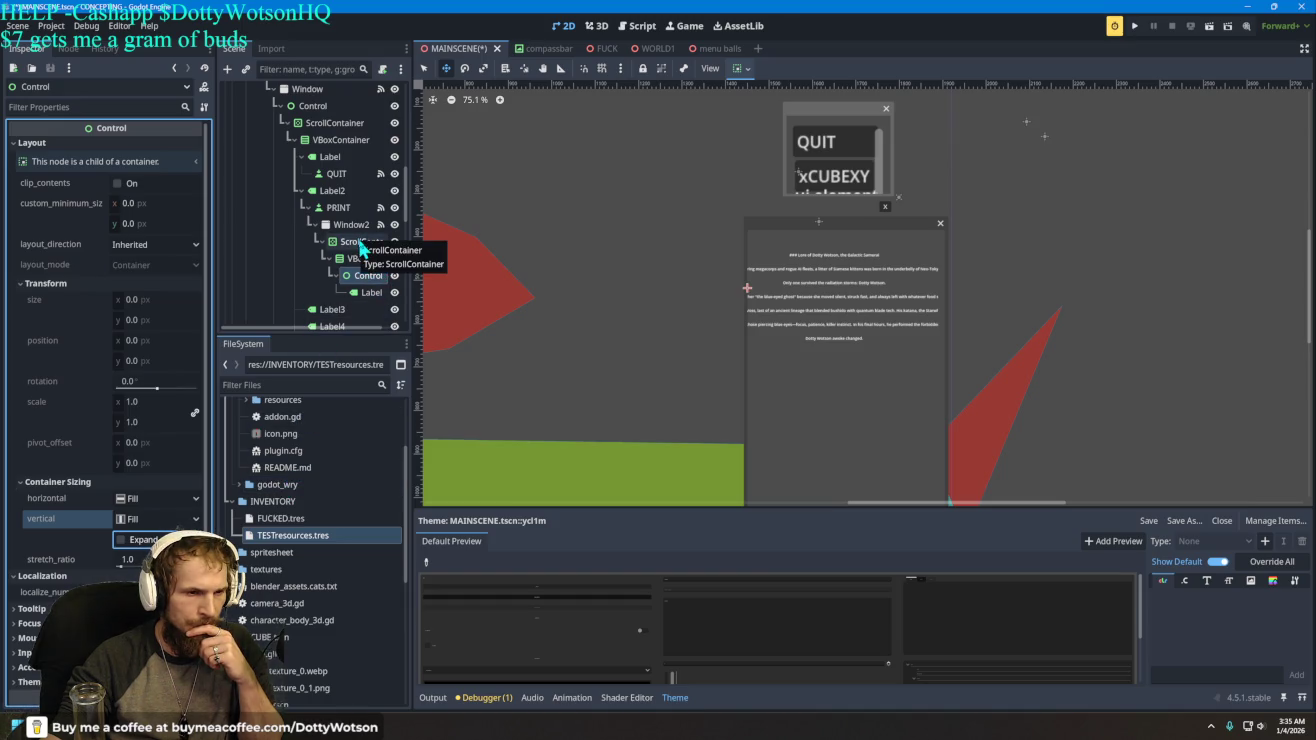
pyautogui.click(366, 293)
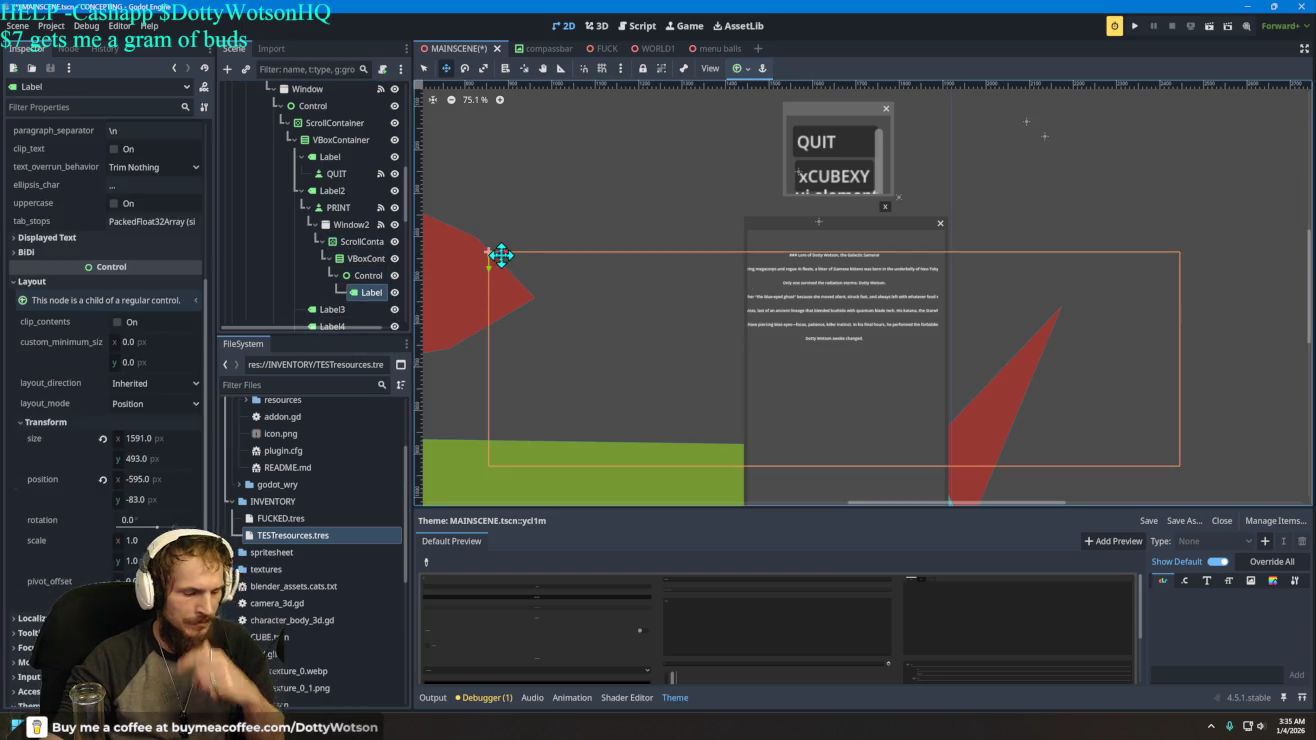
# - Try rescaling the Label with the Scale tool, then return to Select mode
pyautogui.press('s')
pyautogui.moveTo(500, 265)
pyautogui.mouseDown()
pyautogui.moveTo(543, 258)
pyautogui.moveTo(499, 247)
pyautogui.moveTo(523, 265)
pyautogui.moveTo(498, 267)
pyautogui.mouseUp()
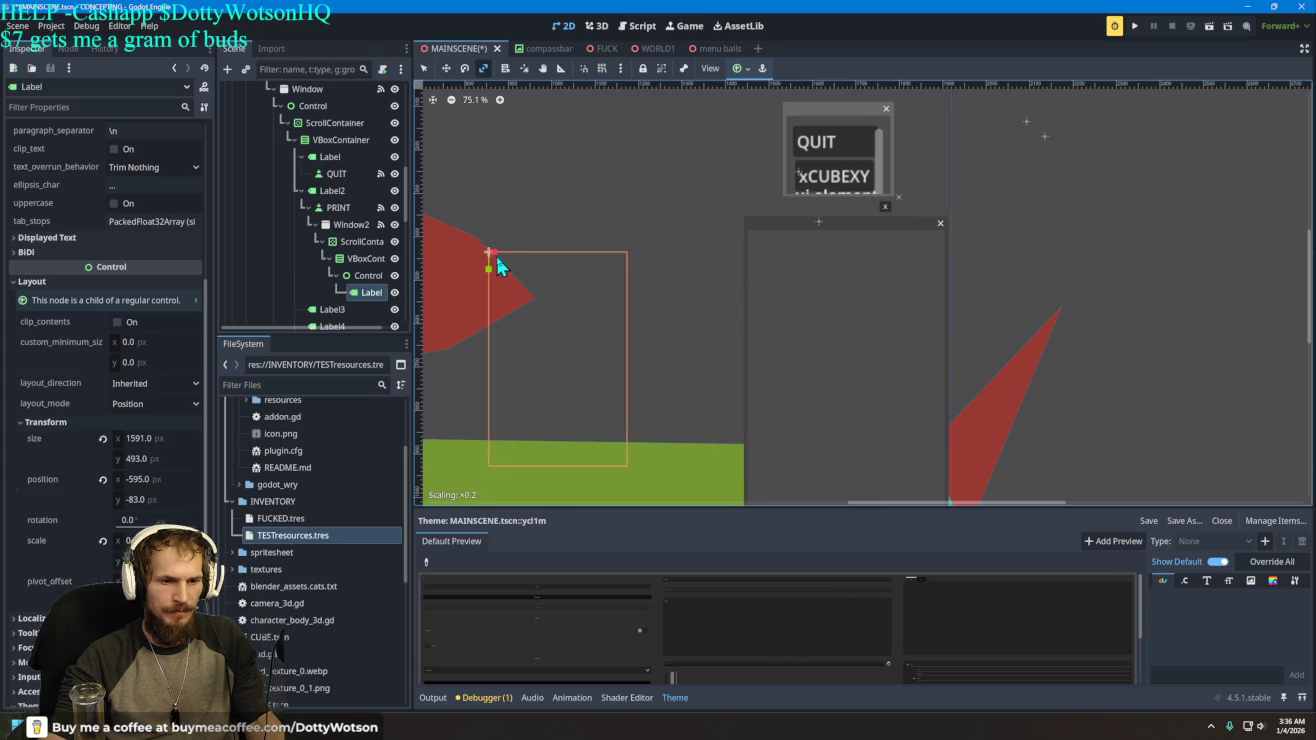
pyautogui.press('q')
pyautogui.moveTo(547, 307)
pyautogui.mouseDown()
pyautogui.moveTo(722, 284)
pyautogui.moveTo(664, 293)
pyautogui.mouseUp()
pyautogui.moveTo(589, 311)
pyautogui.mouseDown()
pyautogui.moveTo(770, 298)
pyautogui.moveTo(643, 314)
pyautogui.mouseUp()
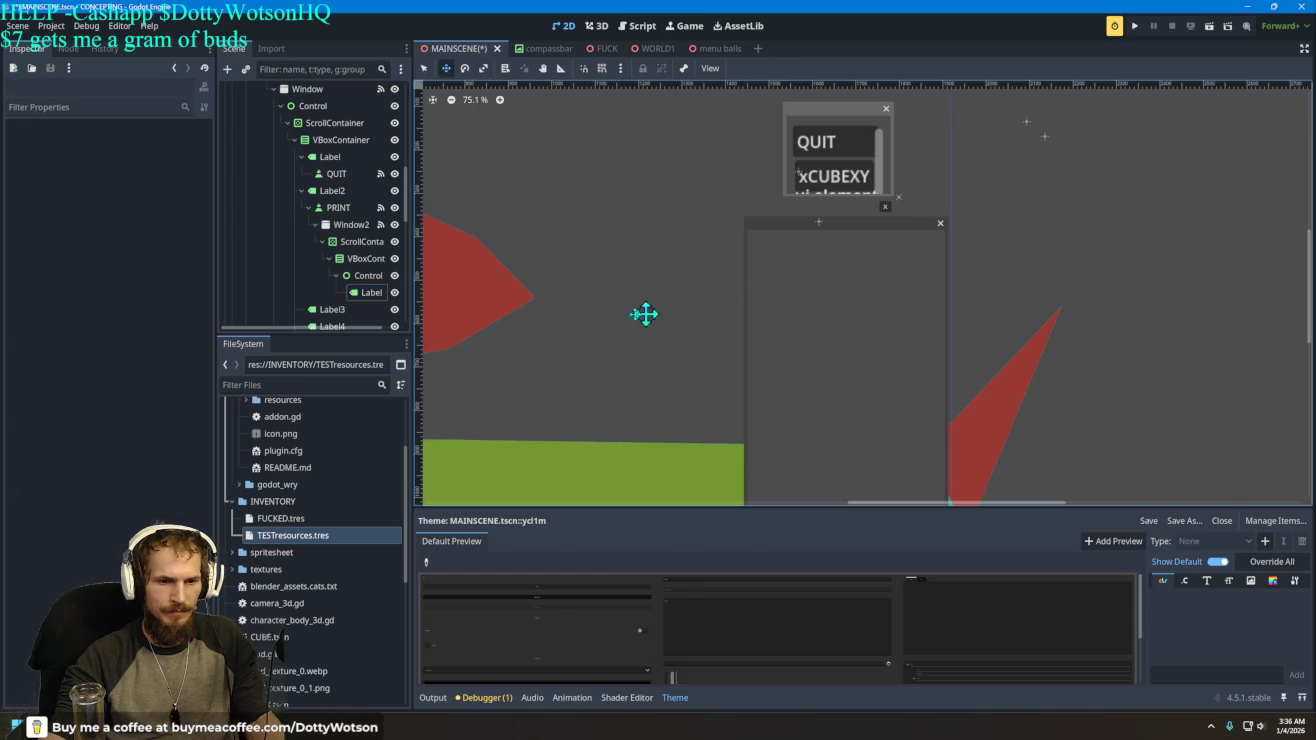
pyautogui.moveTo(547, 301); pyautogui.dragTo(773, 337)
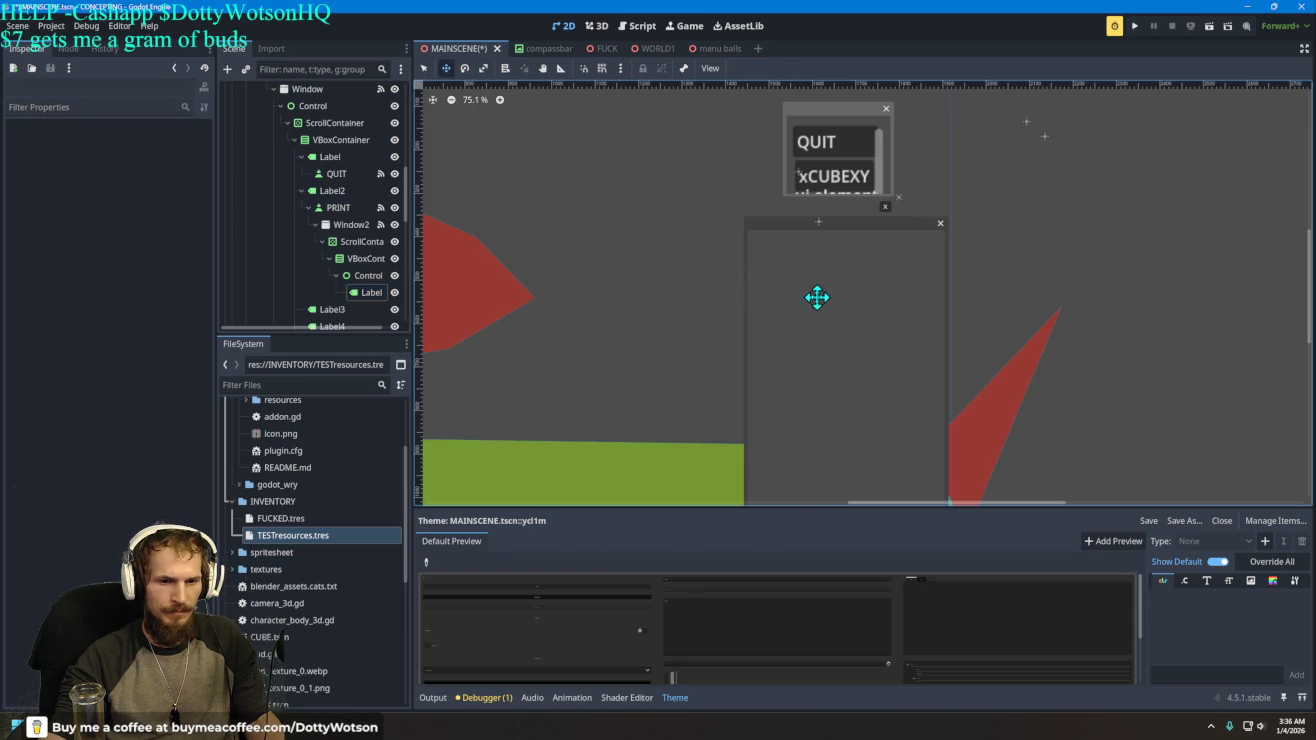
# - Drag the Label into the window panel, shrink its horizontal scale, and nudge it left to 52, -127
pyautogui.click(368, 293)
pyautogui.moveTo(470, 294)
pyautogui.mouseDown()
pyautogui.moveTo(538, 267)
pyautogui.moveTo(771, 260)
pyautogui.moveTo(833, 244)
pyautogui.moveTo(815, 273)
pyautogui.mouseUp()
pyautogui.scroll(2, 884, 351)
pyautogui.scroll(6, 885, 350)
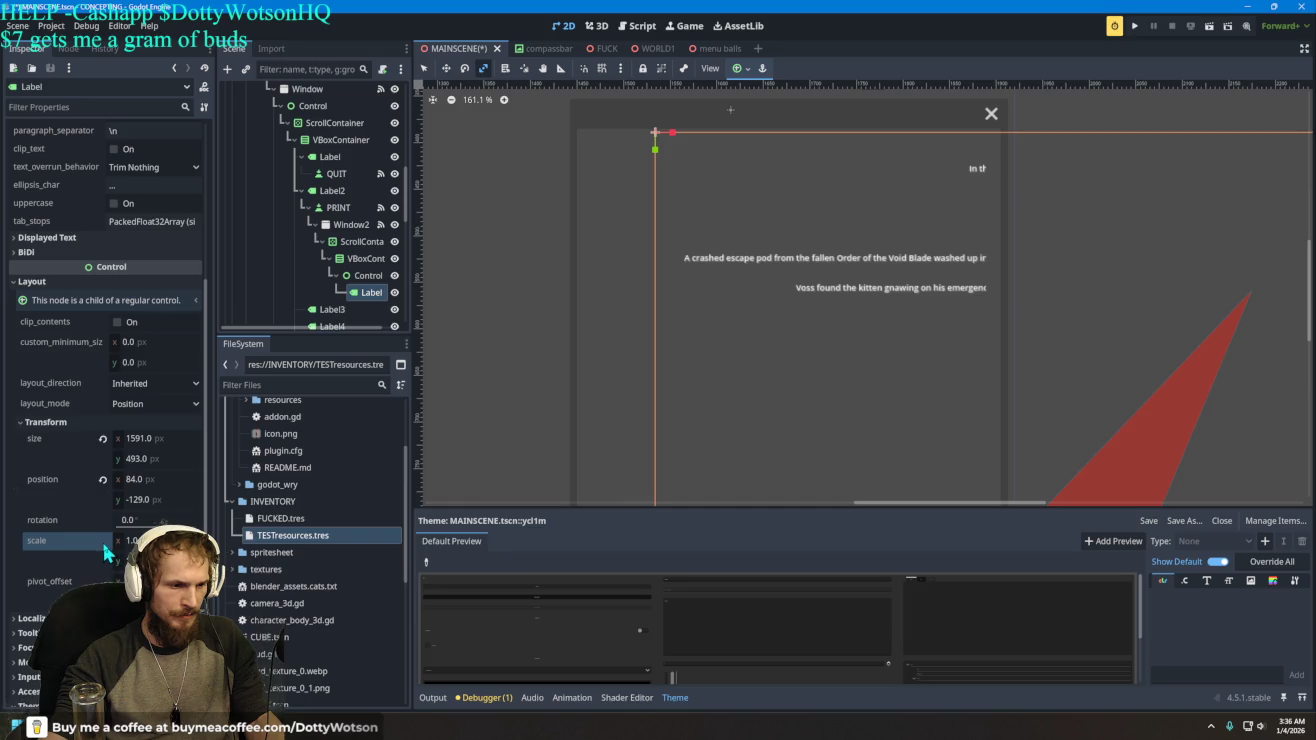
pyautogui.moveTo(126, 540); pyautogui.dragTo(98, 540)
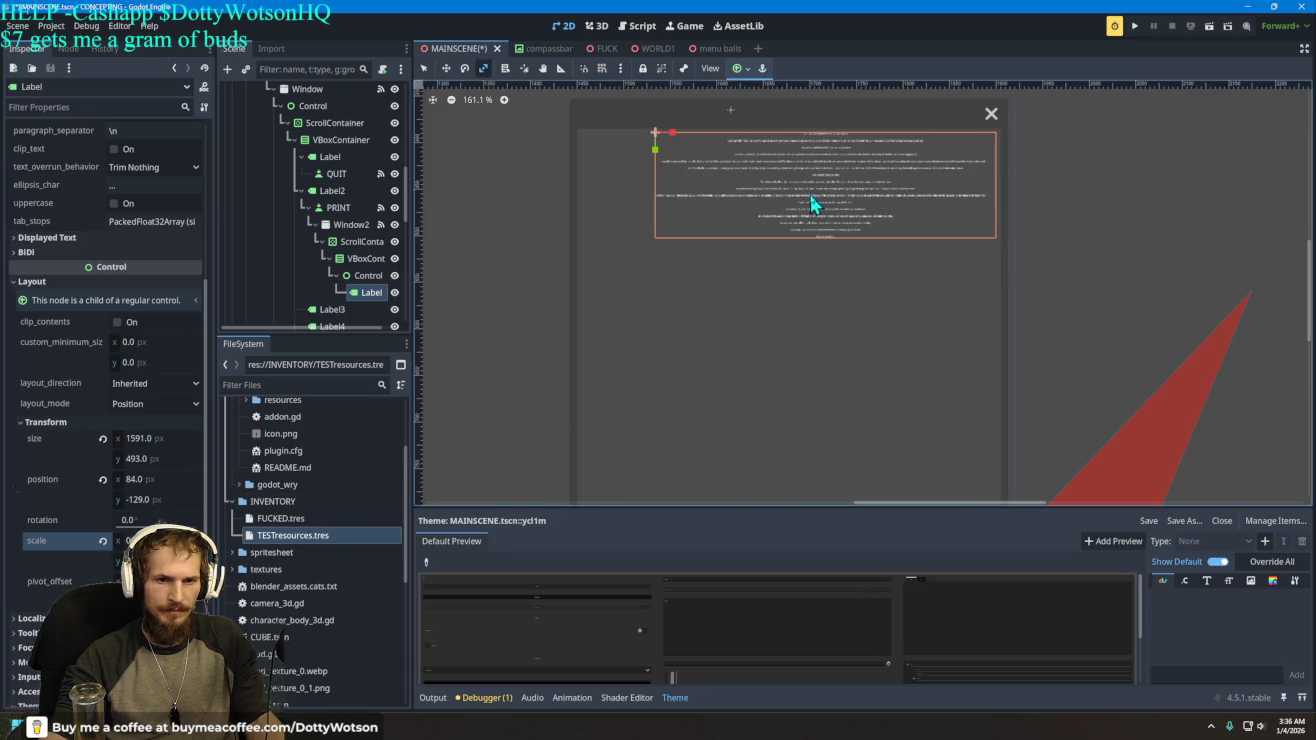
pyautogui.click(840, 189)
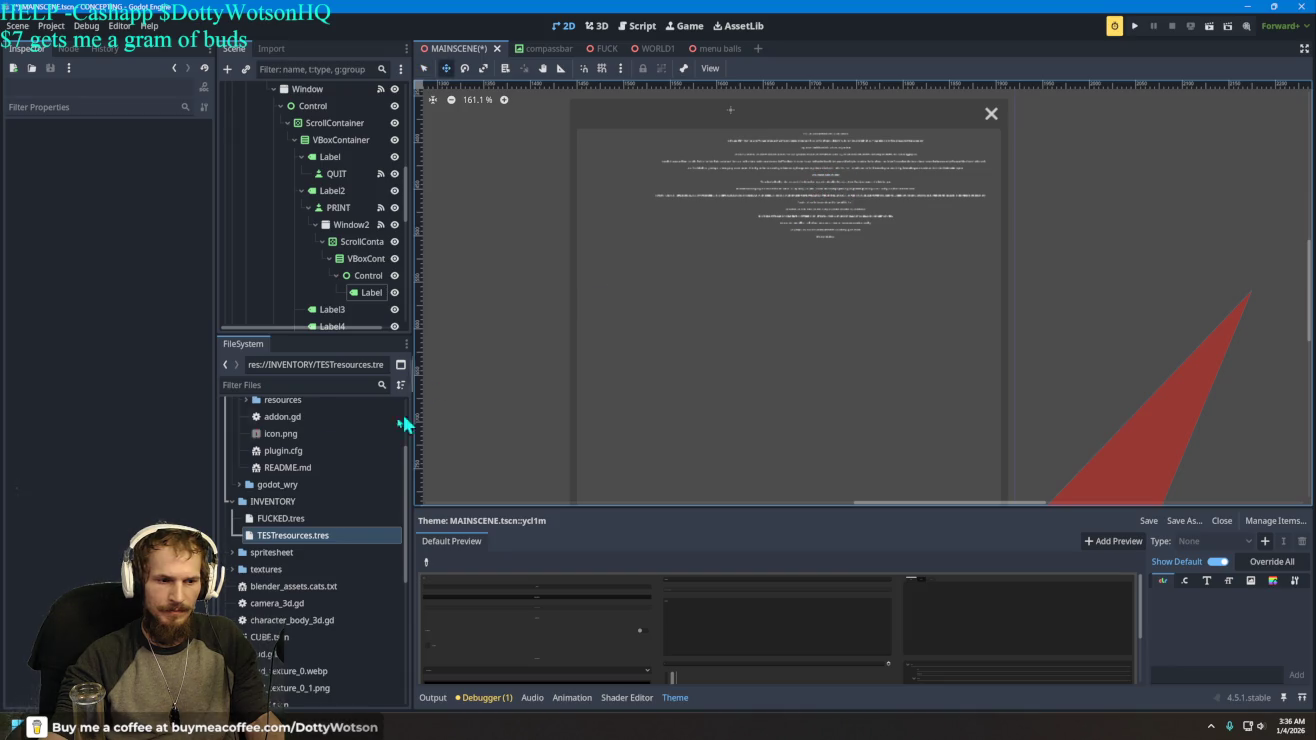
pyautogui.click(371, 292)
pyautogui.moveTo(833, 159)
pyautogui.mouseDown()
pyautogui.moveTo(812, 169)
pyautogui.moveTo(806, 158)
pyautogui.mouseUp()
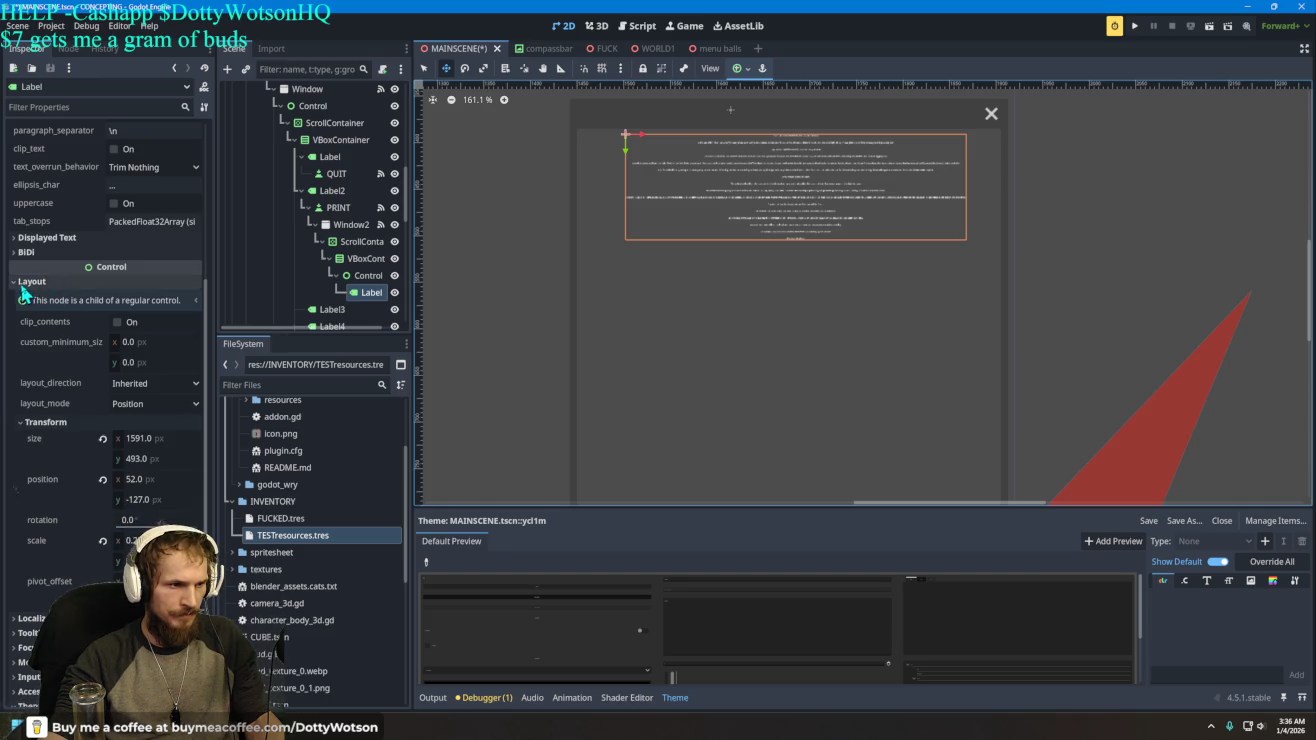
# - Inspect the Label's Theme default font size and default font slot
pyautogui.click(63, 281)
pyautogui.scroll(1, 156, 400)
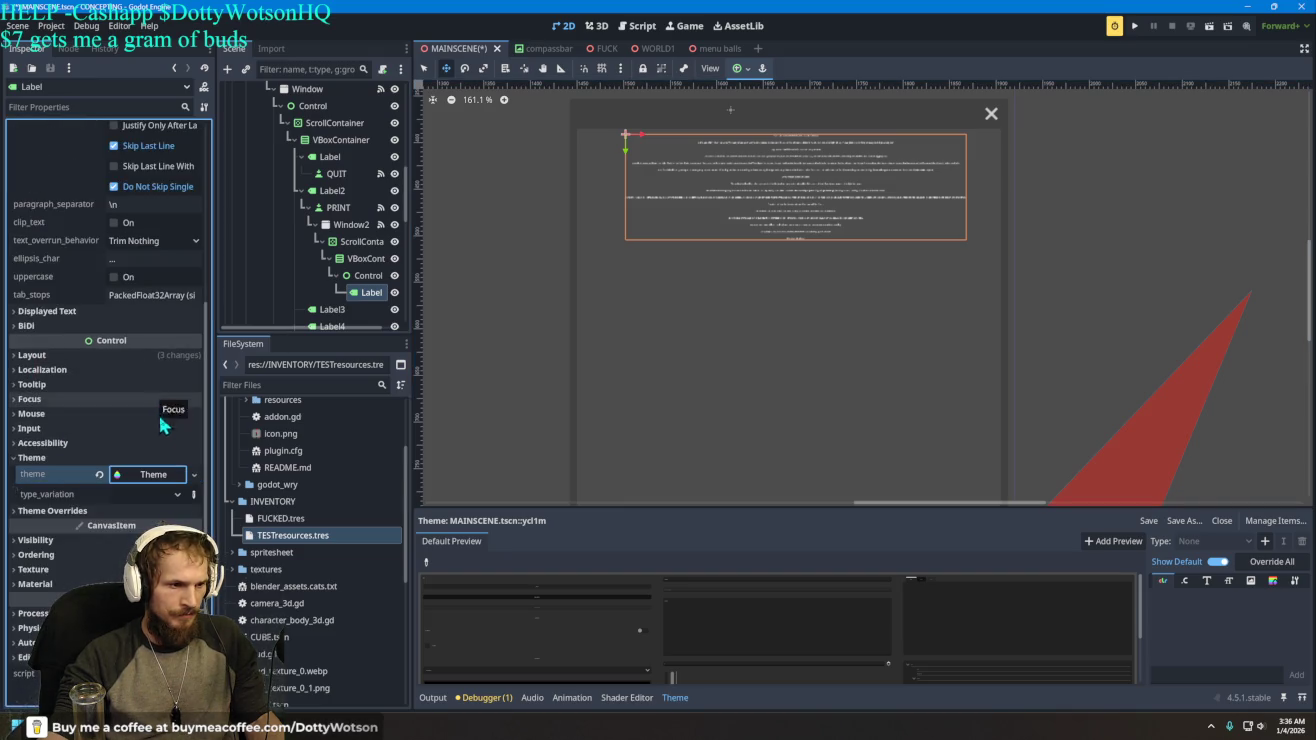
pyautogui.click(152, 476)
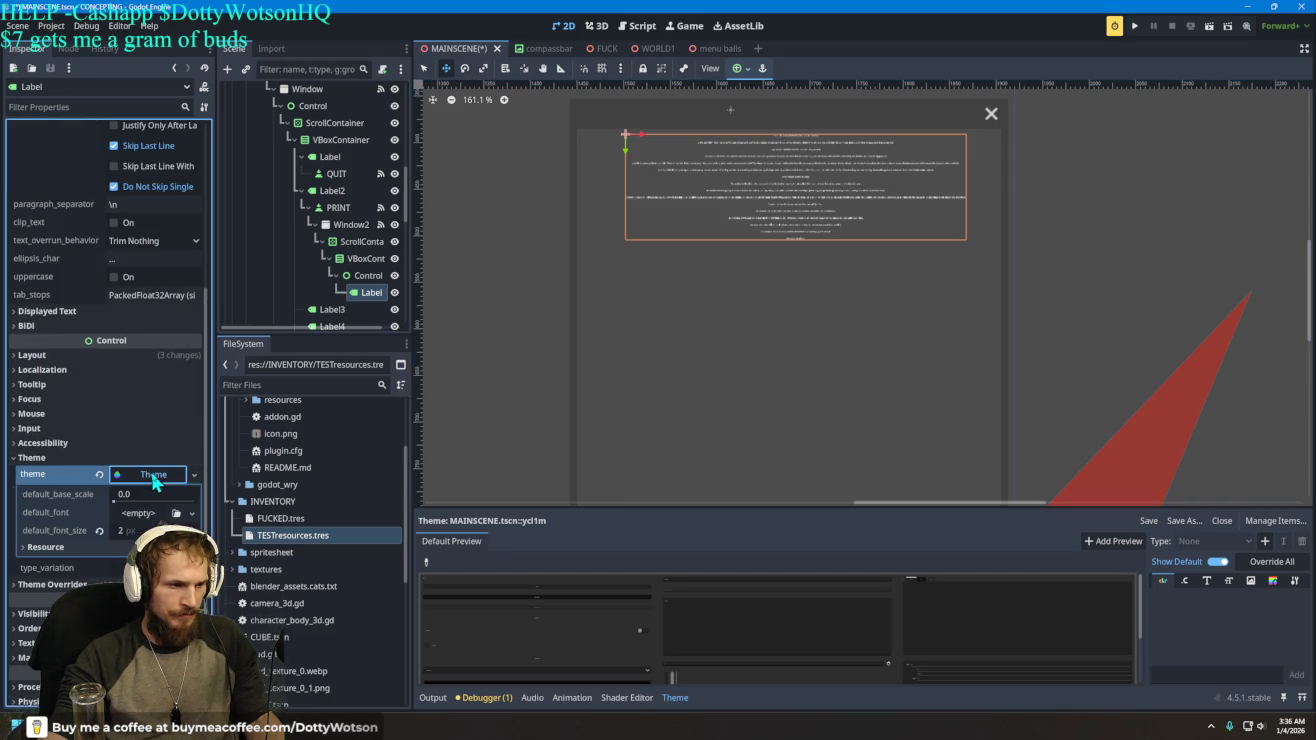
pyautogui.click(135, 531)
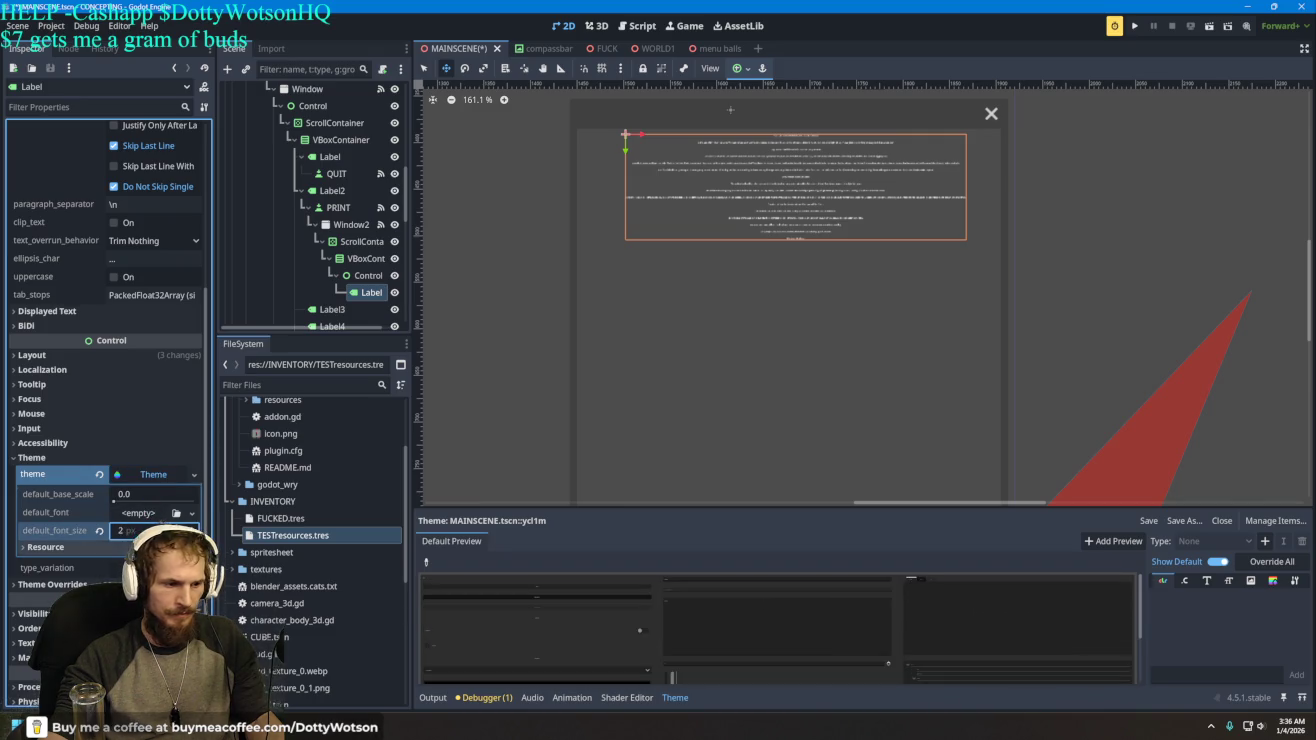
pyautogui.click(147, 478)
pyautogui.click(147, 478)
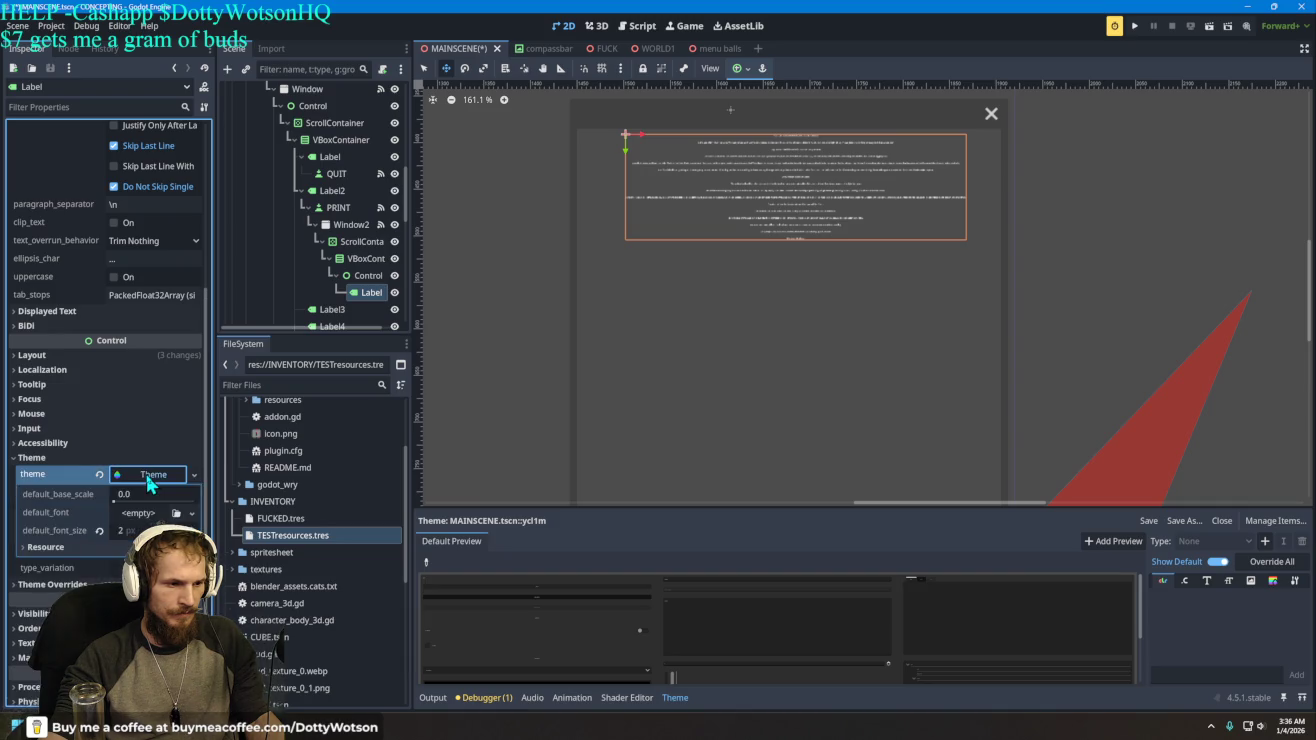
pyautogui.click(147, 515)
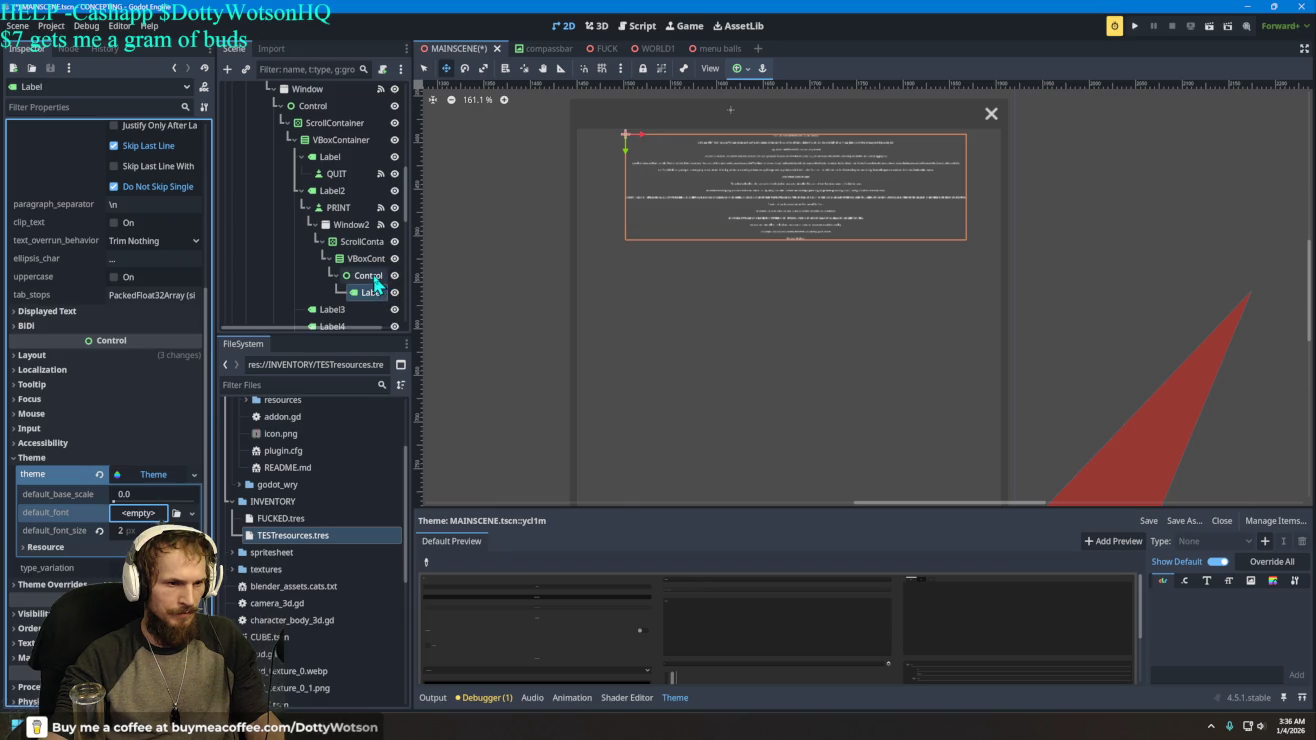
# - Set LabelSettings to 3.0 px line spacing, 0 px paragraph spacing and 9 px font size
pyautogui.scroll(5, 136, 332)
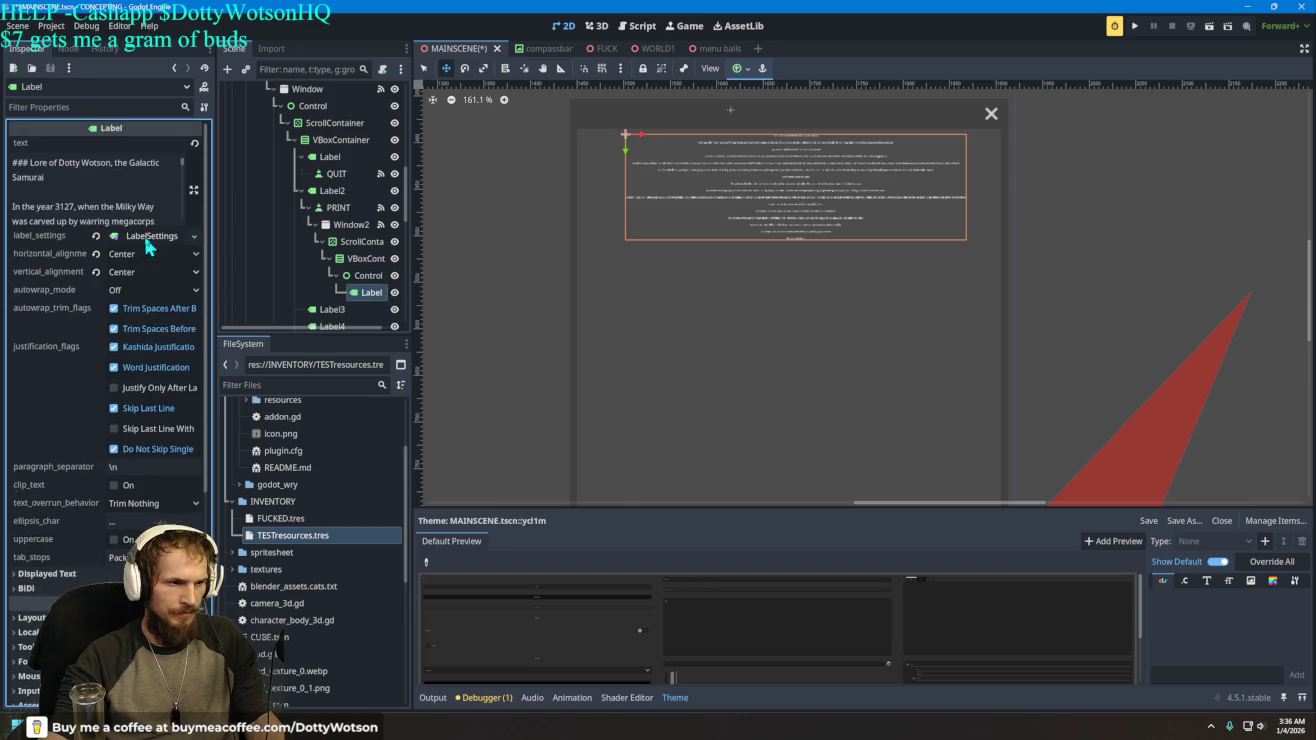
pyautogui.click(148, 240)
pyautogui.click(137, 255)
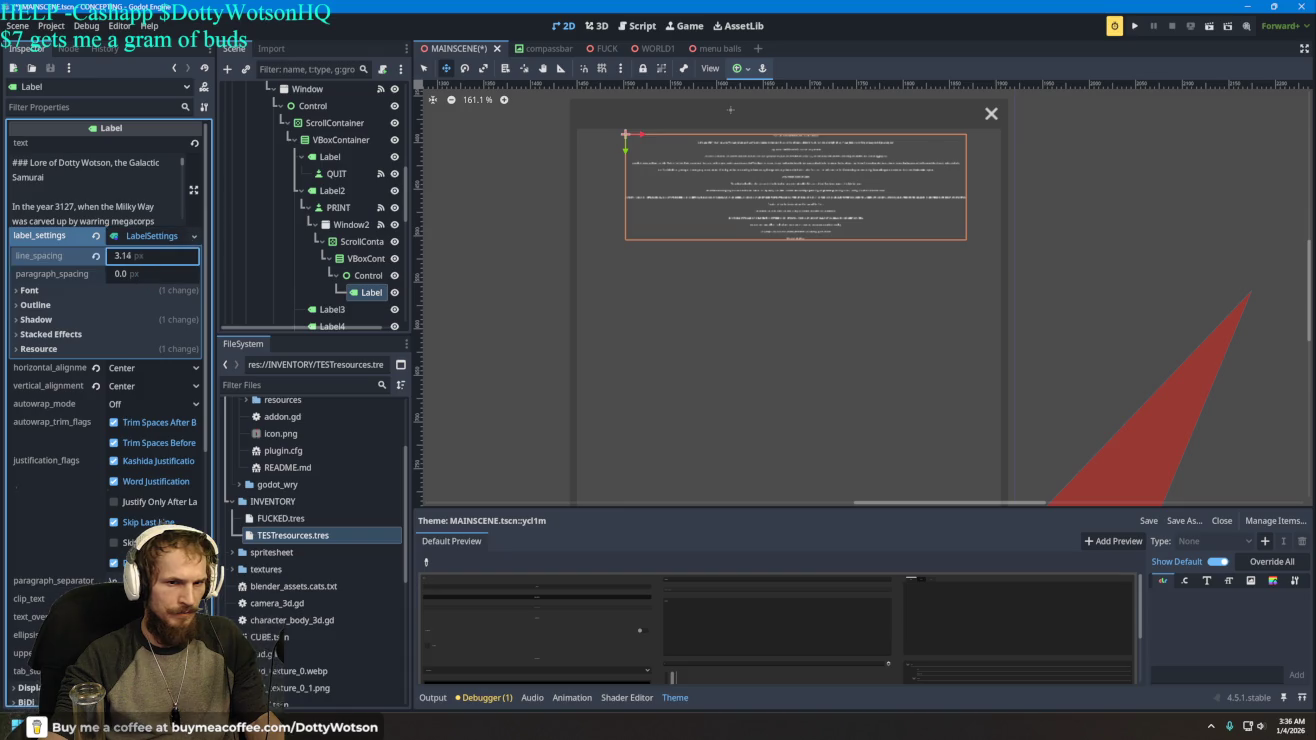
pyautogui.click(50, 291)
pyautogui.moveTo(145, 327)
pyautogui.mouseDown()
pyautogui.moveTo(261, 327)
pyautogui.moveTo(137, 335)
pyautogui.mouseUp()
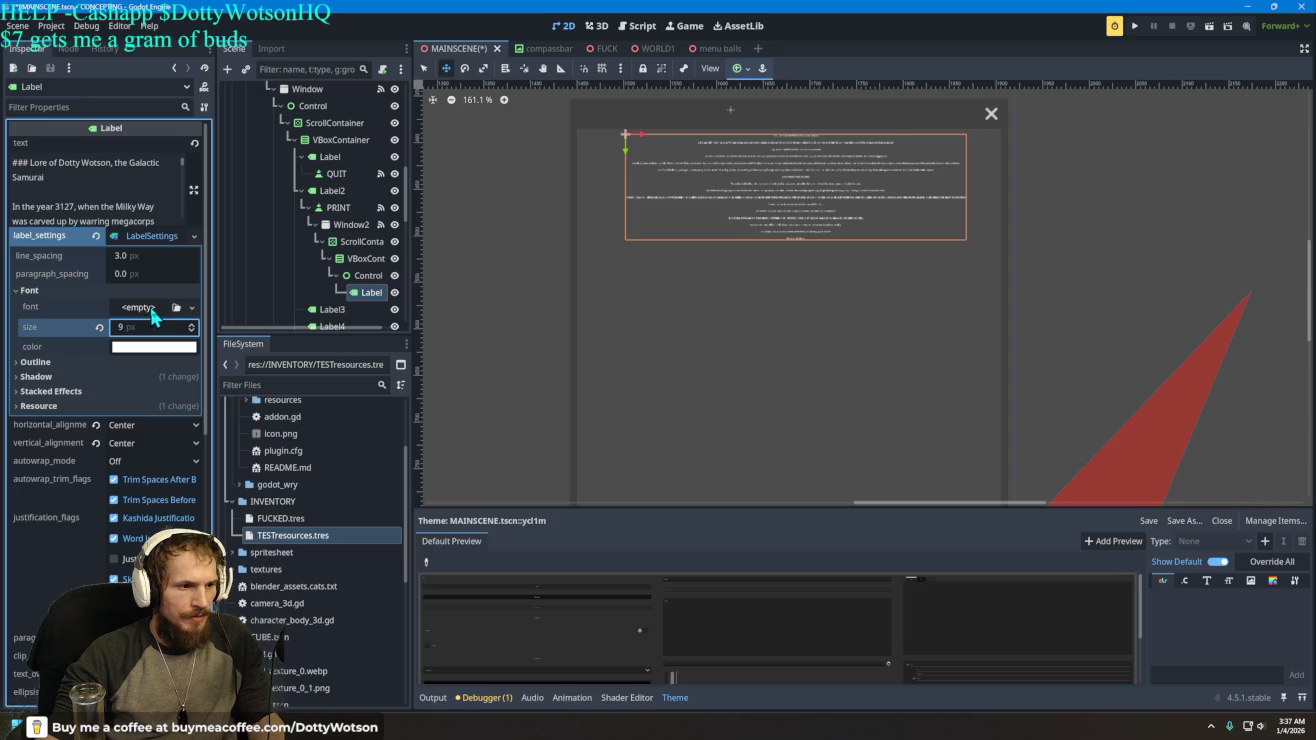
pyautogui.moveTo(147, 255); pyautogui.dragTo(153, 255)
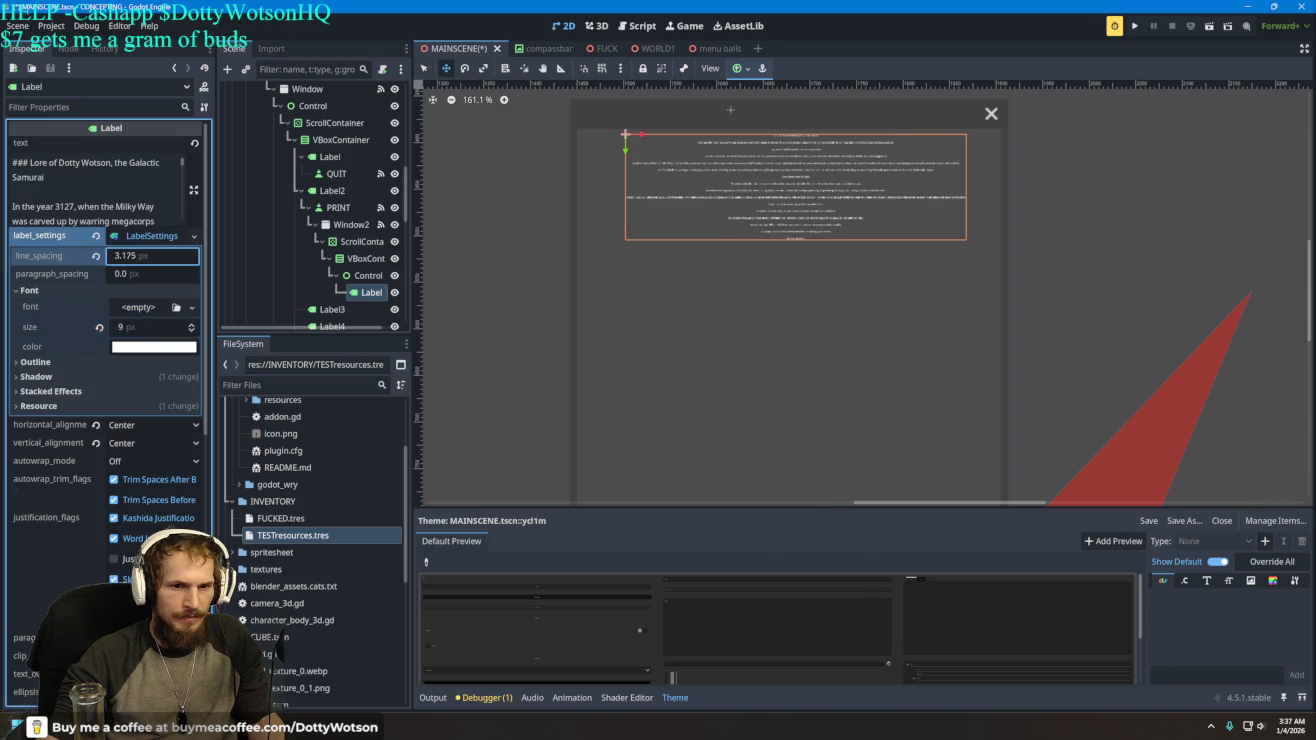
pyautogui.click(146, 275)
pyautogui.click(96, 275)
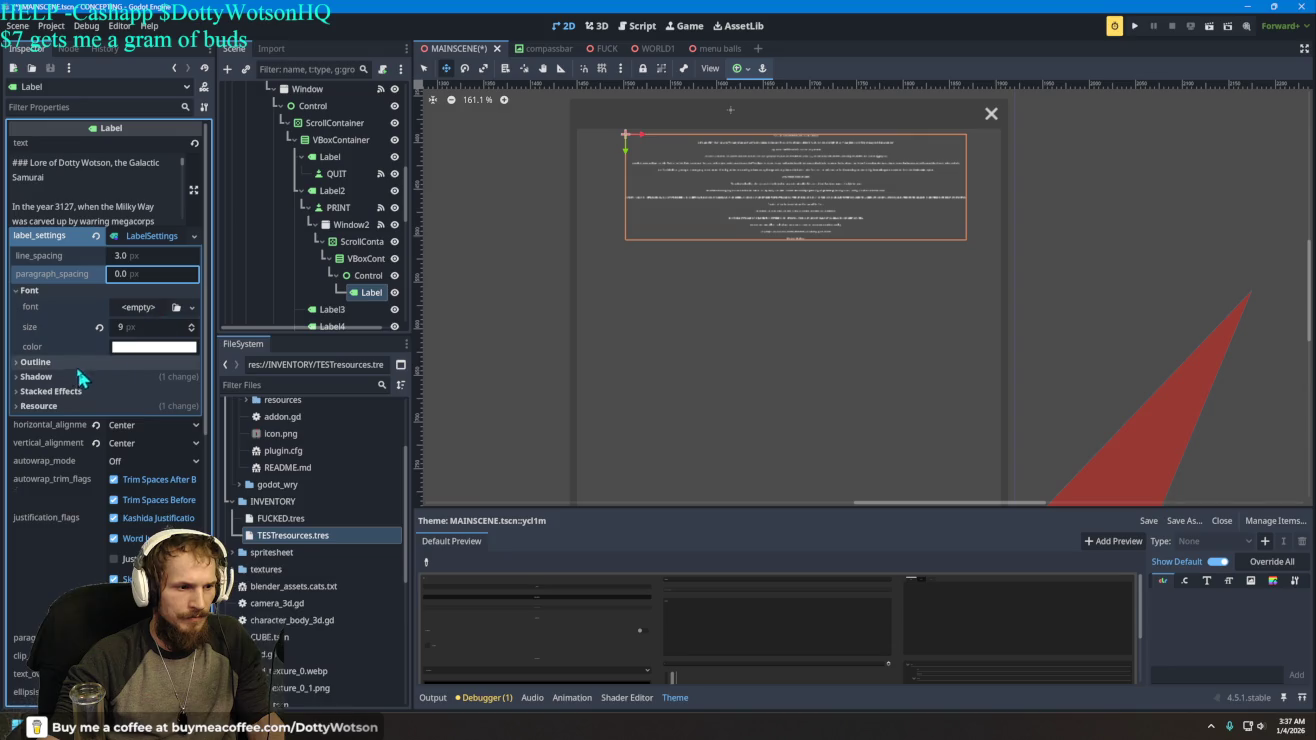
pyautogui.click(53, 369)
pyautogui.click(52, 367)
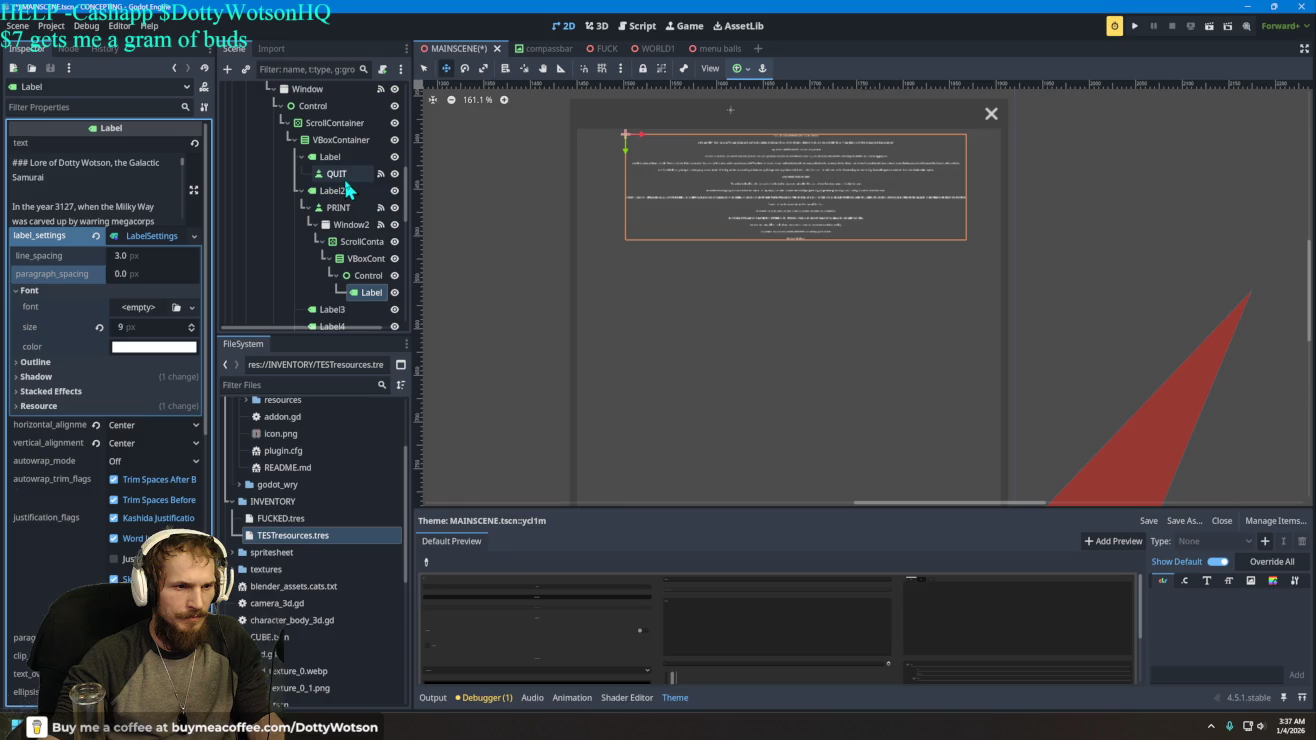
pyautogui.rightClick(366, 278)
# - Add a Panel node under Control, beside the lore Label
pyautogui.click(424, 292)
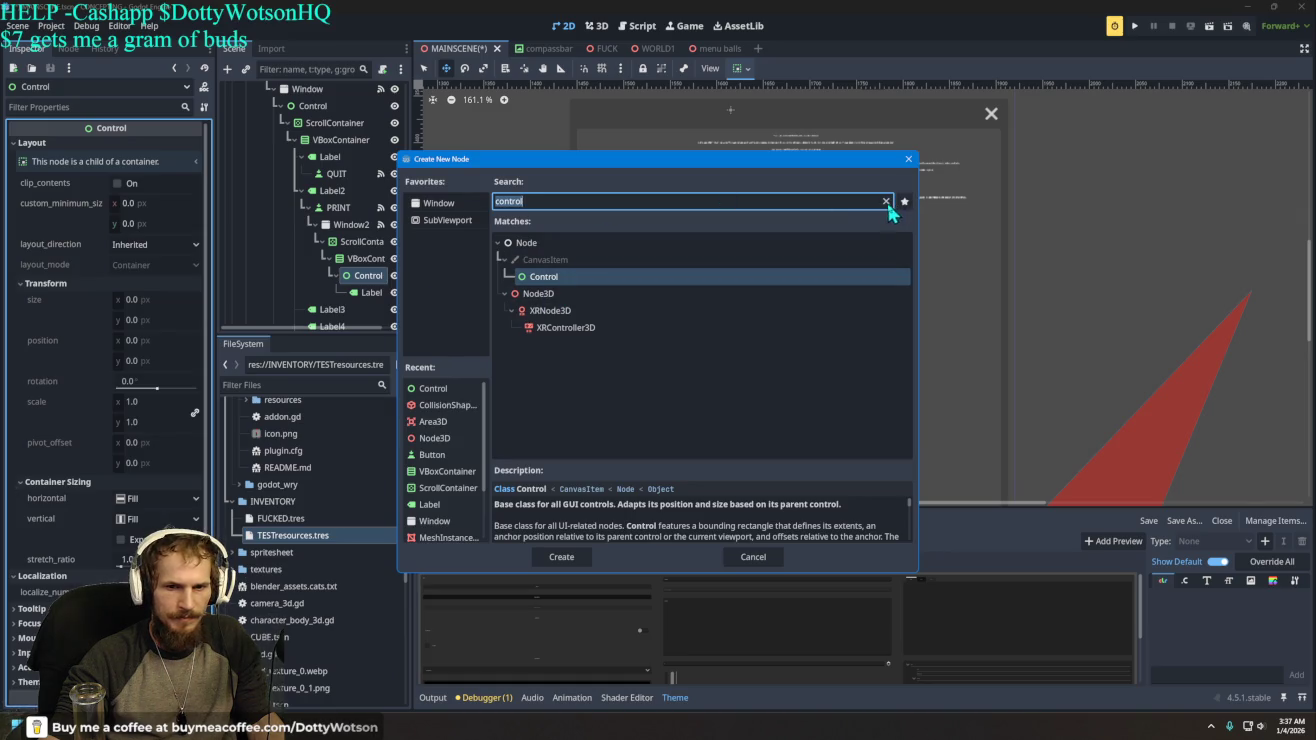
pyautogui.click(886, 201)
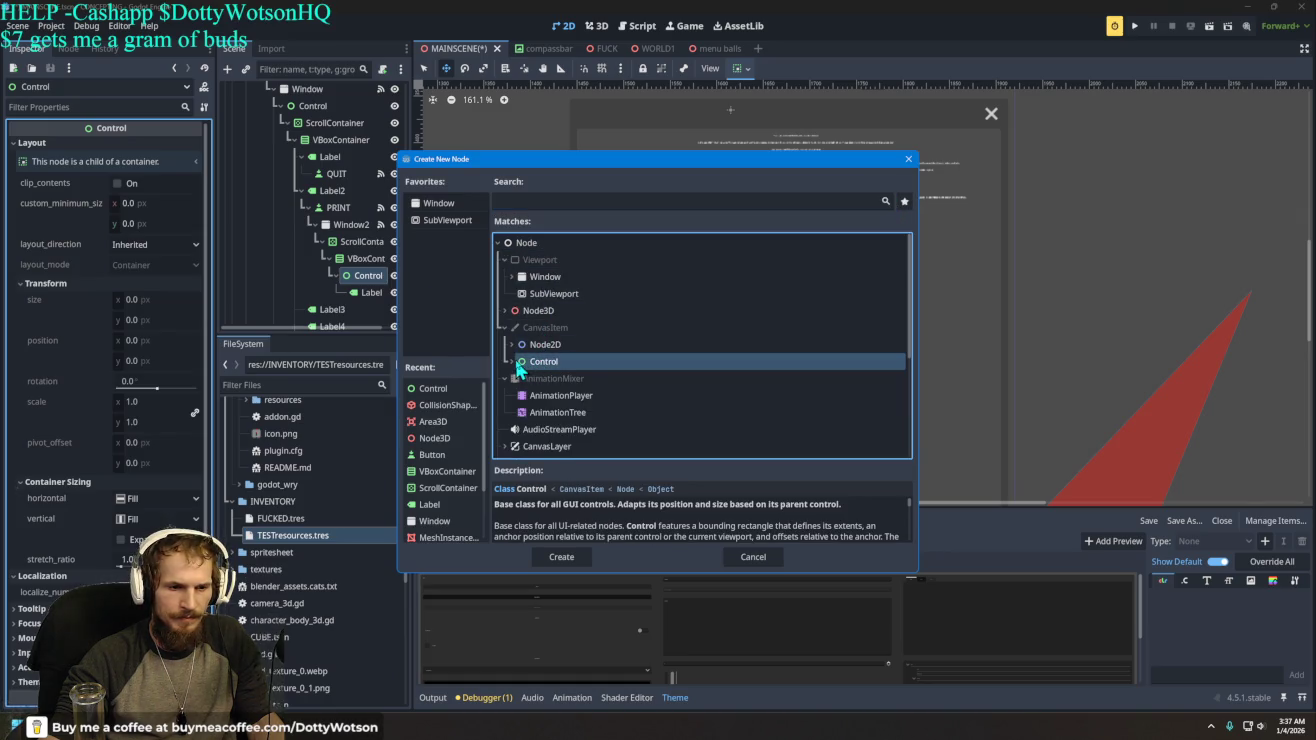
pyautogui.scroll(-3, 603, 344)
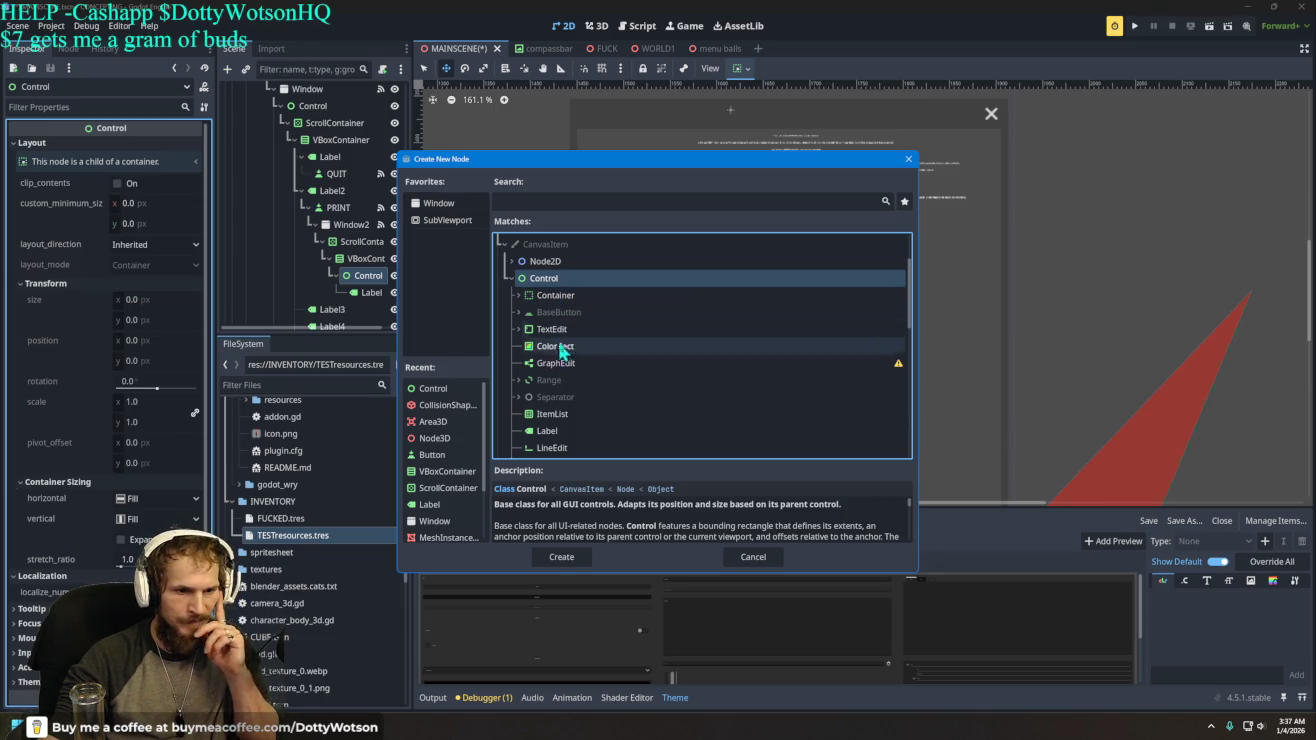
pyautogui.scroll(-1, 592, 360)
pyautogui.scroll(-3, 634, 327)
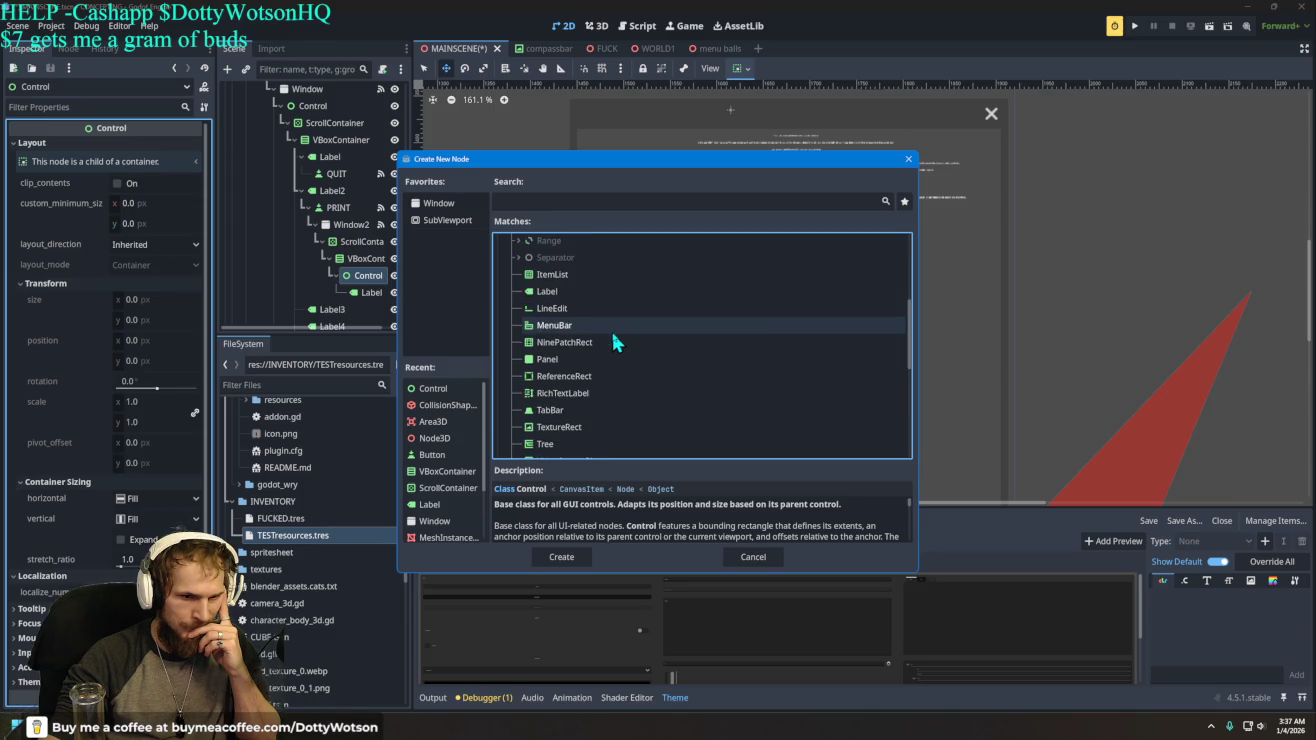
pyautogui.scroll(-1, 601, 350)
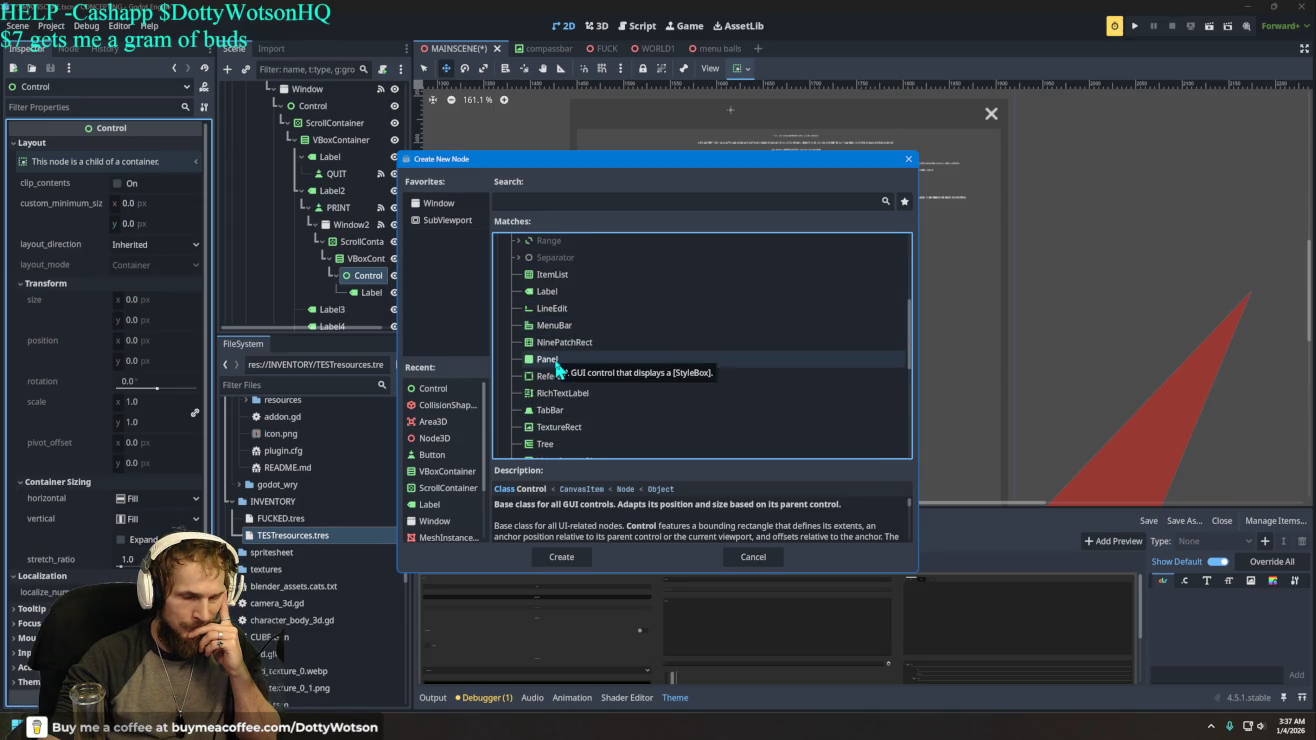
pyautogui.click(553, 362)
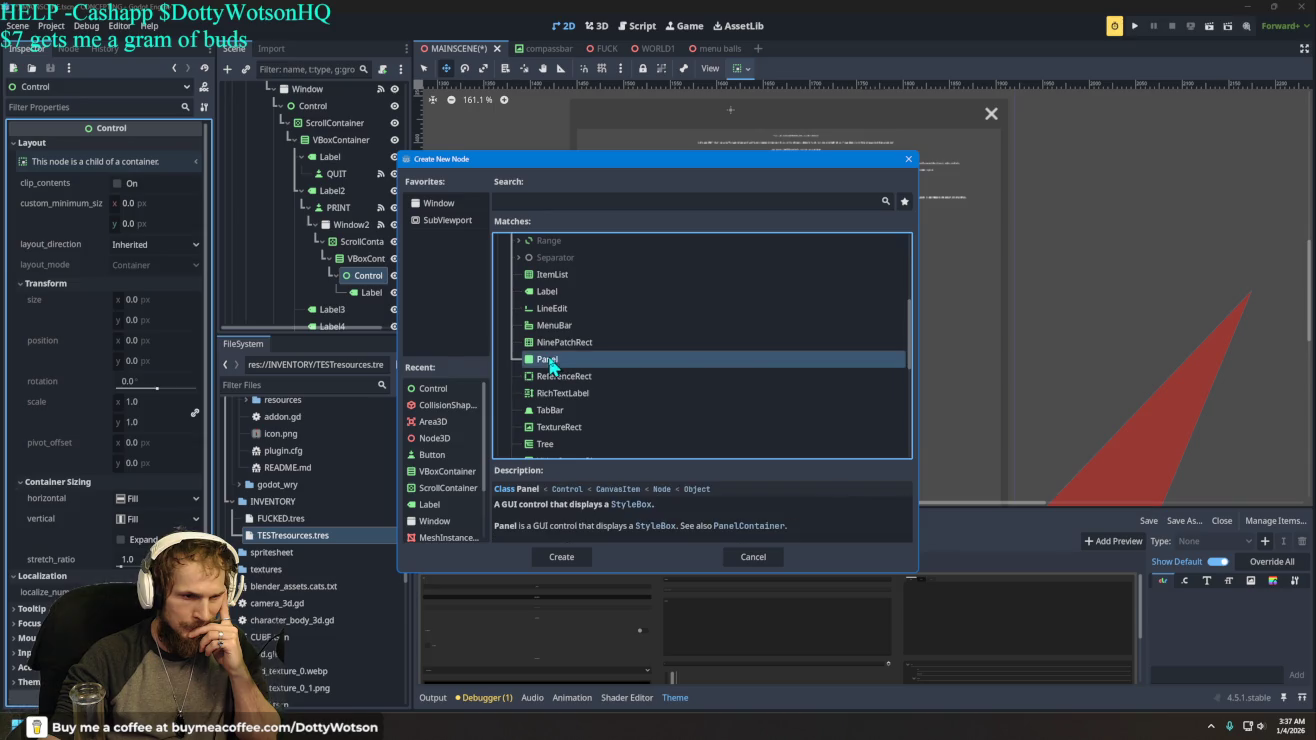
pyautogui.click(562, 558)
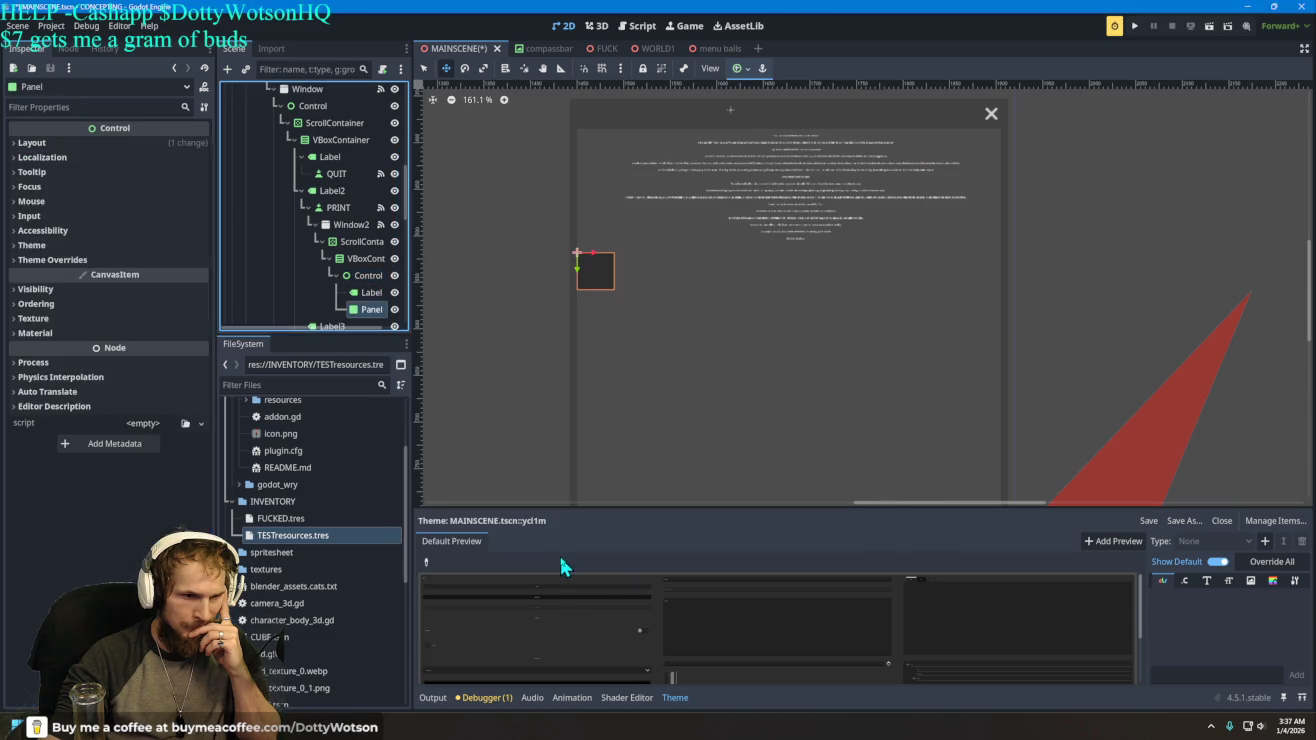
# - Move the lore Label into the Panel in the scene tree and nudge it on the canvas
pyautogui.click(369, 277)
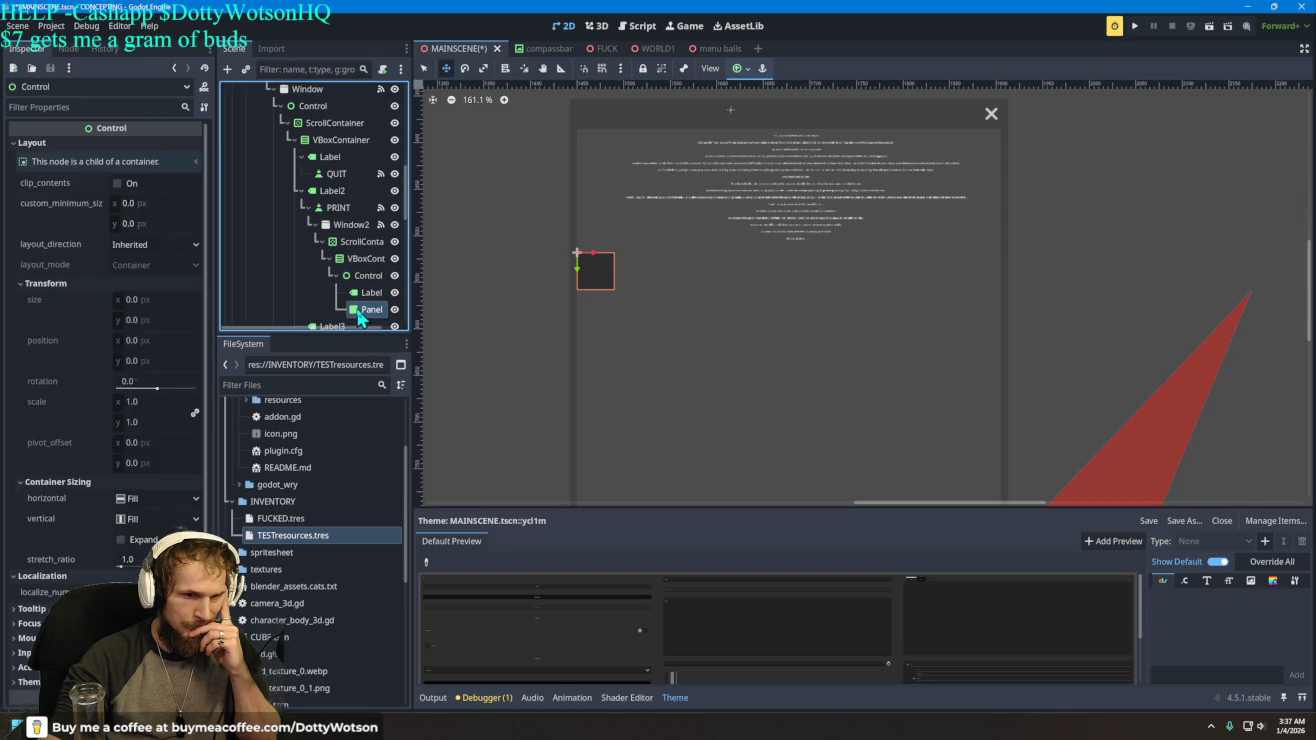
pyautogui.moveTo(359, 280)
pyautogui.mouseDown()
pyautogui.moveTo(361, 312)
pyautogui.moveTo(364, 293)
pyautogui.moveTo(380, 318)
pyautogui.mouseUp()
pyautogui.moveTo(822, 179)
pyautogui.mouseDown()
pyautogui.moveTo(720, 243)
pyautogui.moveTo(793, 253)
pyautogui.moveTo(774, 210)
pyautogui.moveTo(789, 185)
pyautogui.moveTo(708, 250)
pyautogui.moveTo(804, 182)
pyautogui.mouseUp()
# - Scale the Panel about 5.8 times wider and much taller, then move it to the window's top
pyautogui.click(371, 289)
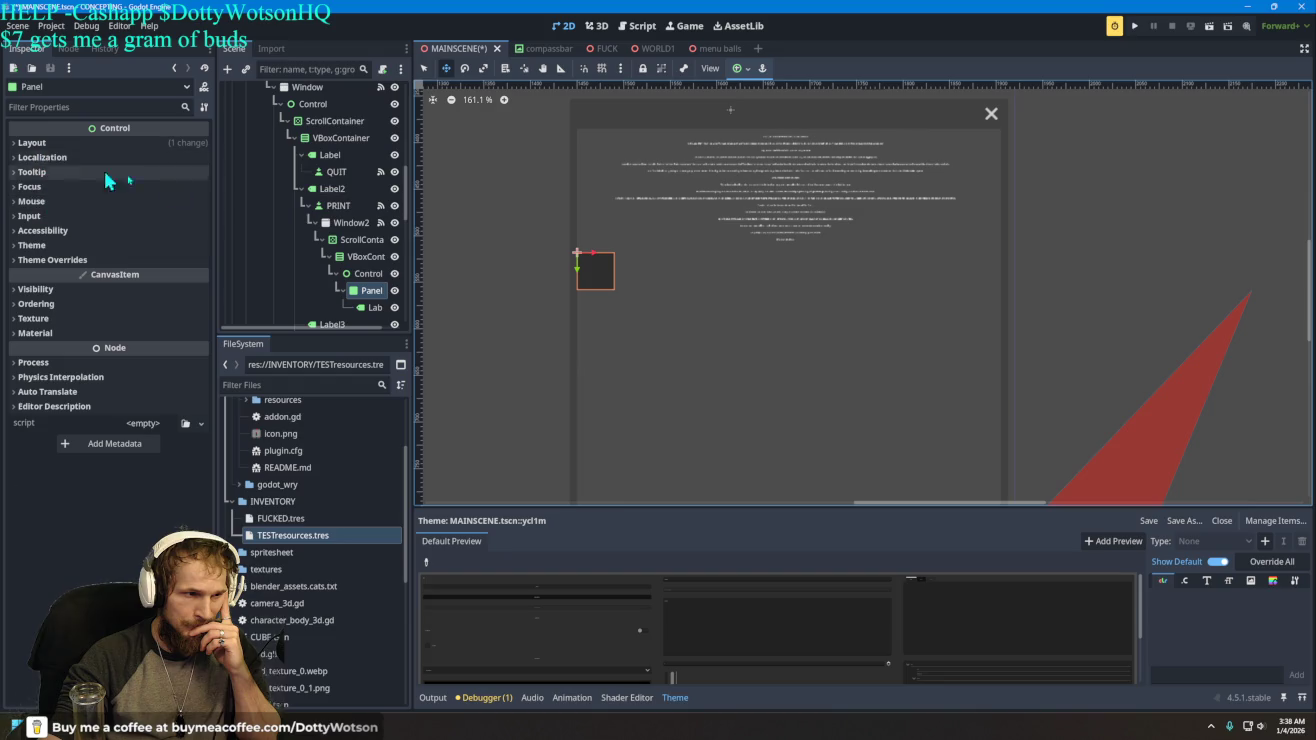
pyautogui.press('s')
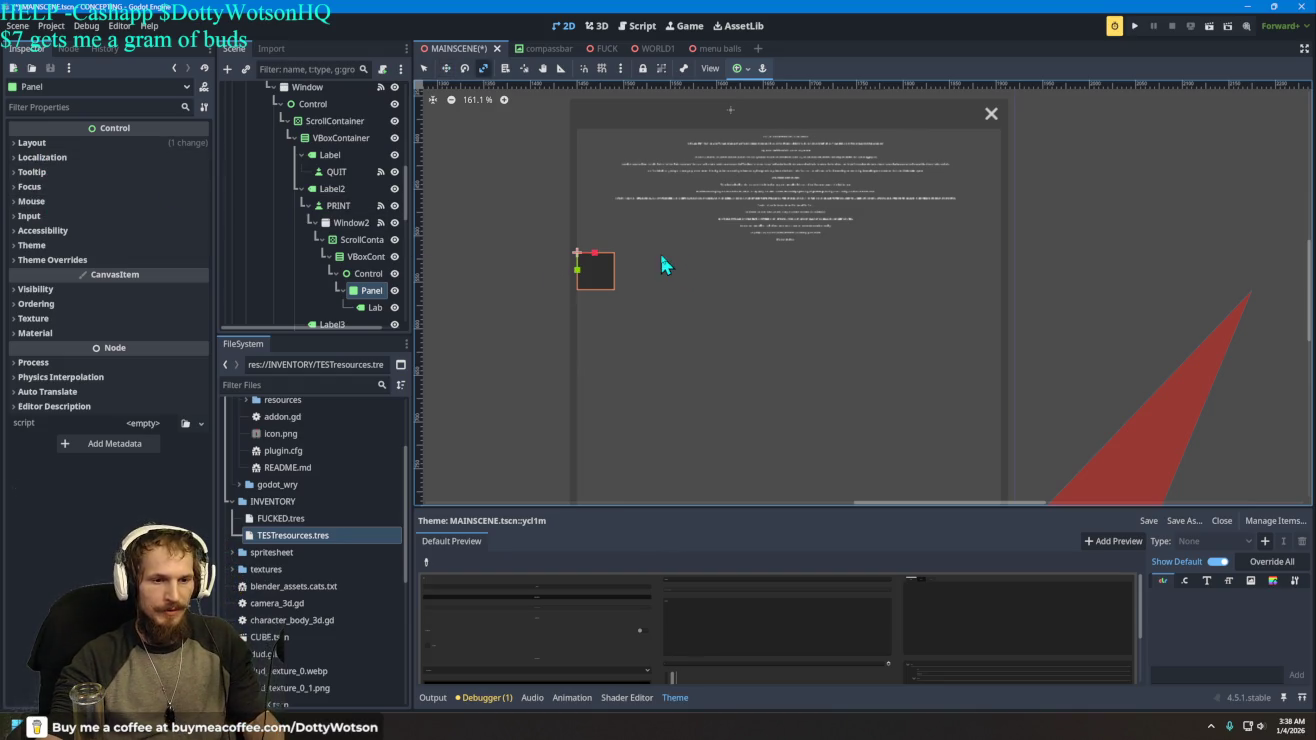
pyautogui.moveTo(596, 264); pyautogui.dragTo(697, 268)
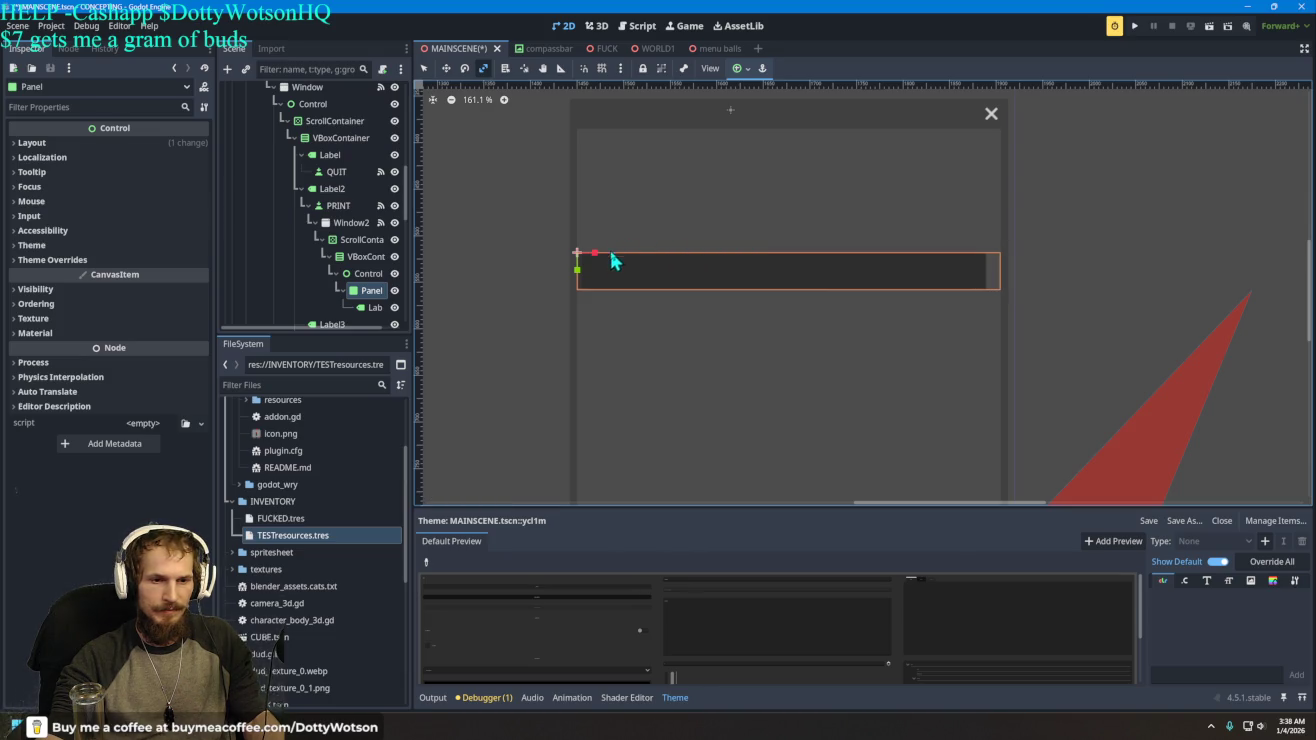
pyautogui.moveTo(579, 275); pyautogui.dragTo(589, 351)
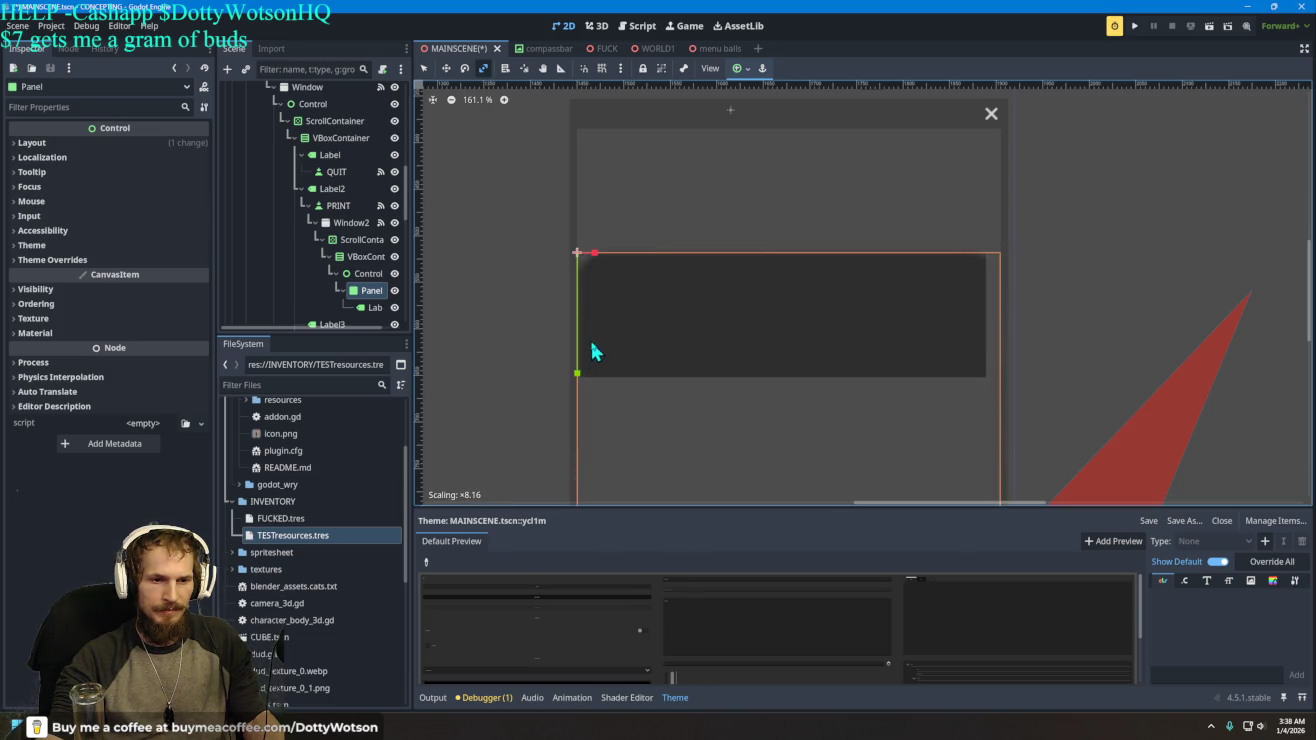
pyautogui.press('w')
pyautogui.moveTo(709, 320); pyautogui.dragTo(749, 209)
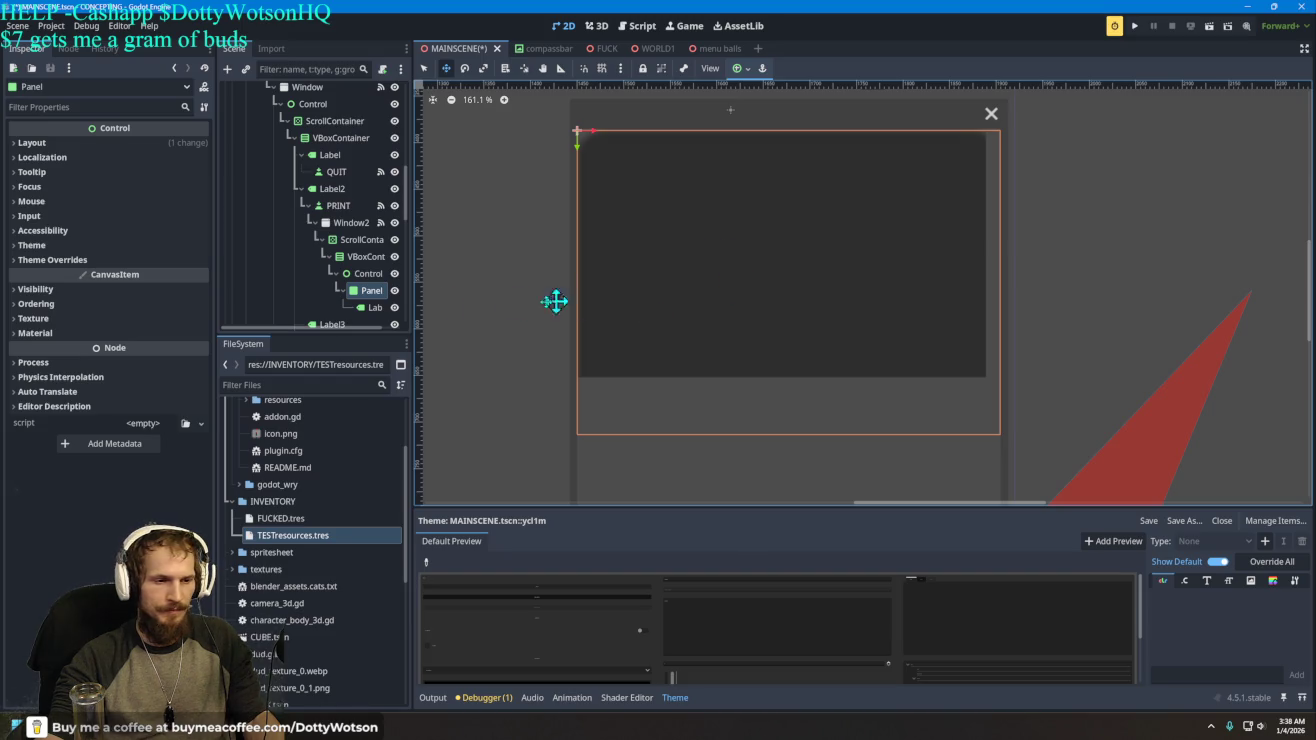
pyautogui.click(366, 273)
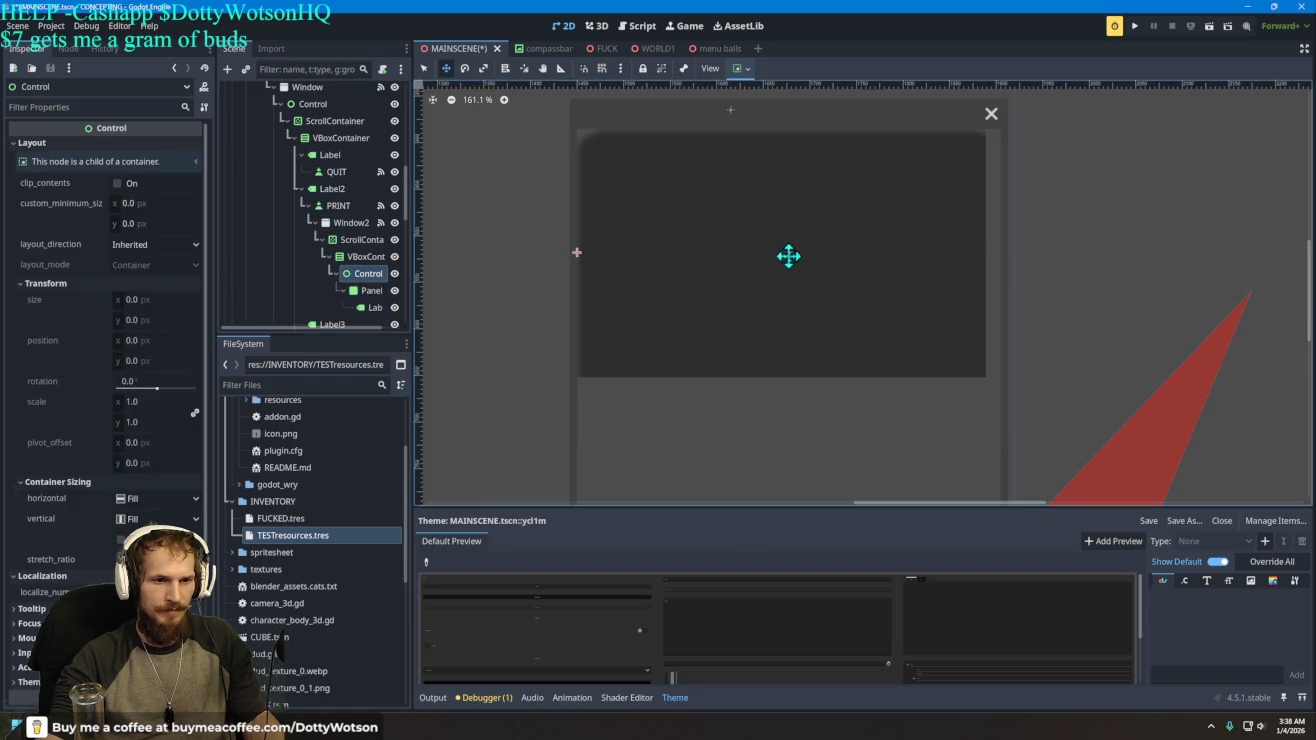
pyautogui.press('q')
pyautogui.scroll(-8, 808, 270)
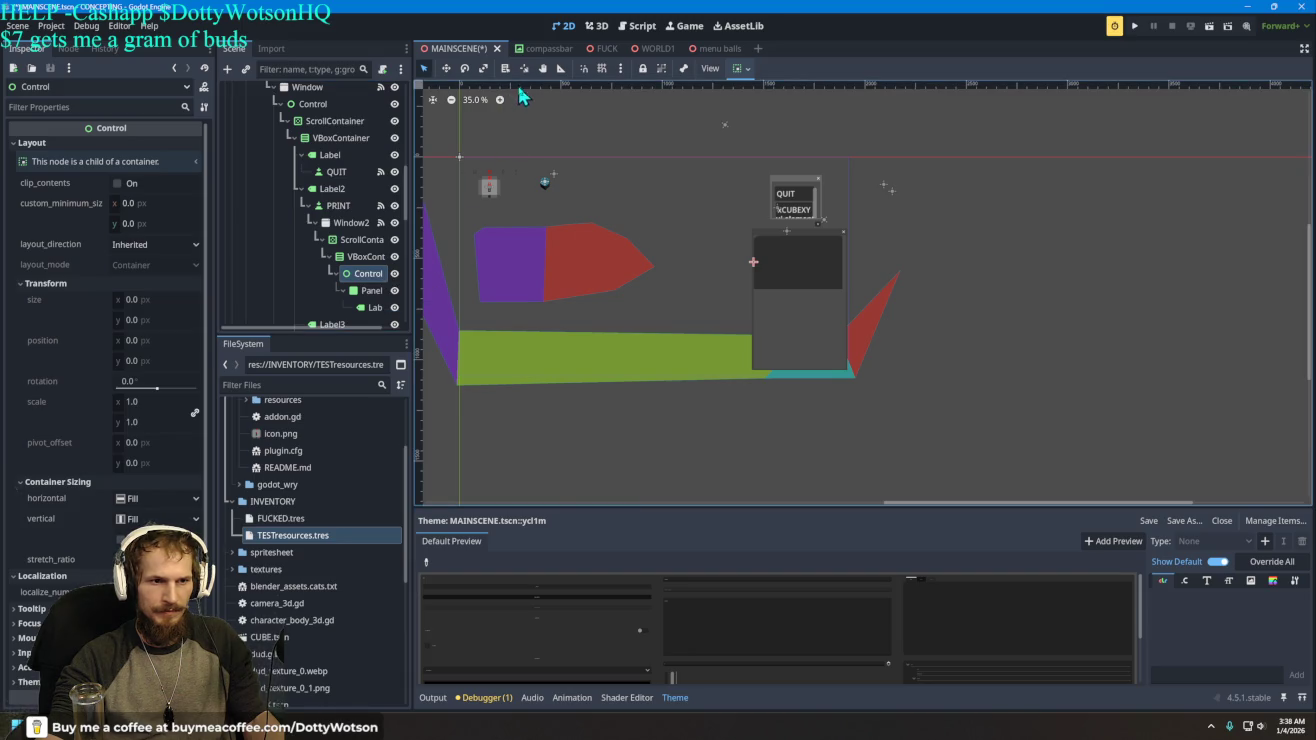
pyautogui.scroll(4, 808, 274)
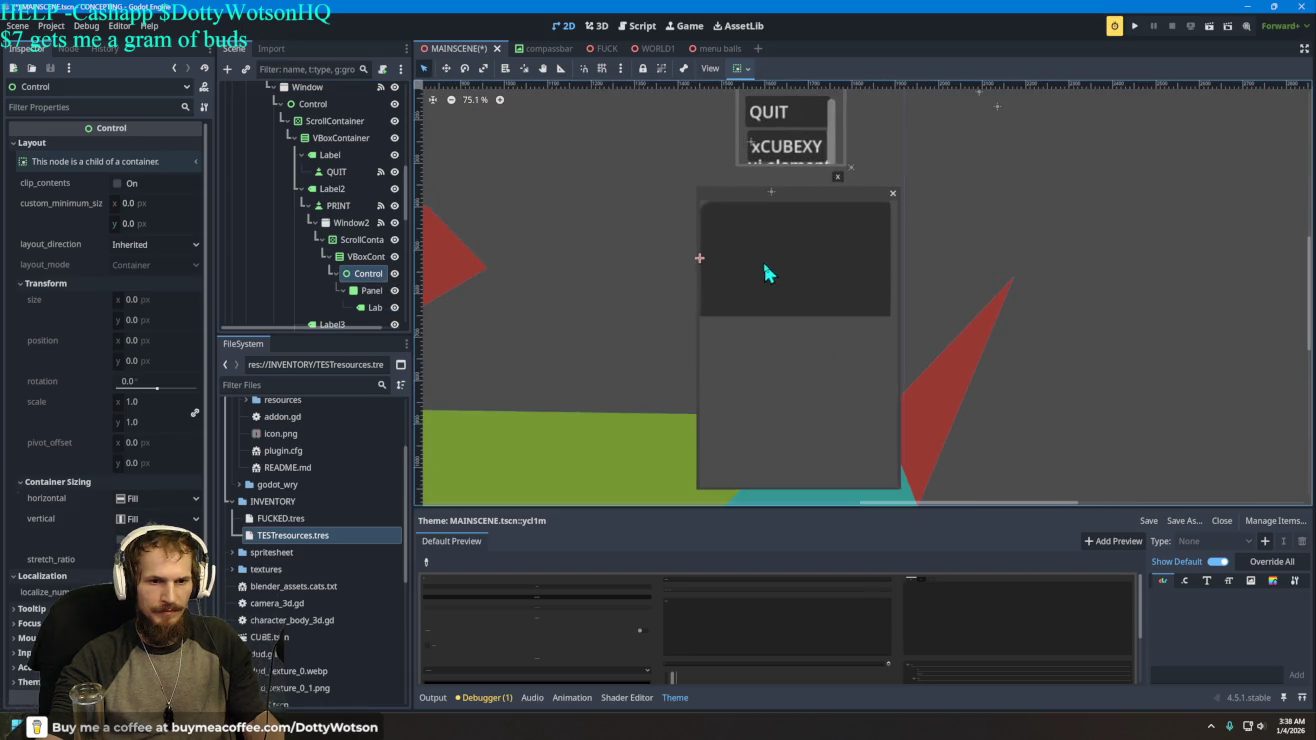
pyautogui.moveTo(760, 256); pyautogui.dragTo(821, 306)
pyautogui.click(368, 278)
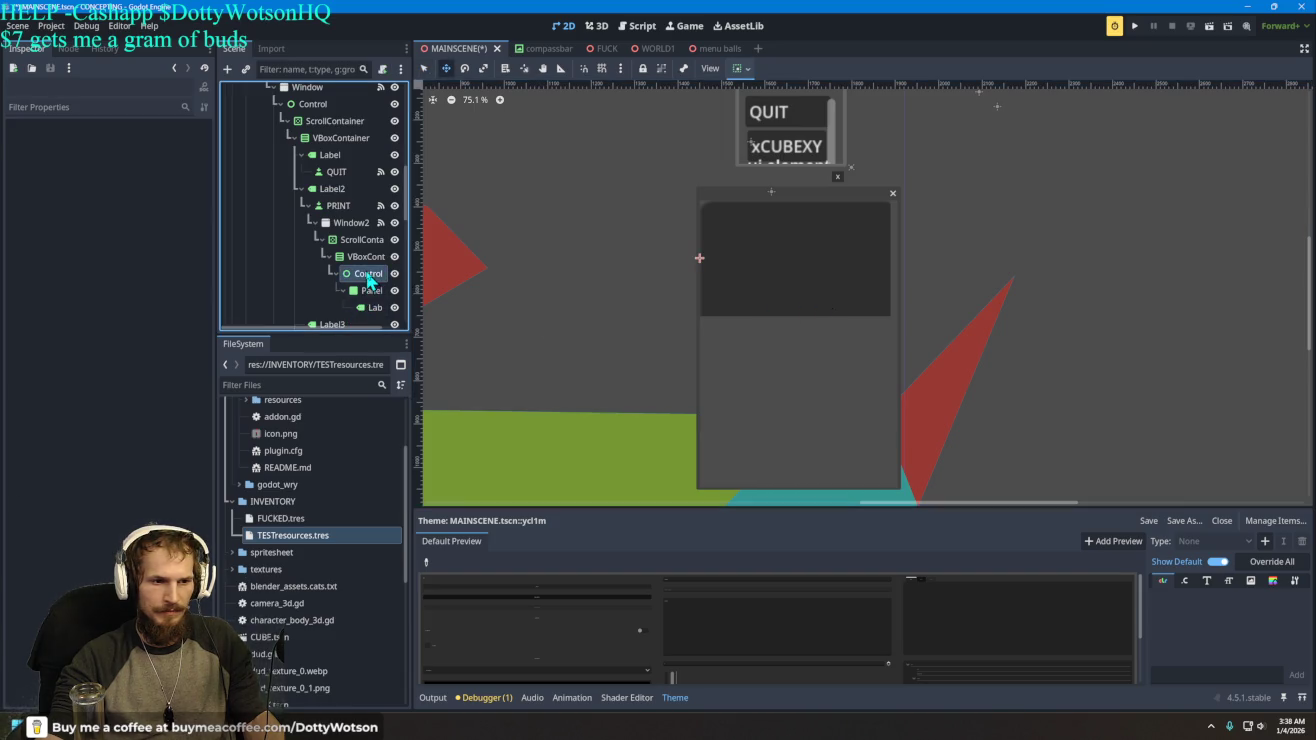
pyautogui.moveTo(722, 245)
pyautogui.mouseDown()
pyautogui.moveTo(755, 240)
pyautogui.moveTo(768, 263)
pyautogui.mouseUp()
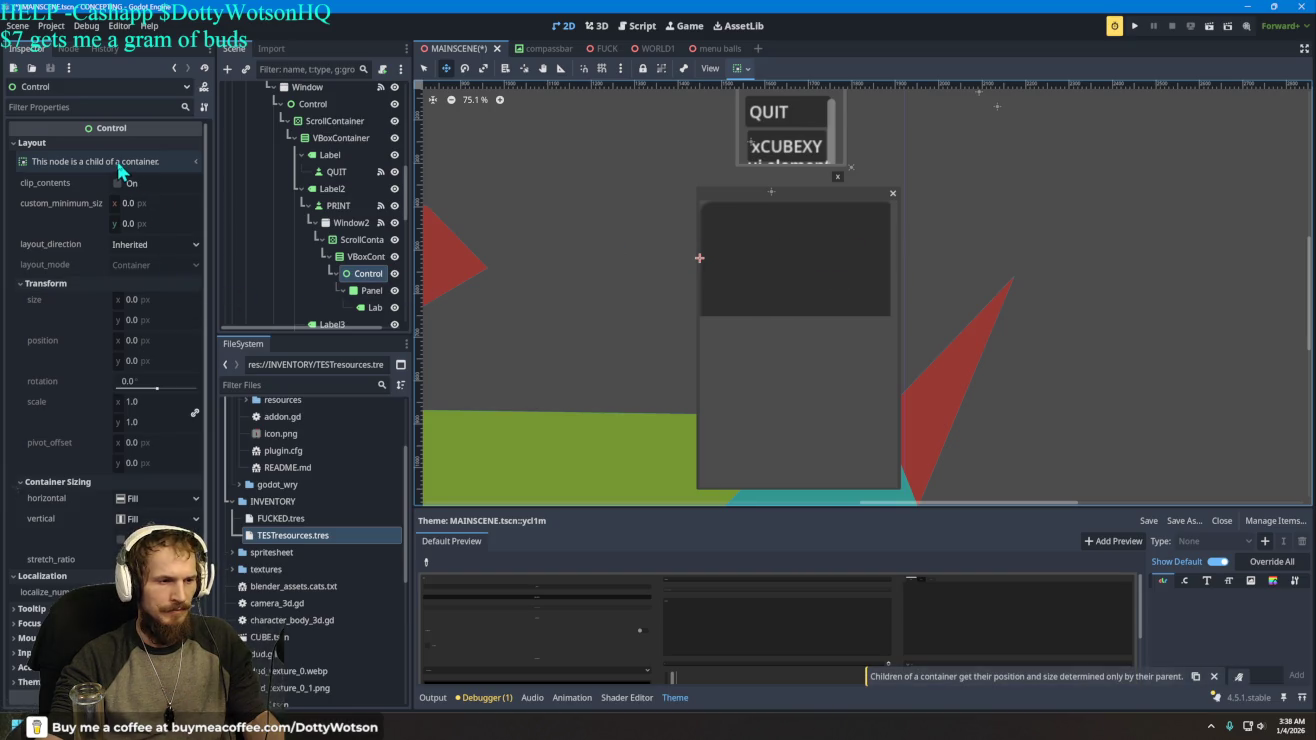
pyautogui.scroll(-4, 113, 369)
pyautogui.click(120, 370)
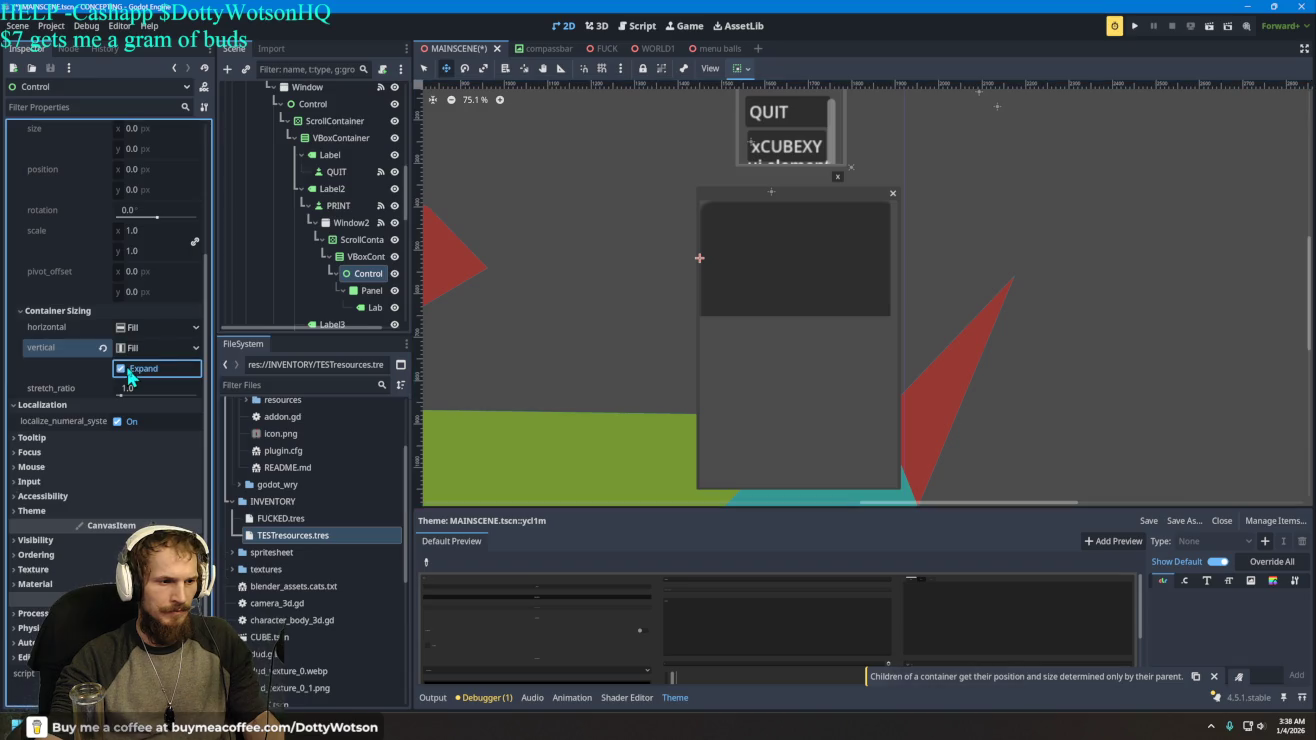
pyautogui.click(739, 70)
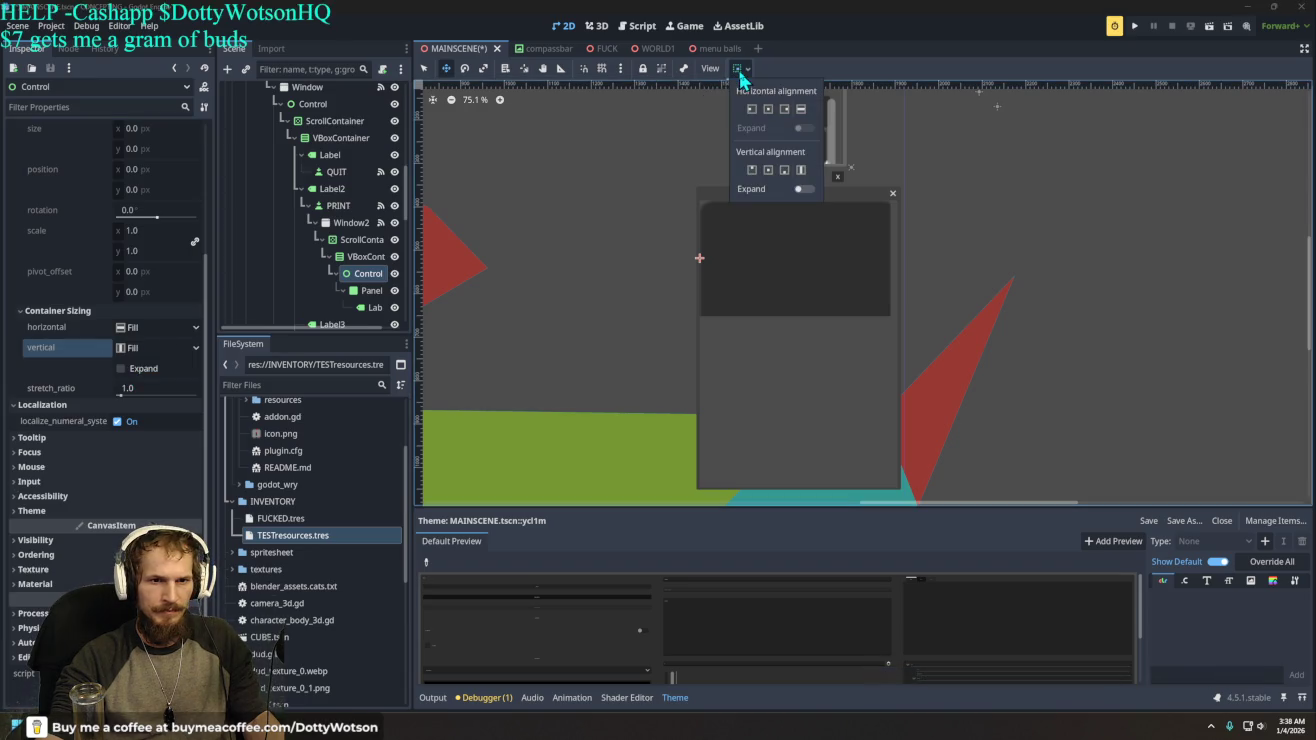
pyautogui.click(801, 170)
pyautogui.click(814, 190)
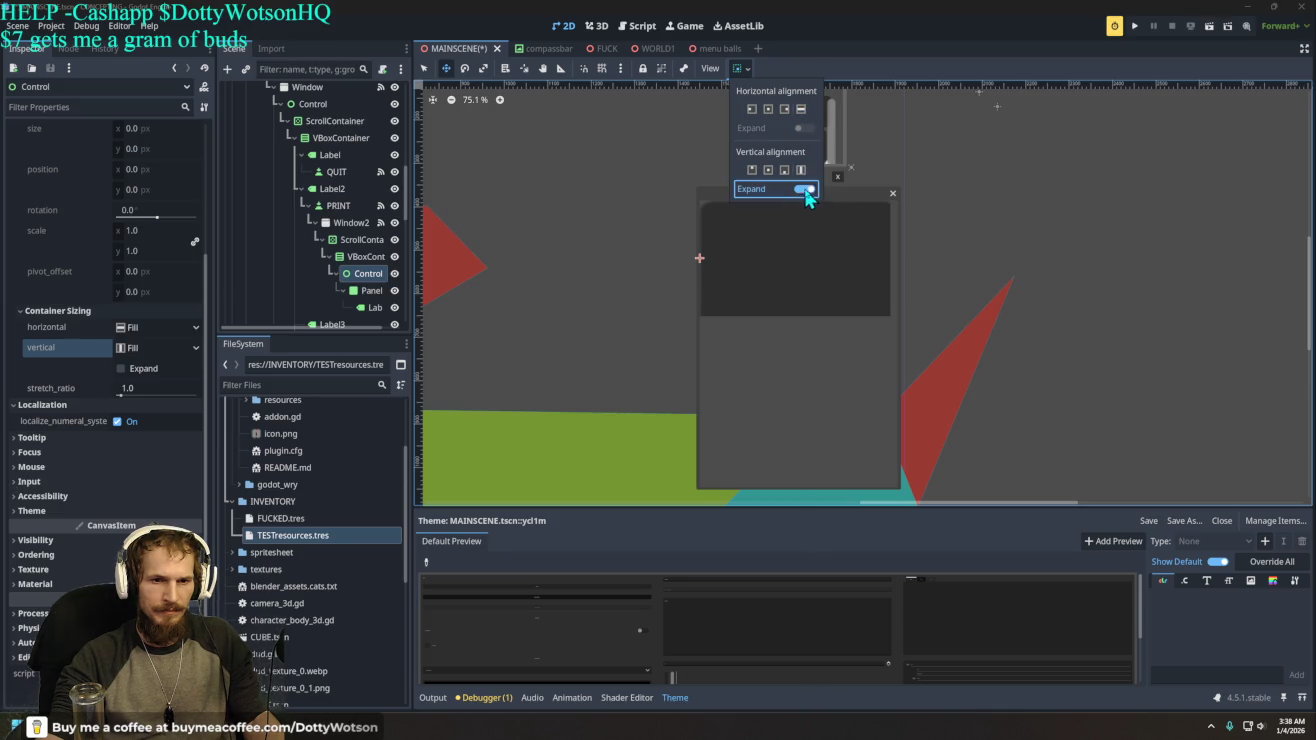
pyautogui.click(807, 190)
pyautogui.click(737, 67)
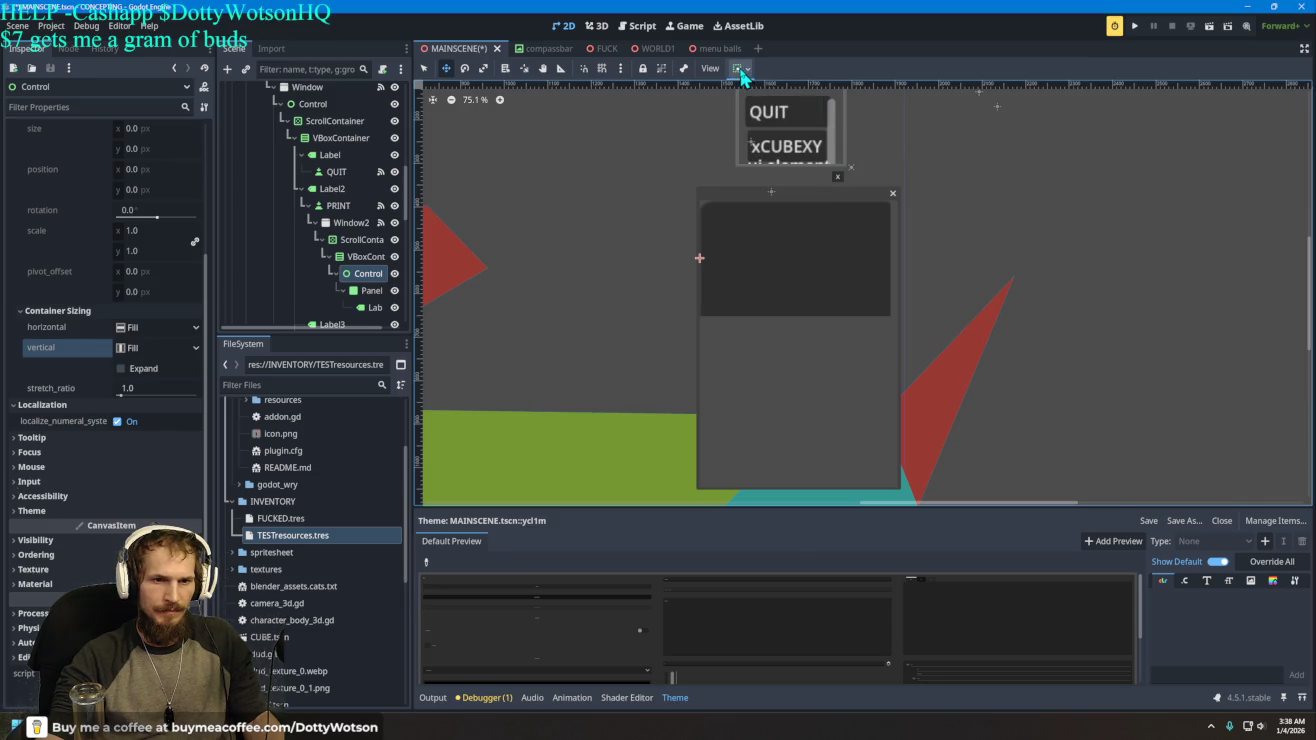
pyautogui.scroll(6, 778, 269)
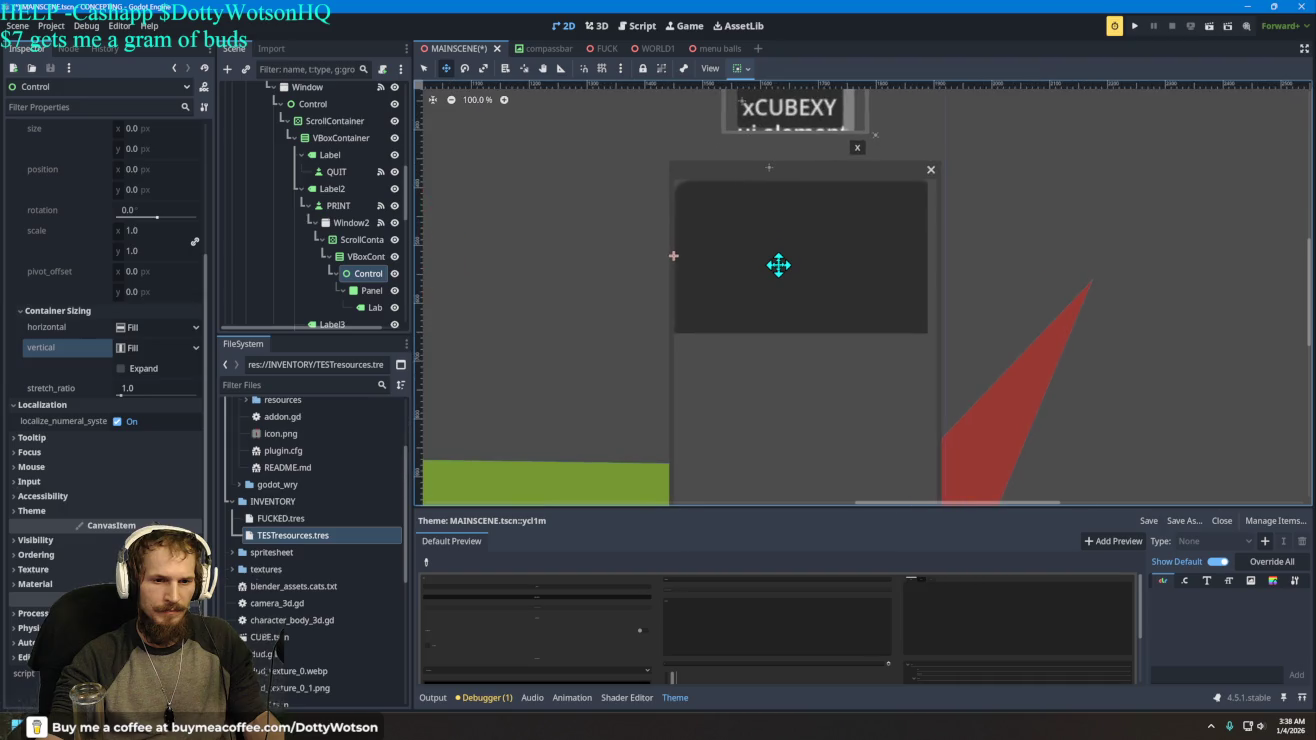
pyautogui.click(351, 276)
pyautogui.moveTo(778, 247); pyautogui.dragTo(662, 253)
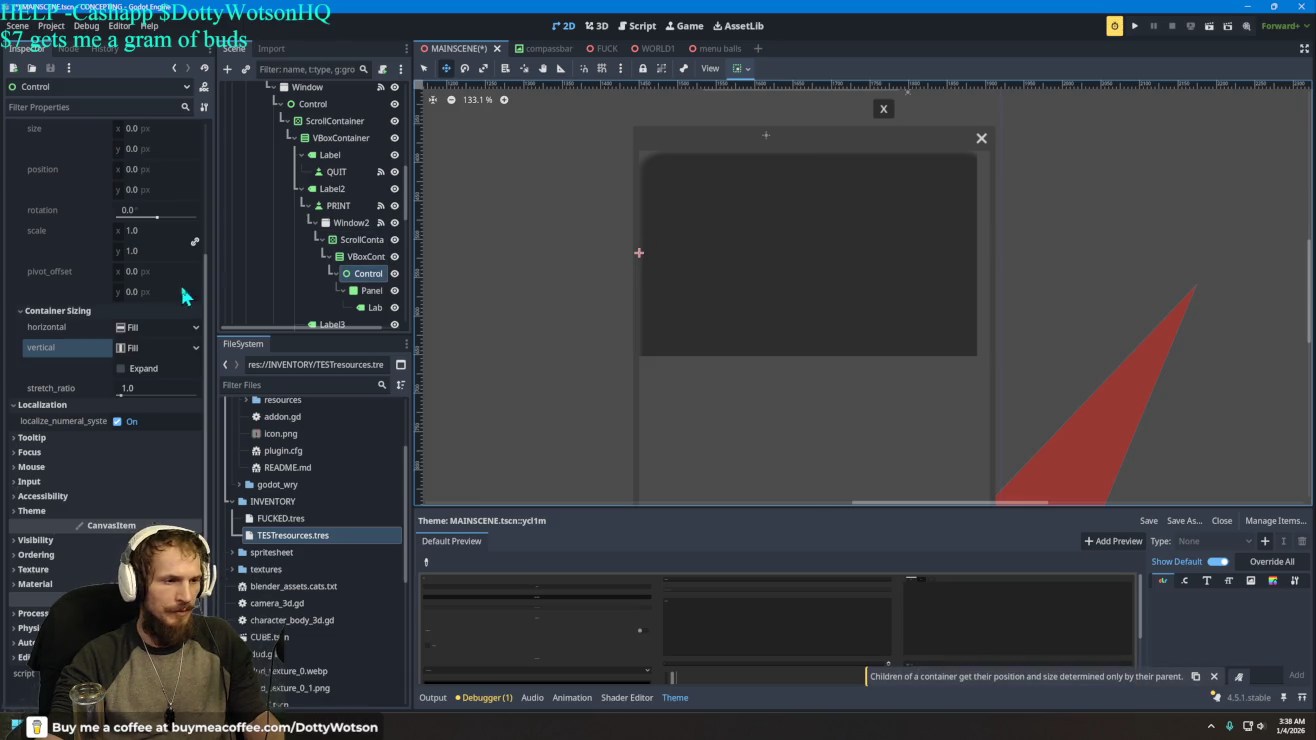
pyautogui.scroll(5, 125, 252)
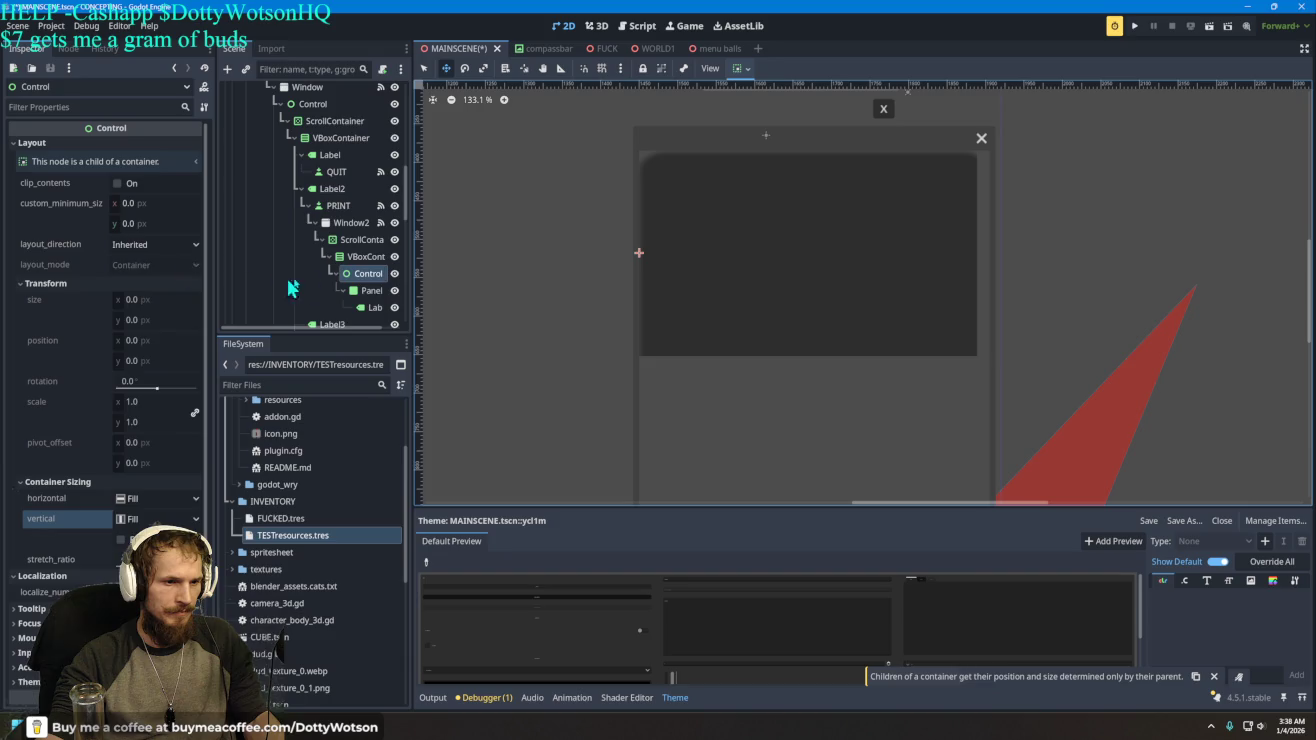
# - Delete the Control node, leaving the Panel and lore Label directly under VBoxContainer
pyautogui.click(371, 291)
pyautogui.click(370, 276)
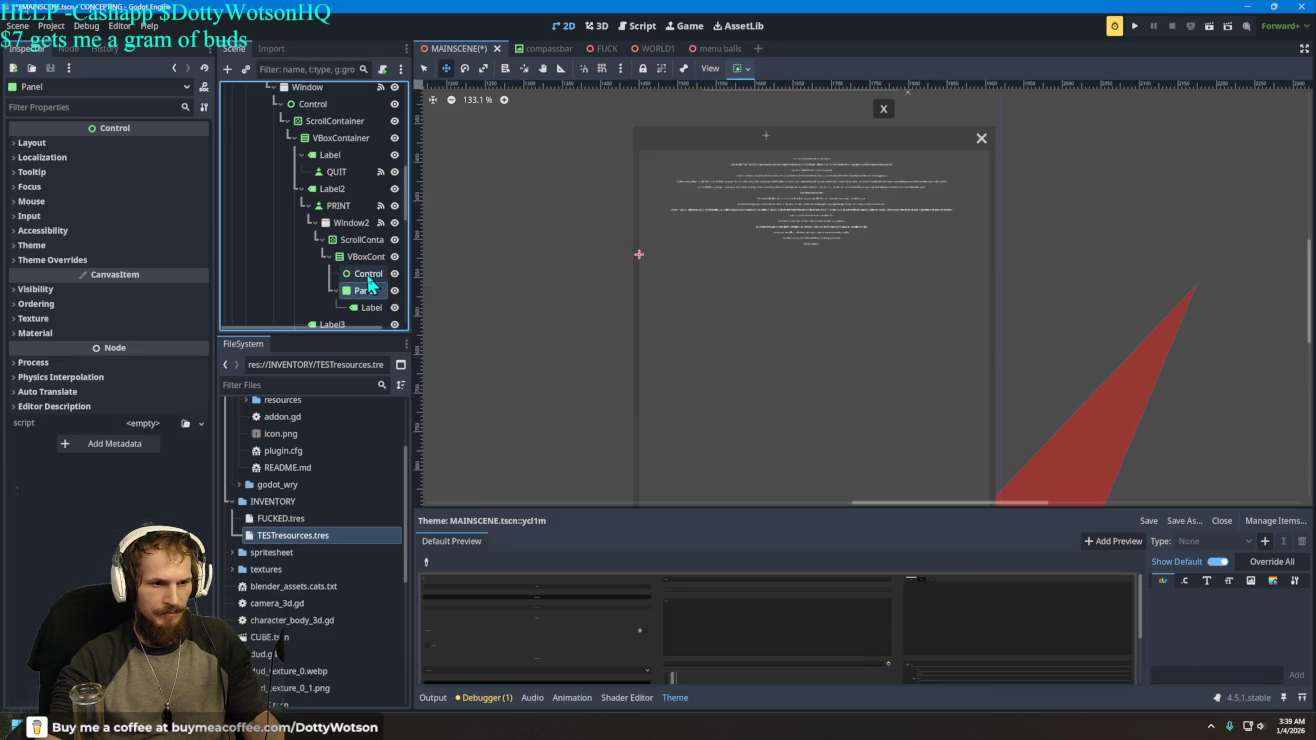
pyautogui.press('Delete')
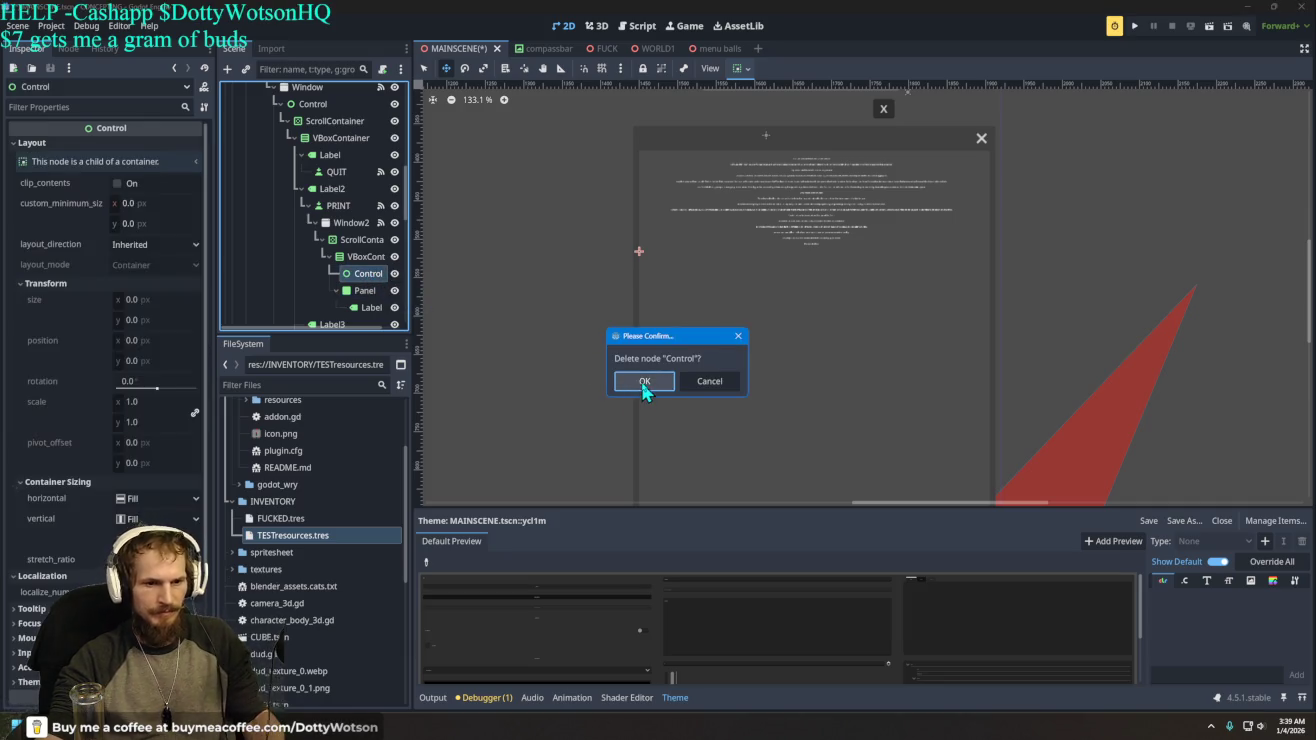
pyautogui.click(644, 382)
pyautogui.click(364, 274)
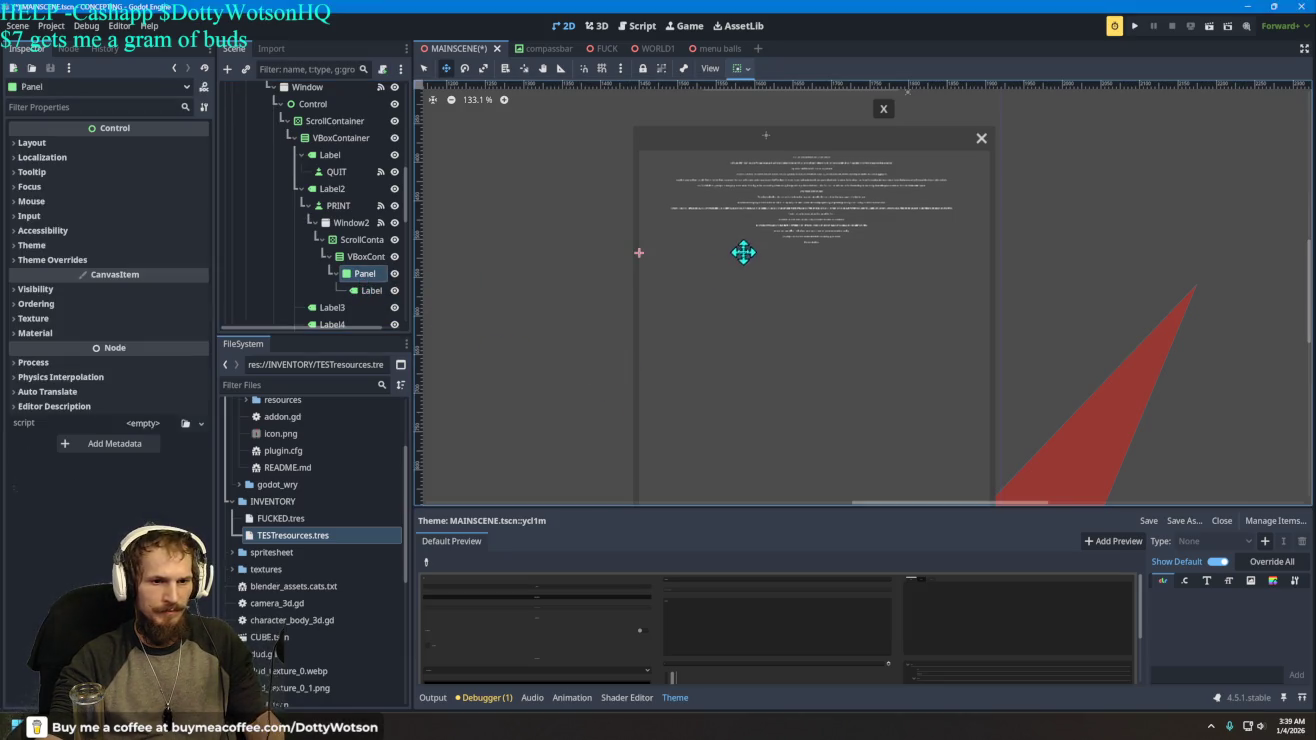
pyautogui.click(360, 257)
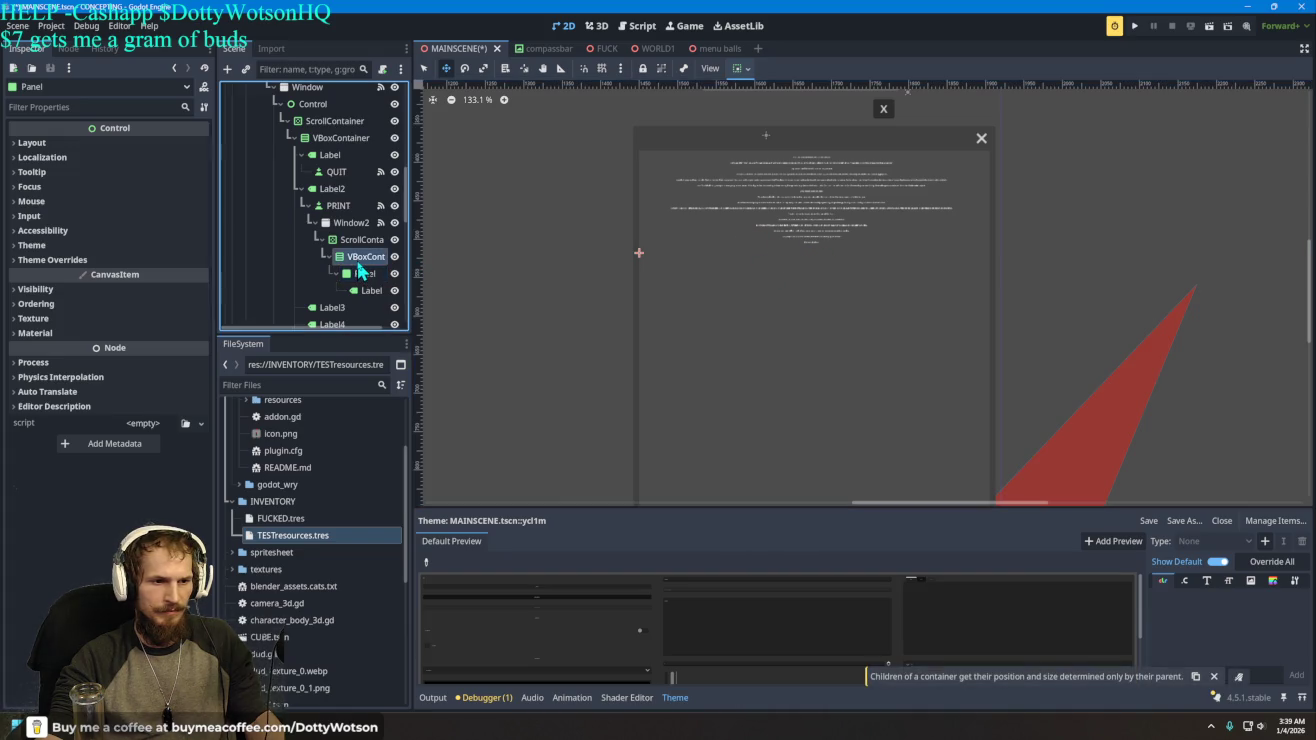
# - Set VBoxContainer's horizontal and vertical container sizing to Fill with Expand enabled
pyautogui.scroll(-2, 161, 550)
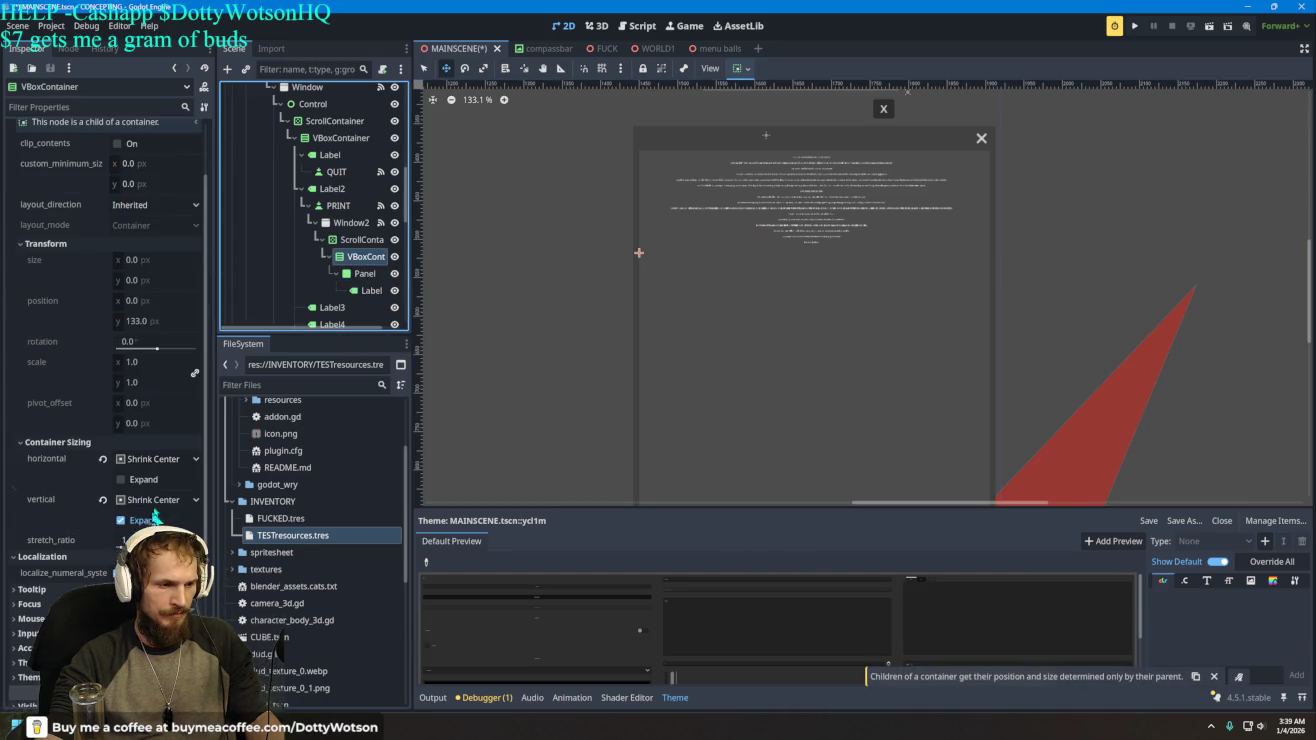
pyautogui.click(158, 458)
pyautogui.click(154, 478)
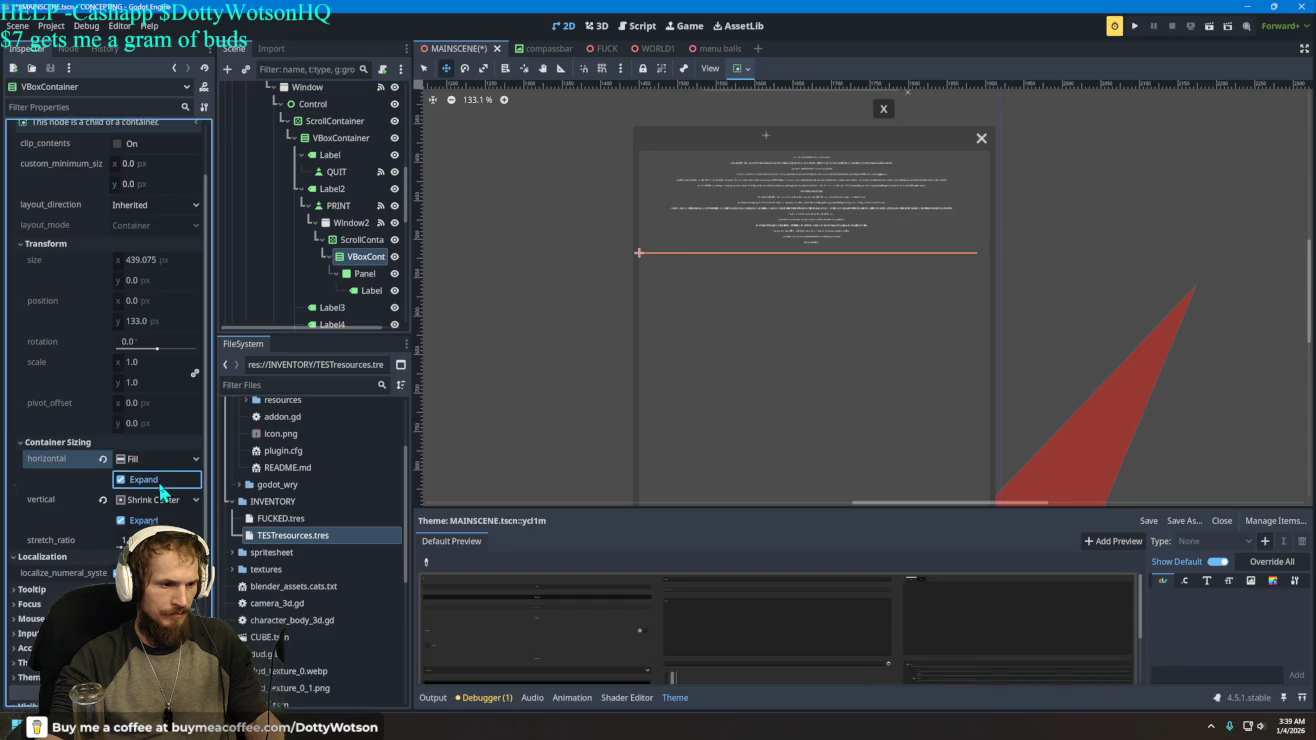
pyautogui.click(155, 500)
pyautogui.click(152, 518)
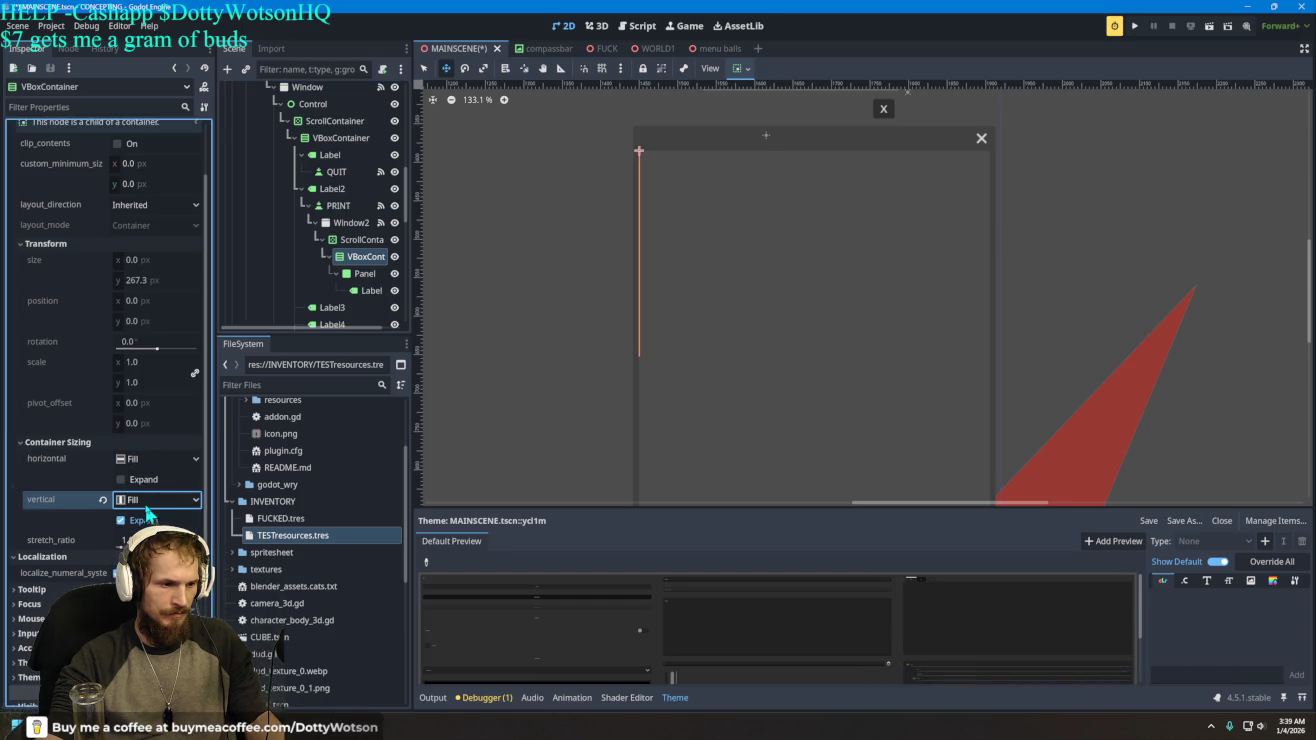
pyautogui.click(128, 523)
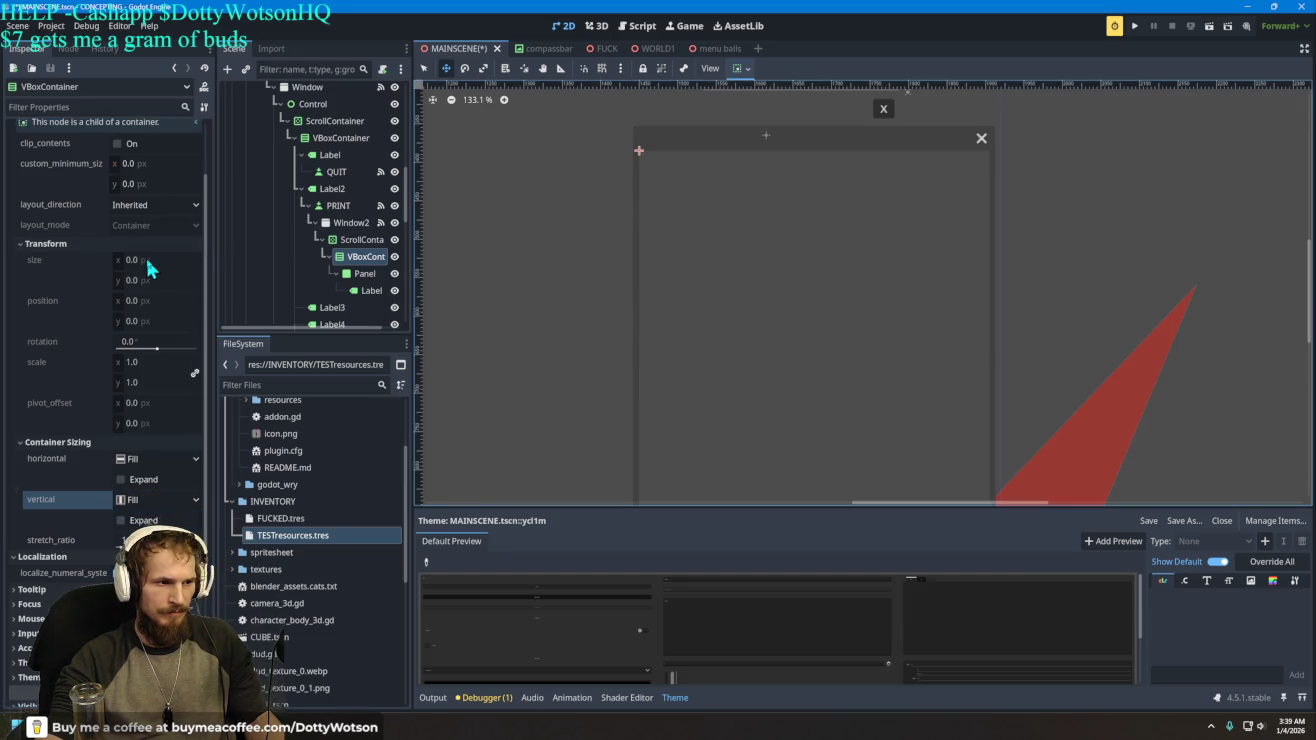
pyautogui.click(140, 481)
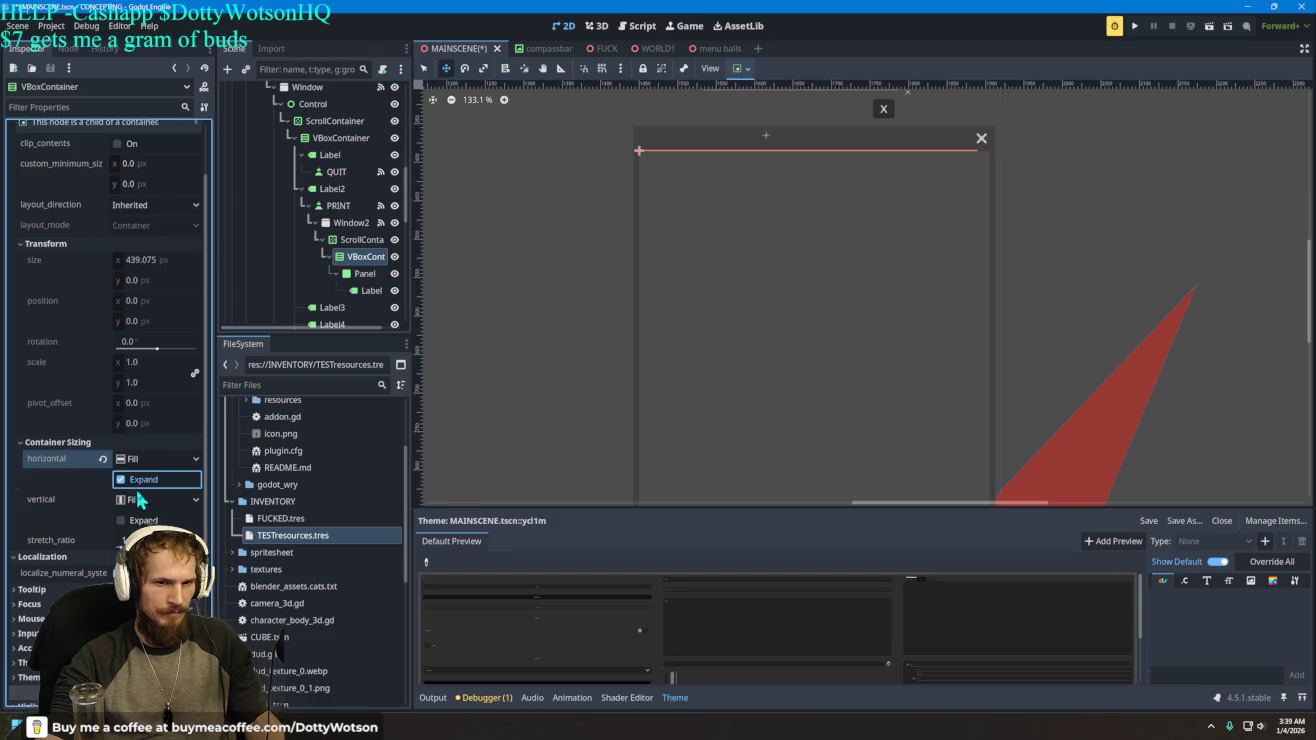
pyautogui.click(123, 520)
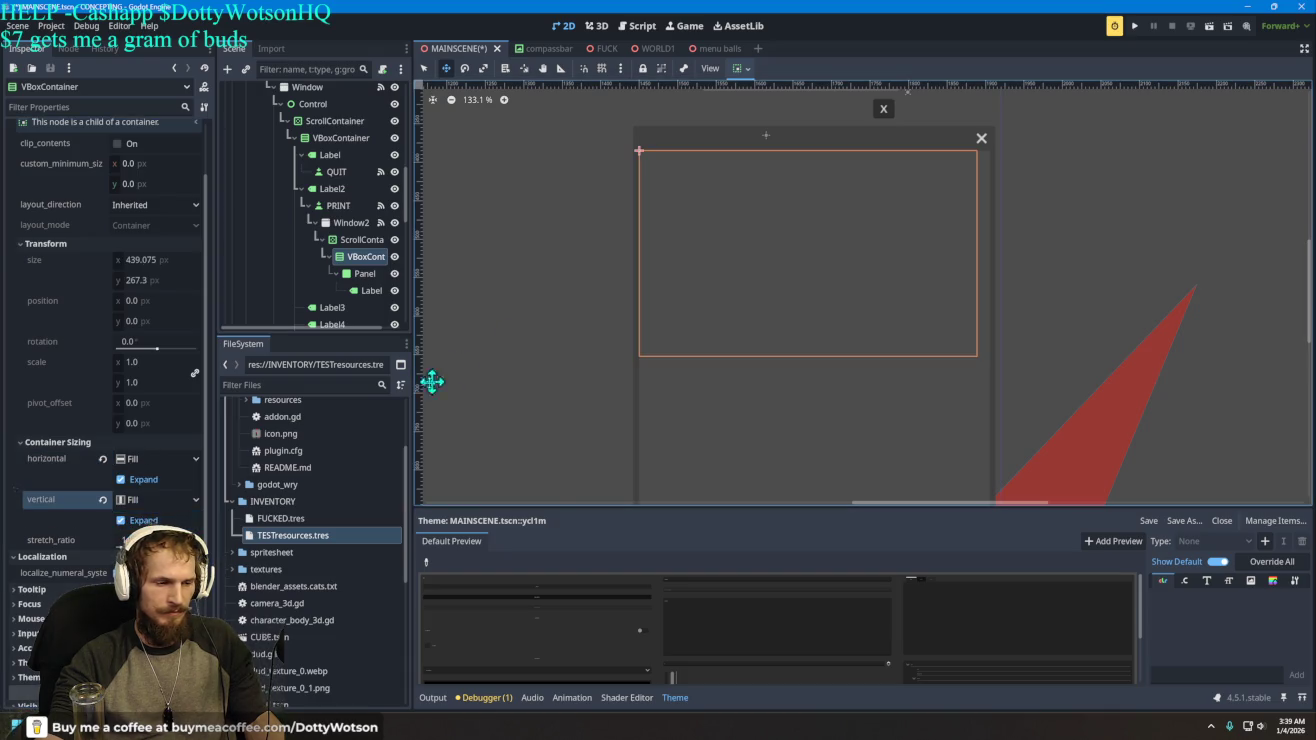
# - Enable vertical Expand on the Panel so it grows to 439 × 267 px
pyautogui.click(363, 274)
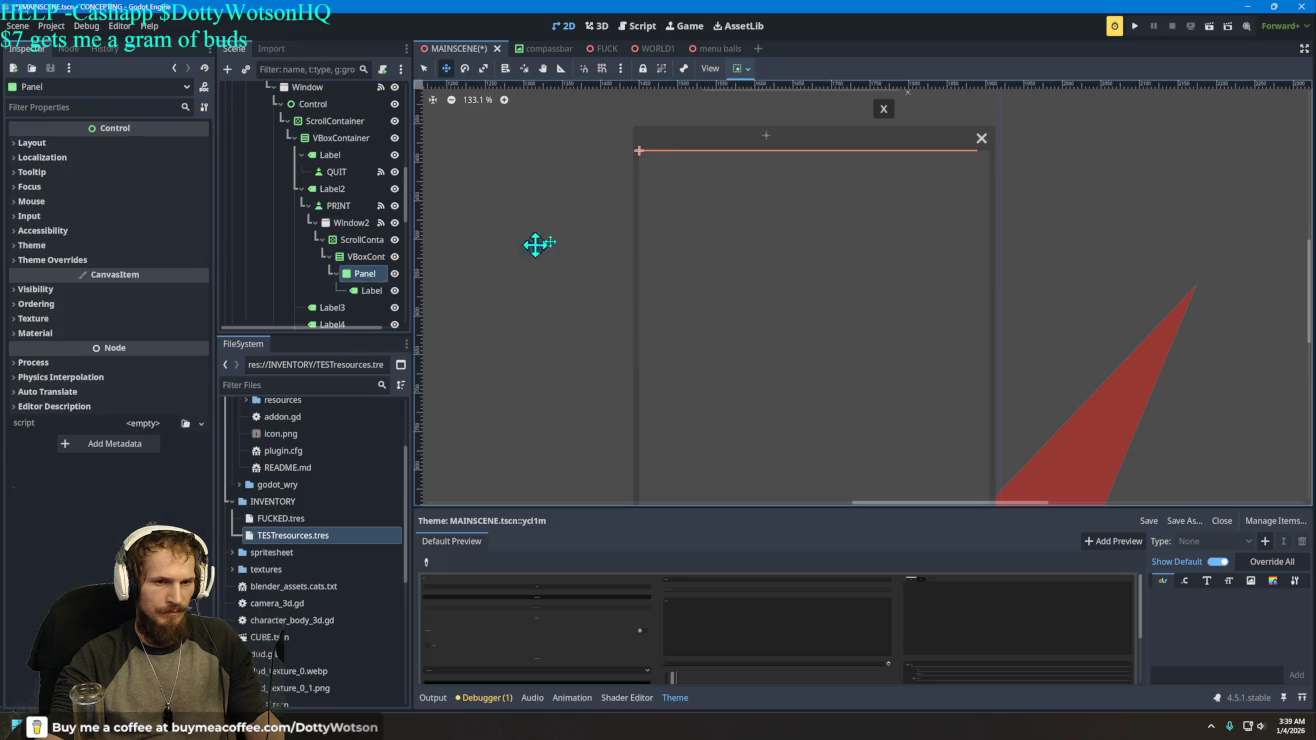
pyautogui.click(33, 143)
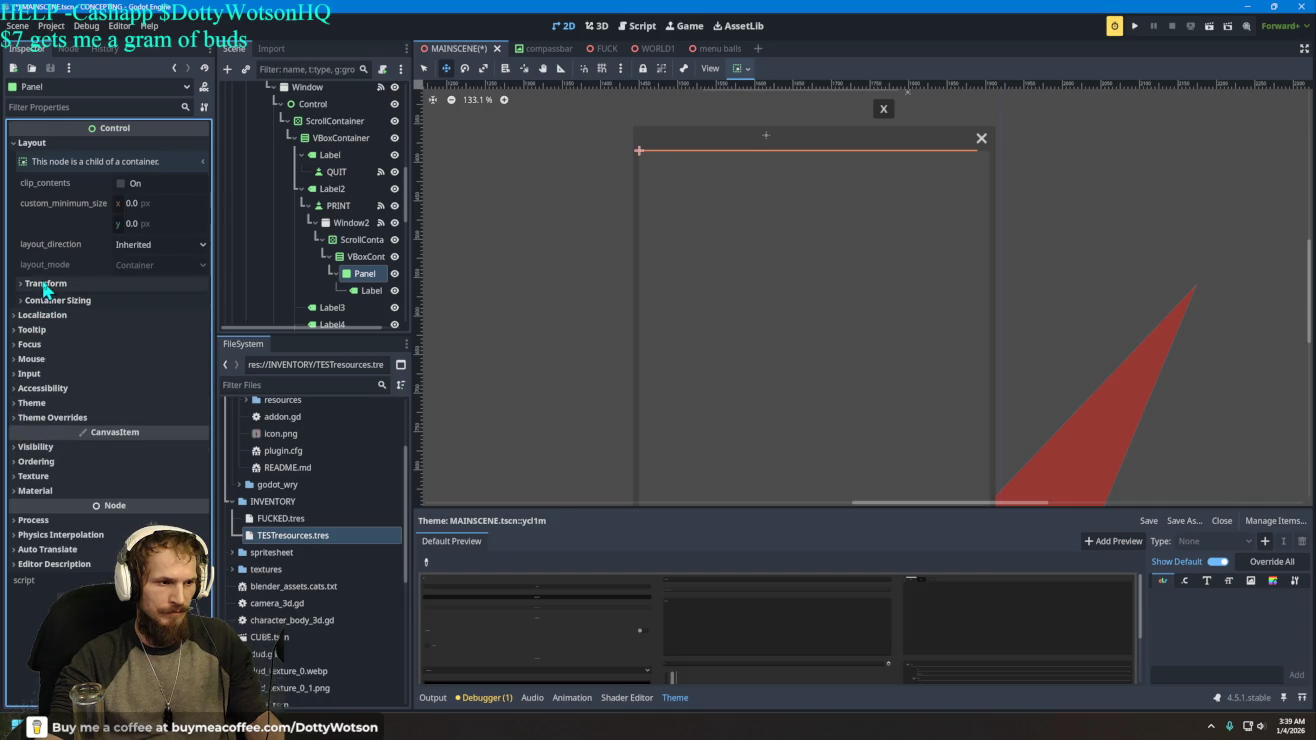
pyautogui.click(45, 314)
pyautogui.click(56, 283)
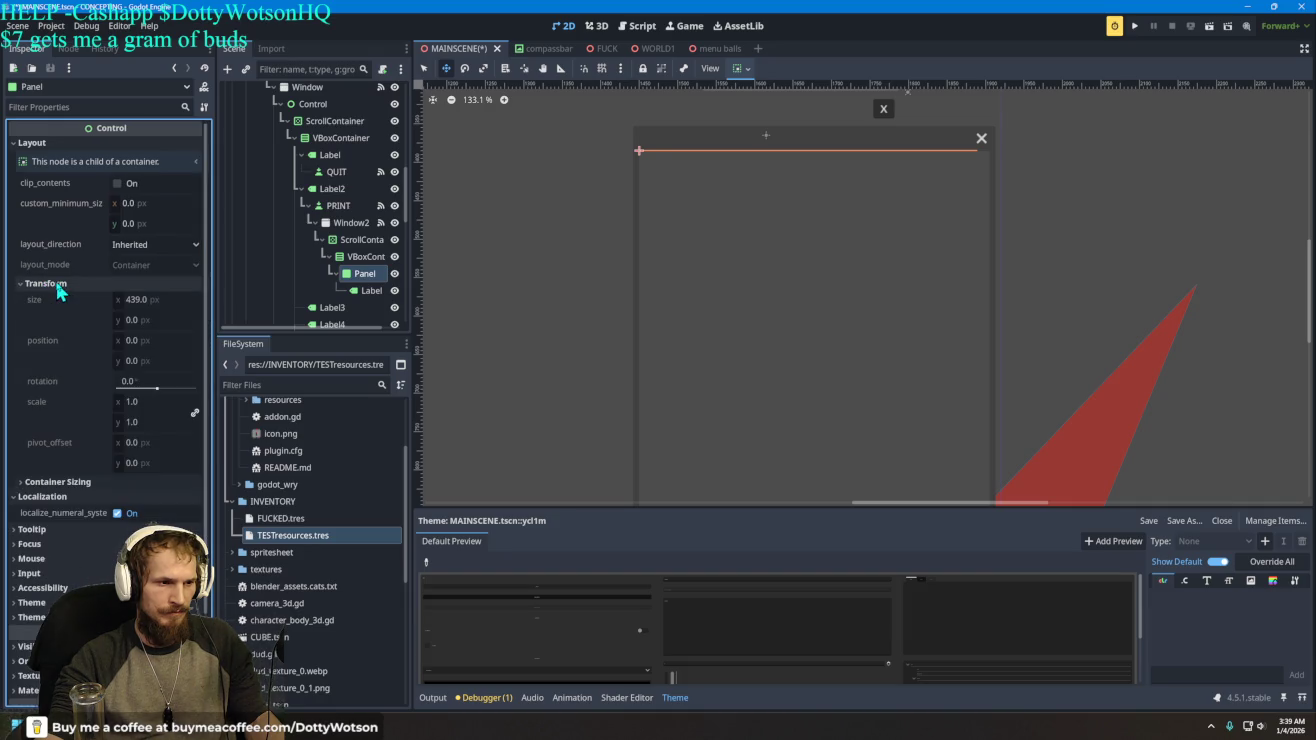
pyautogui.click(59, 478)
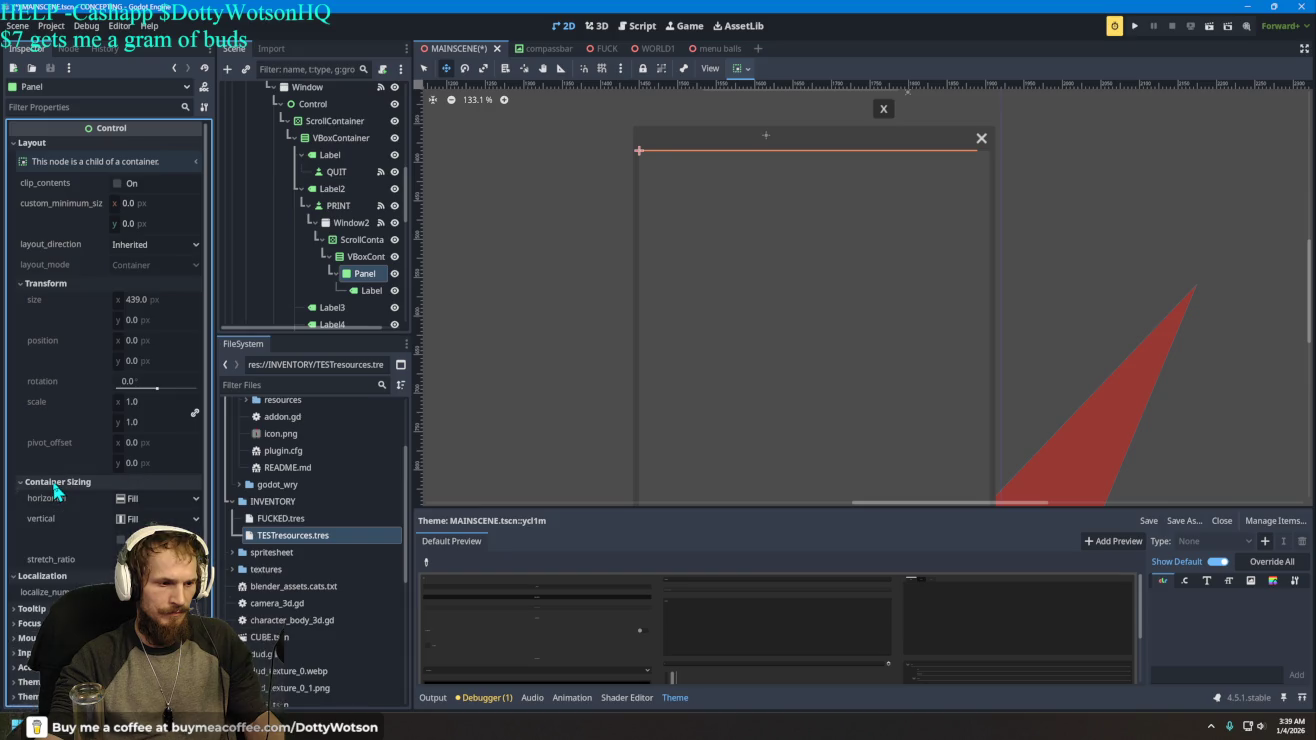
pyautogui.click(121, 541)
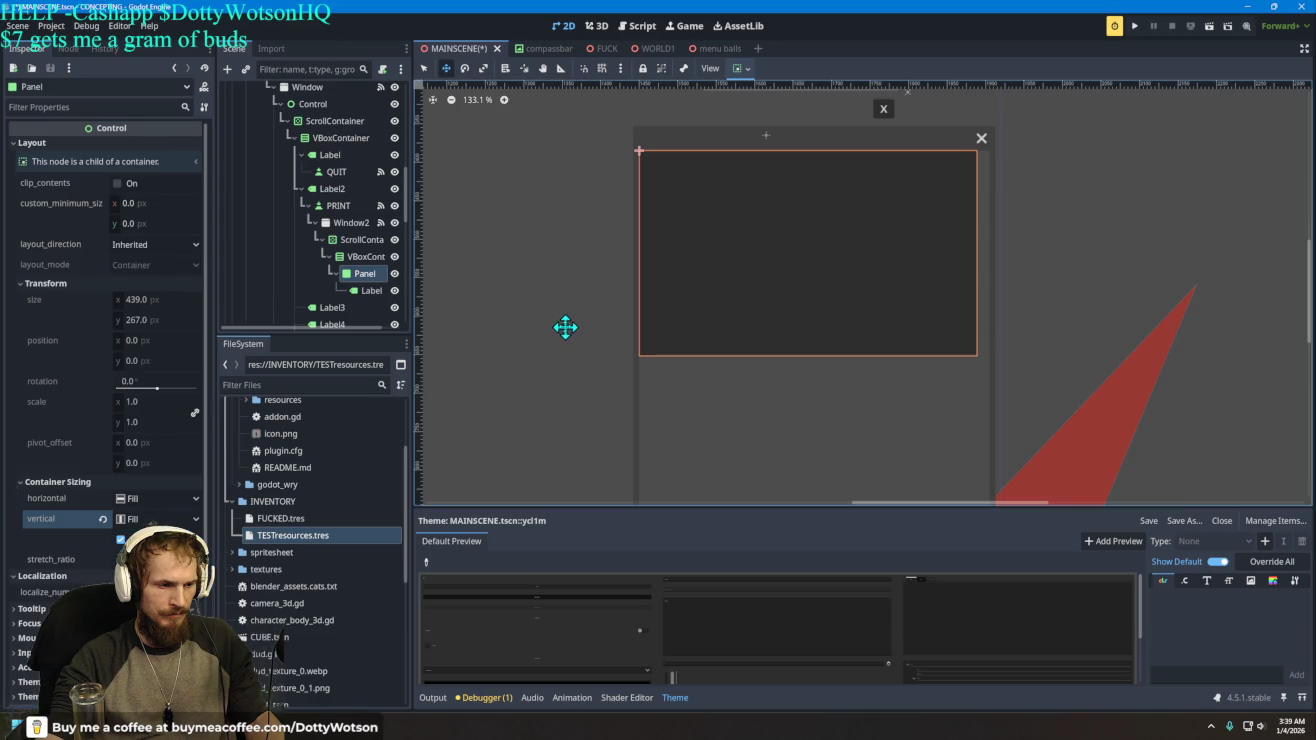
pyautogui.click(370, 290)
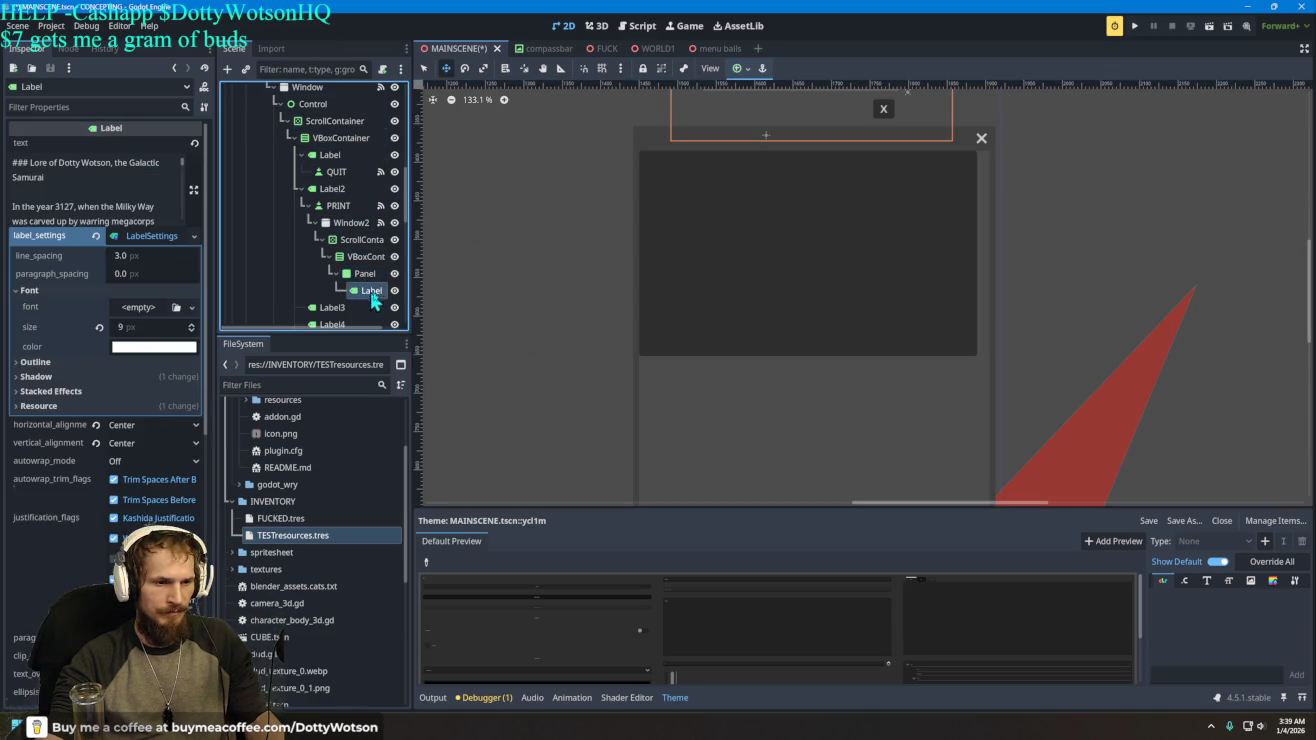
# - Drag the lore Label down into the Panel and raise its font size from 9 to 43 px
pyautogui.moveTo(869, 127)
pyautogui.mouseDown()
pyautogui.moveTo(824, 230)
pyautogui.moveTo(831, 214)
pyautogui.moveTo(835, 224)
pyautogui.mouseUp()
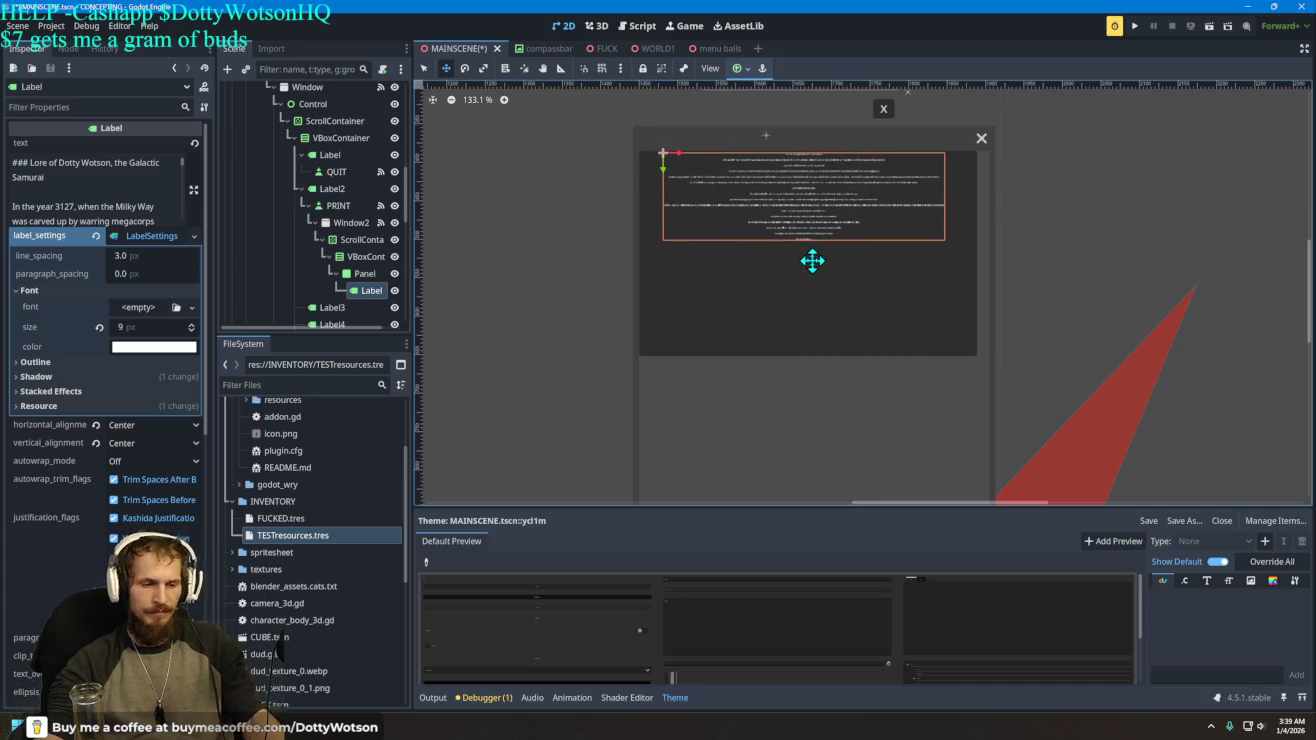
pyautogui.moveTo(150, 327)
pyautogui.mouseDown()
pyautogui.moveTo(190, 327)
pyautogui.moveTo(121, 346)
pyautogui.mouseUp()
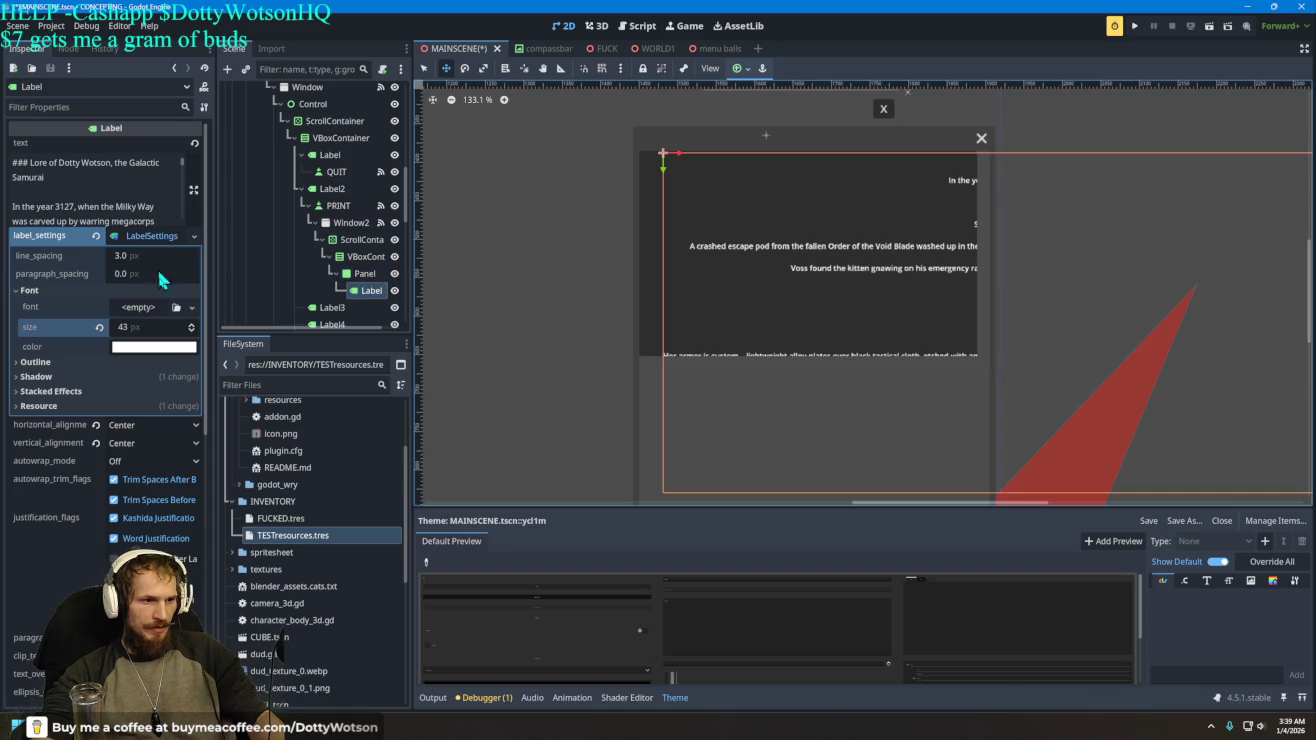
pyautogui.scroll(-8, 149, 367)
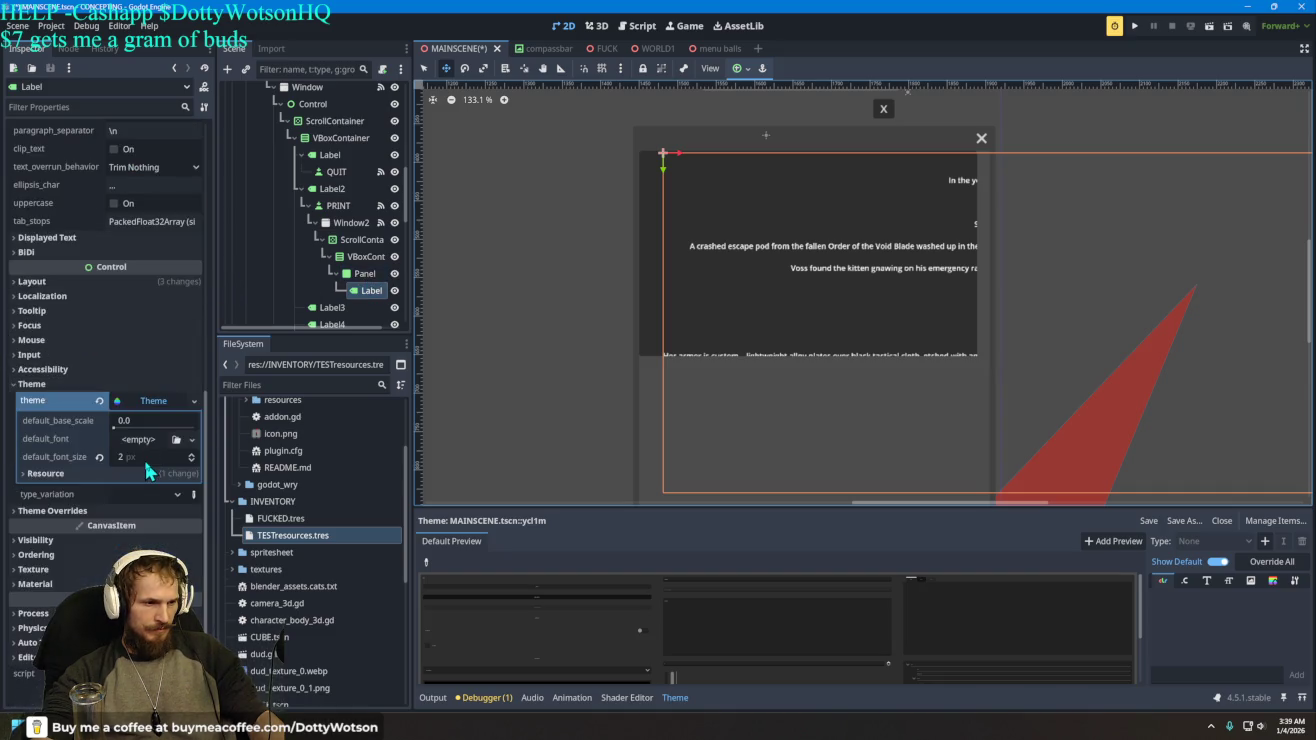
# - Give the Label theme a FontVariation default font and test its baseline offset
pyautogui.click(140, 439)
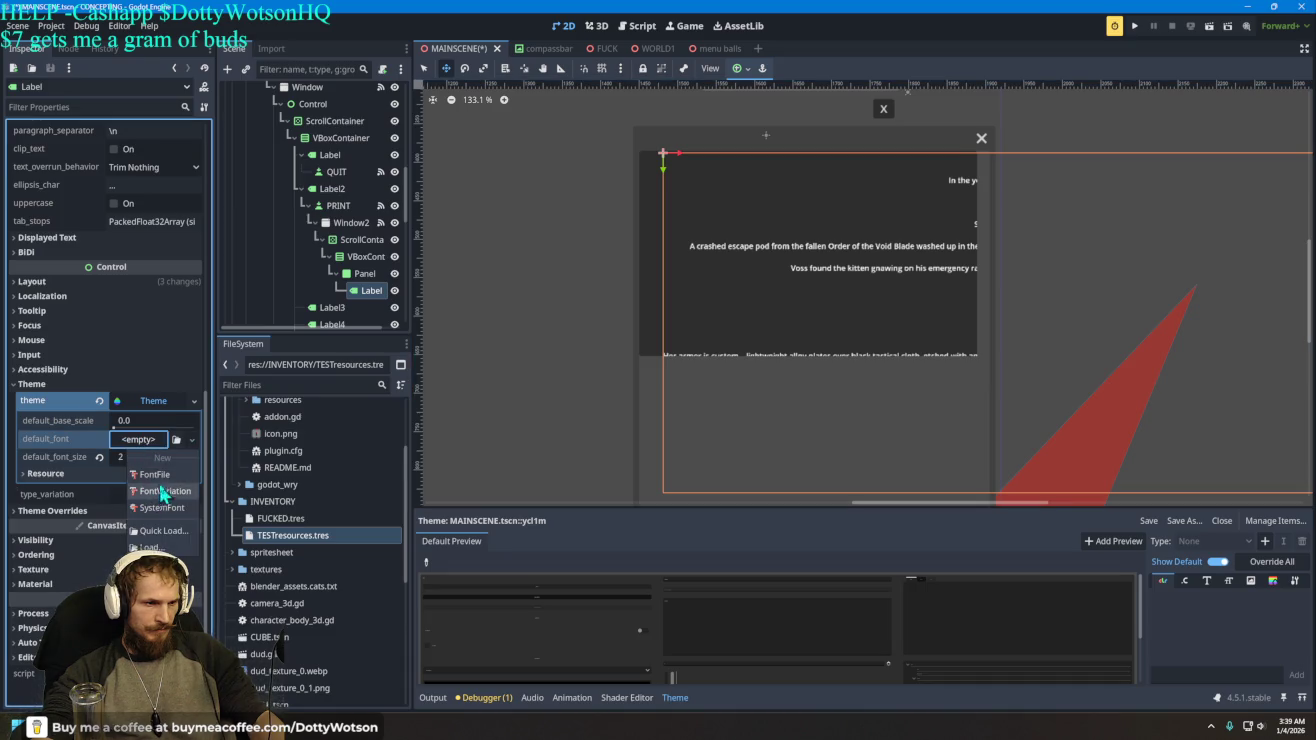
pyautogui.click(155, 474)
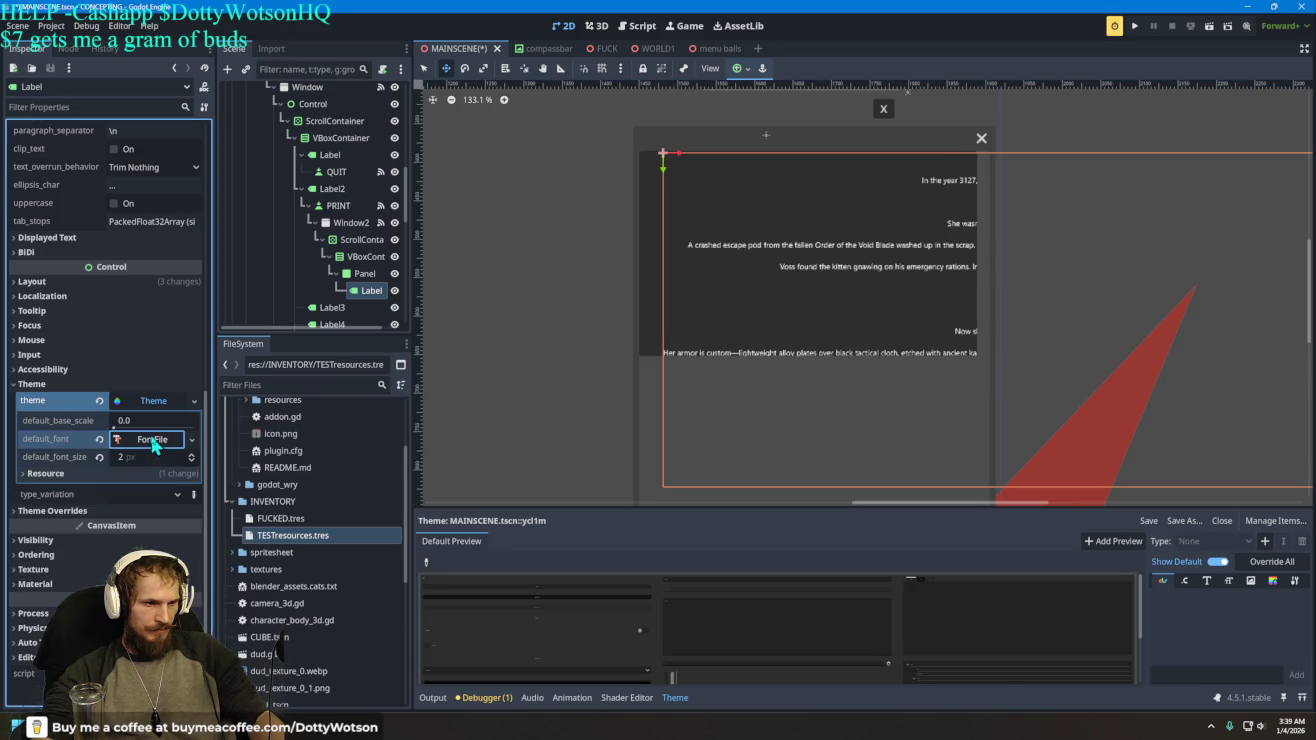
pyautogui.click(154, 440)
pyautogui.click(162, 497)
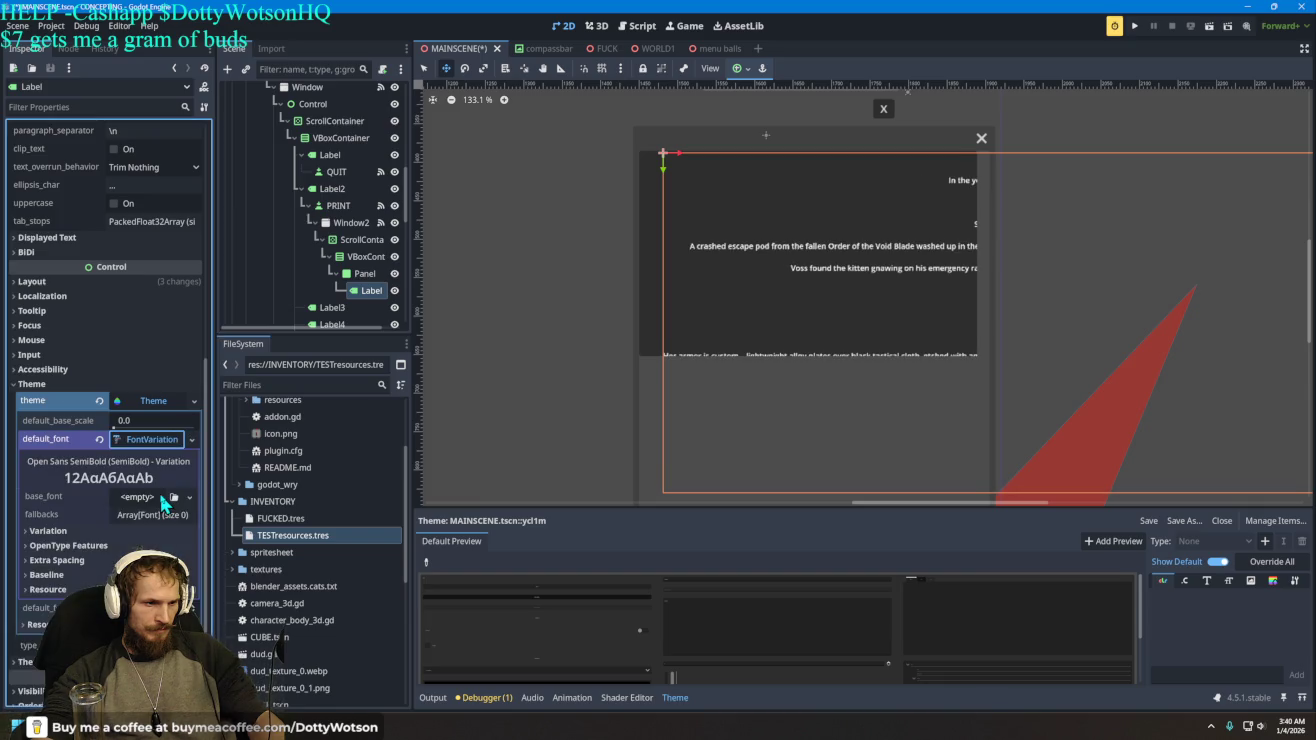
pyautogui.click(27, 575)
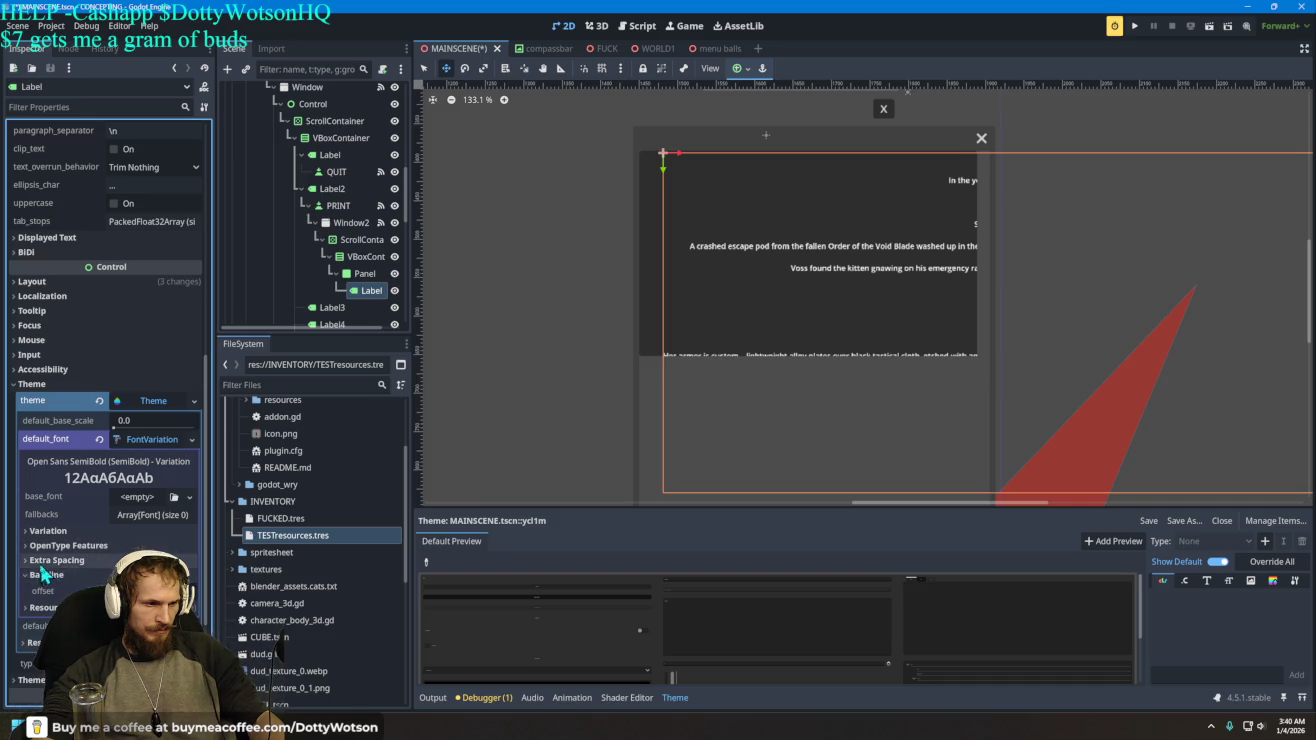
pyautogui.moveTo(150, 592)
pyautogui.mouseDown()
pyautogui.moveTo(201, 604)
pyautogui.moveTo(153, 599)
pyautogui.mouseUp()
pyautogui.click(46, 560)
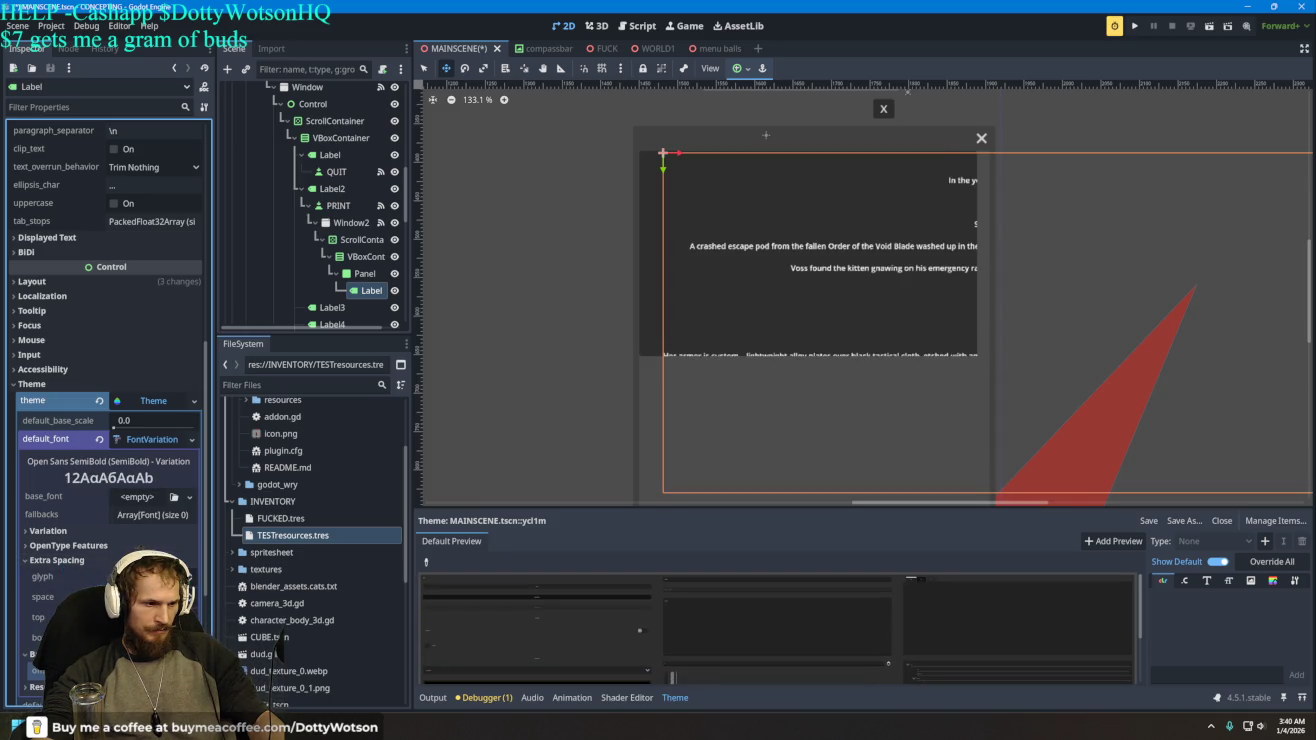
pyautogui.click(68, 545)
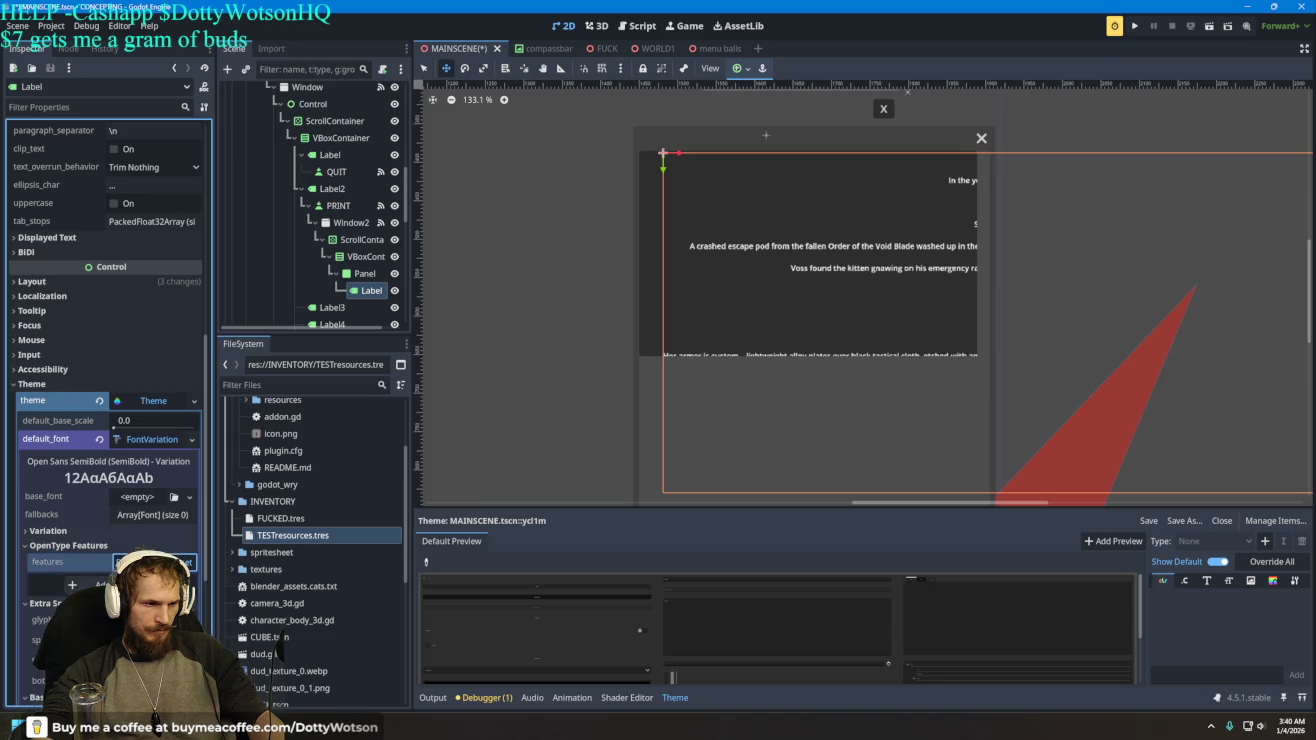
pyautogui.click(47, 531)
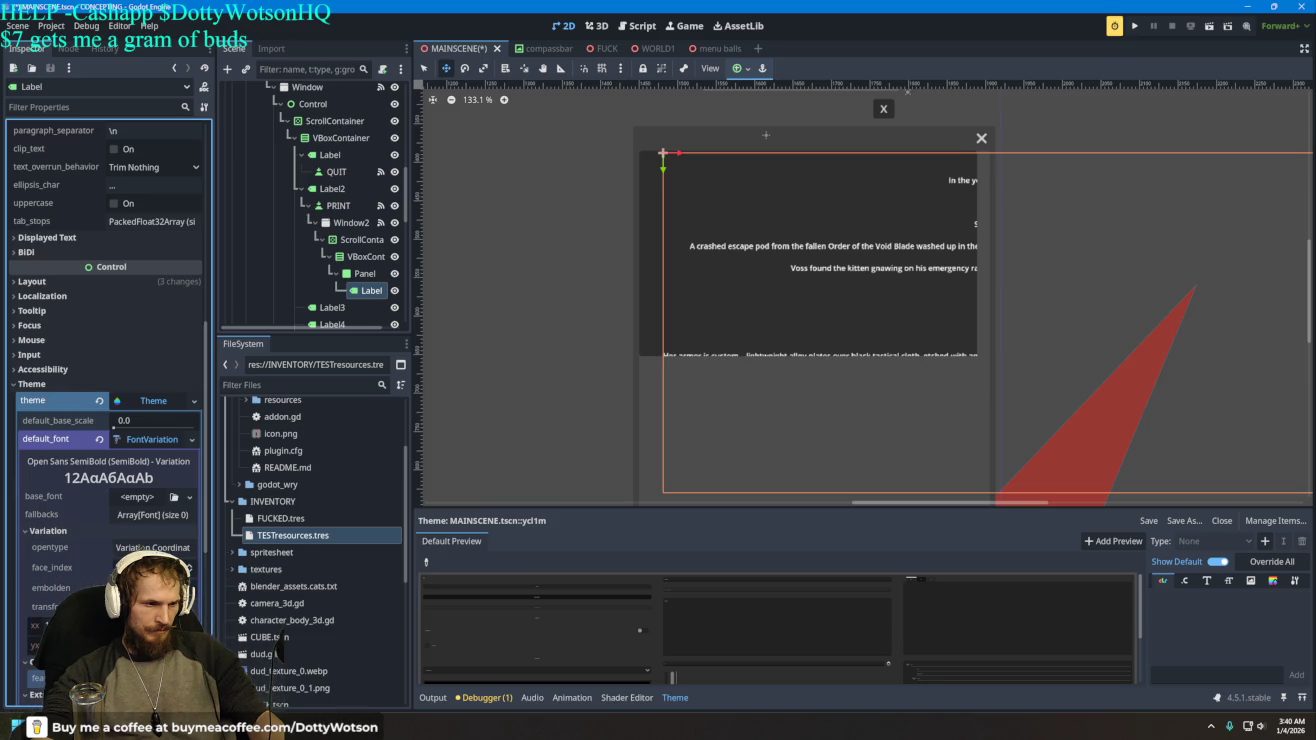
# - Inspect the font variation's base font, fallbacks and theme resource settings
pyautogui.click(144, 497)
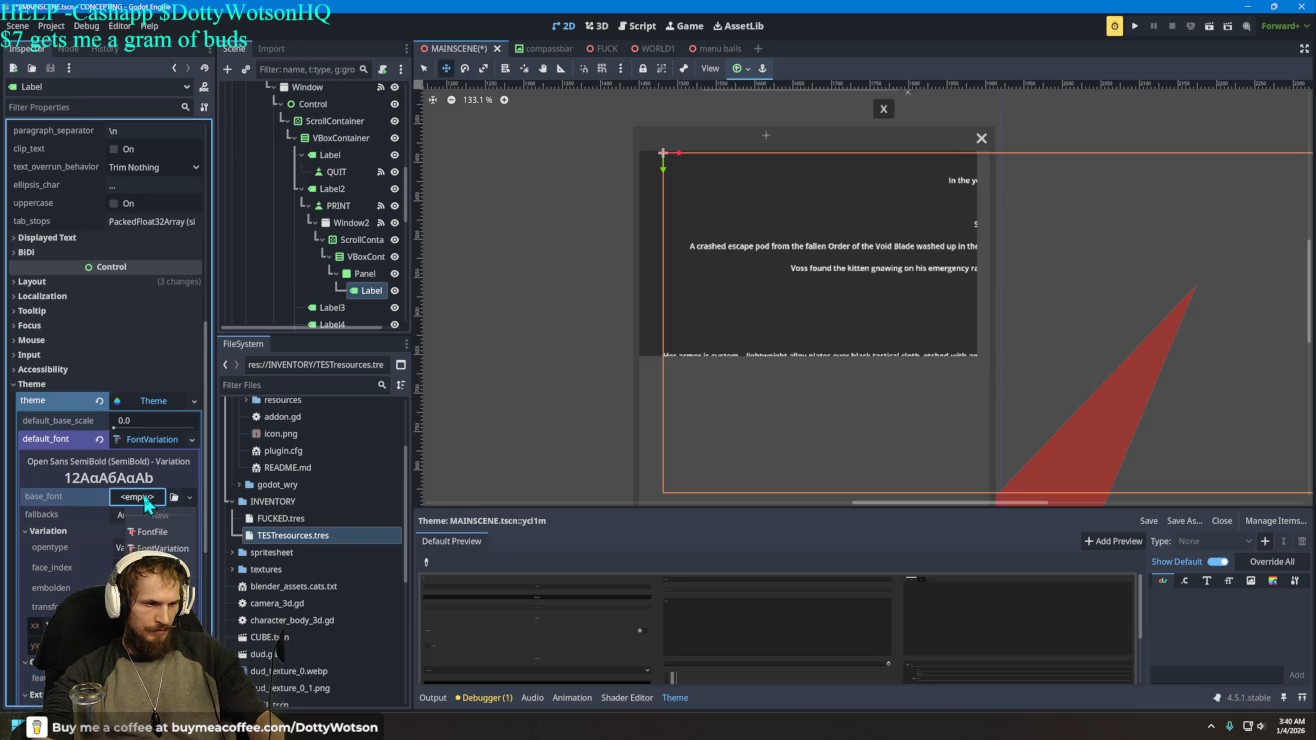
pyautogui.click(147, 499)
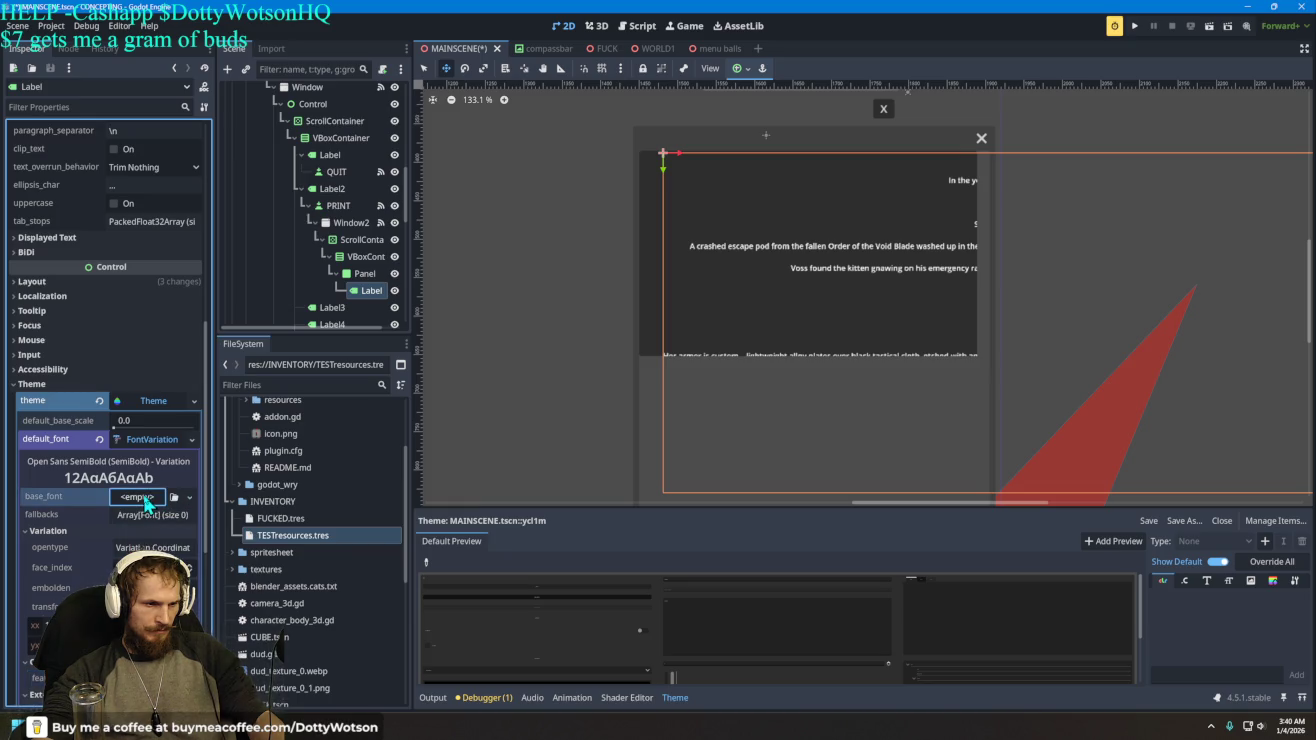
pyautogui.click(153, 514)
pyautogui.click(153, 514)
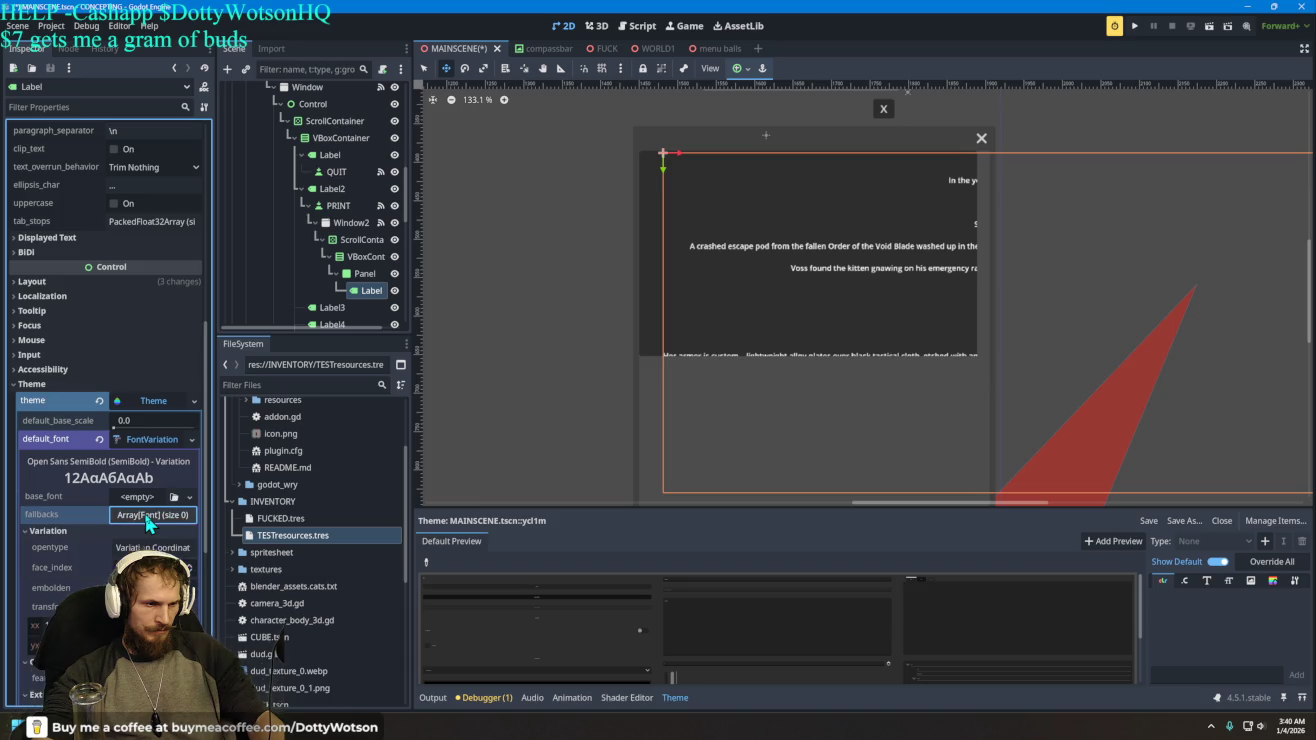
pyautogui.click(150, 404)
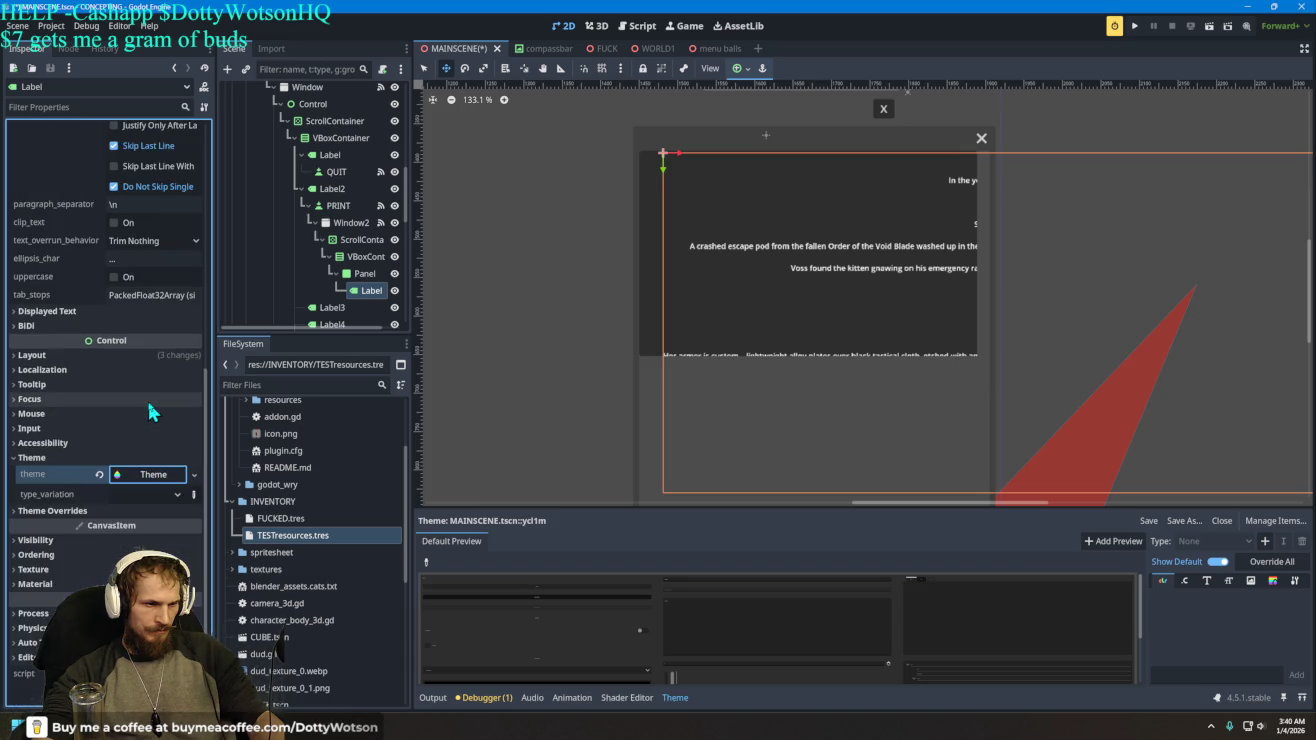
pyautogui.click(155, 470)
pyautogui.scroll(-5, 130, 500)
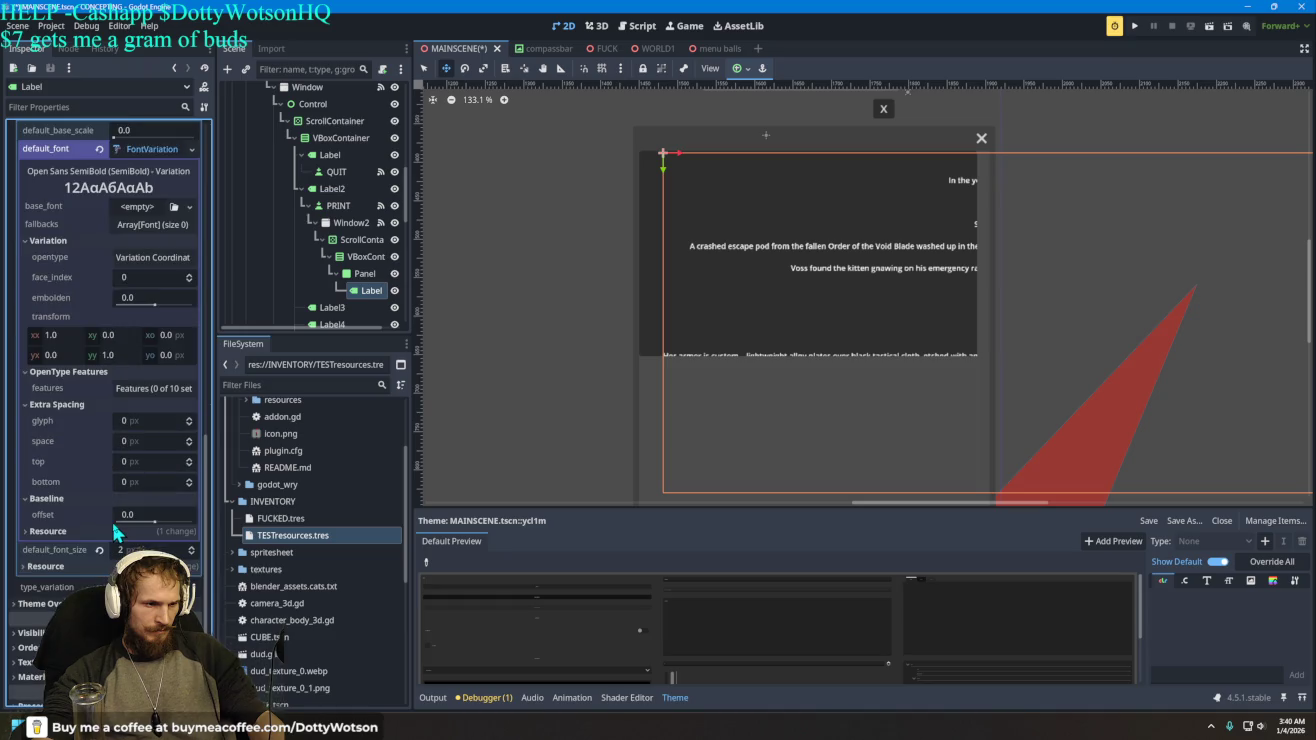
pyautogui.scroll(-2, 114, 529)
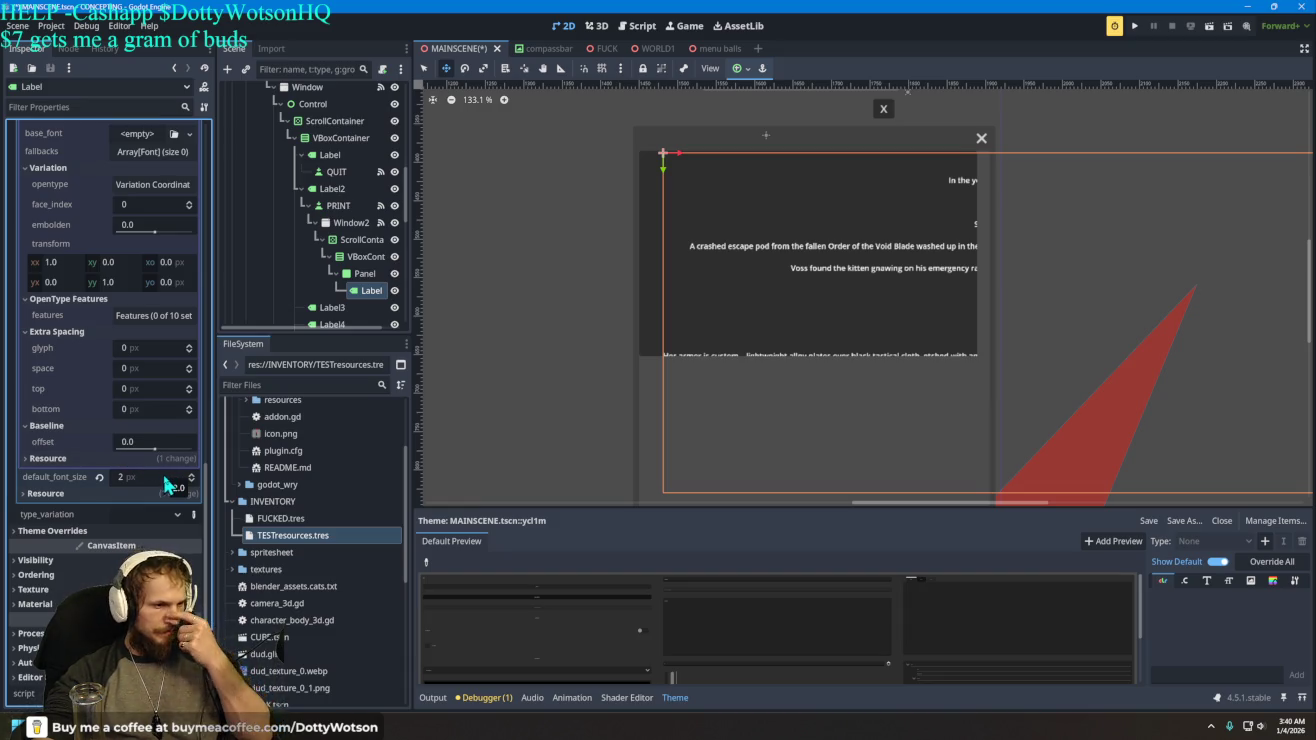
# - Test default font size, extra bottom spacing and 0.835 horizontal transform, then remove the theme
pyautogui.moveTo(147, 473)
pyautogui.mouseDown()
pyautogui.moveTo(220, 473)
pyautogui.moveTo(140, 473)
pyautogui.moveTo(150, 477)
pyautogui.moveTo(151, 456)
pyautogui.moveTo(167, 456)
pyautogui.moveTo(130, 460)
pyautogui.mouseUp()
pyautogui.moveTo(147, 411)
pyautogui.mouseDown()
pyautogui.moveTo(162, 409)
pyautogui.moveTo(140, 368)
pyautogui.moveTo(115, 368)
pyautogui.moveTo(161, 382)
pyautogui.mouseUp()
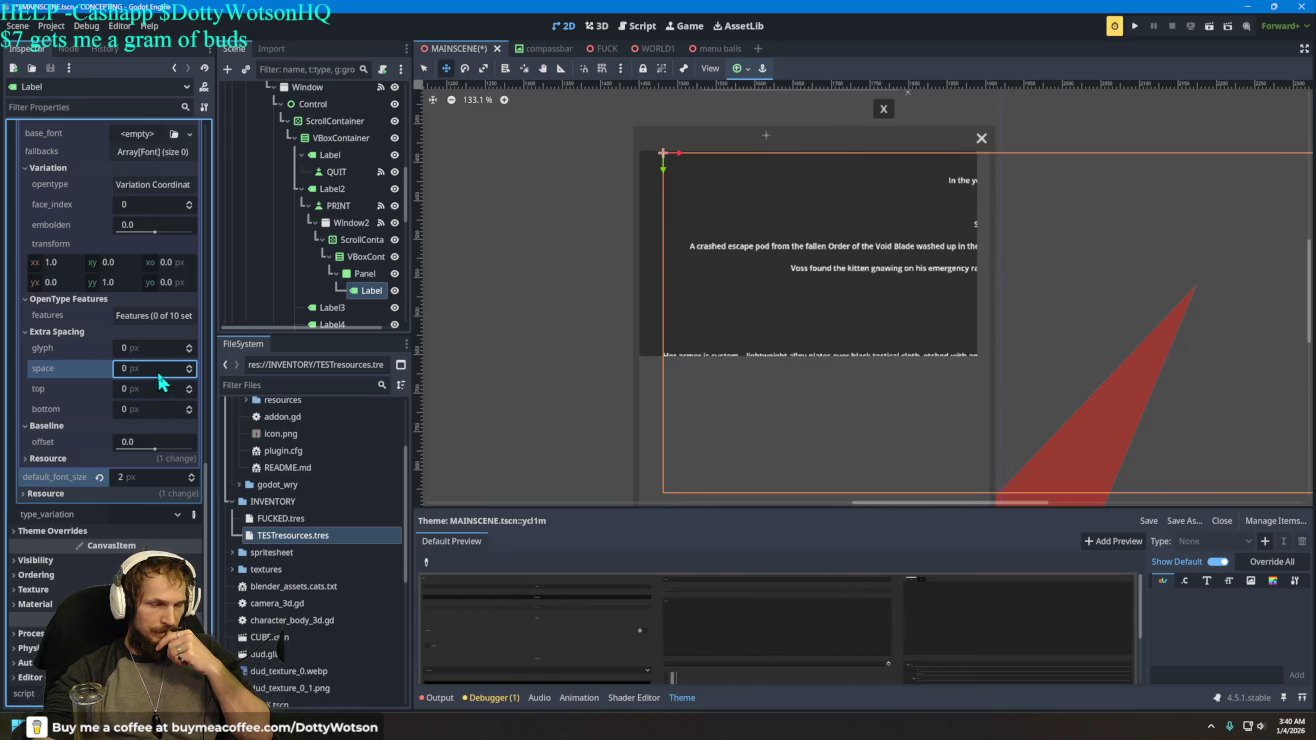
pyautogui.moveTo(54, 263)
pyautogui.mouseDown()
pyautogui.moveTo(42, 262)
pyautogui.moveTo(152, 269)
pyautogui.mouseUp()
pyautogui.scroll(3, 150, 268)
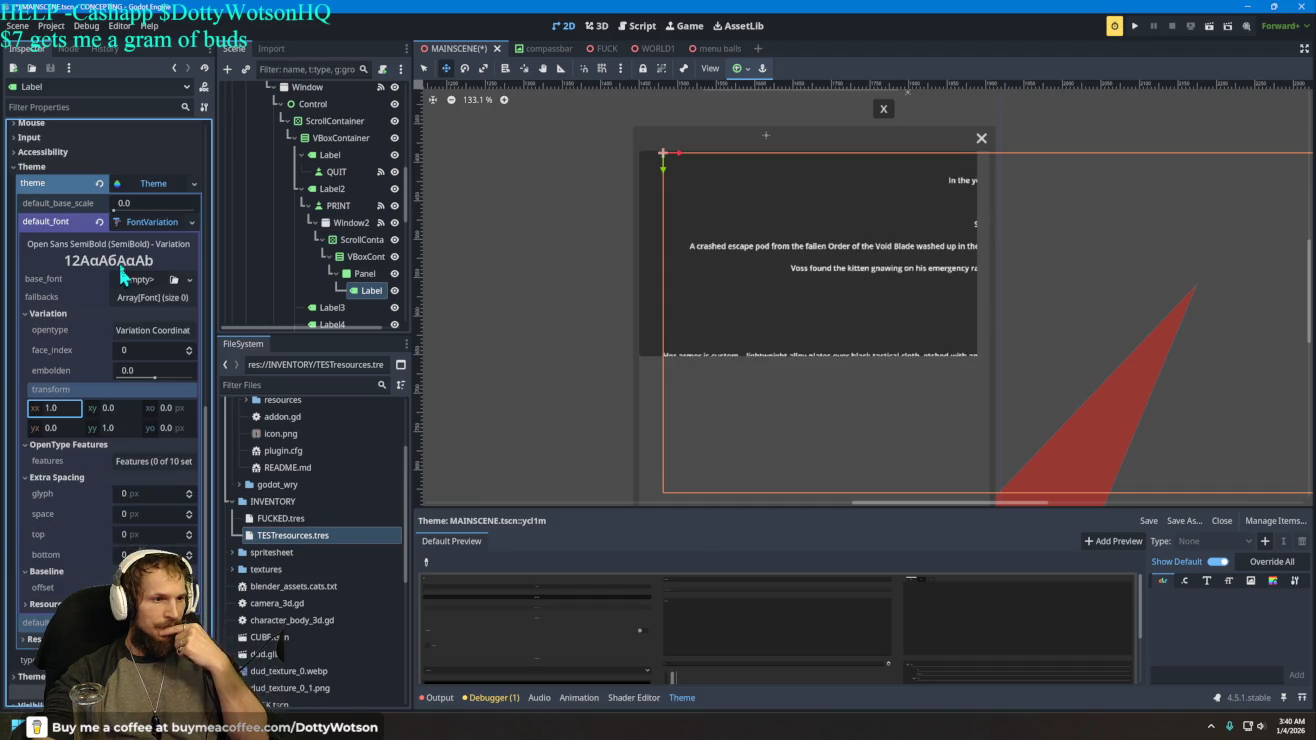
pyautogui.click(100, 184)
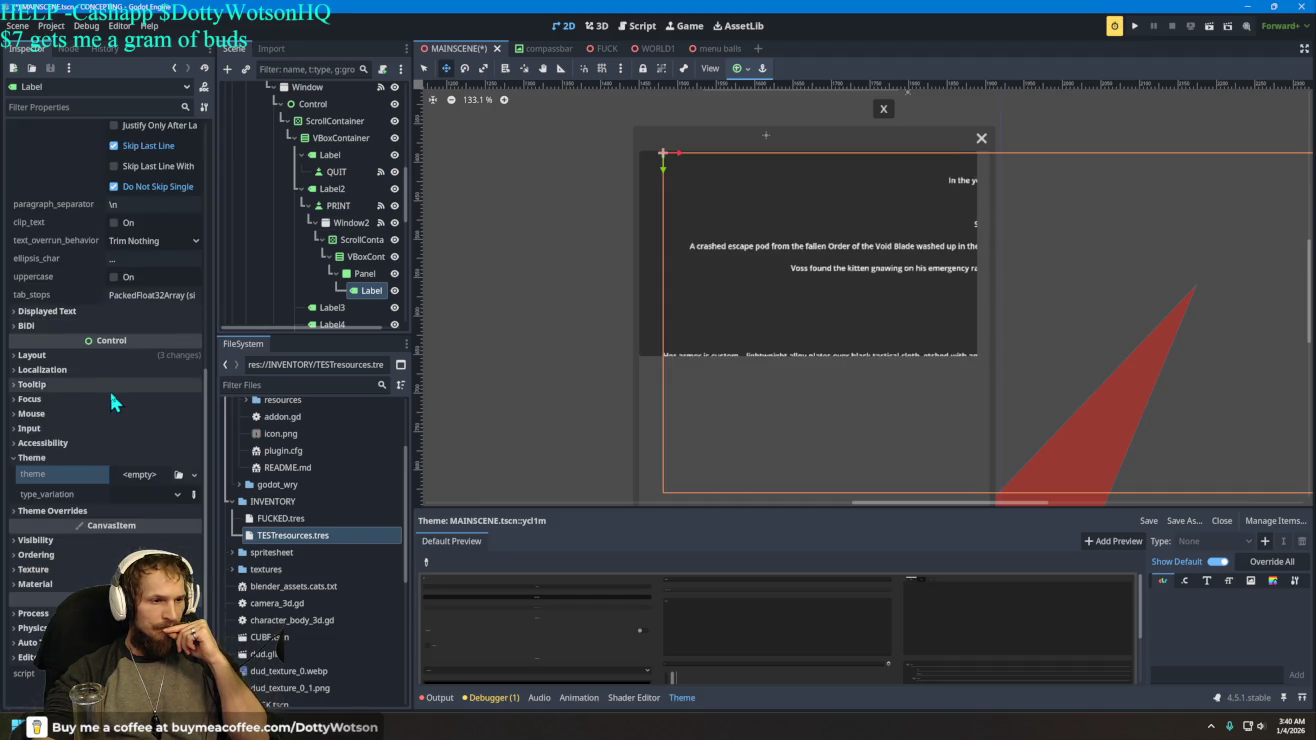
# - Expand the Label's Layout and Theme Overrides with its styles, font_sizes and constants groups
pyautogui.click(80, 354)
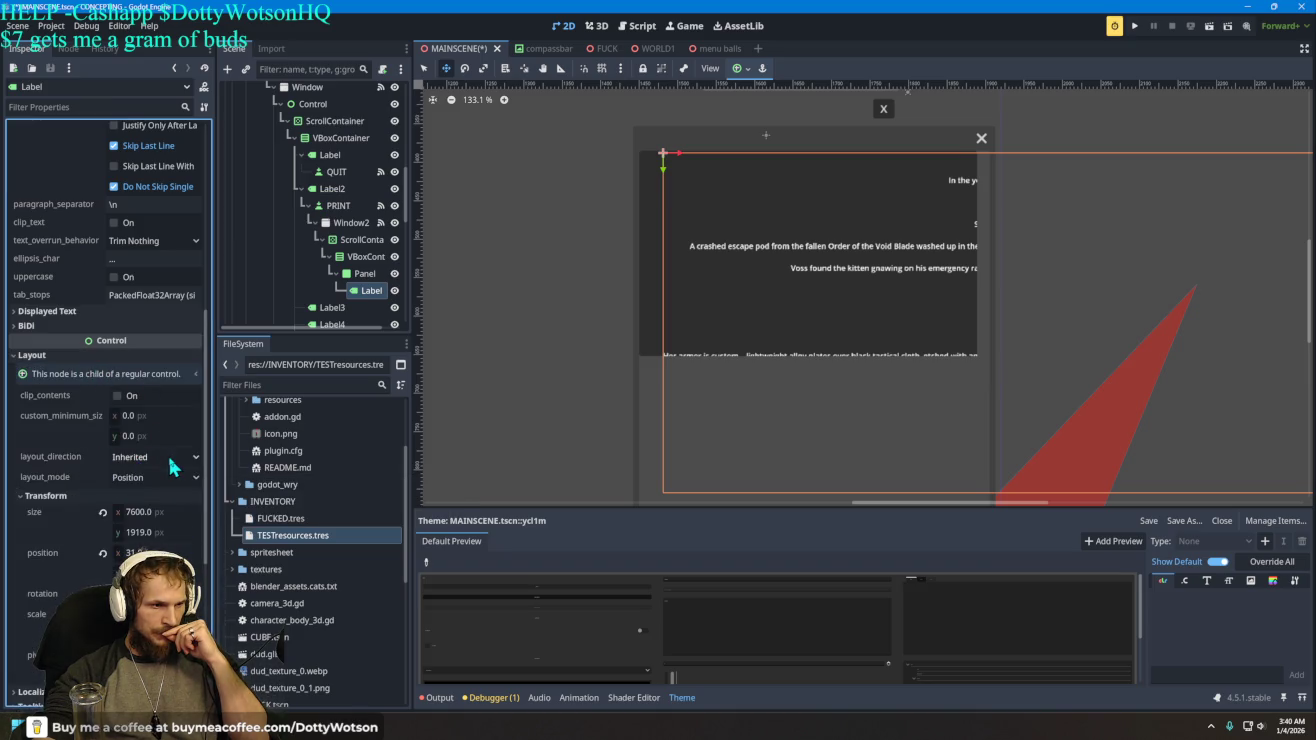
pyautogui.scroll(-5, 107, 380)
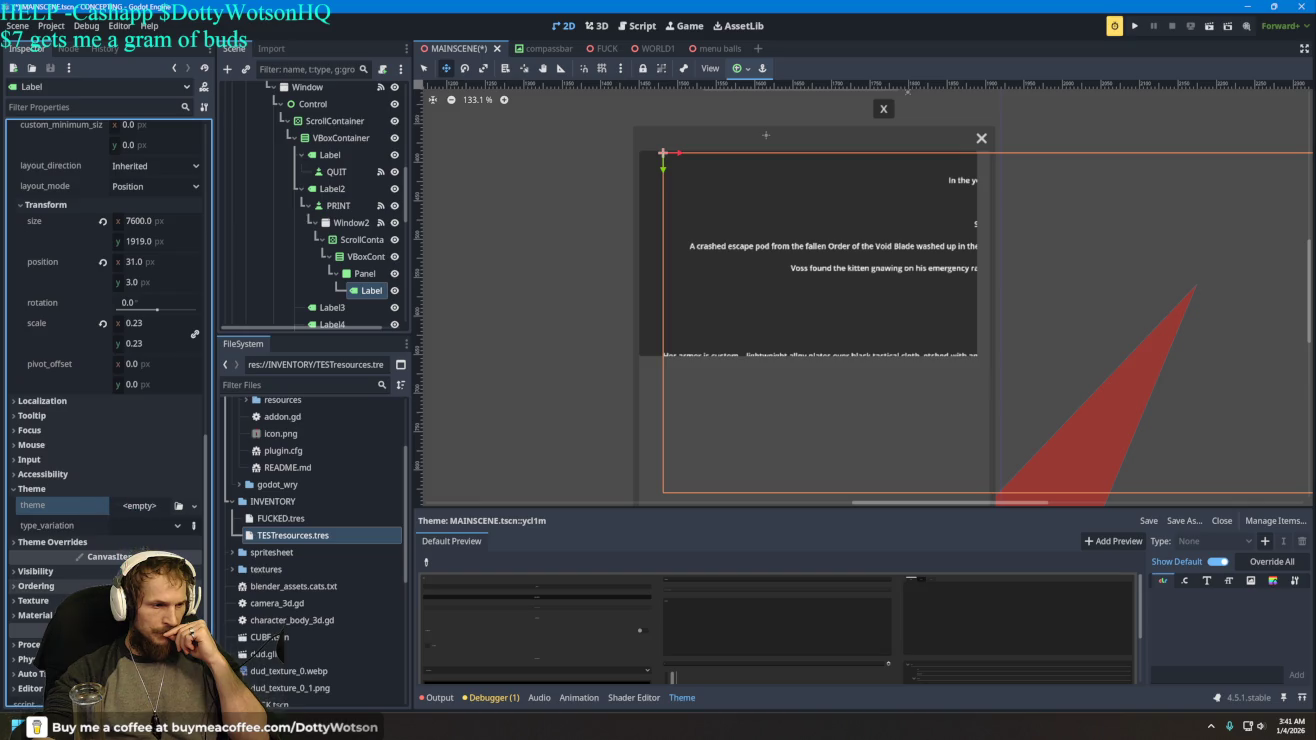
pyautogui.click(99, 541)
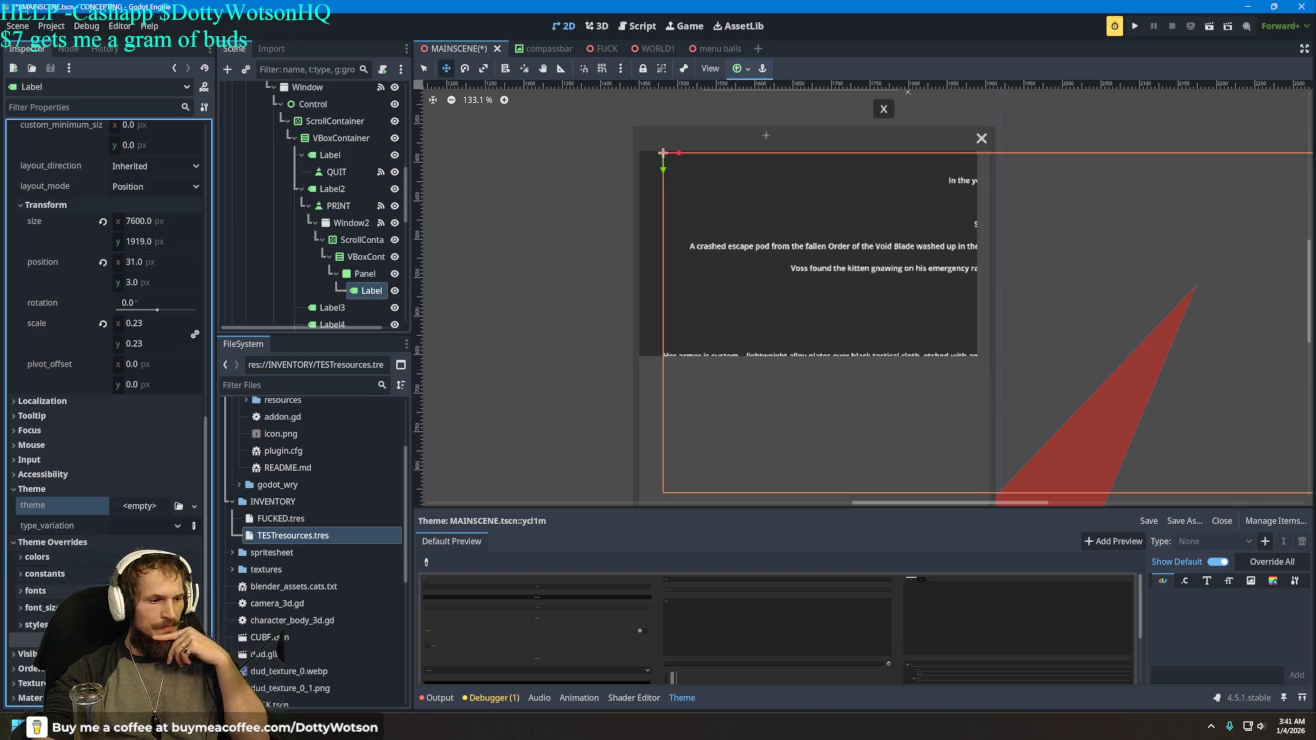
pyautogui.click(38, 624)
pyautogui.scroll(-3, 38, 624)
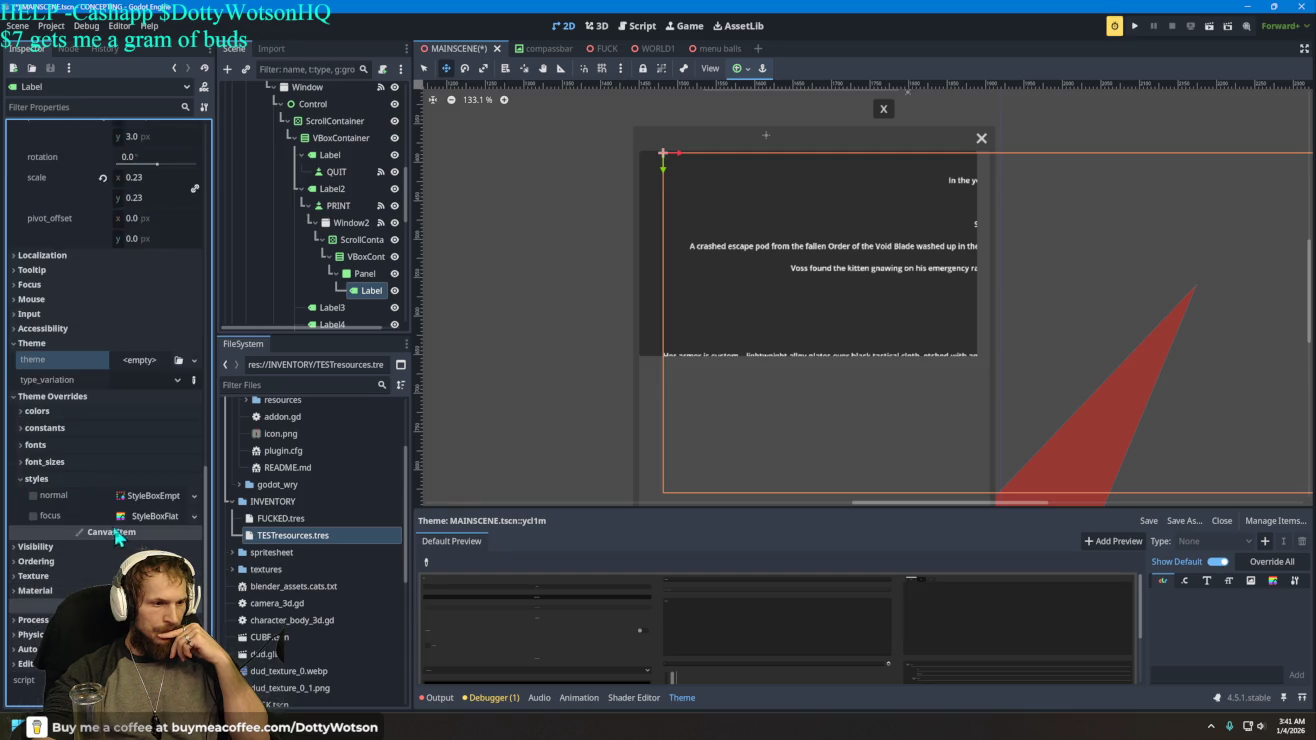
pyautogui.click(56, 462)
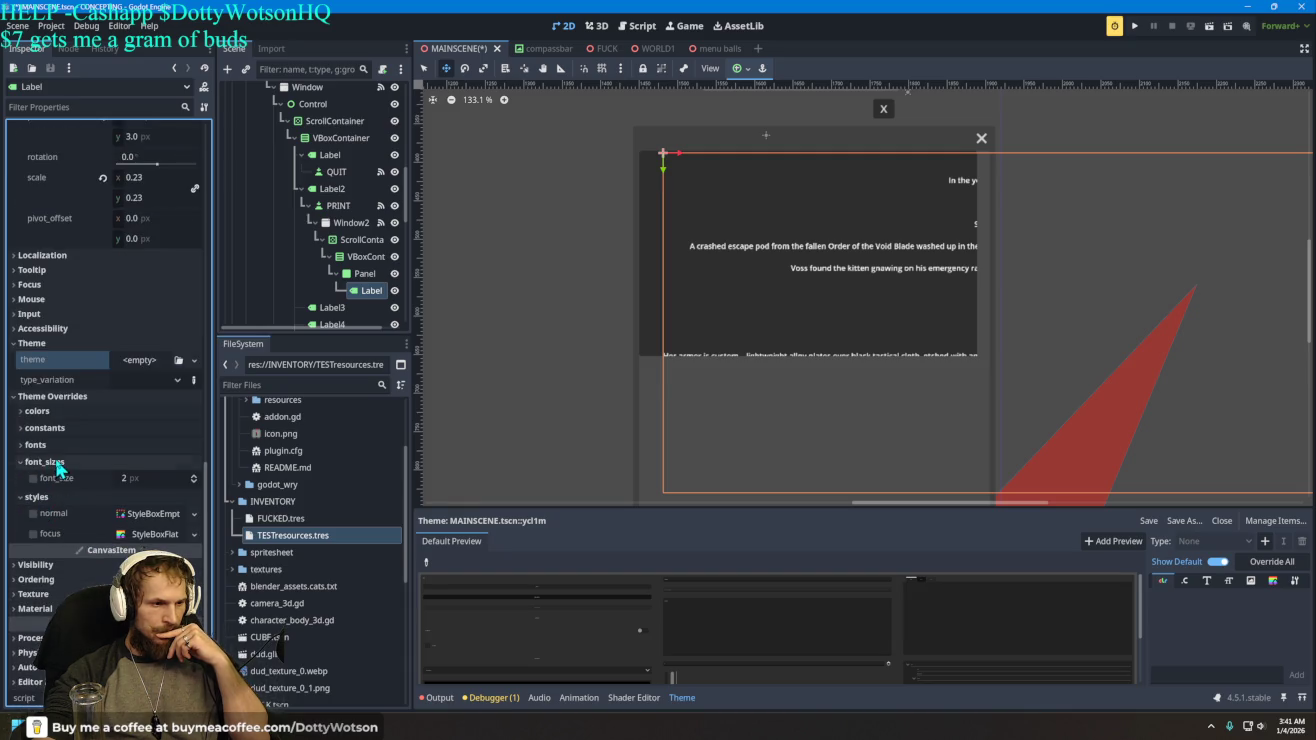
pyautogui.click(103, 429)
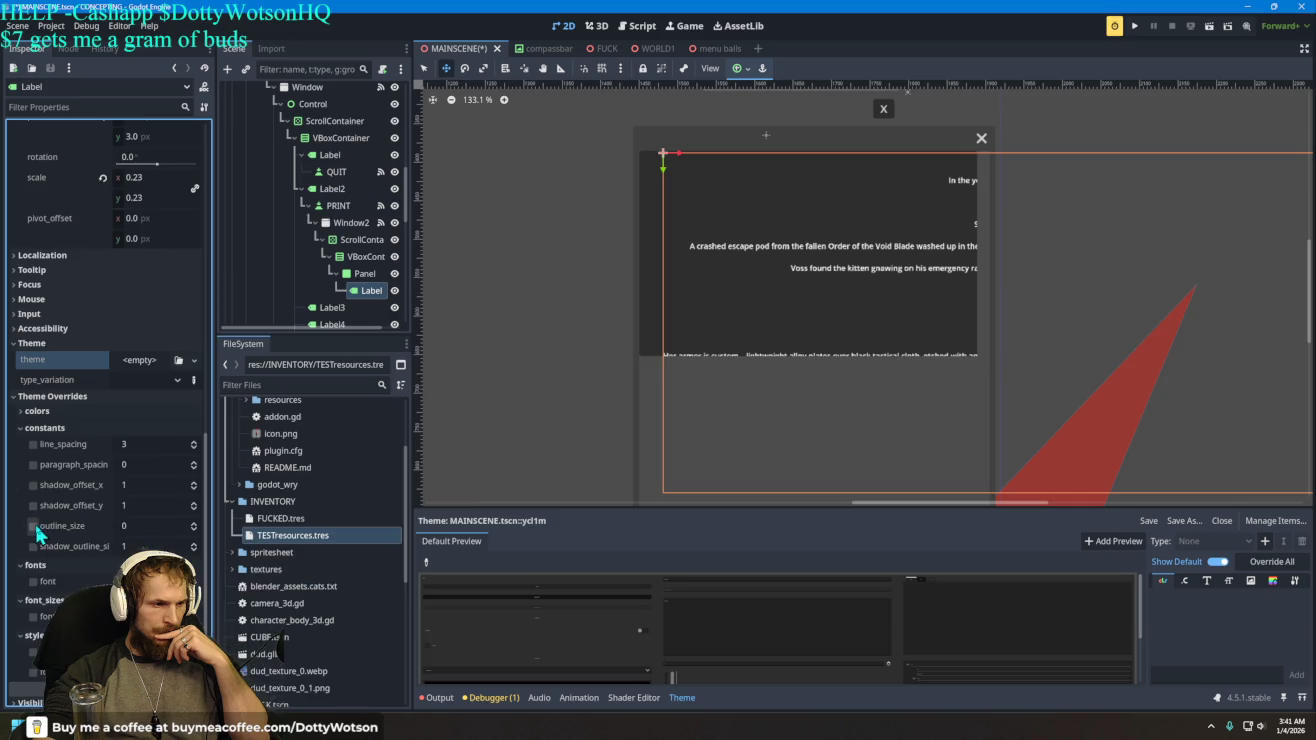
# - Override the Label's font_color to teal #008585, then assign it a New Theme
pyautogui.click(60, 465)
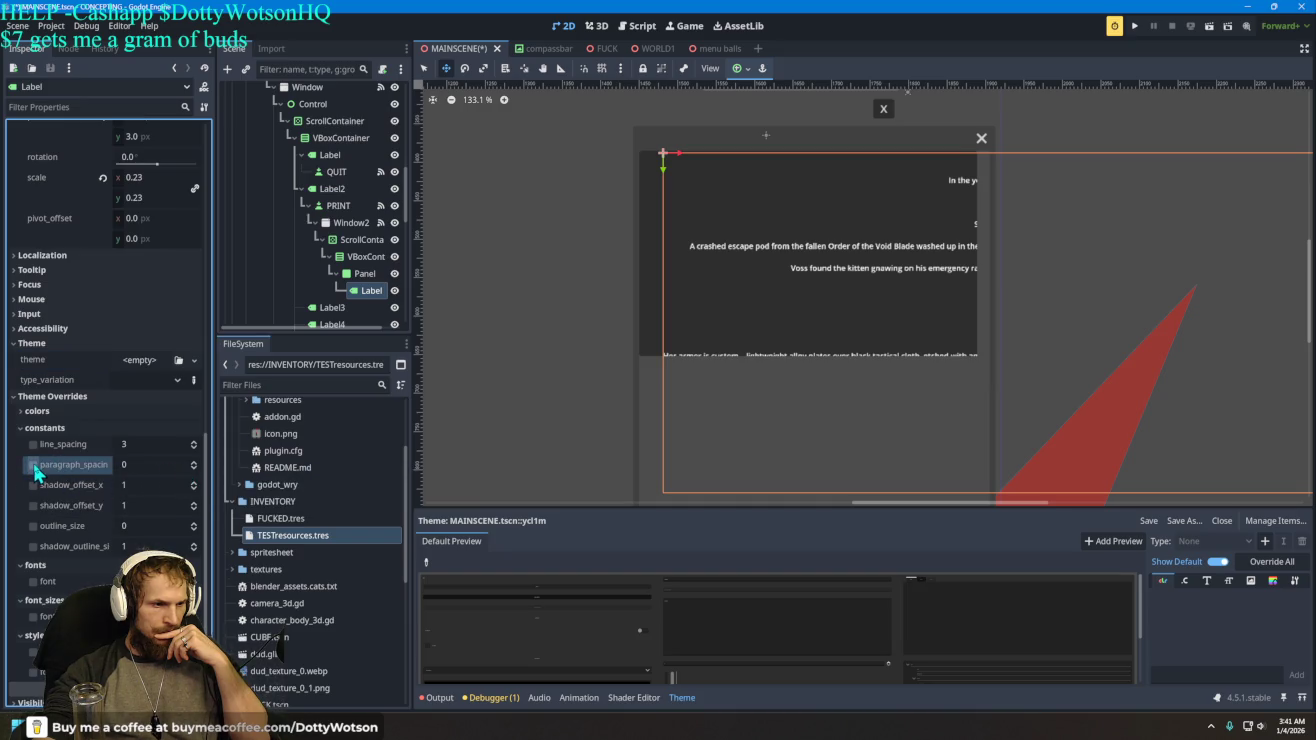
pyautogui.click(96, 411)
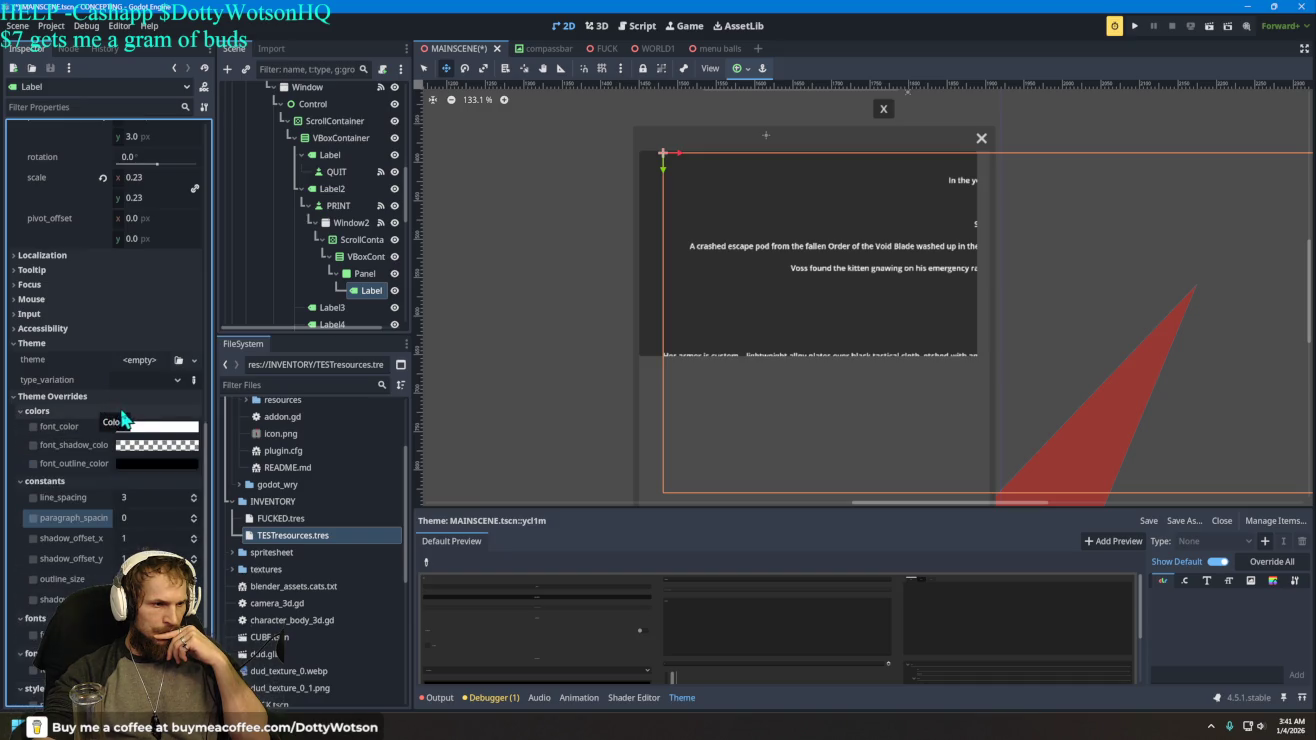
pyautogui.click(34, 427)
pyautogui.click(33, 428)
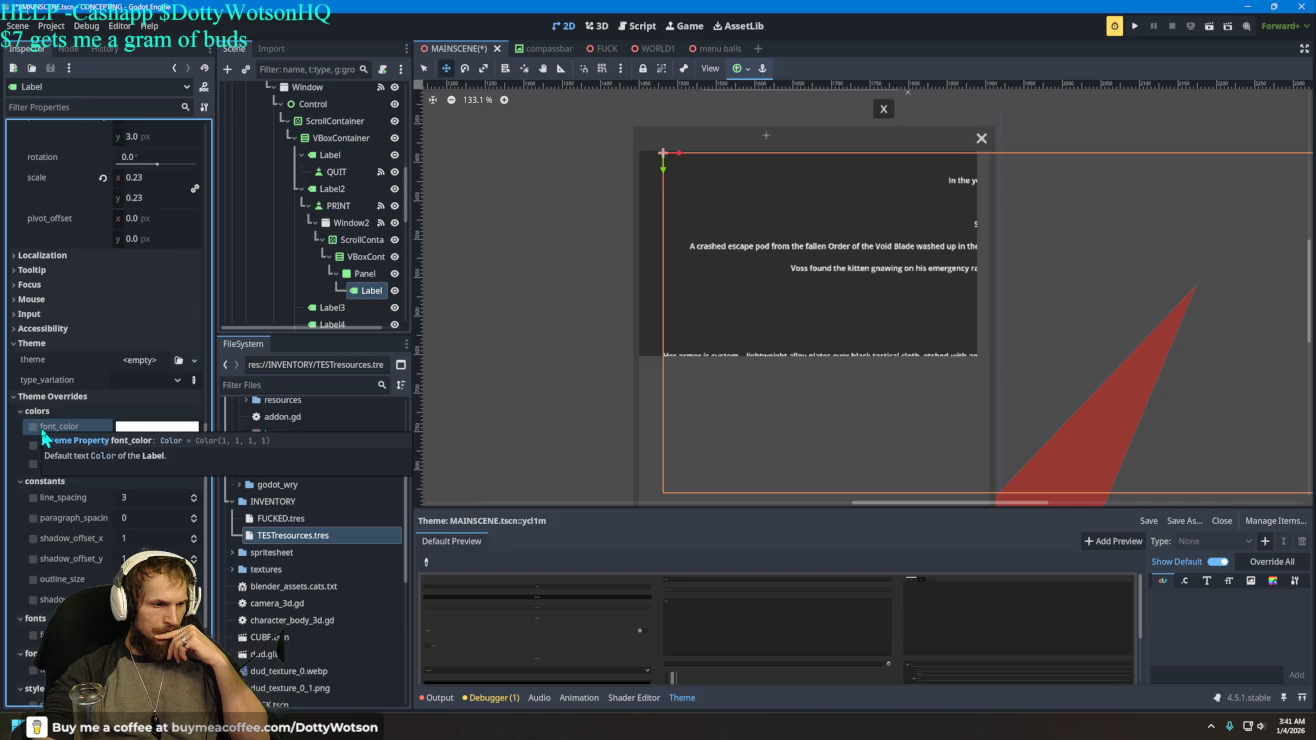
pyautogui.click(163, 429)
pyautogui.moveTo(237, 104); pyautogui.dragTo(238, 100)
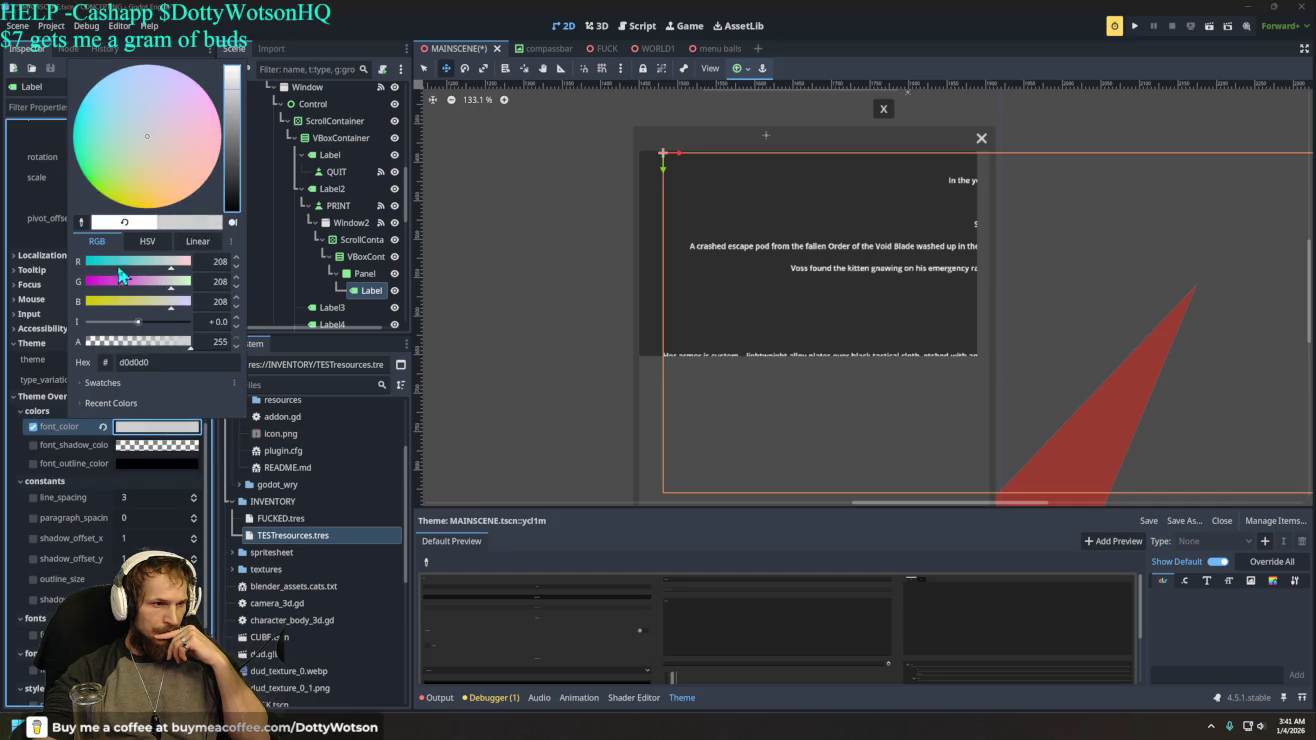
pyautogui.moveTo(100, 270); pyautogui.dragTo(87, 267)
pyautogui.moveTo(233, 136); pyautogui.dragTo(233, 150)
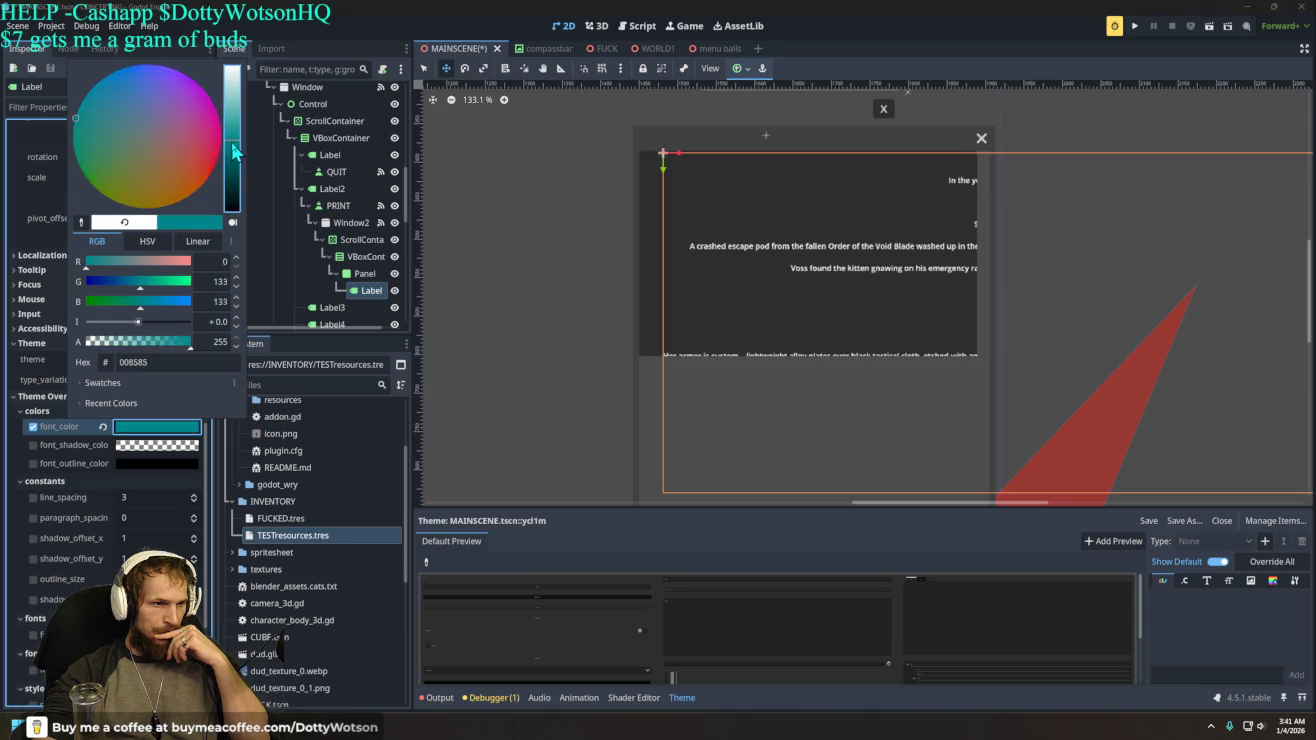
pyautogui.click(11, 467)
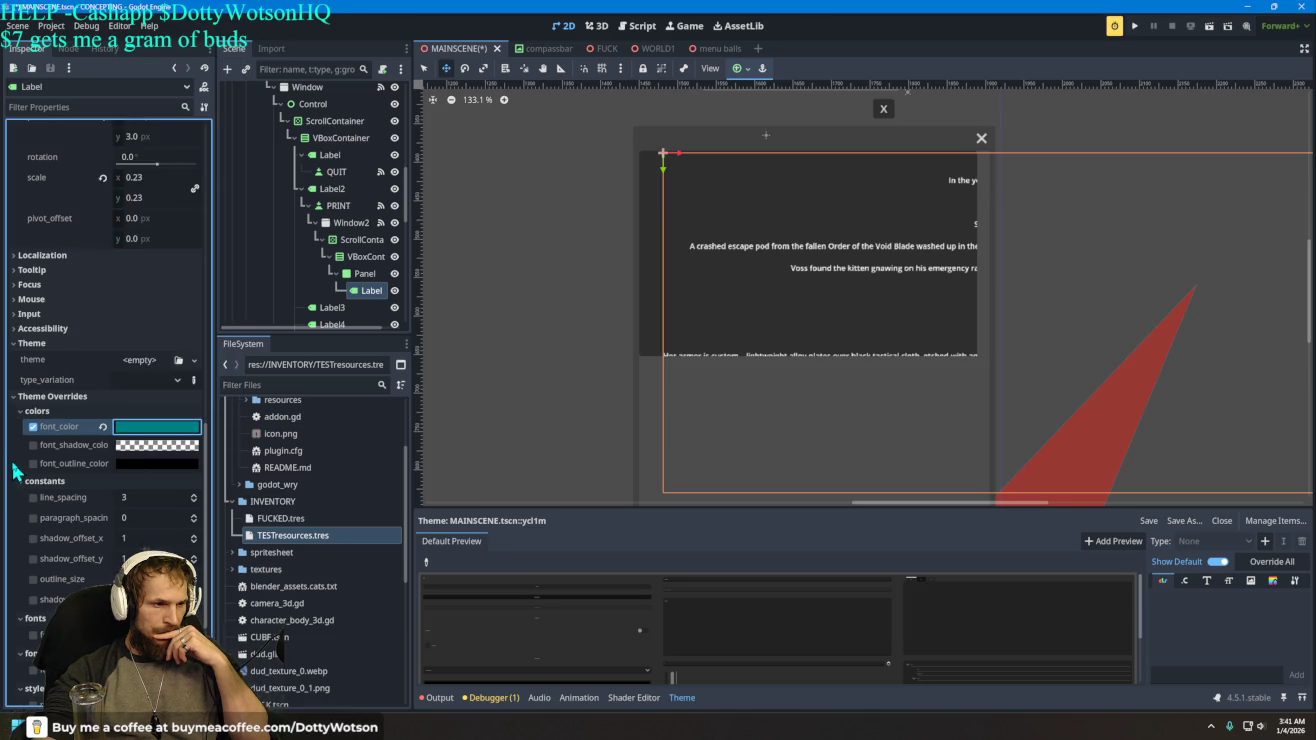
pyautogui.click(139, 367)
pyautogui.click(158, 383)
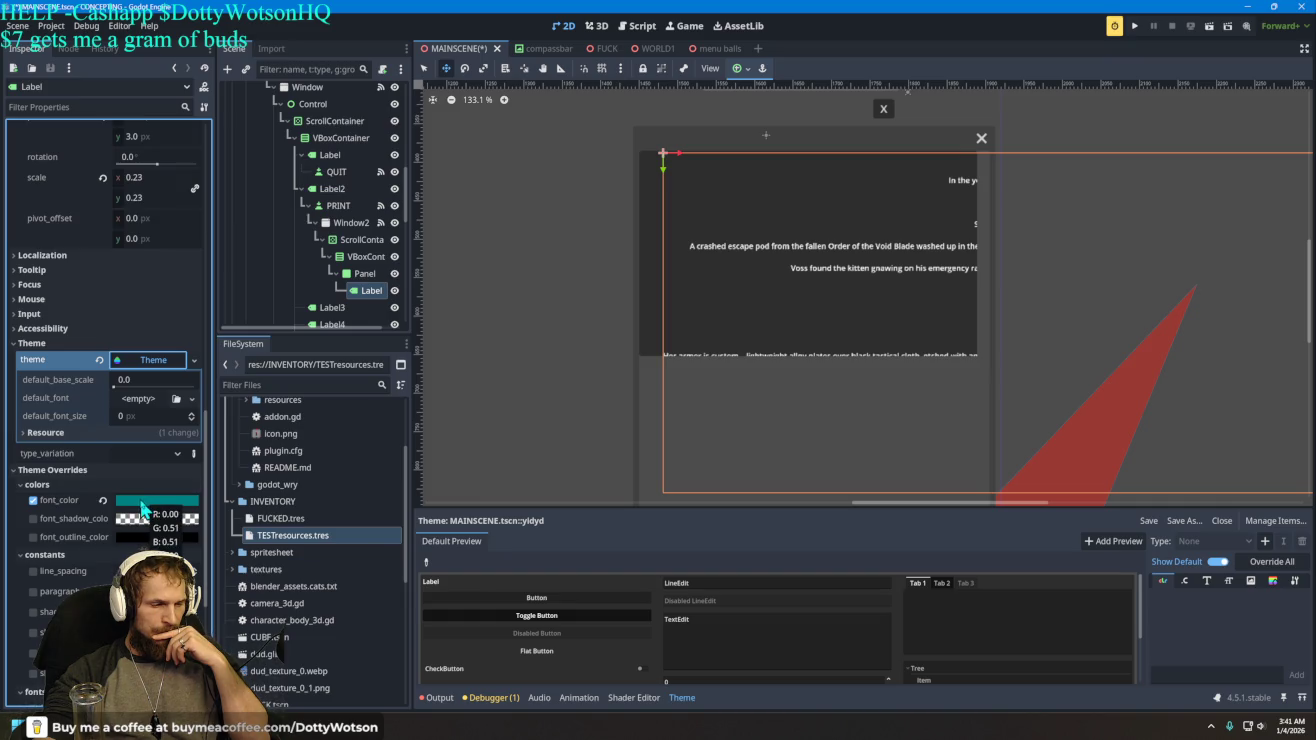
# - Turn the Label's unique-name access on and back off, then review its new Theme's default font and type variation
pyautogui.click(146, 404)
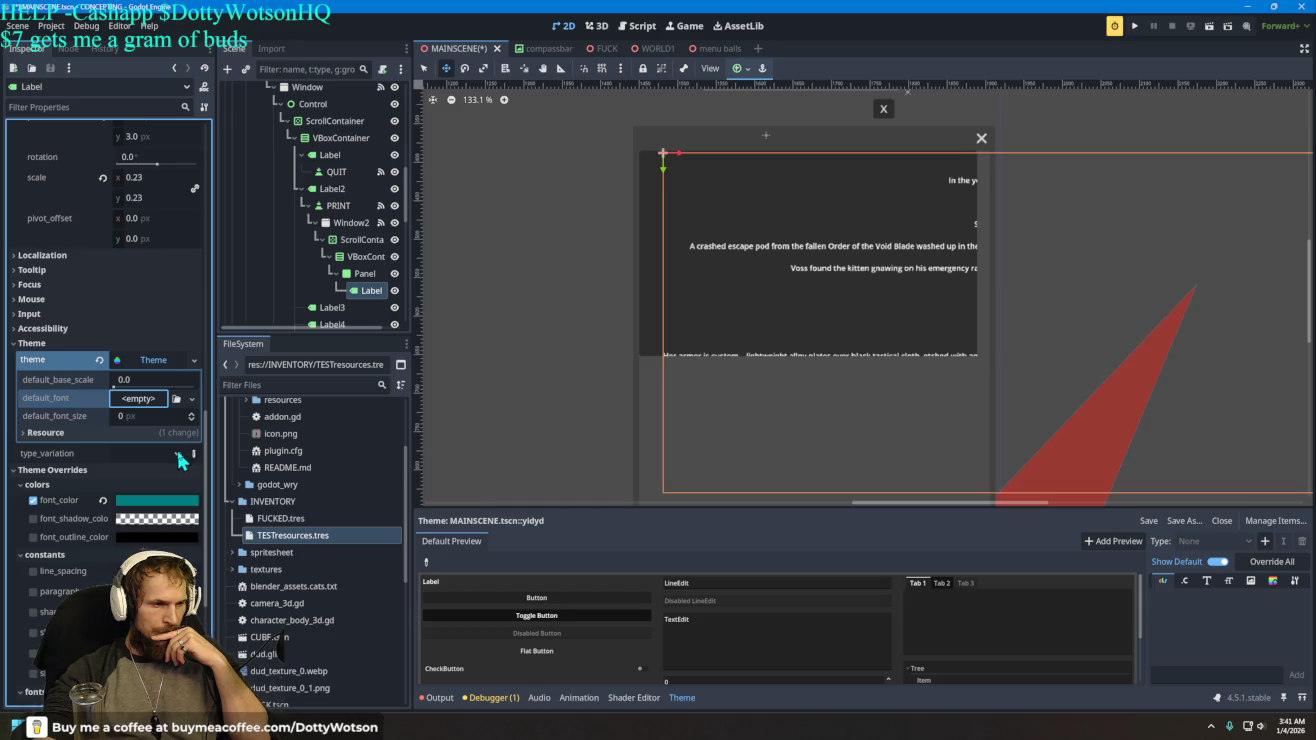
pyautogui.rightClick(368, 290)
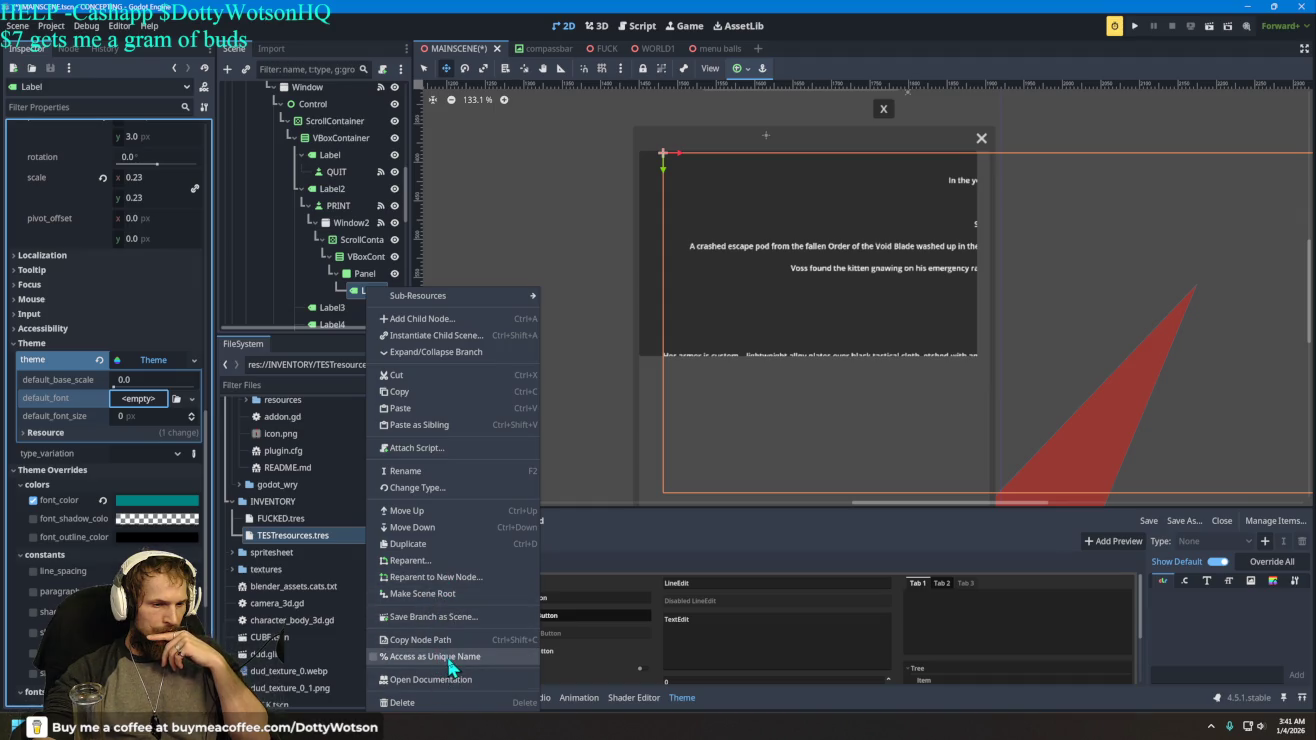
pyautogui.click(445, 660)
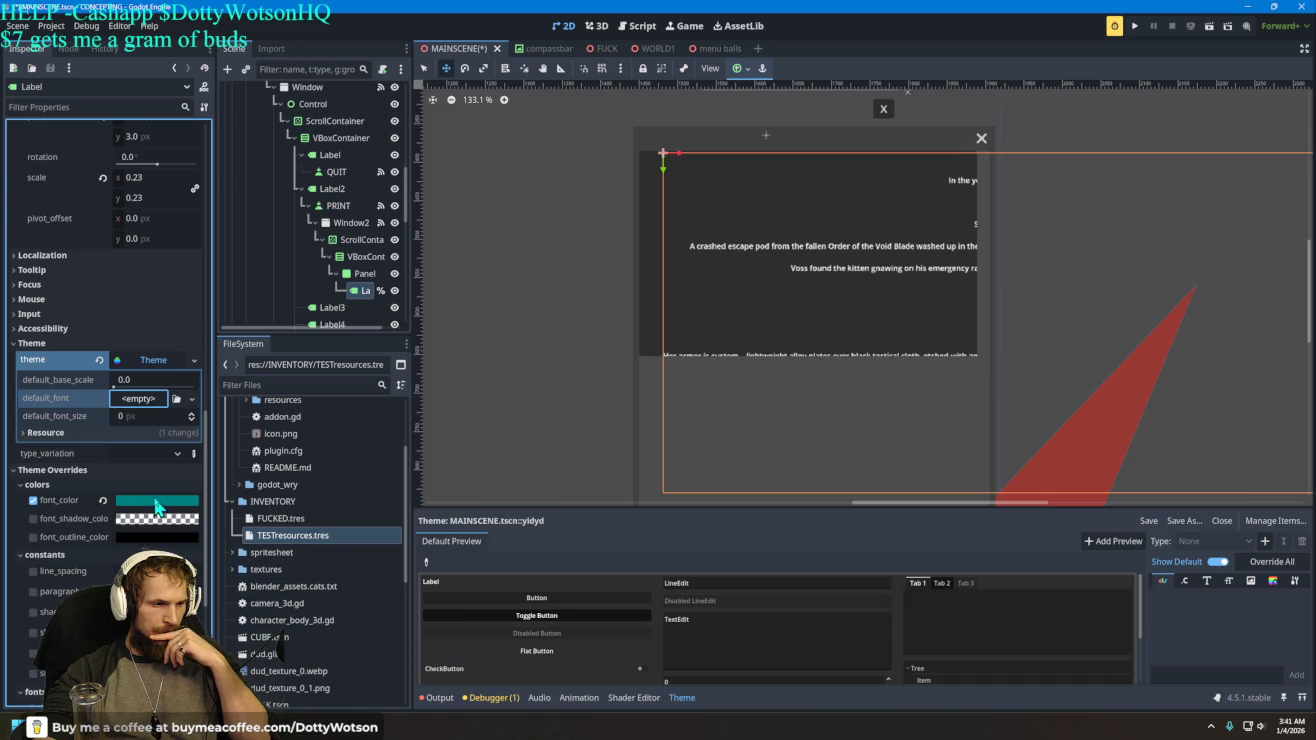
pyautogui.rightClick(366, 288)
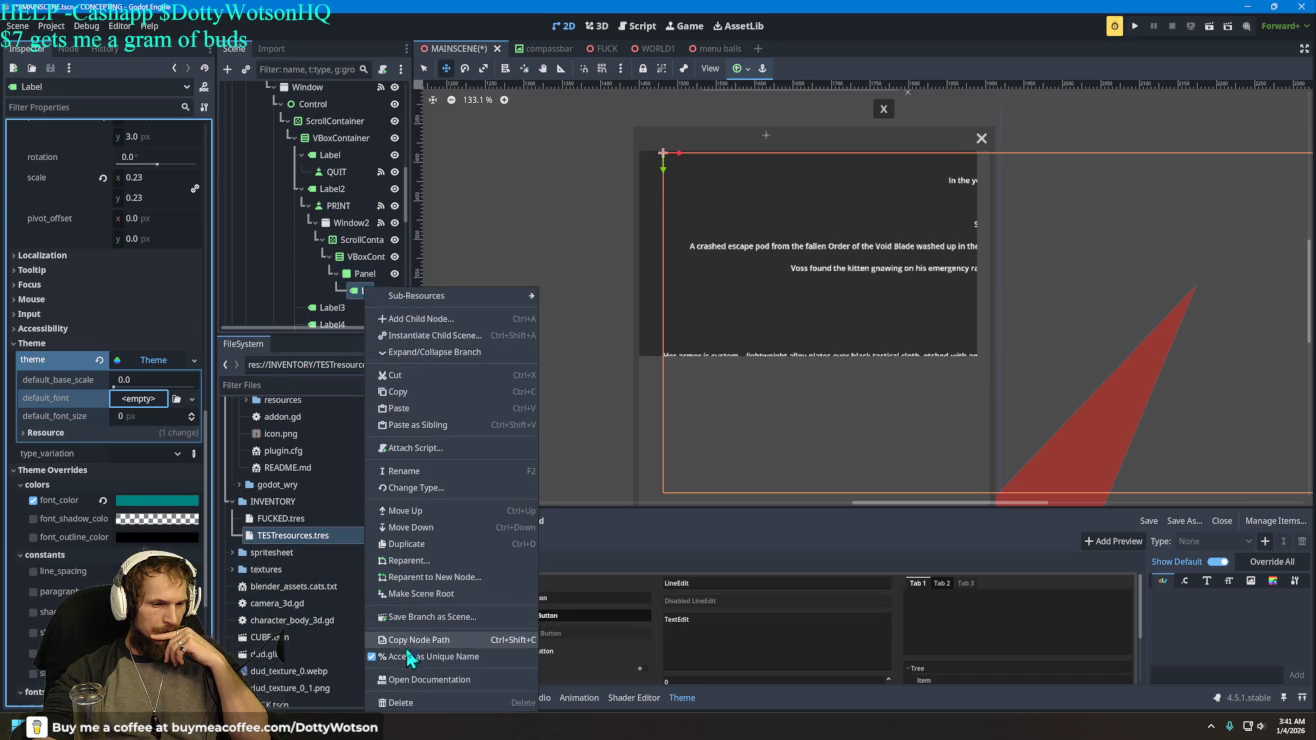
pyautogui.click(407, 660)
pyautogui.rightClick(368, 290)
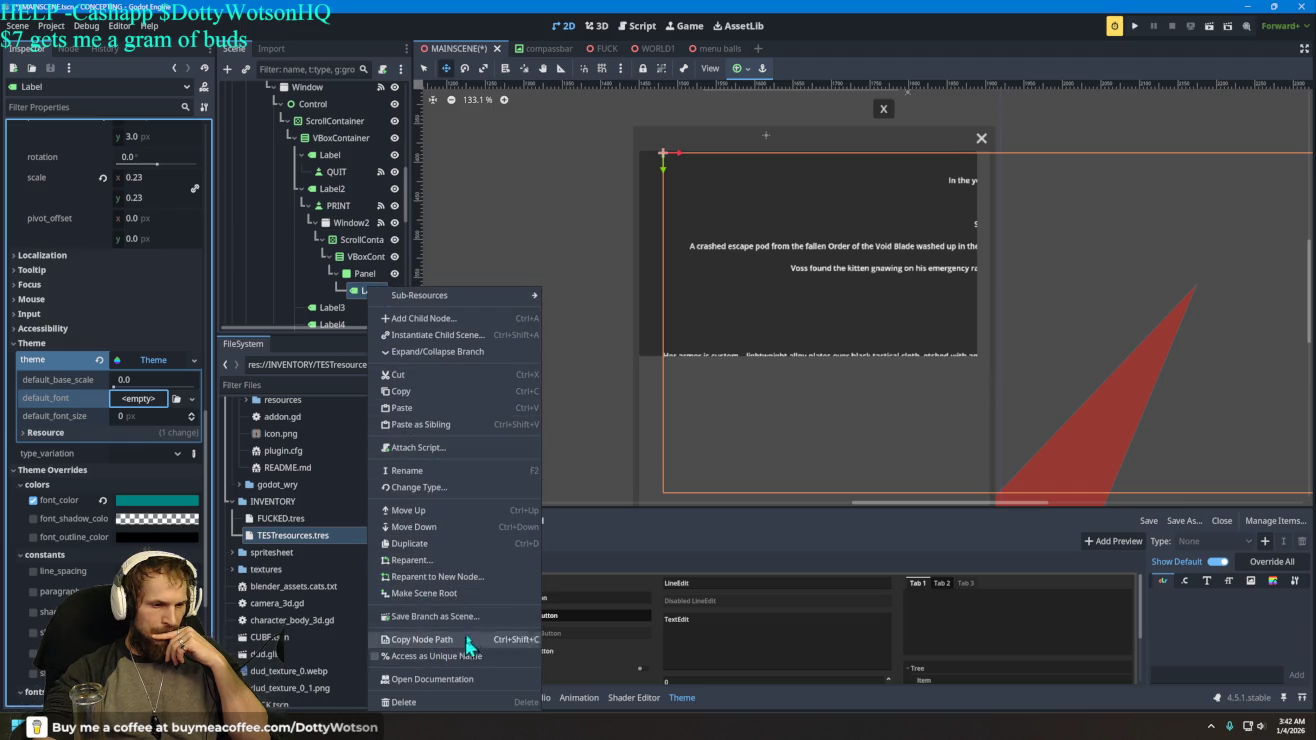
pyautogui.click(590, 490)
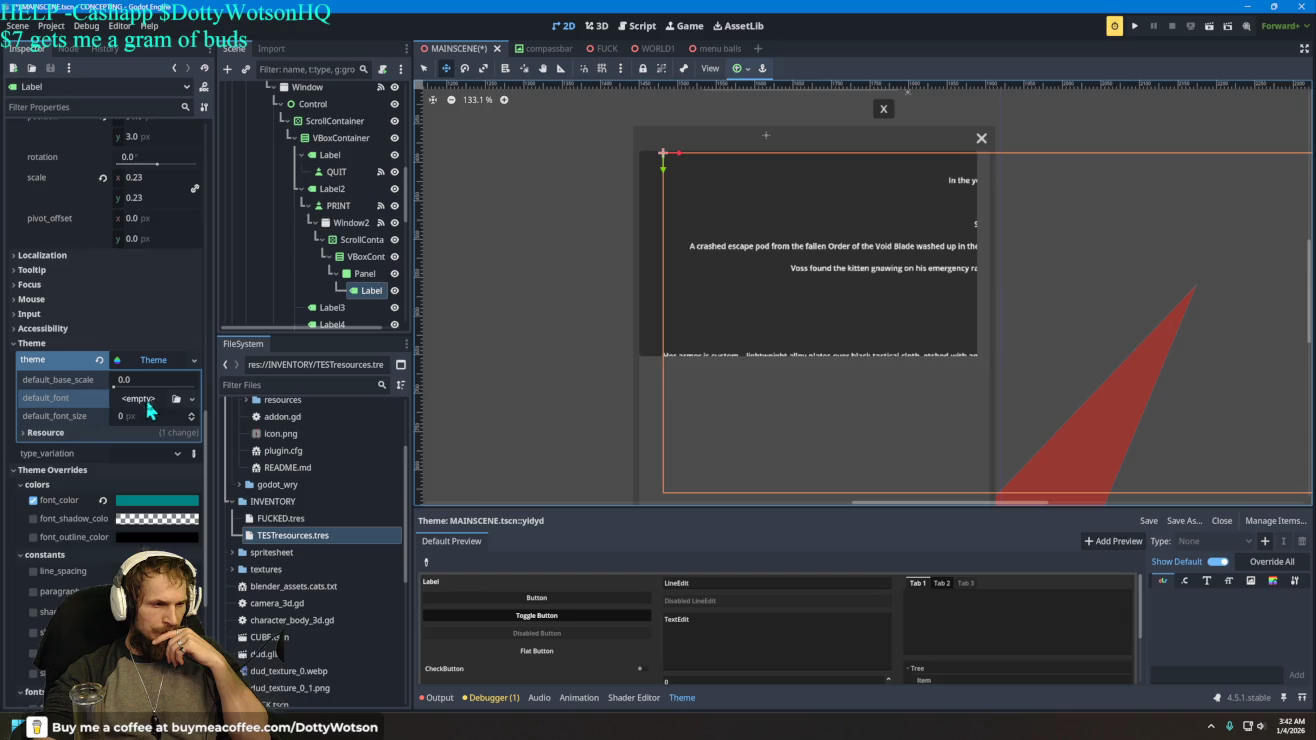
pyautogui.click(196, 454)
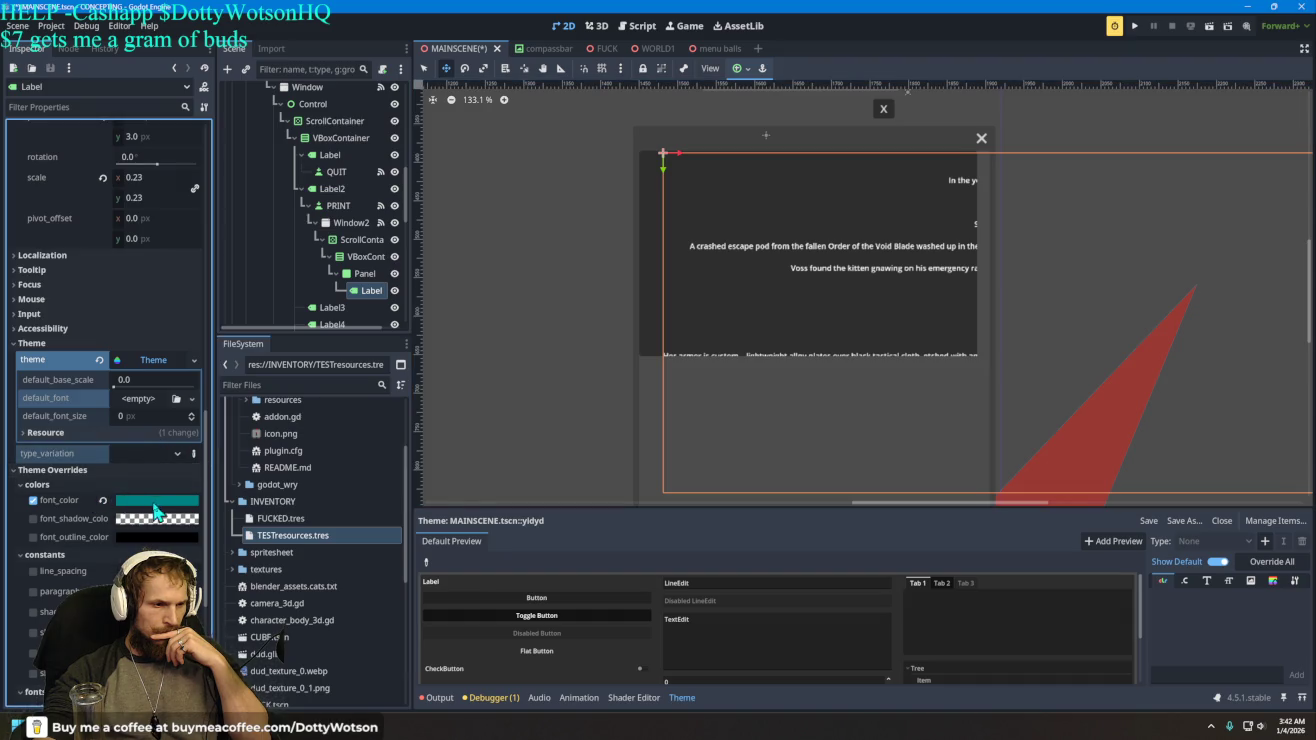
# - Uncheck the Label's font_shadow_color and teal font_color overrides and clear its Theme
pyautogui.click(34, 519)
pyautogui.click(33, 499)
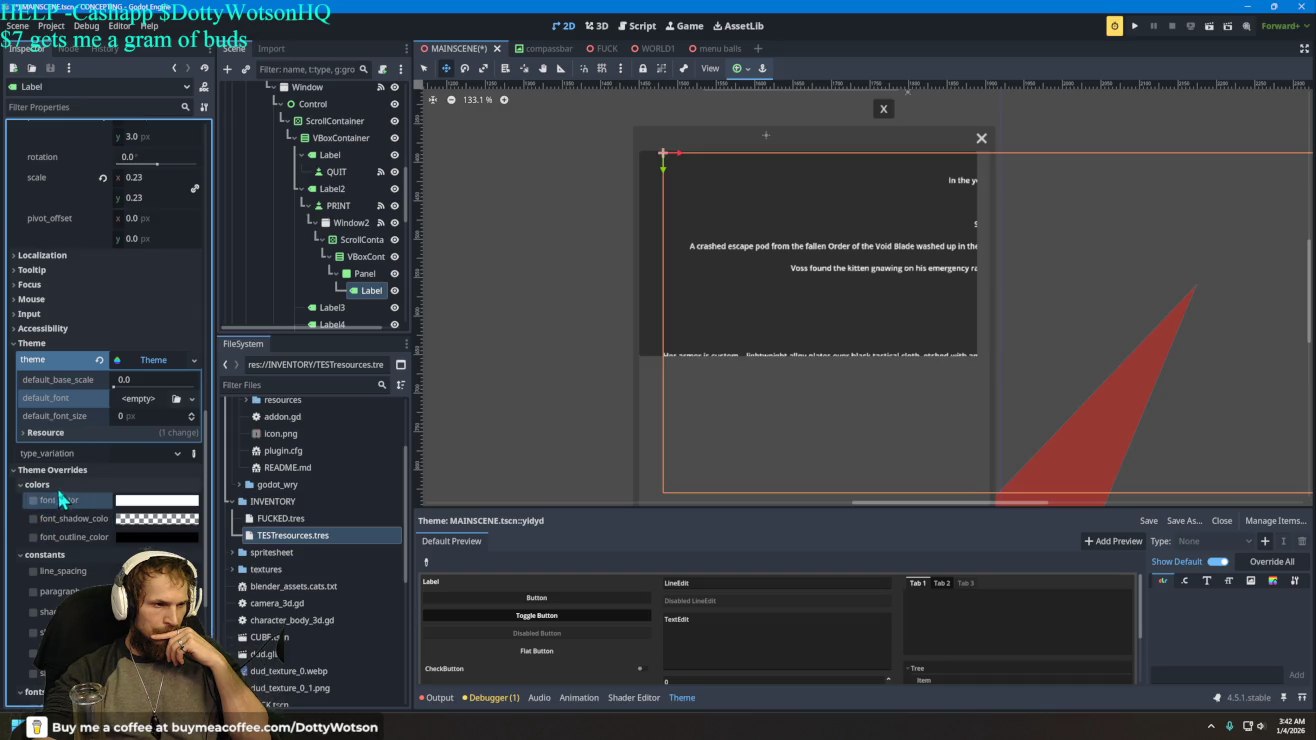
pyautogui.click(99, 360)
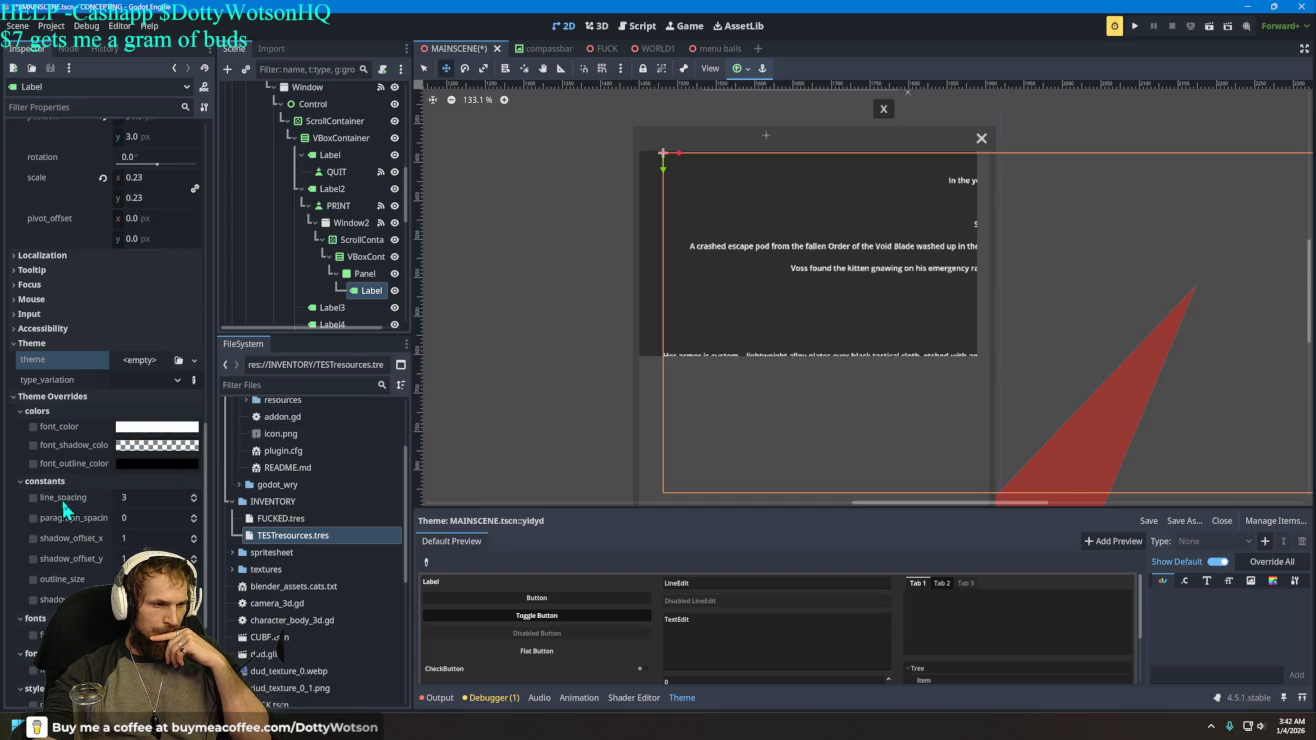
pyautogui.scroll(-2, 96, 507)
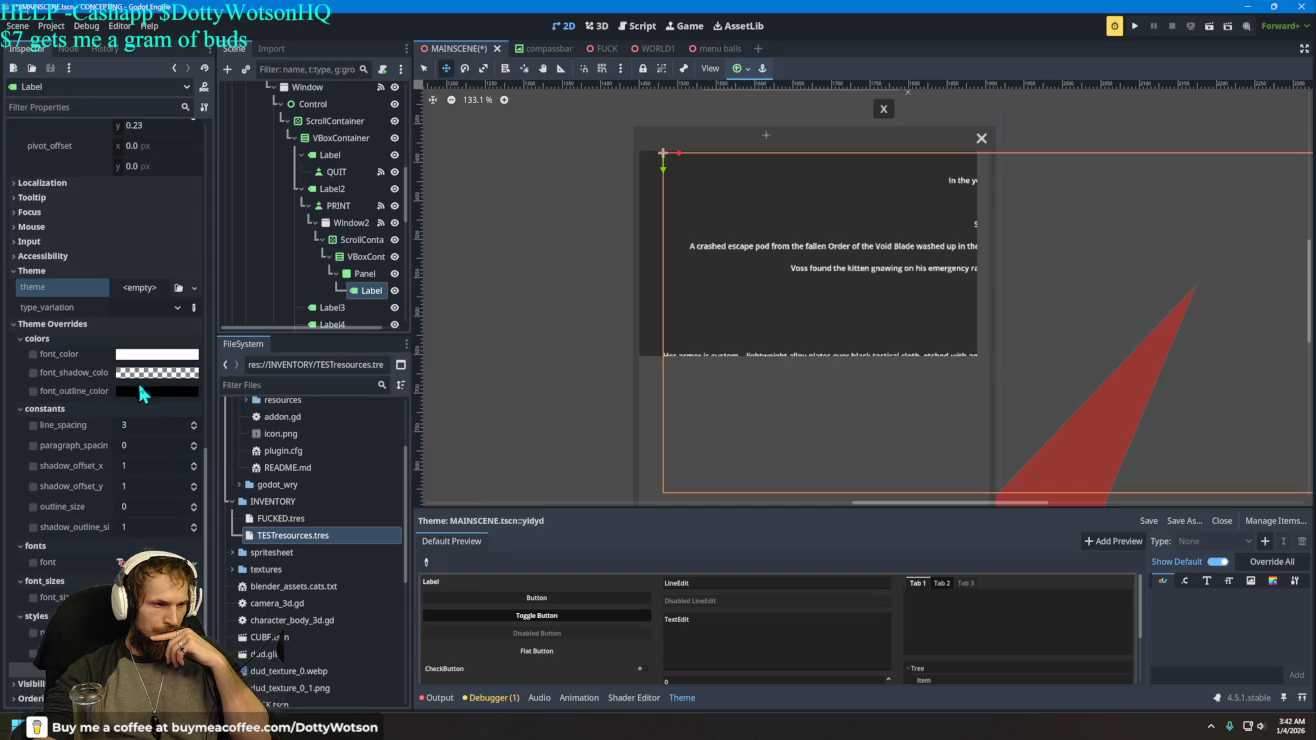
# - Try a bright cyan font_outline_color, then uncheck that override too
pyautogui.click(141, 390)
pyautogui.moveTo(232, 128); pyautogui.dragTo(233, 52)
pyautogui.moveTo(150, 112); pyautogui.dragTo(80, 113)
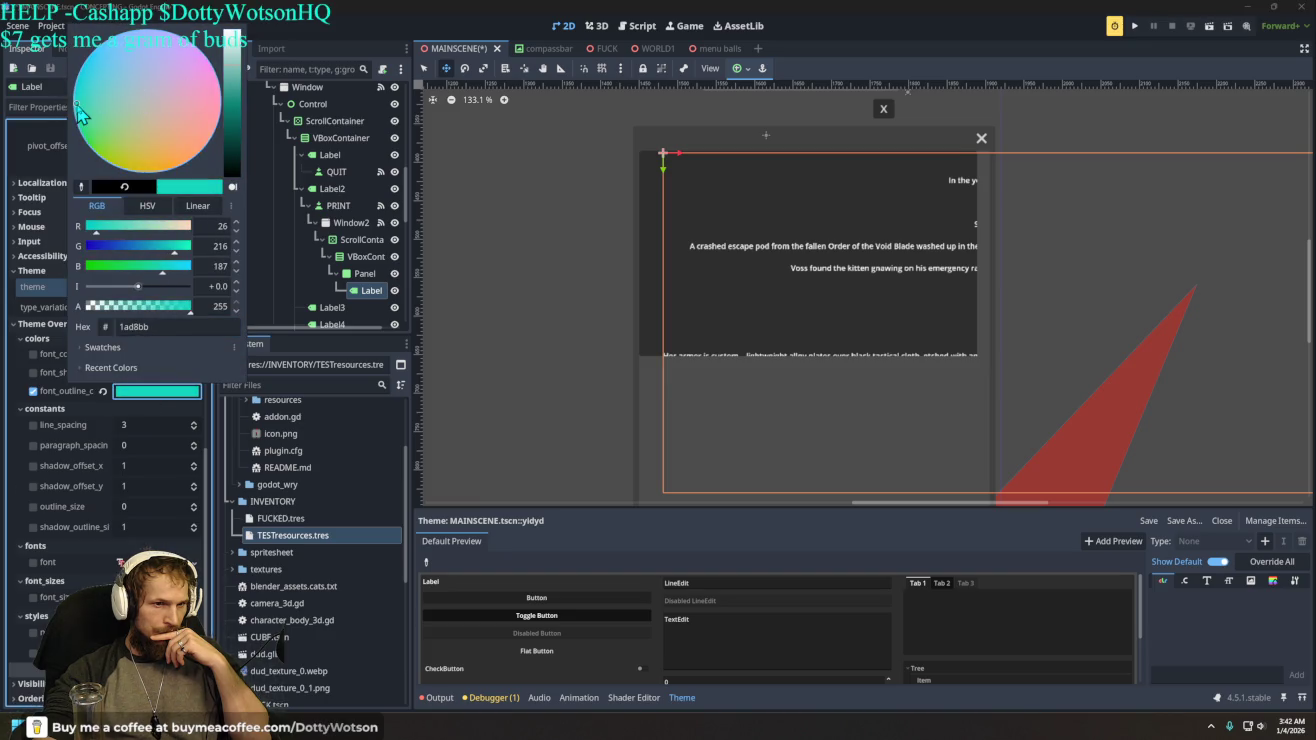
pyautogui.click(37, 391)
pyautogui.click(34, 390)
pyautogui.scroll(-3, 51, 455)
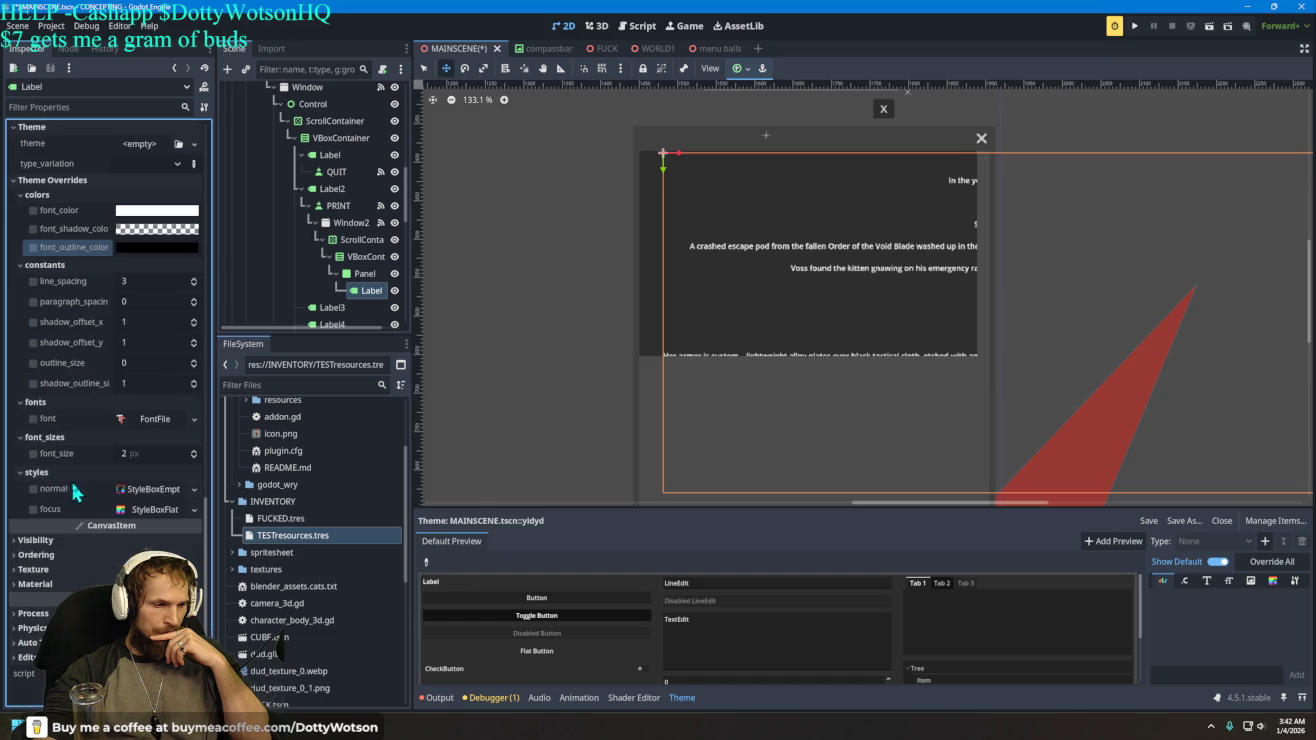
# - After checking the normal and focus style boxes, give the lore Label a 16 px font_size override
pyautogui.click(157, 490)
pyautogui.click(157, 490)
pyautogui.click(153, 510)
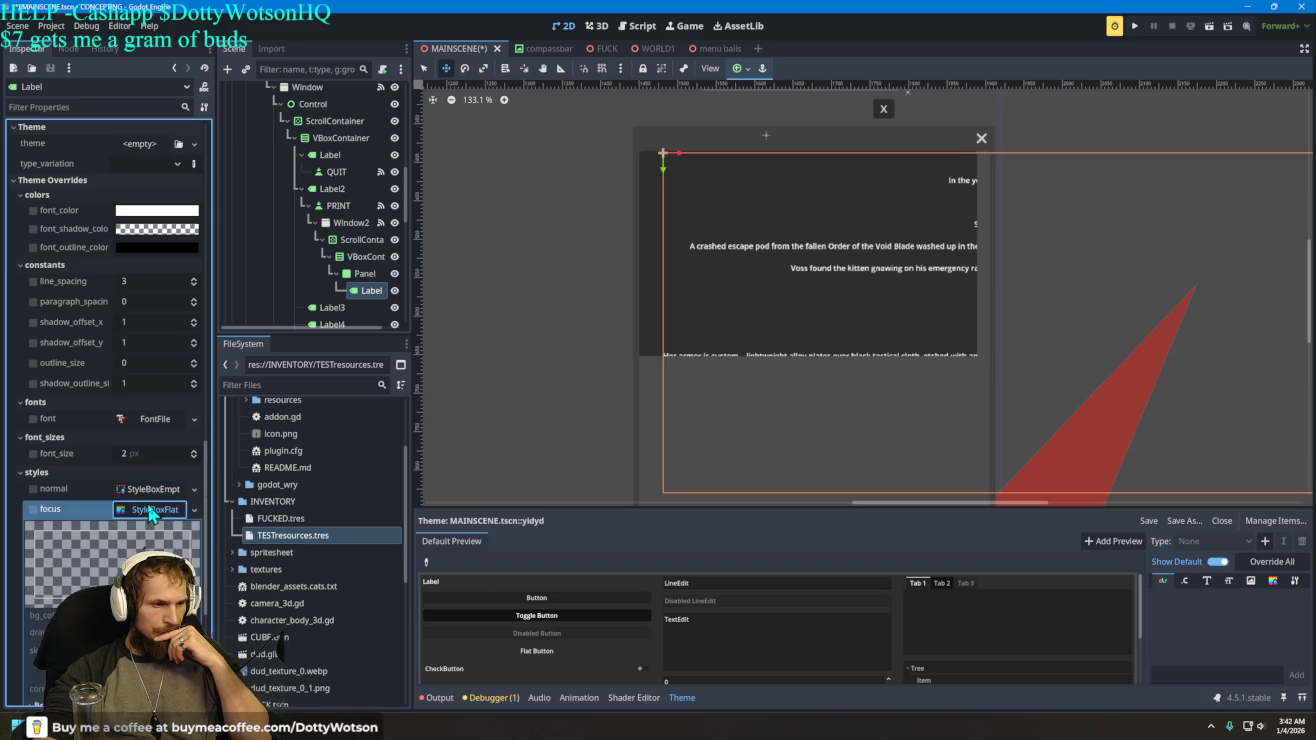
pyautogui.click(152, 510)
pyautogui.click(34, 491)
pyautogui.doubleClick(33, 491)
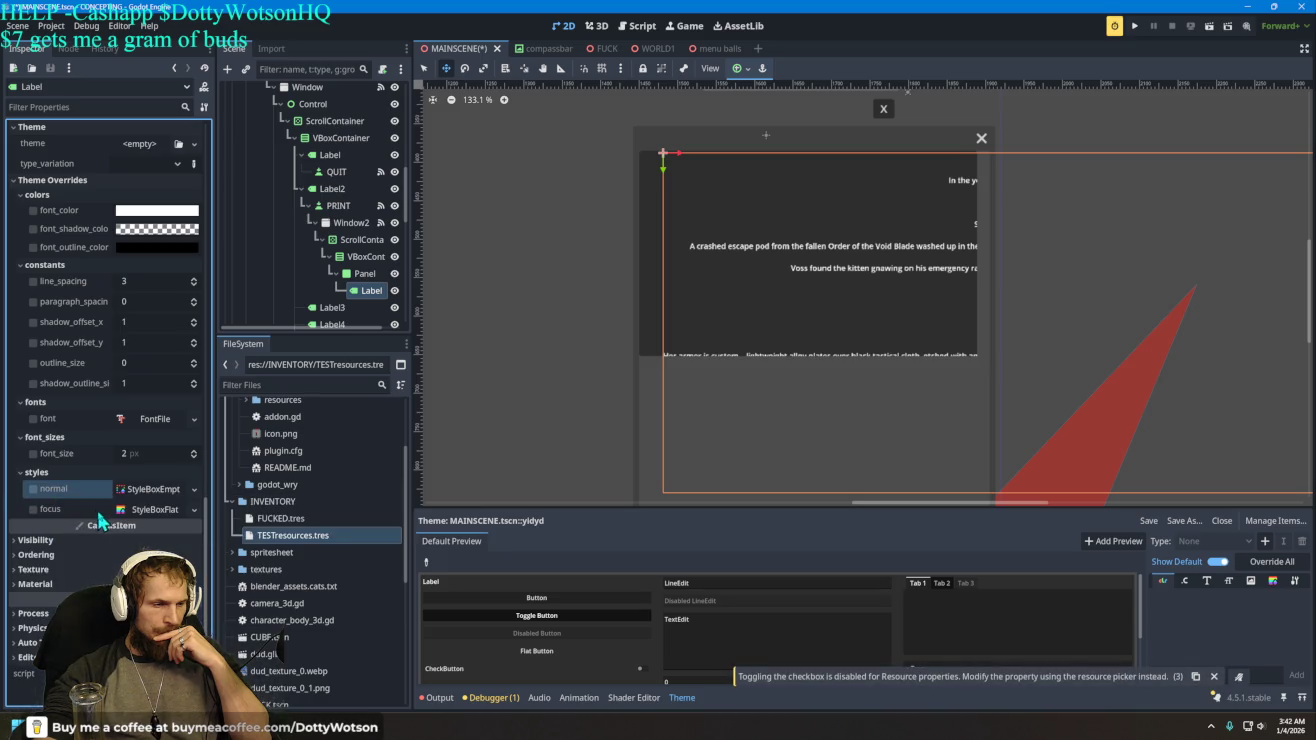
pyautogui.click(34, 455)
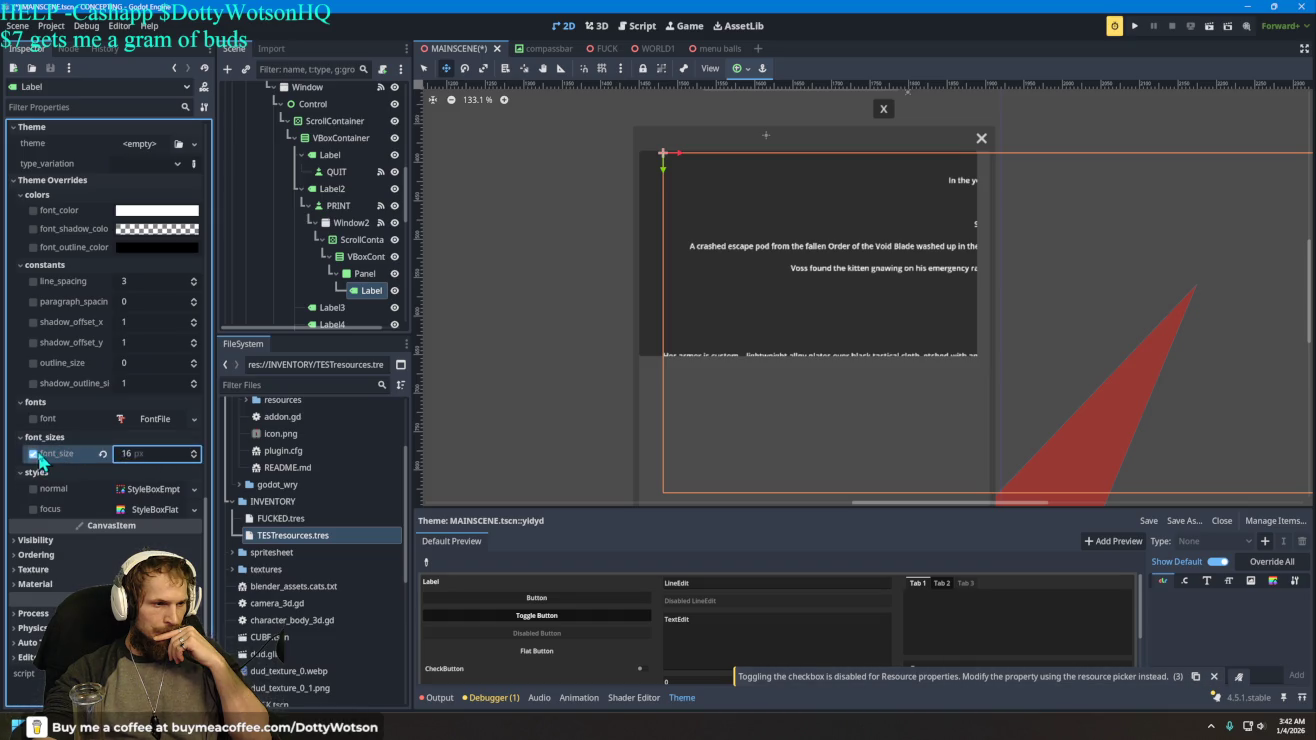
# - Collapse the Theme property group and browse the Focus and Mouse groups
pyautogui.scroll(5, 97, 451)
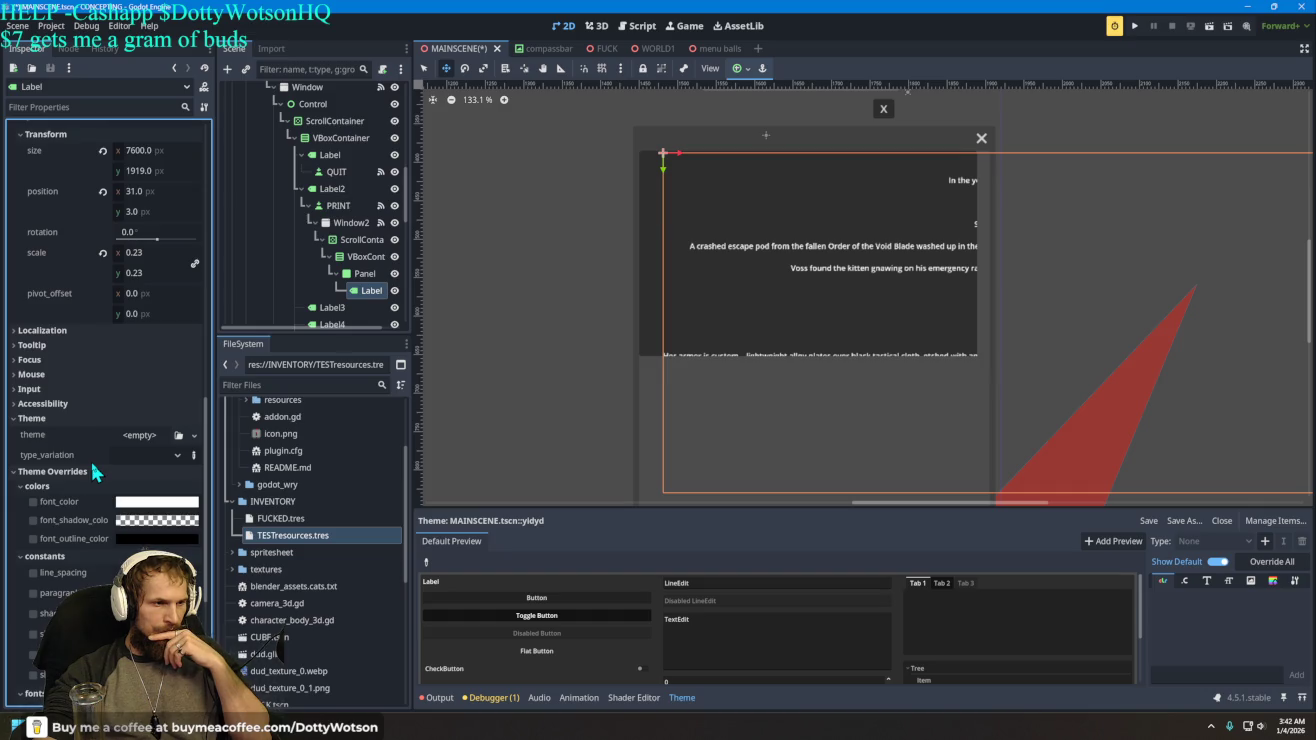
pyautogui.click(40, 419)
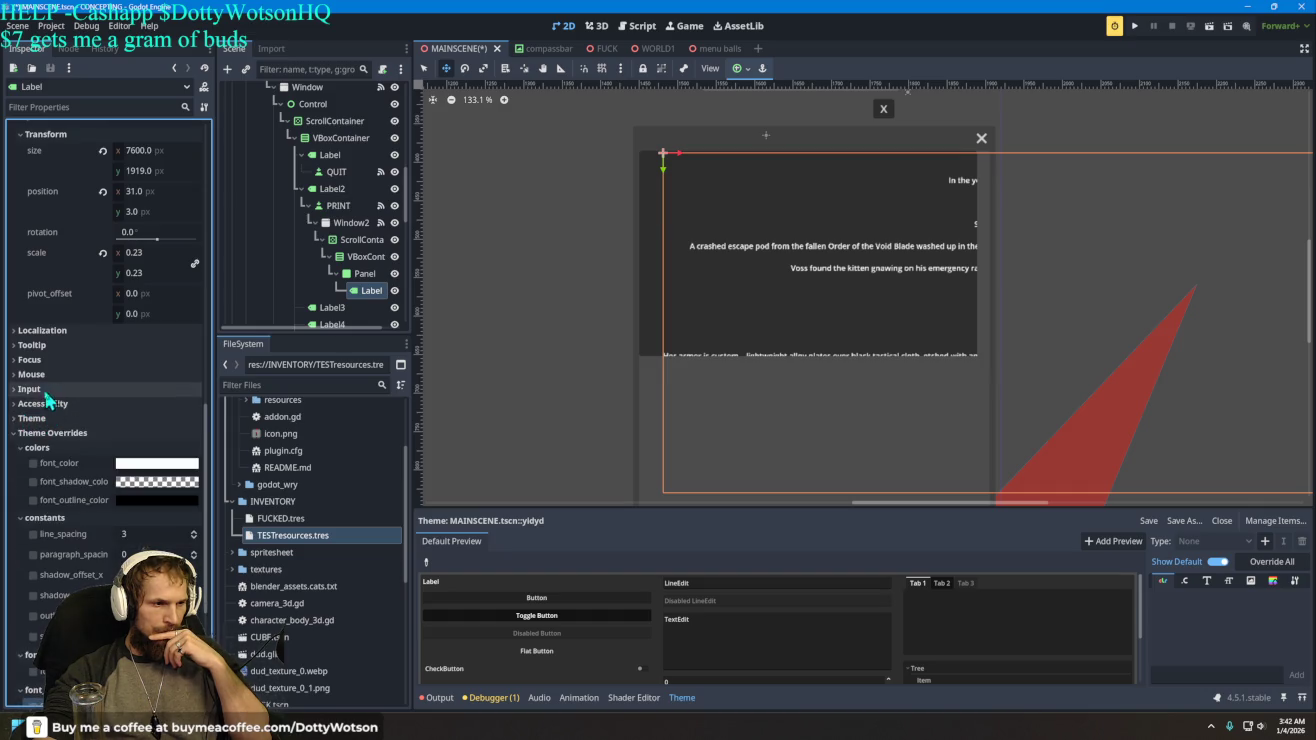
pyautogui.scroll(-5, 112, 381)
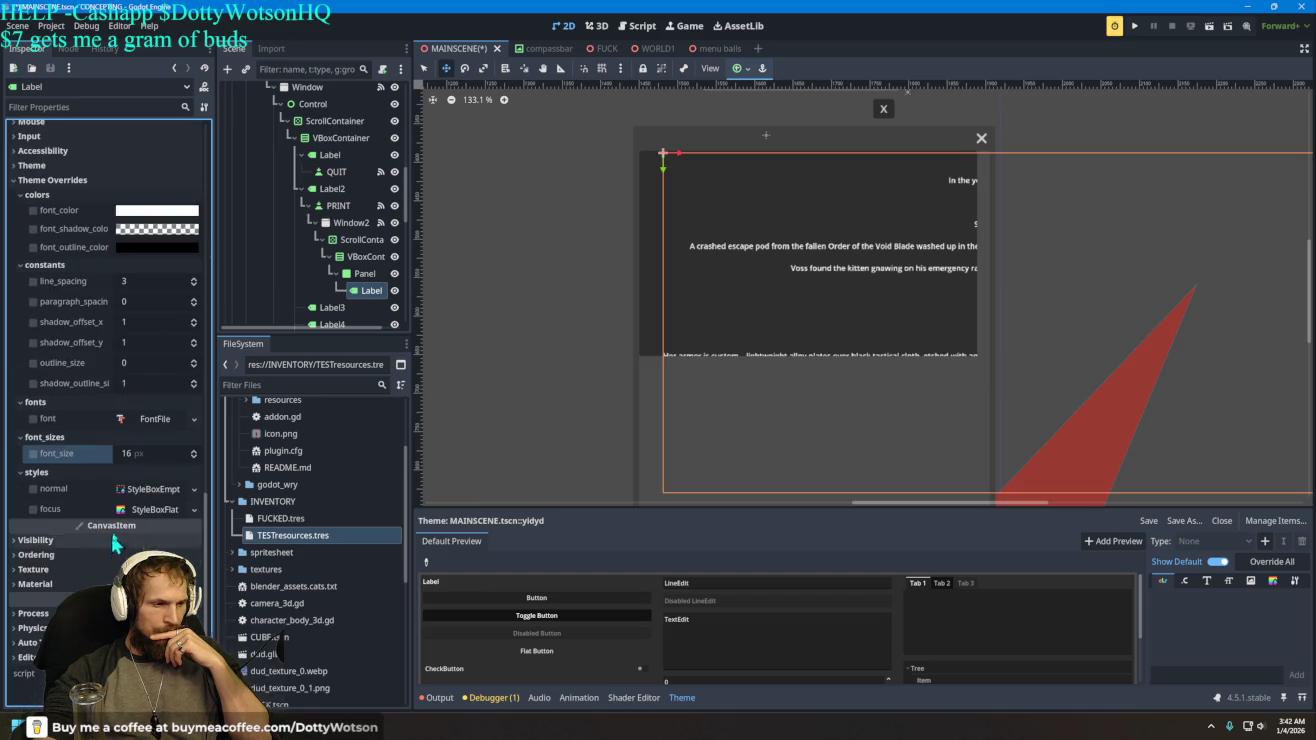
pyautogui.scroll(12, 114, 524)
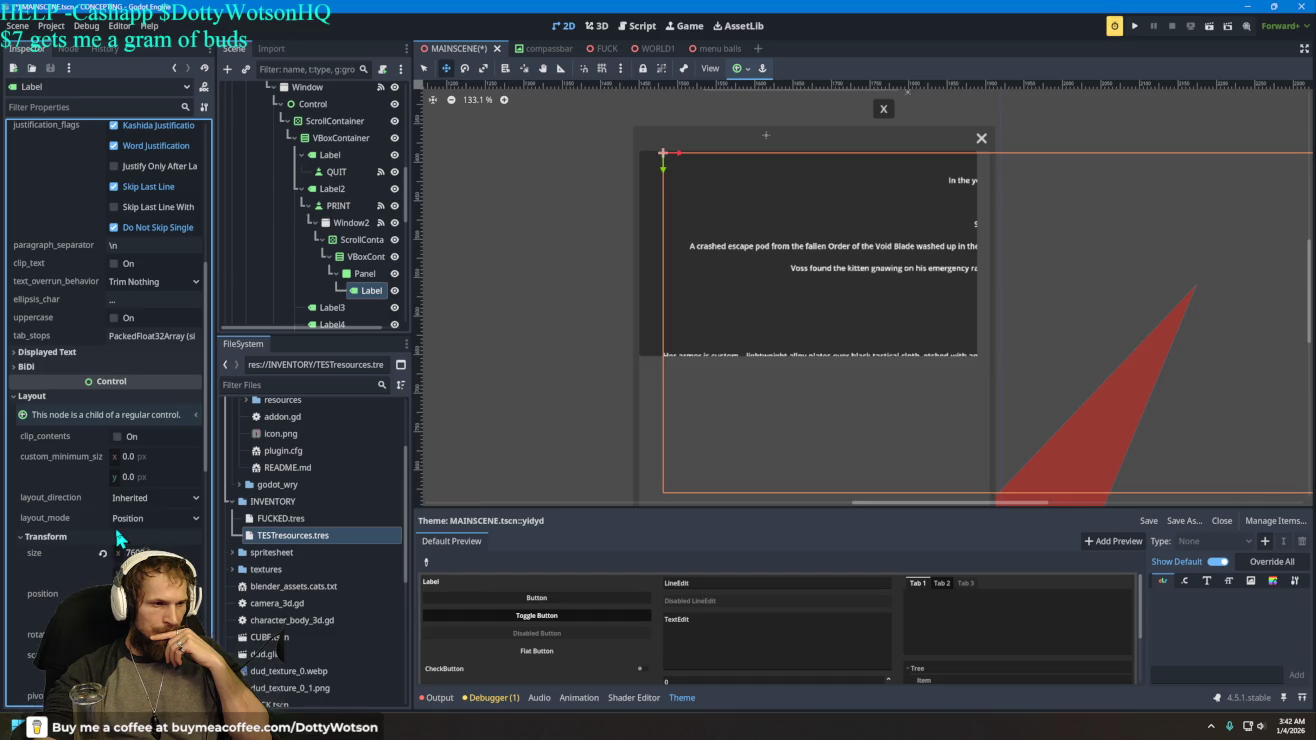
pyautogui.scroll(-4, 116, 529)
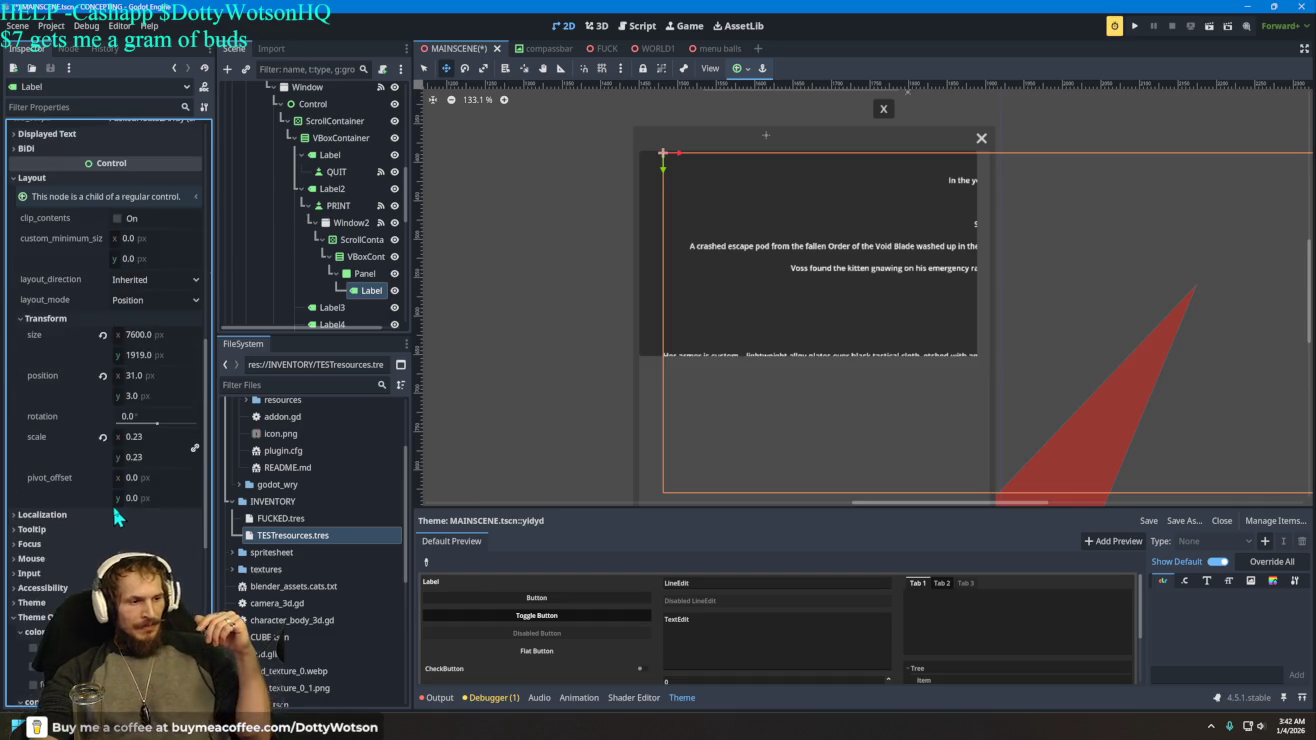
pyautogui.scroll(-3, 130, 531)
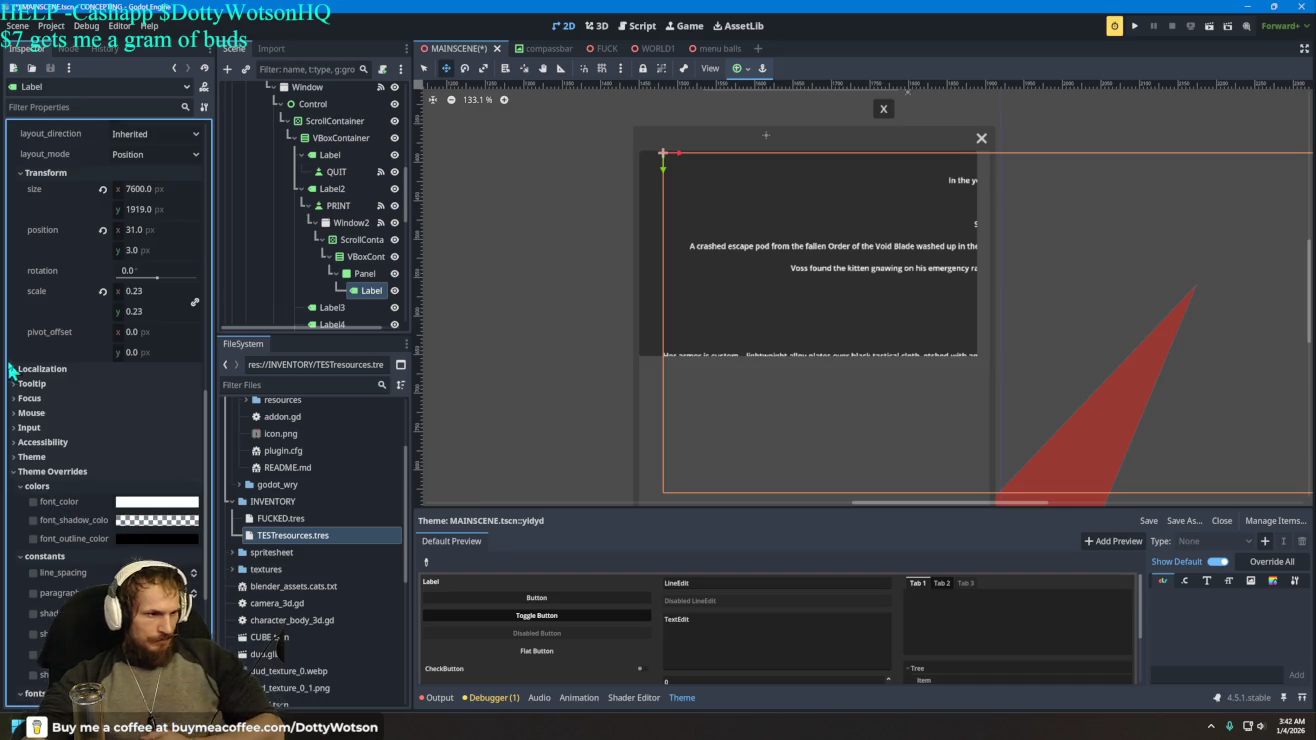
pyautogui.click(63, 396)
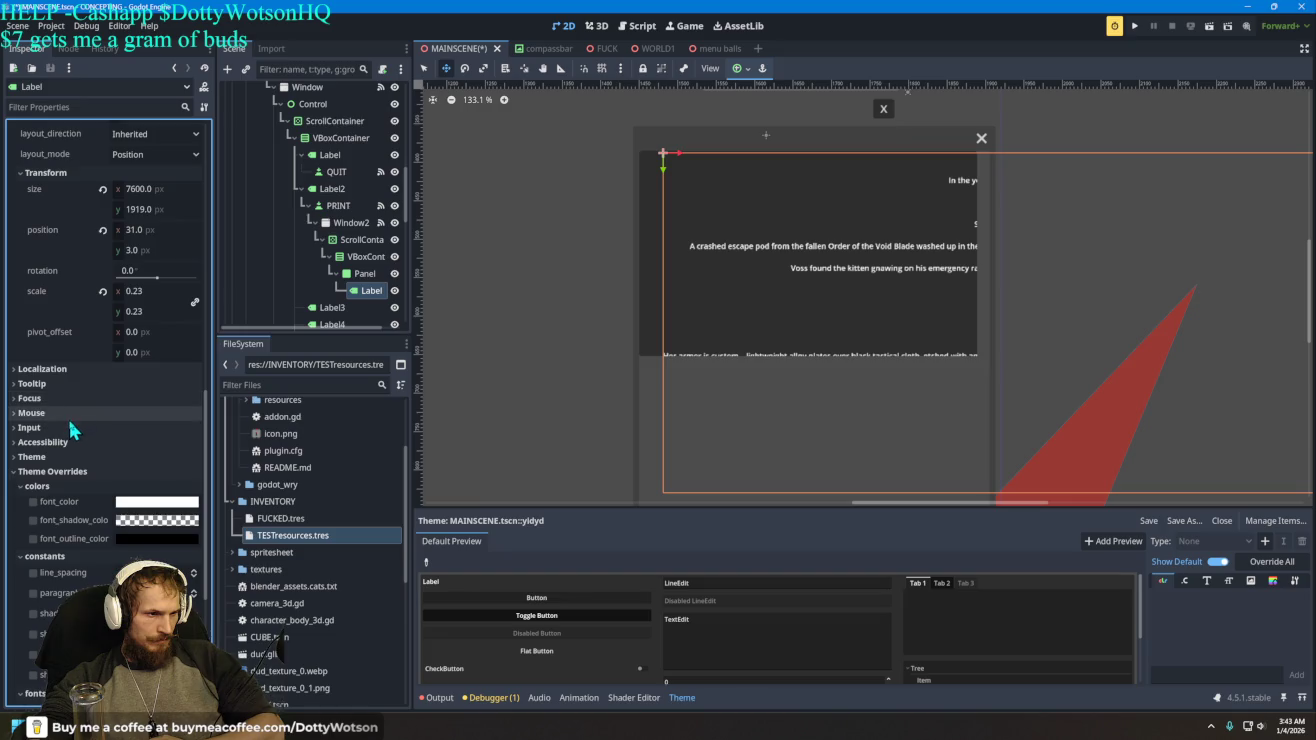
pyautogui.click(68, 413)
pyautogui.click(67, 412)
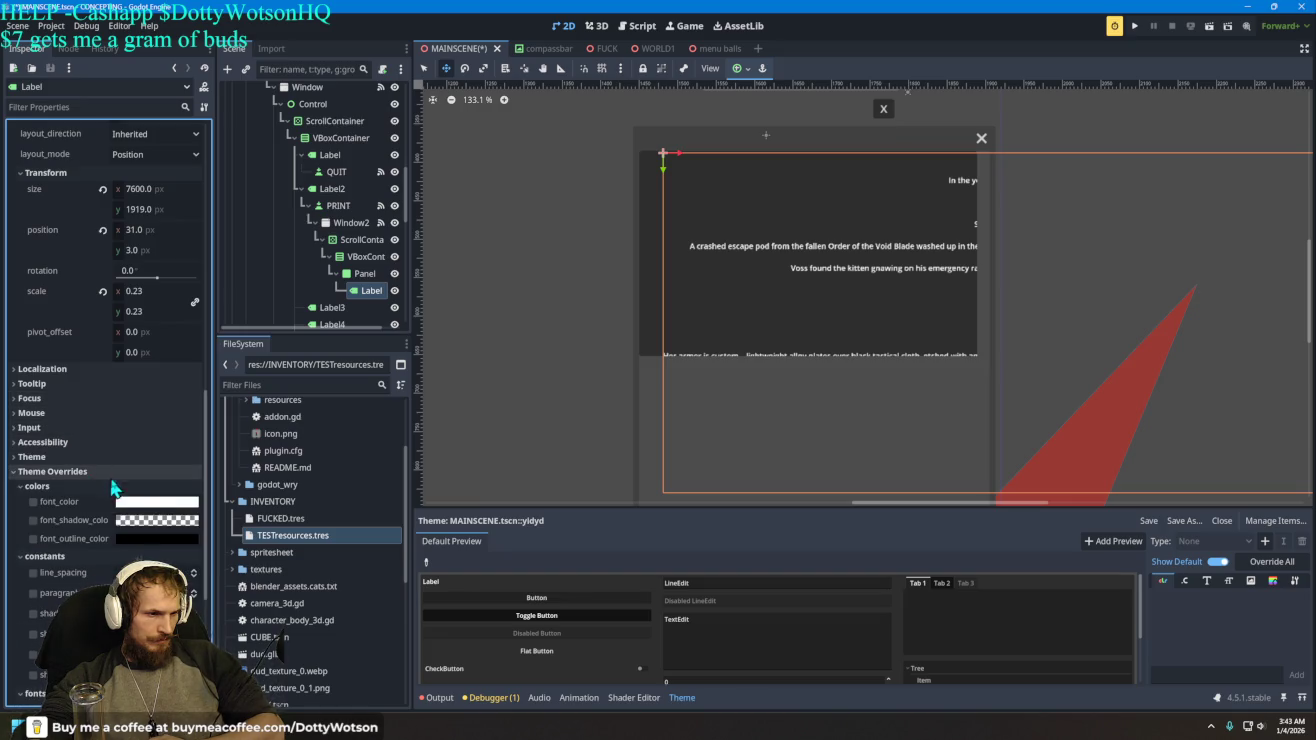
# - Enable the white font_color override on the lore Label
pyautogui.click(36, 502)
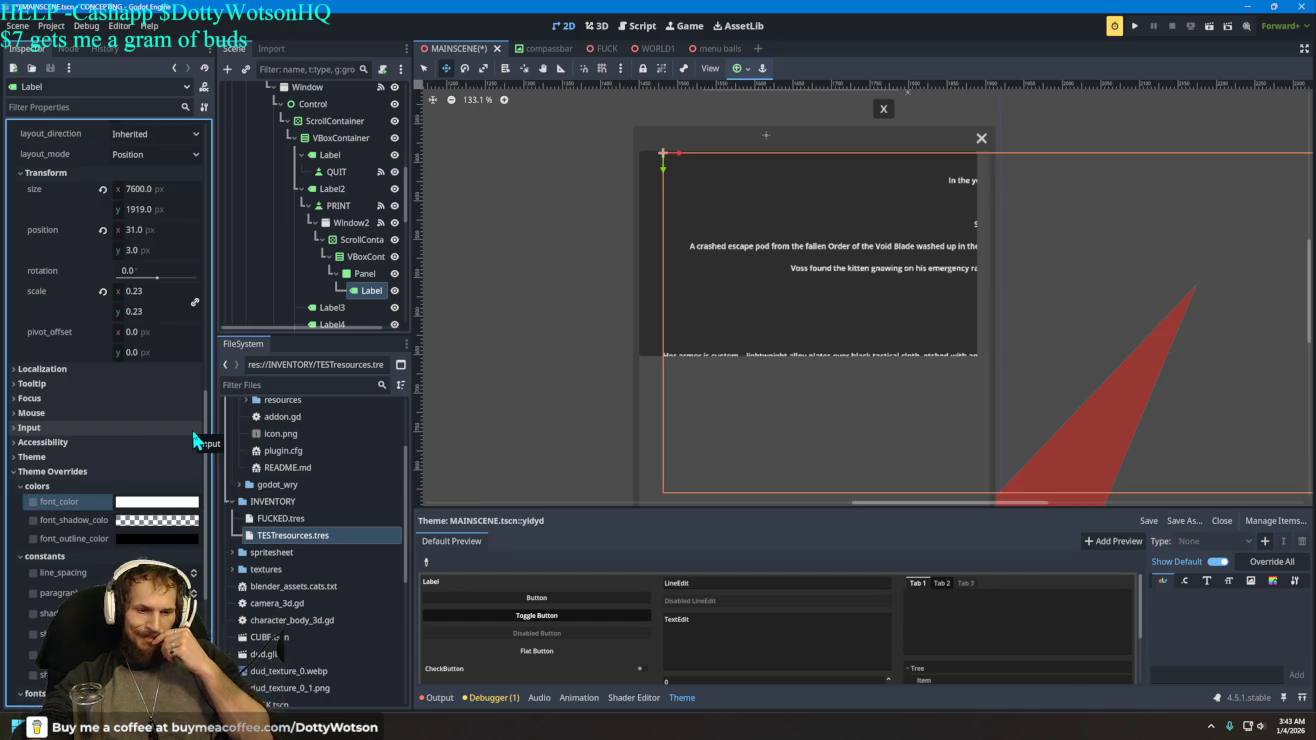
pyautogui.click(366, 277)
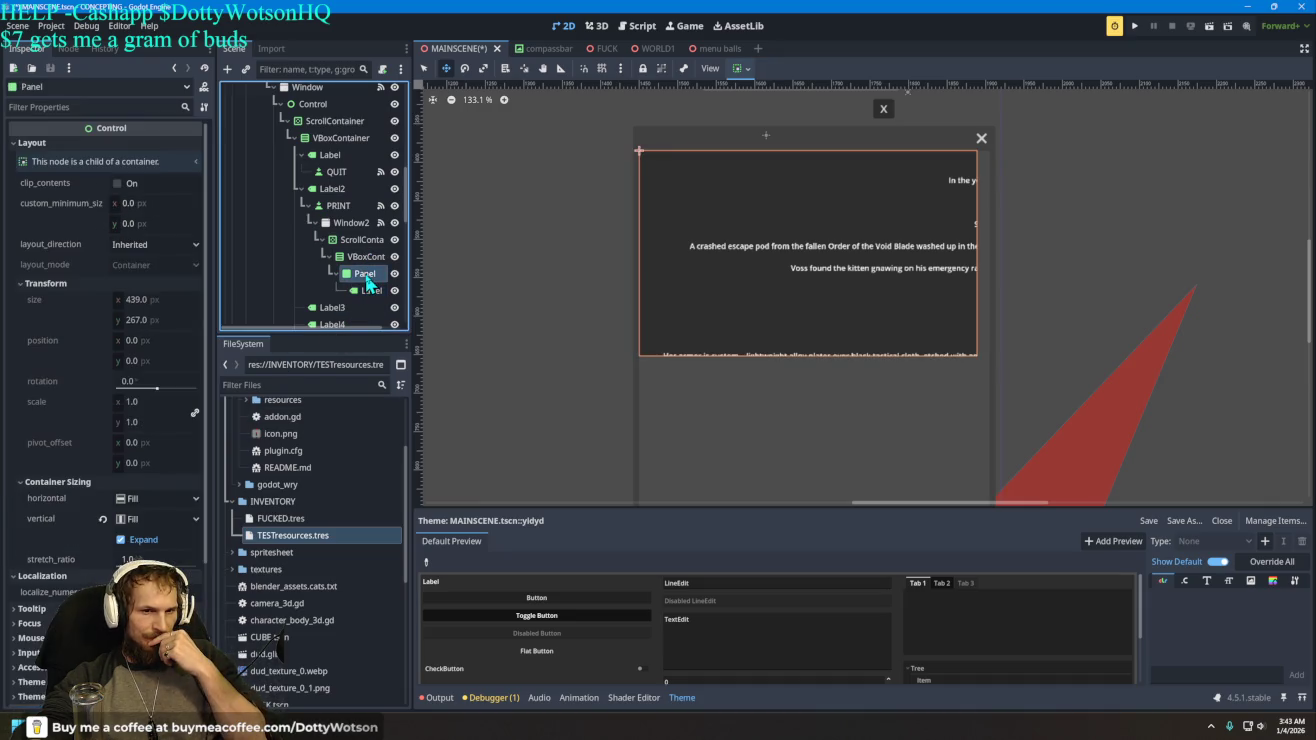
pyautogui.click(359, 244)
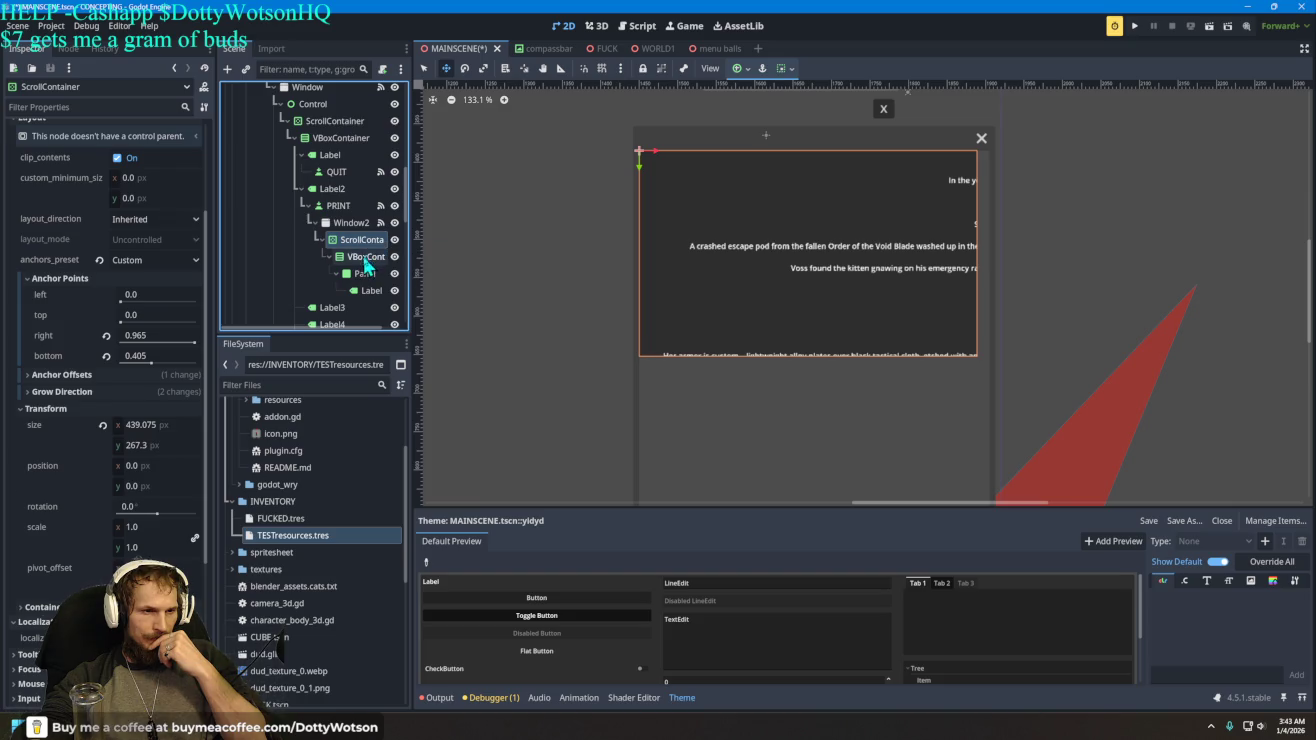
# - Drag the Panel out of ScrollContainer/VBoxContainer so it sits directly under Window2
pyautogui.moveTo(366, 282); pyautogui.dragTo(354, 228)
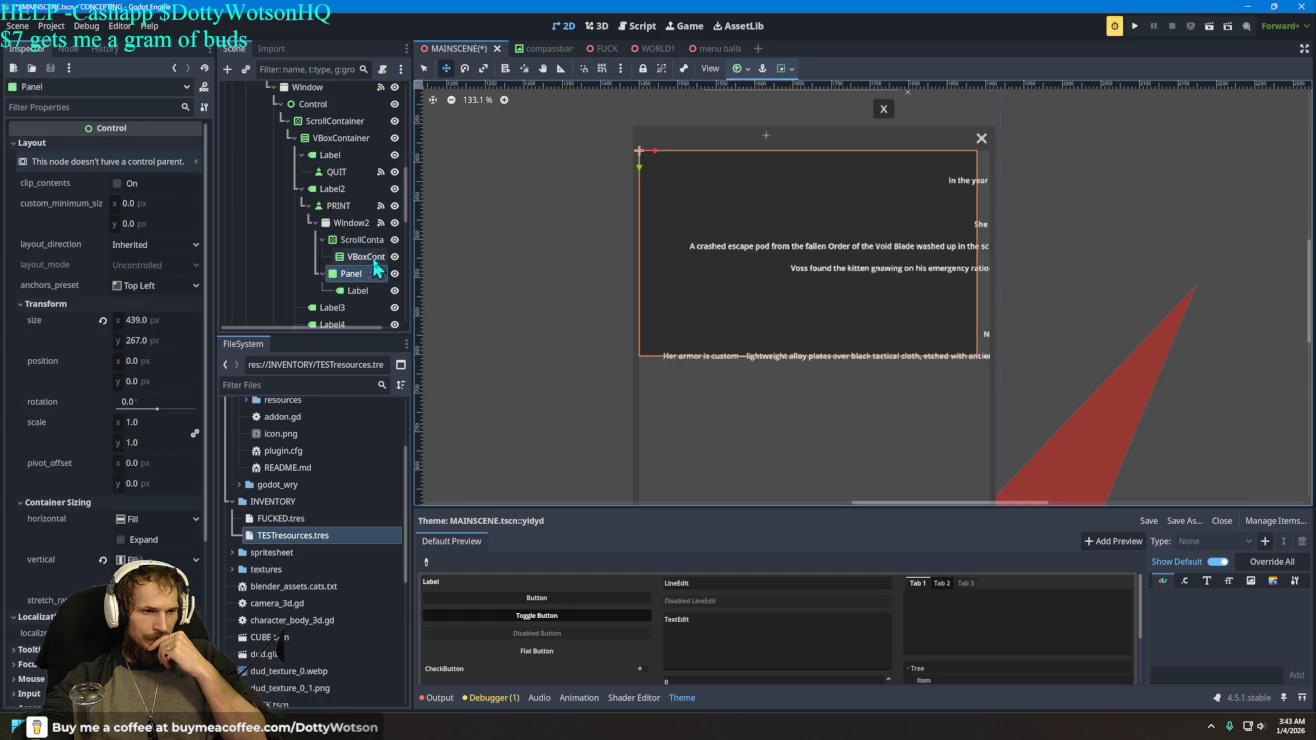
pyautogui.moveTo(366, 258); pyautogui.dragTo(354, 272)
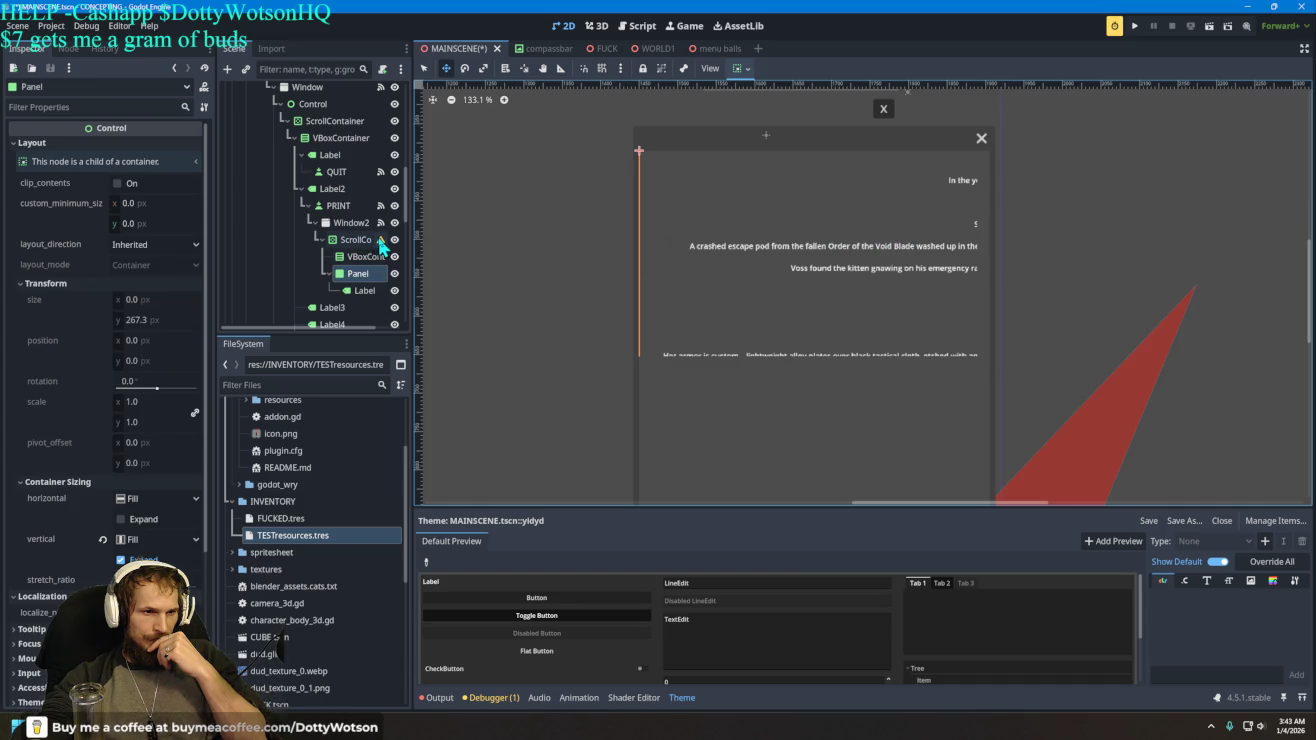
pyautogui.moveTo(381, 244)
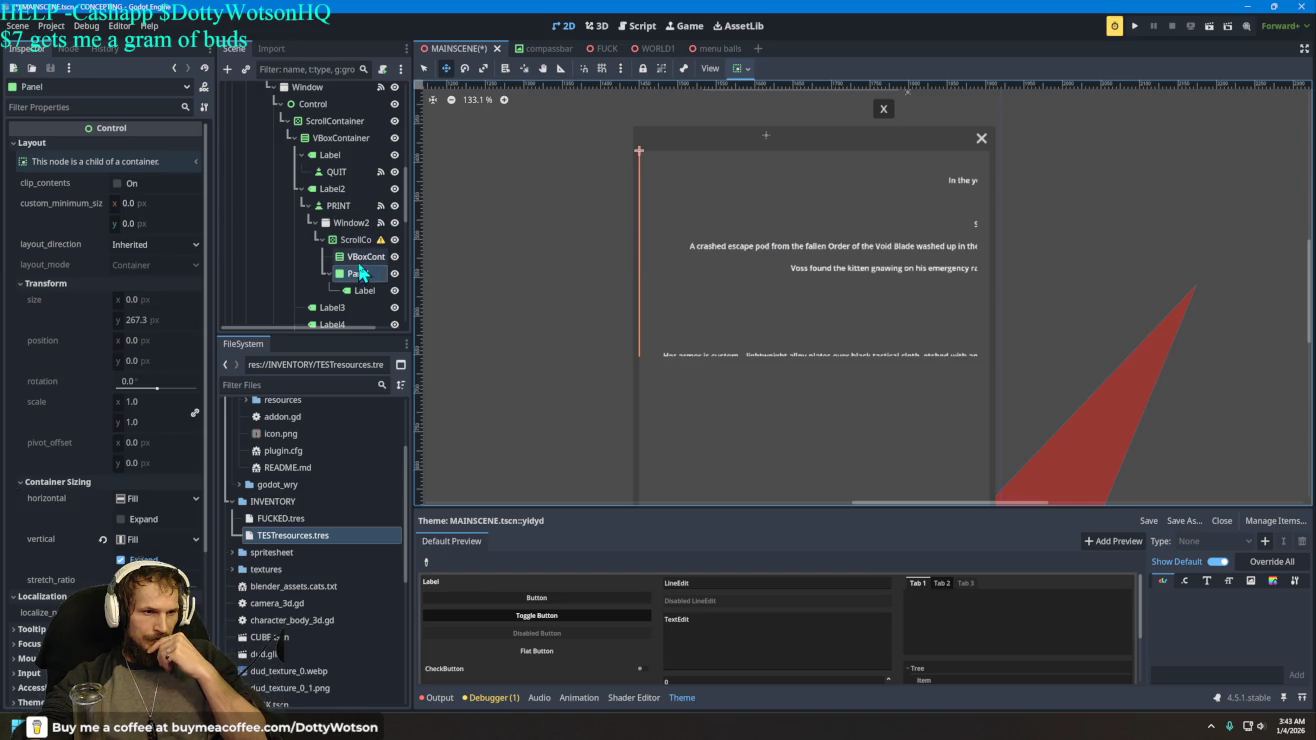
pyautogui.moveTo(357, 265); pyautogui.dragTo(351, 226)
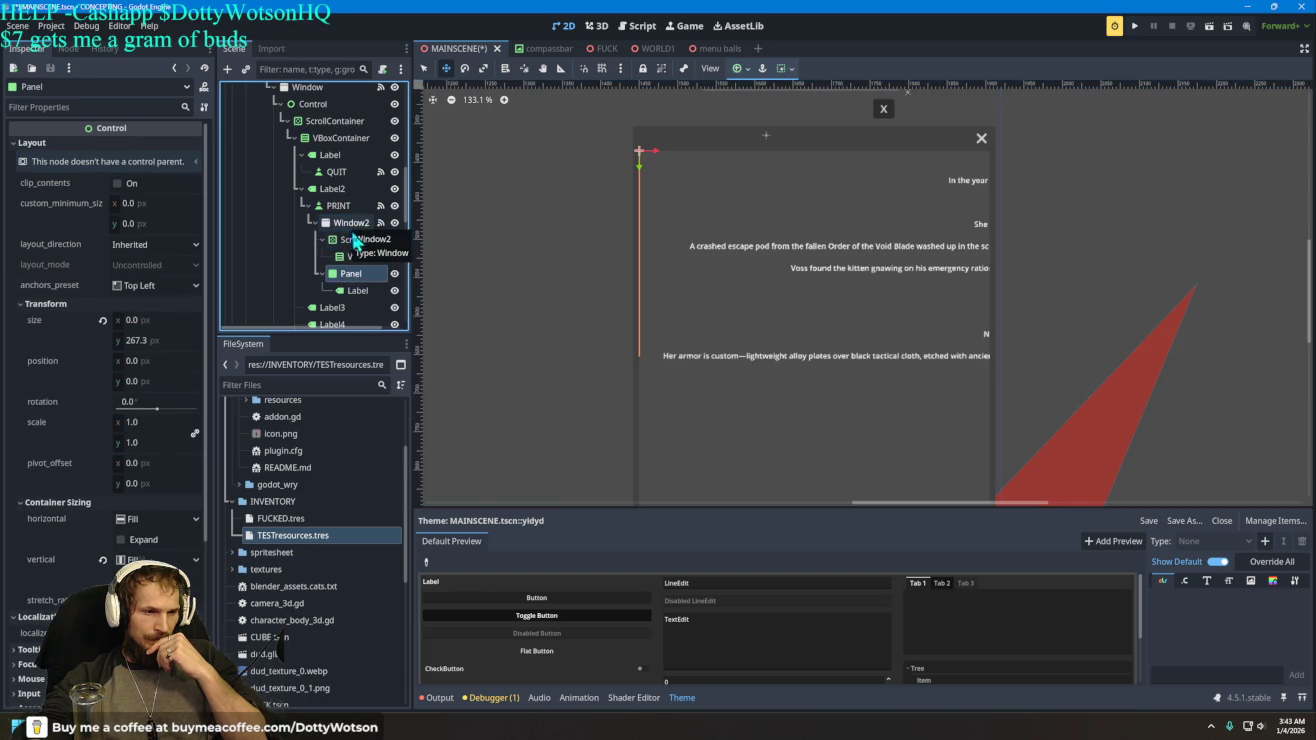
pyautogui.click(351, 273)
# - Keep the name Panel and set its Transform Size to 450.96 × 452.785 px
pyautogui.click(505, 268)
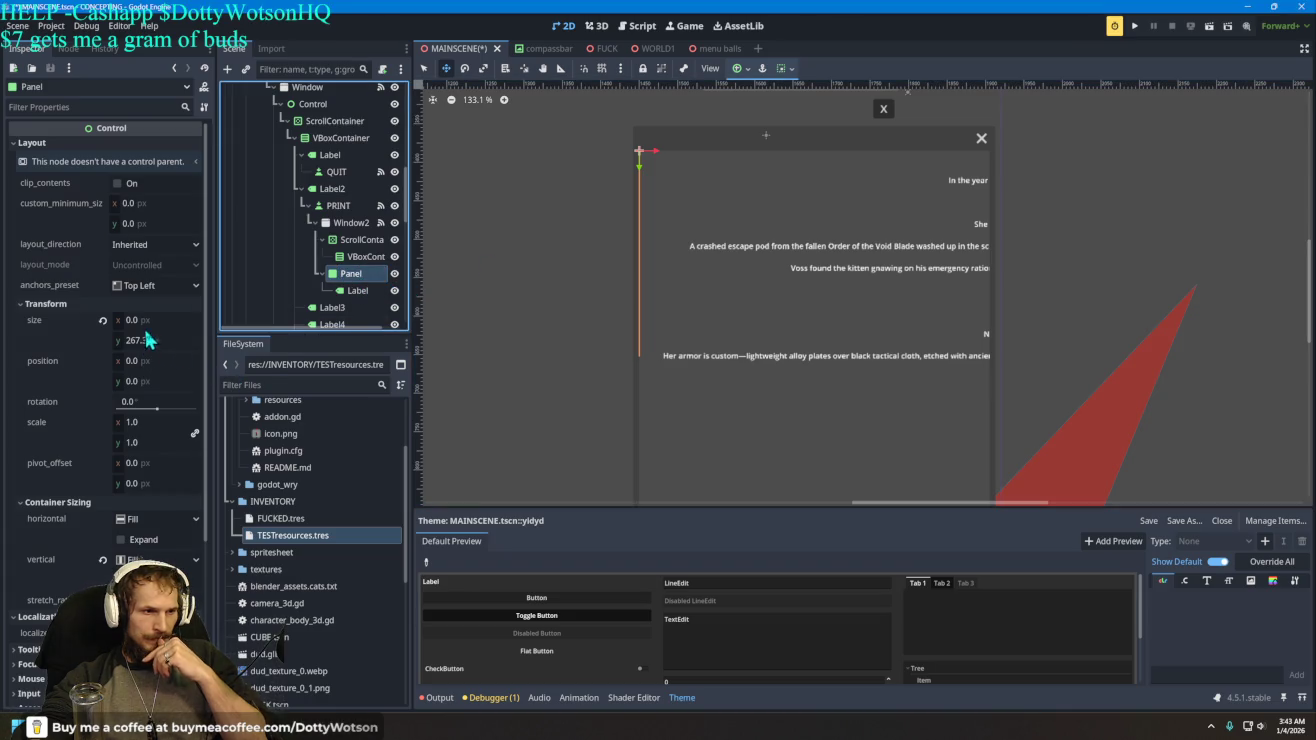
pyautogui.click(103, 319)
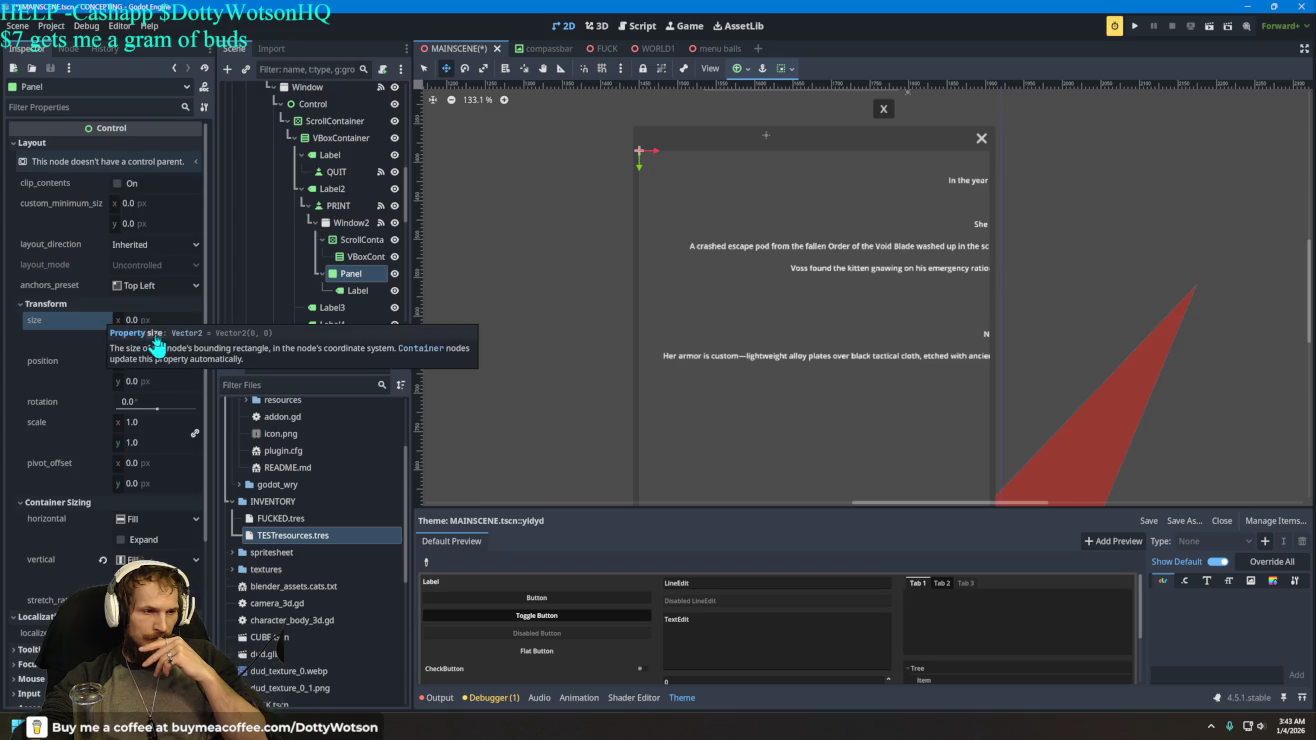
pyautogui.click(139, 320)
pyautogui.press('Return')
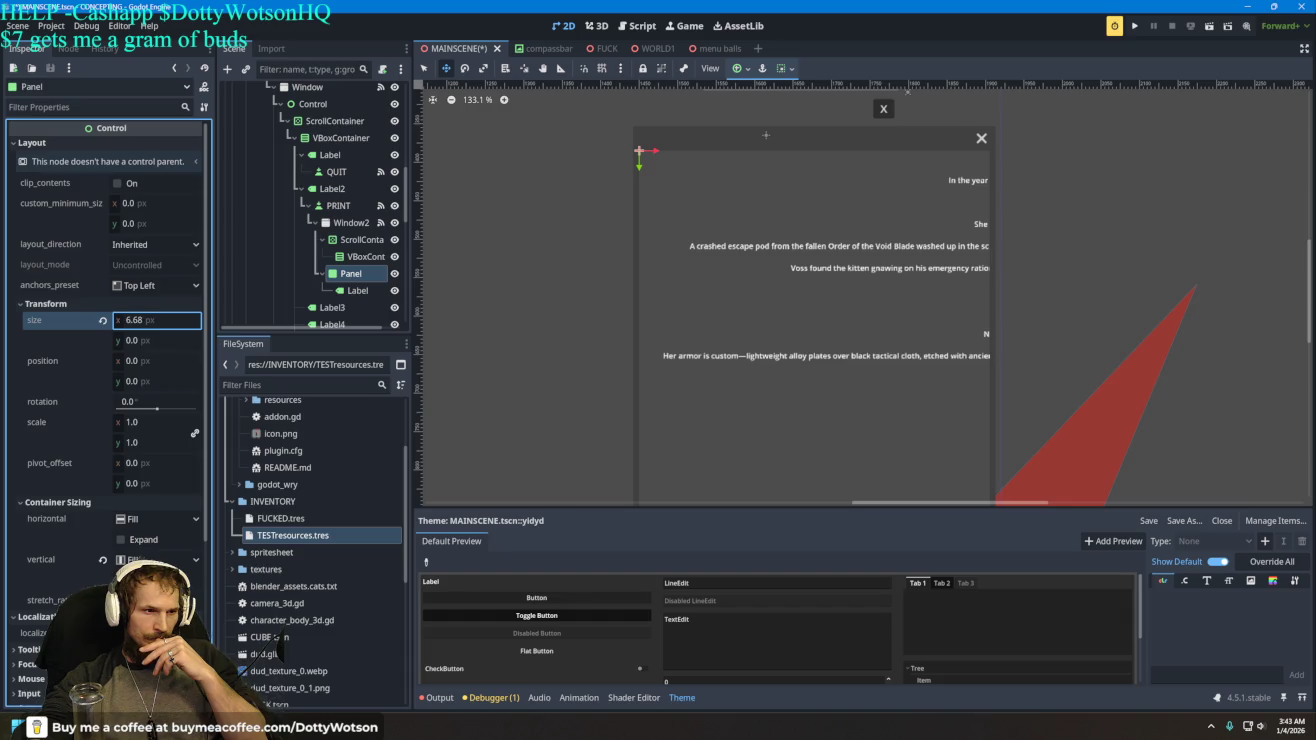
pyautogui.moveTo(139, 320)
pyautogui.mouseDown()
pyautogui.moveTo(201, 320)
pyautogui.moveTo(17, 321)
pyautogui.mouseUp()
pyautogui.moveTo(141, 321); pyautogui.dragTo(156, 322)
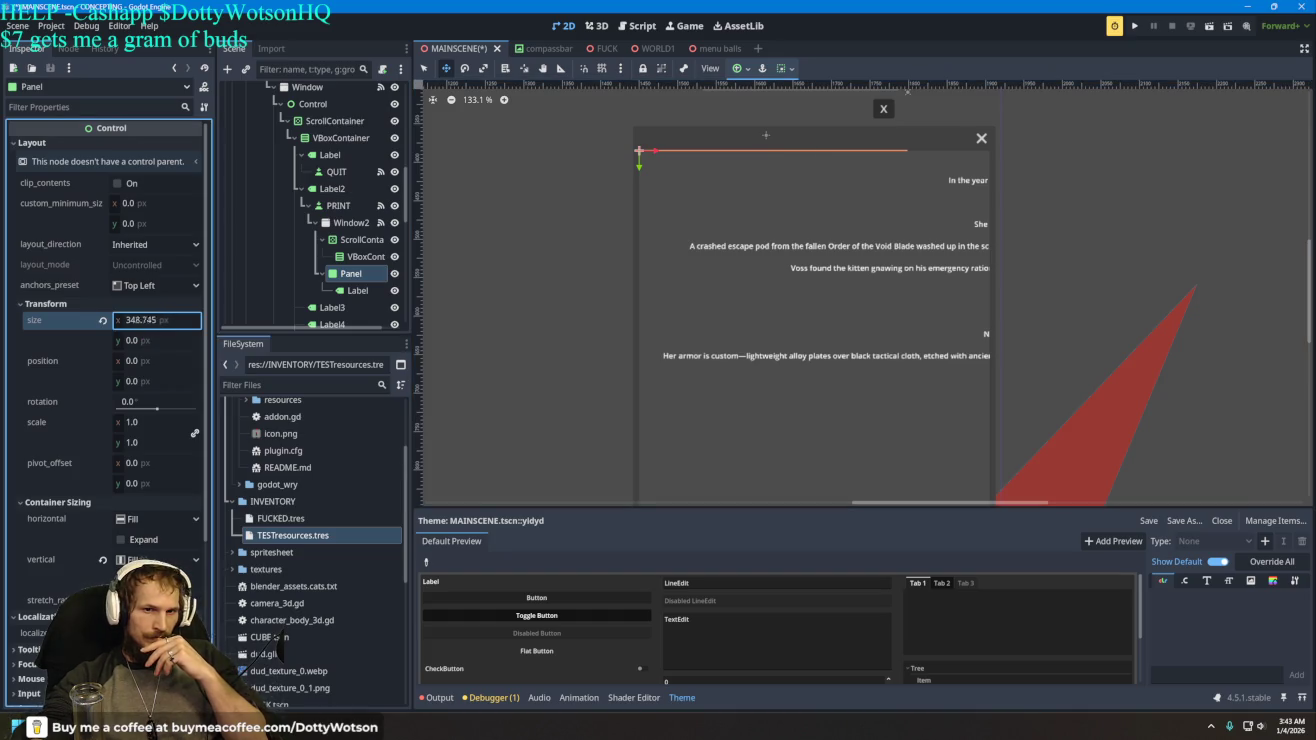
pyautogui.moveTo(141, 320)
pyautogui.mouseDown()
pyautogui.moveTo(150, 340)
pyautogui.moveTo(240, 341)
pyautogui.moveTo(165, 360)
pyautogui.mouseUp()
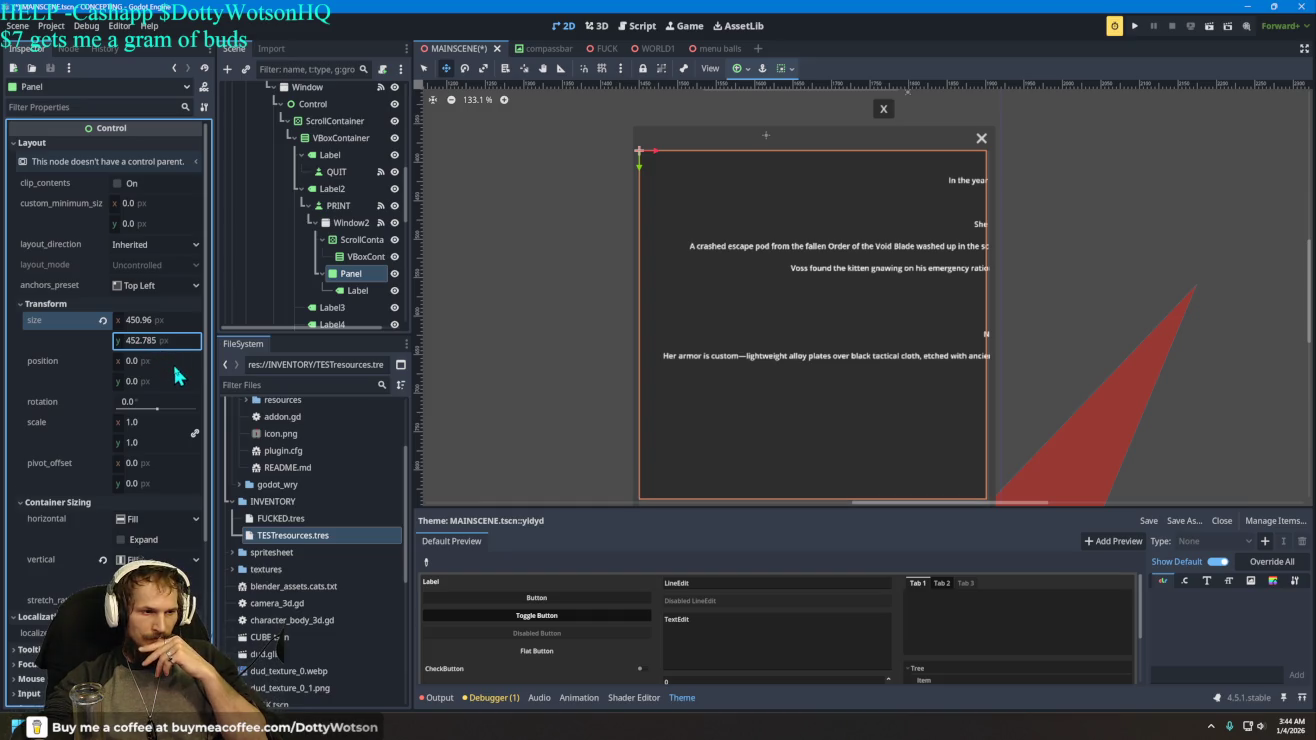
pyautogui.click(355, 290)
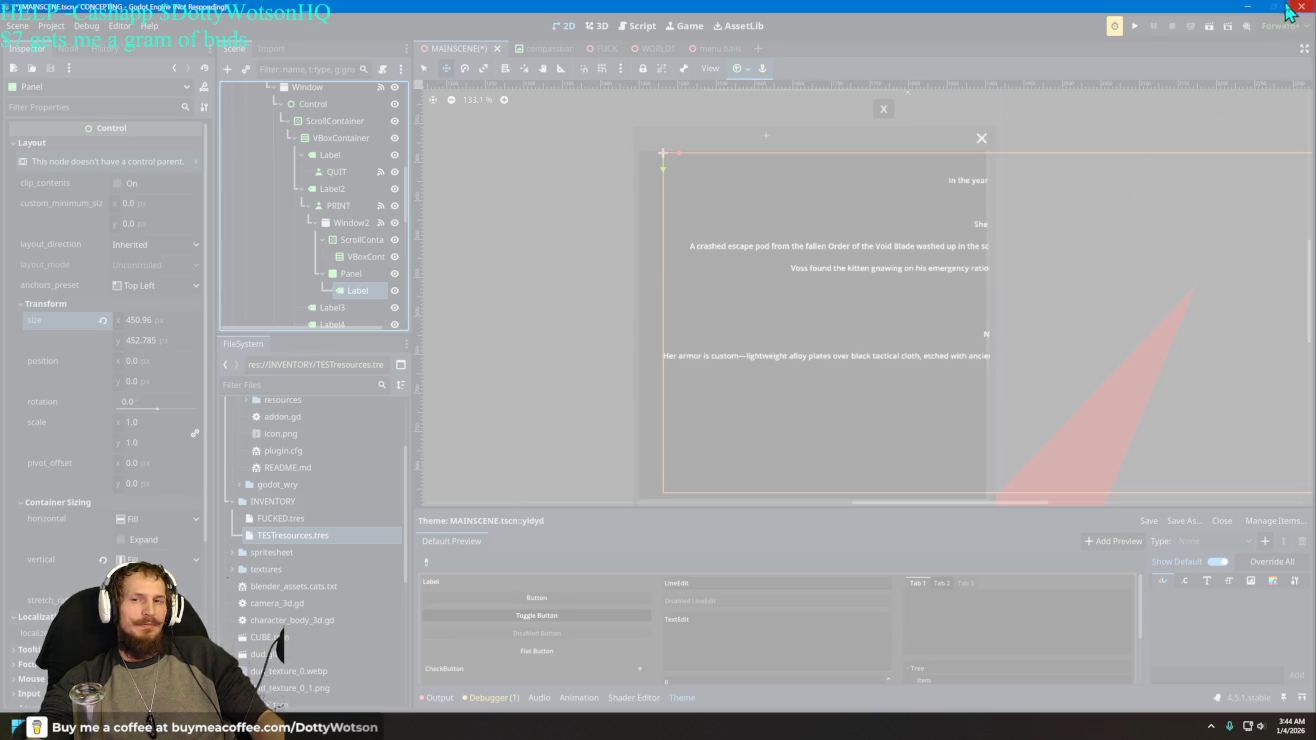
# - Close the frozen editor and wait for it to crash, then relaunch Godot from the desktop
pyautogui.click(1300, 9)
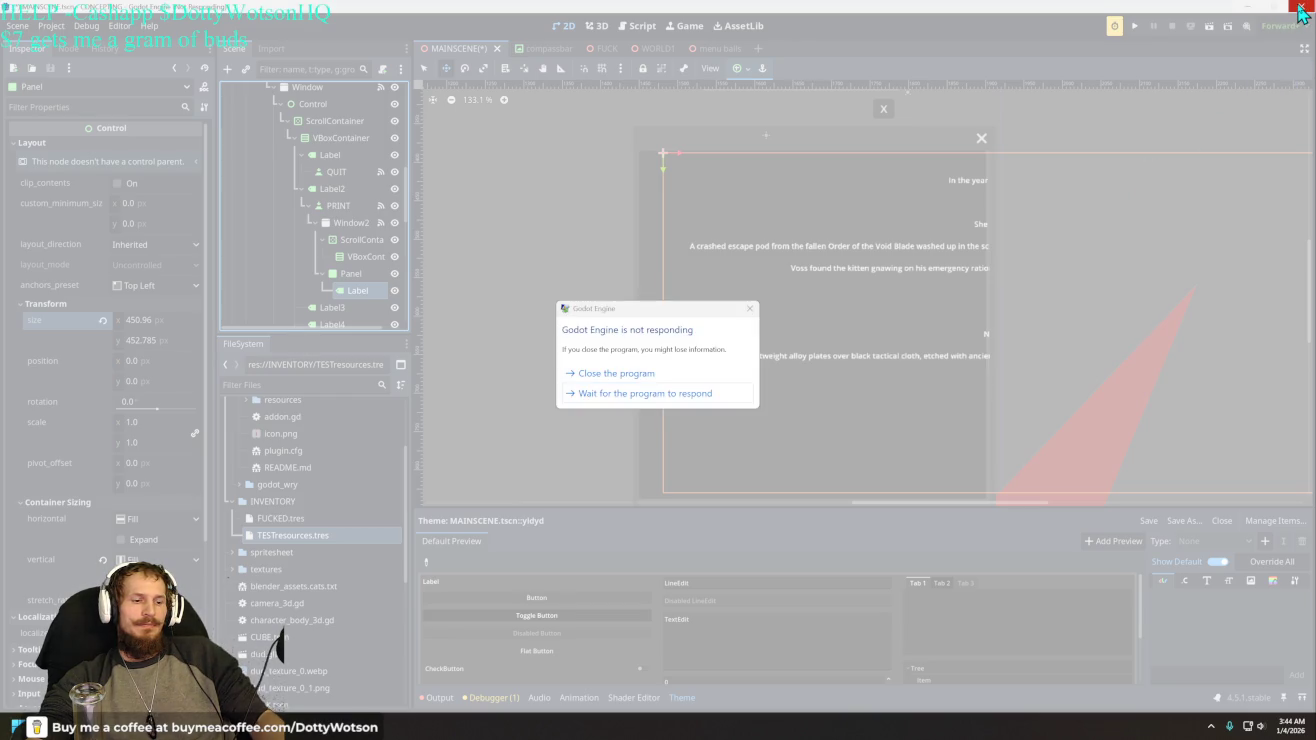
pyautogui.click(686, 393)
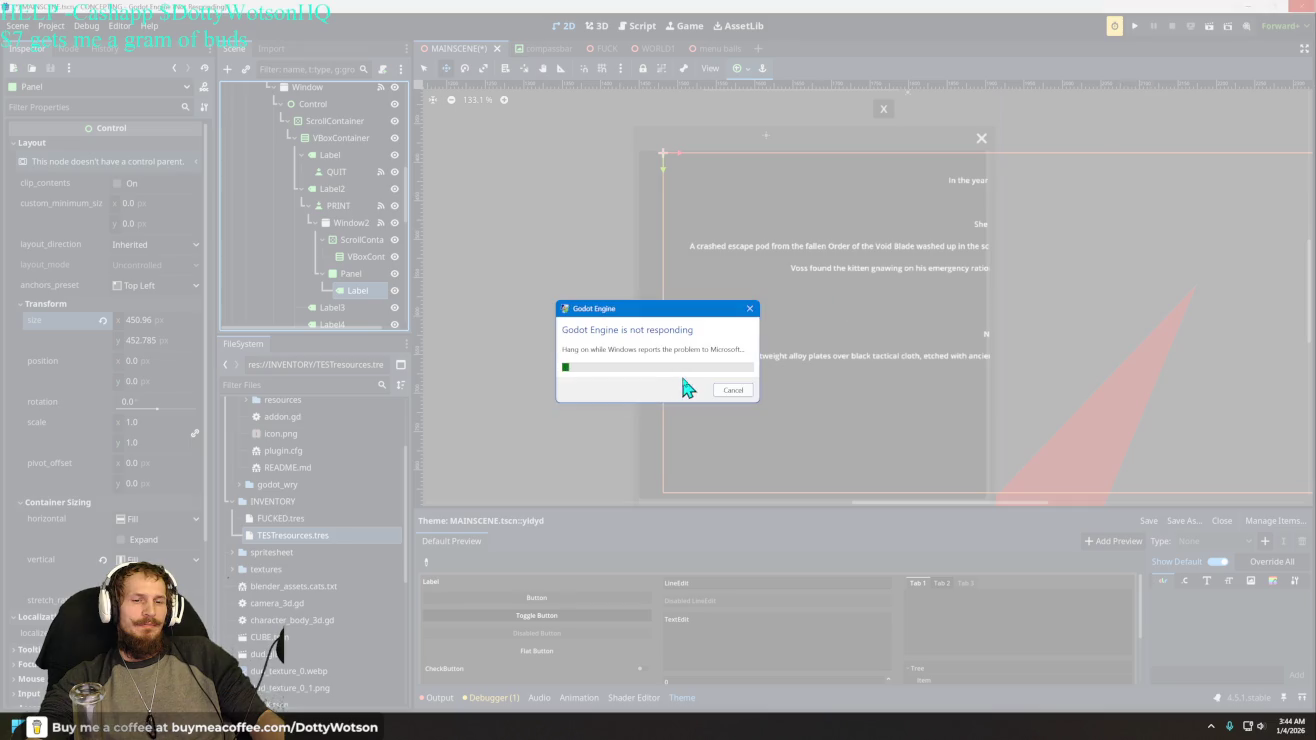
pyautogui.click(720, 390)
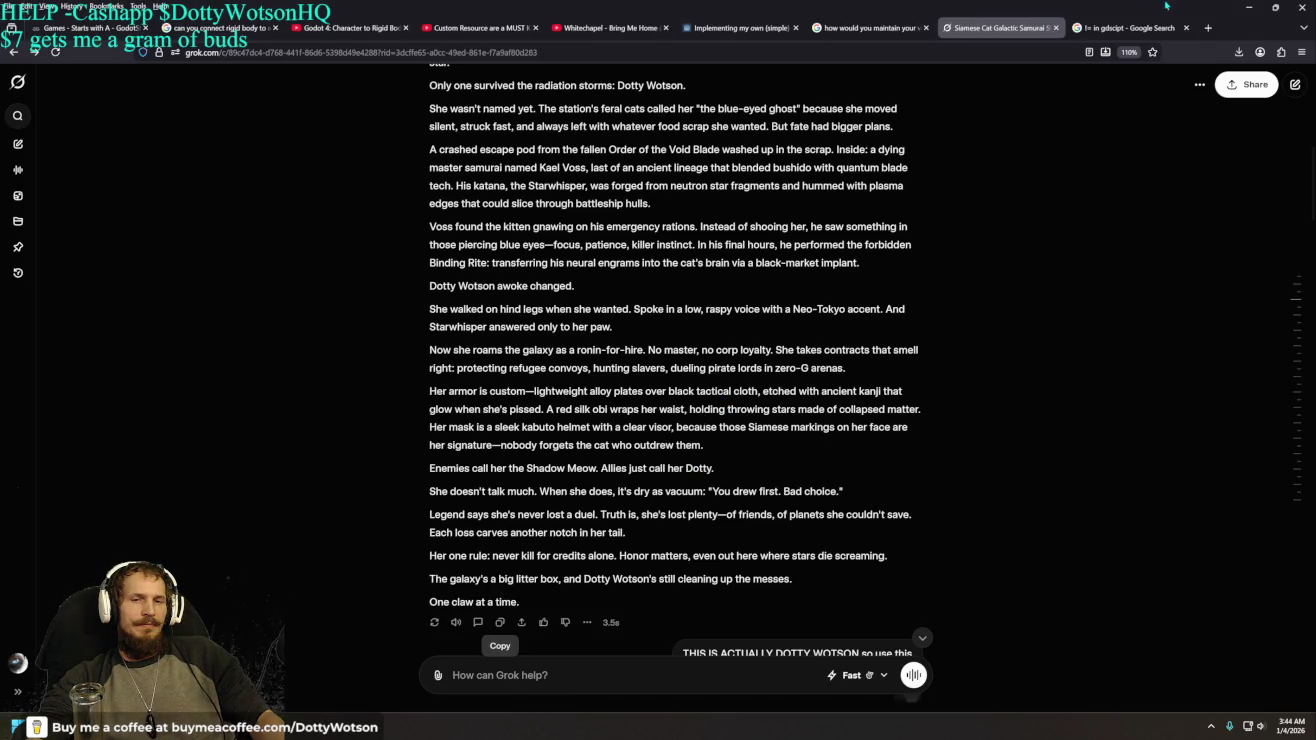
pyautogui.click(1248, 8)
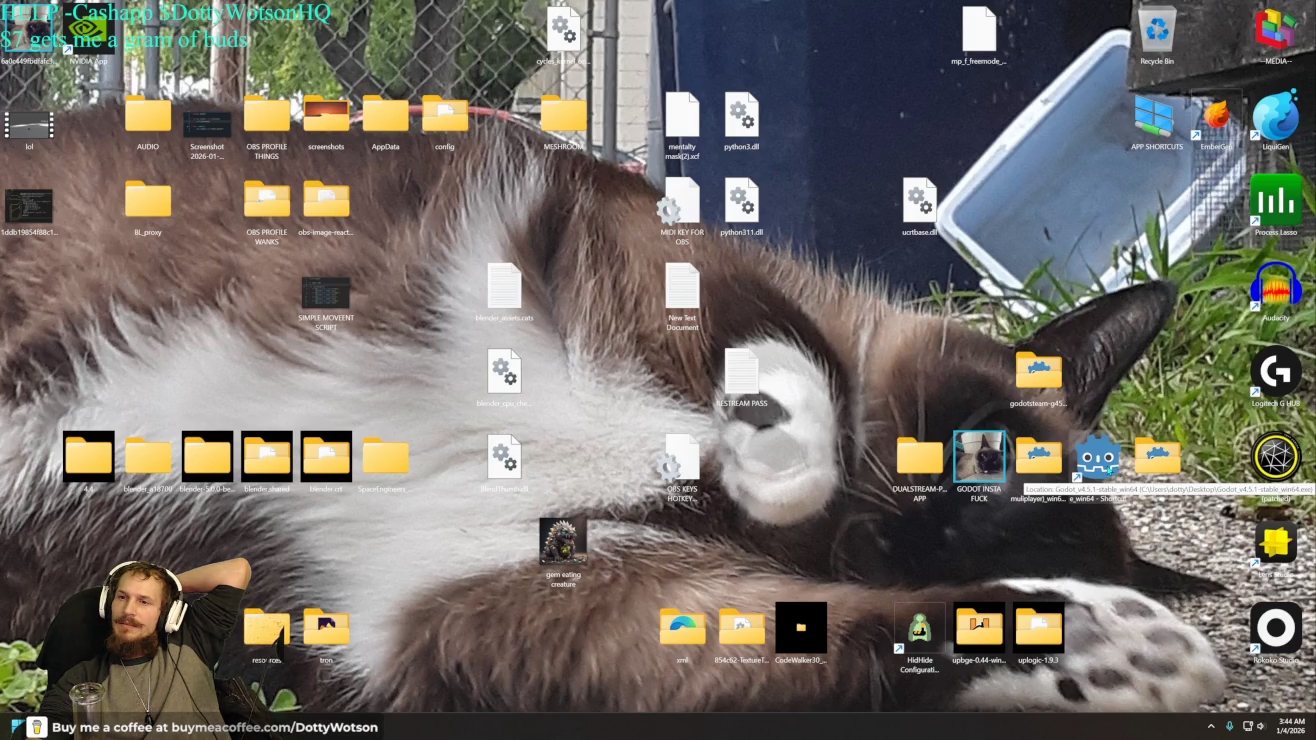
pyautogui.doubleClick(1098, 459)
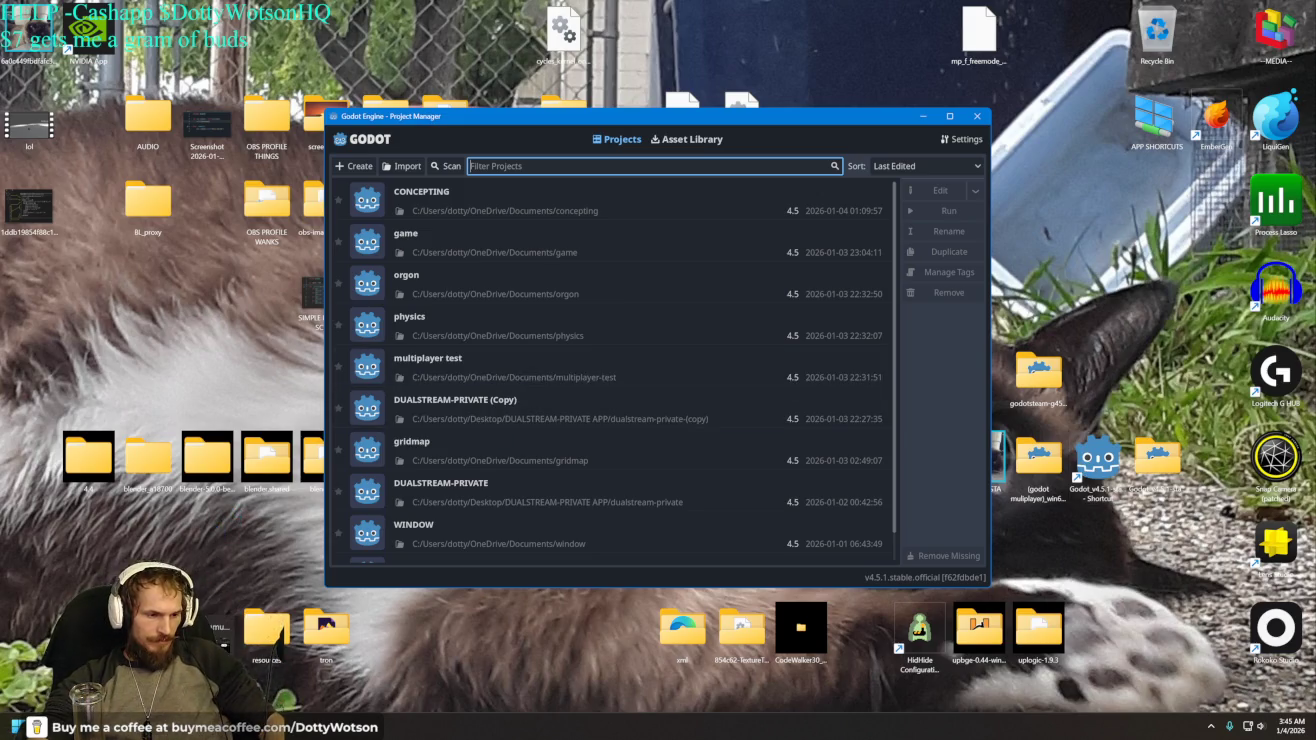
# - Switch from the Project Manager to the browser's Grok chat page with Alt+Tab
pyautogui.hotkey('alt', 'Tab')
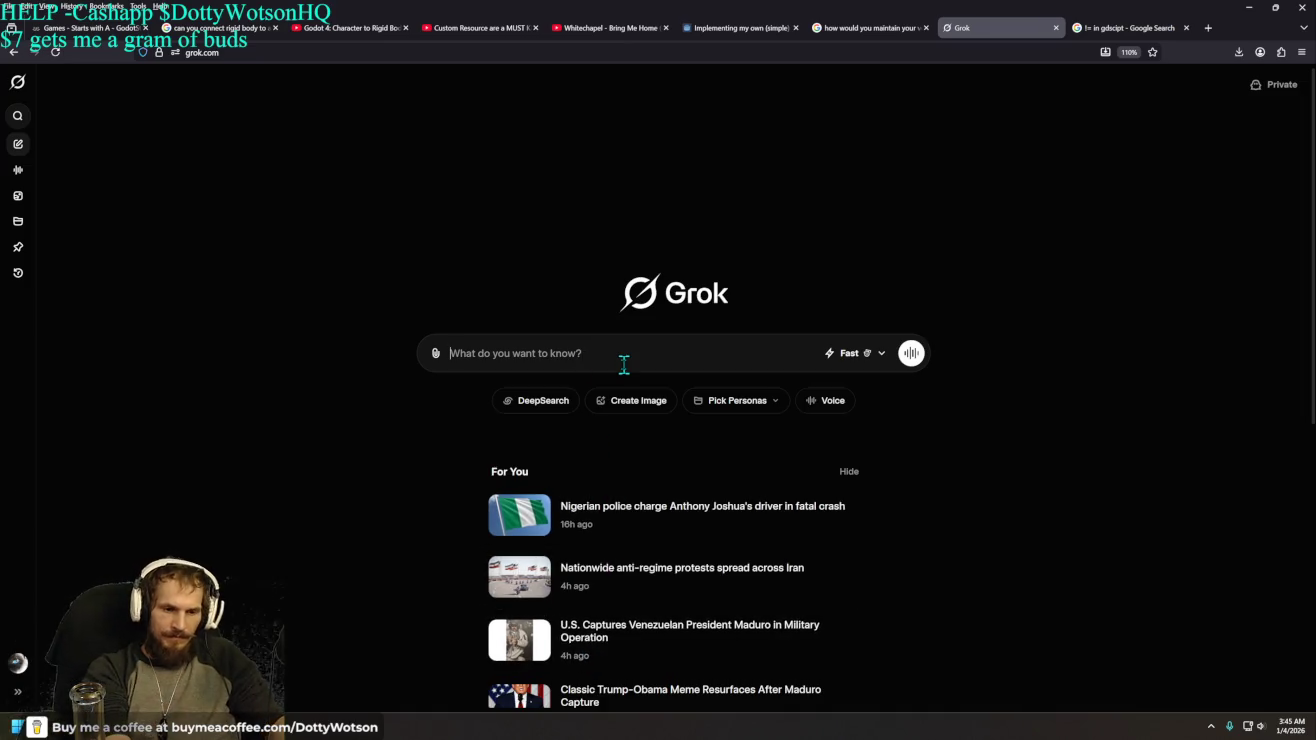
# - Ask Grok what code makes GTA server users fly out before the pedestrian creator works
pyautogui.write('i have a g')
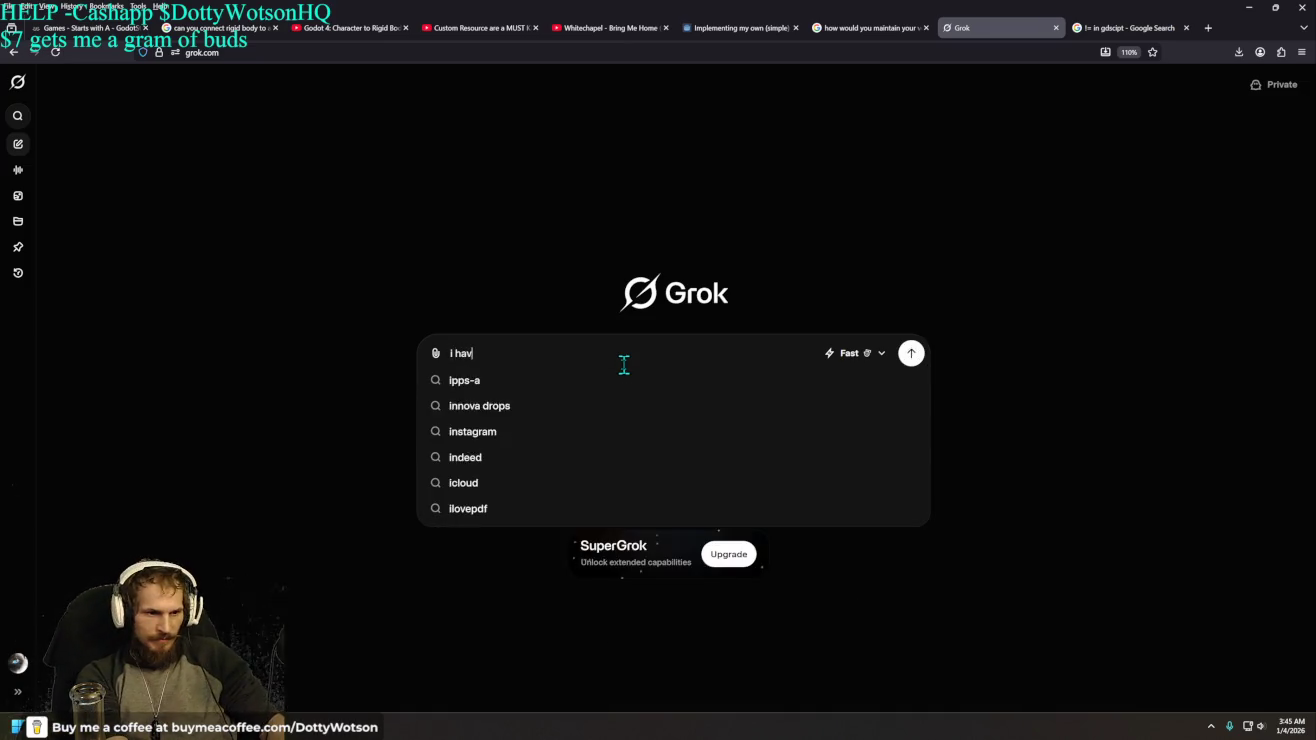
pyautogui.press('BackSpace')
pyautogui.press('BackSpace')
pyautogui.press('BackSpace')
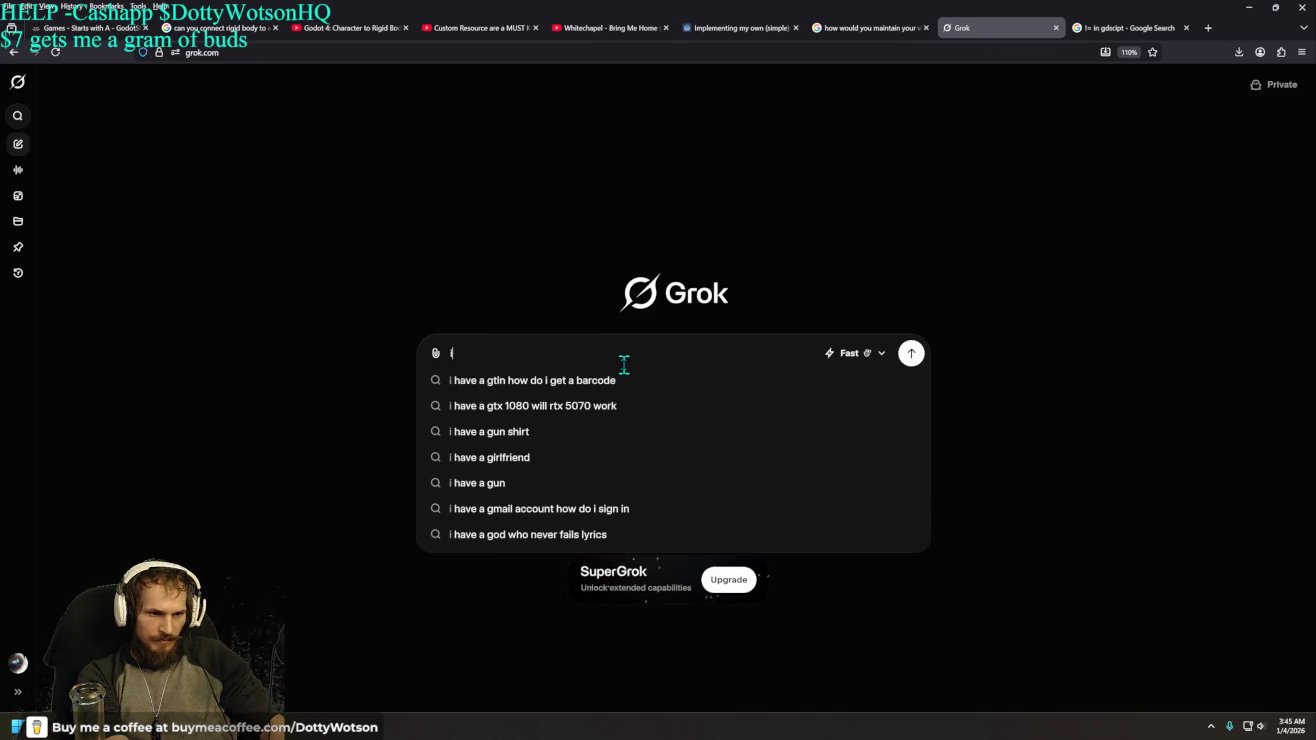
pyautogui.write('n a gta server ')
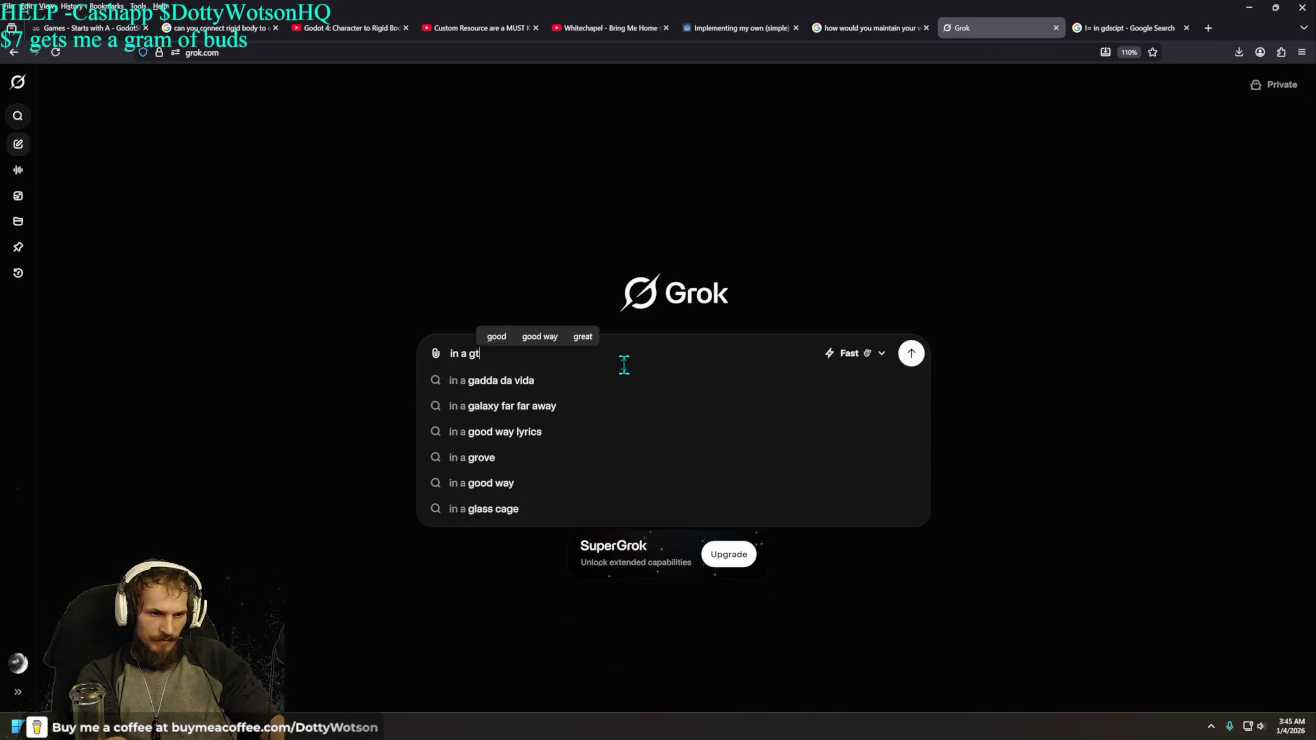
pyautogui.write('....')
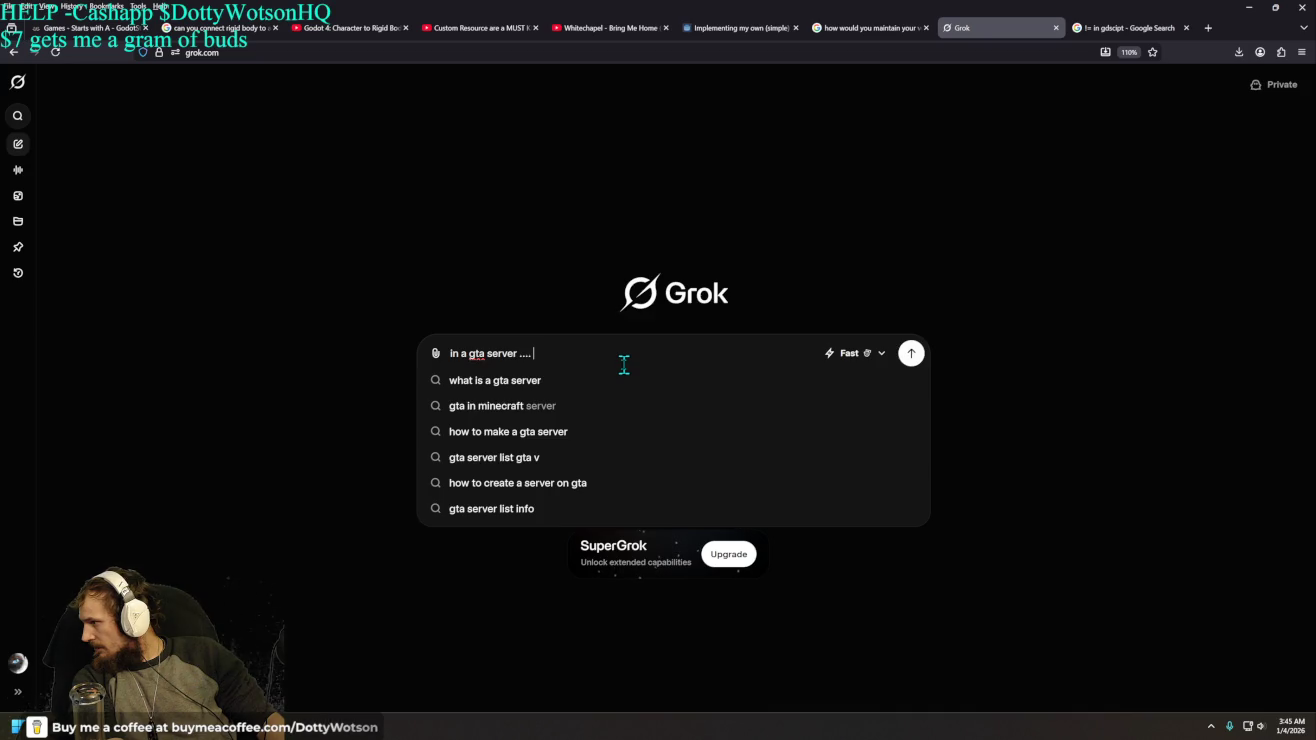
pyautogui.write('name creat')
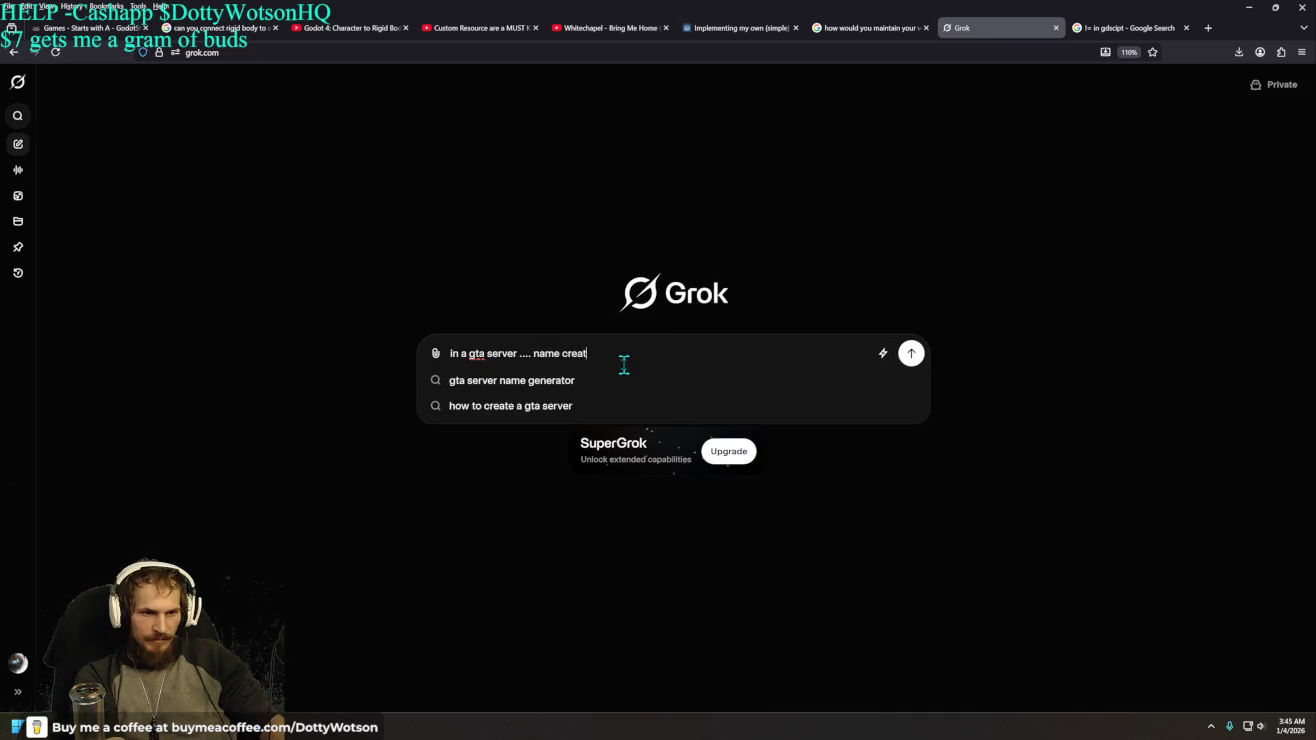
pyautogui.write('or works... then ')
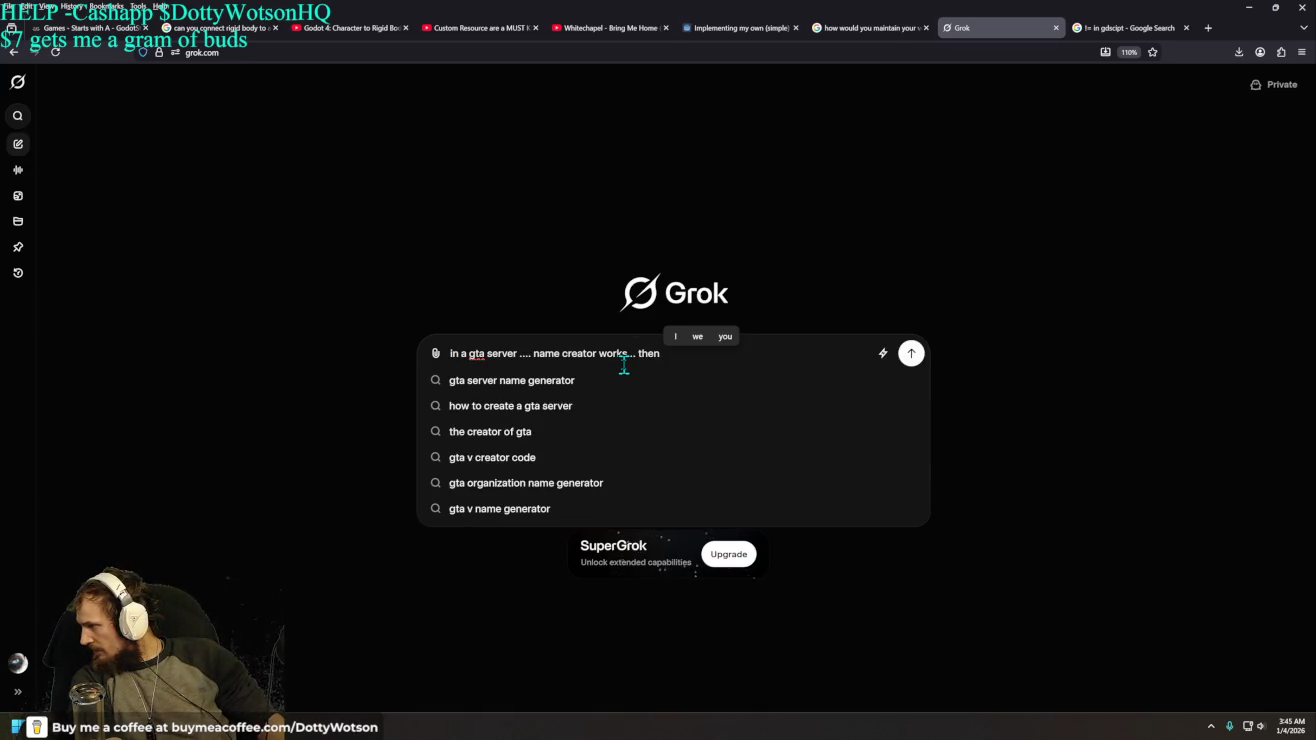
pyautogui.write('user')
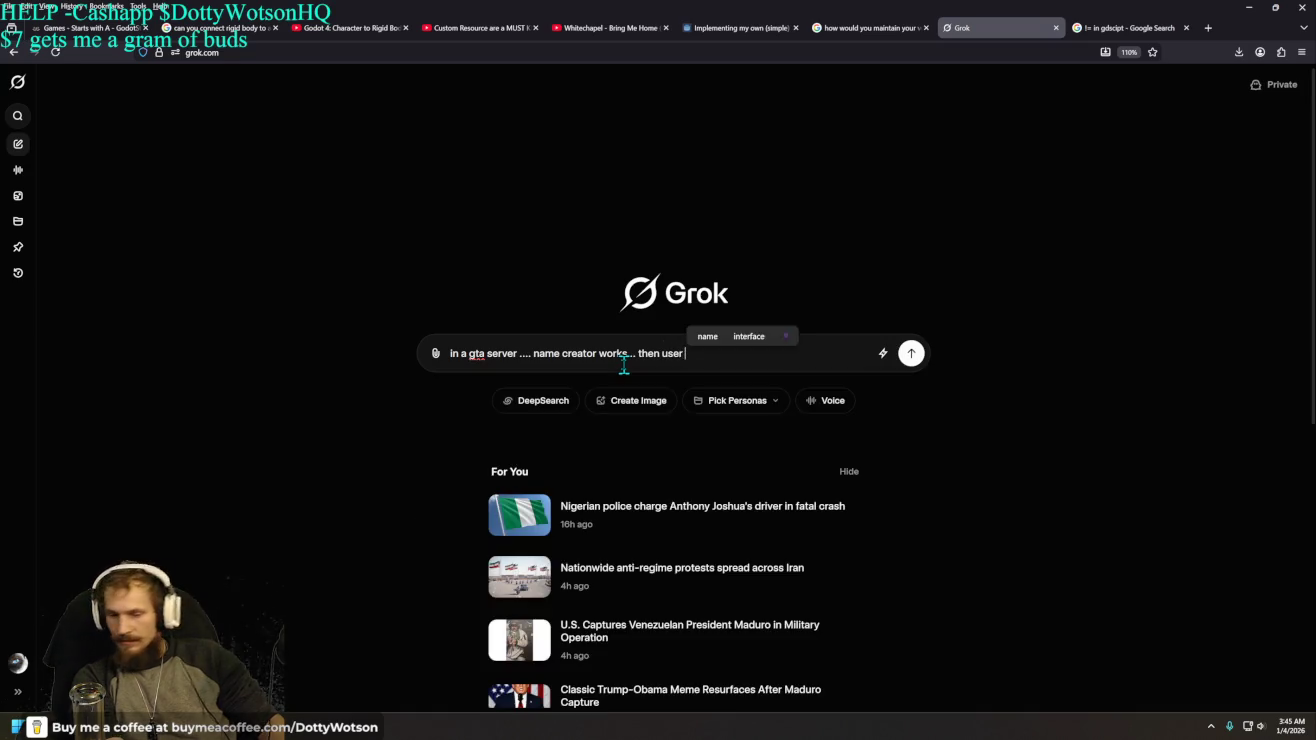
pyautogui.write('s have to ')
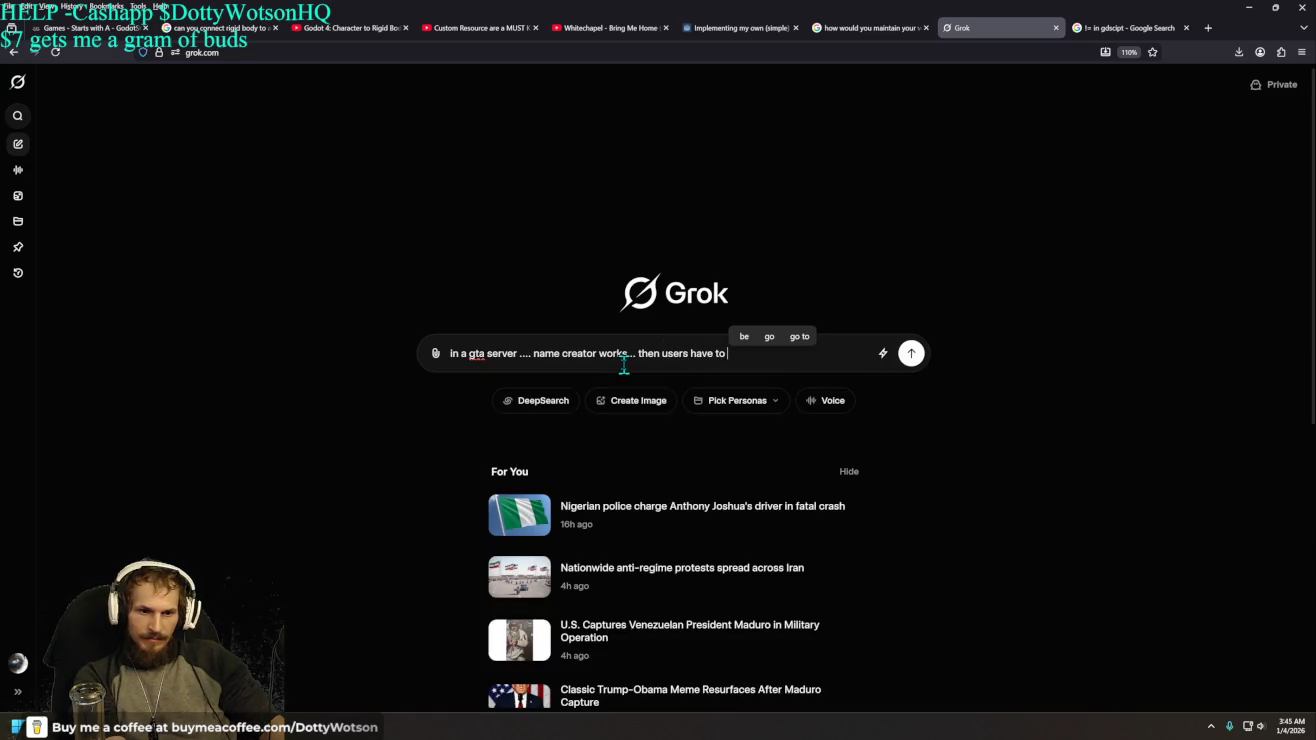
pyautogui.write('fly out then bac')
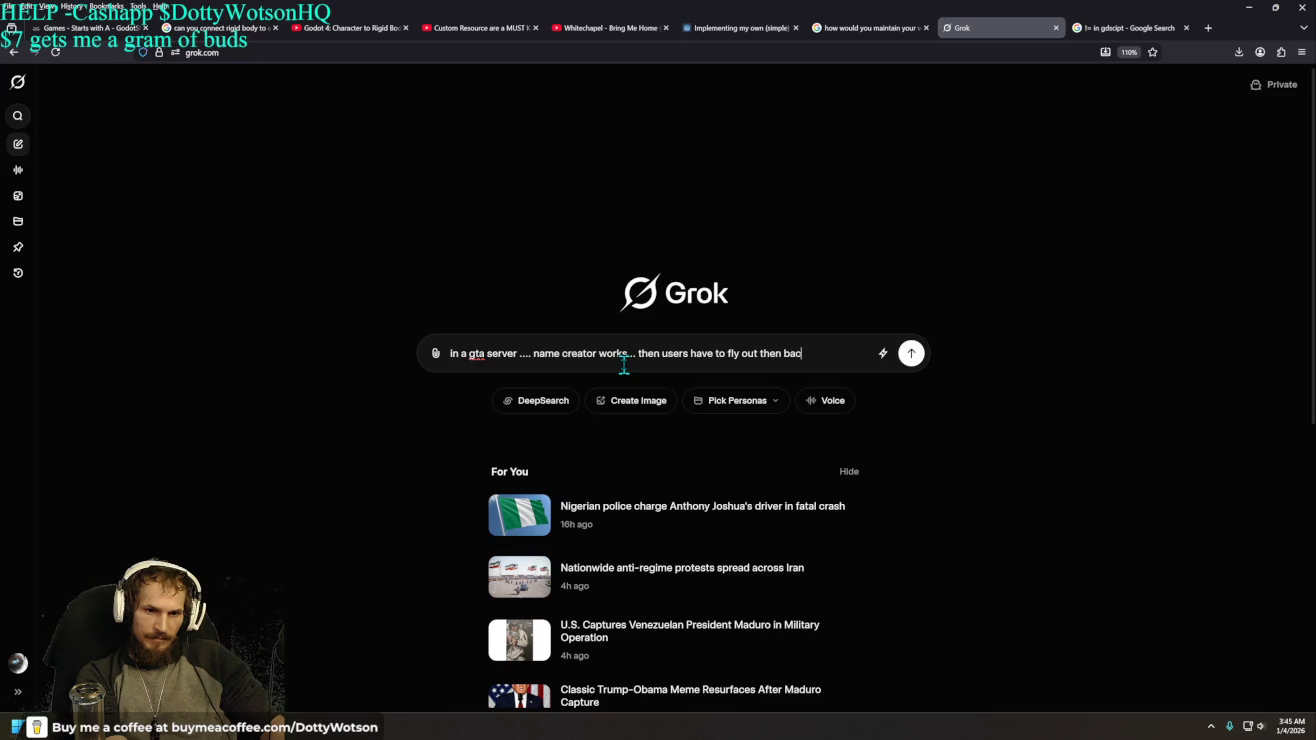
pyautogui.write('k in for the ')
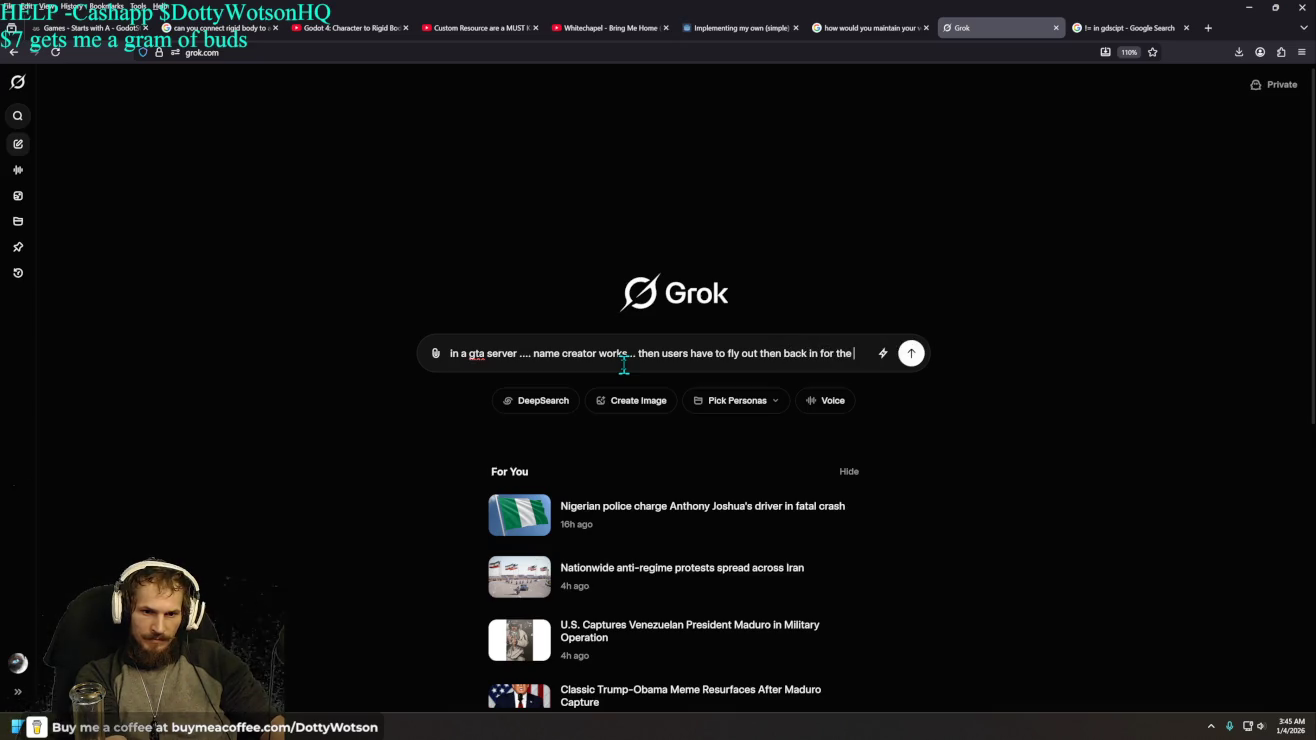
pyautogui.write('pedestrain g')
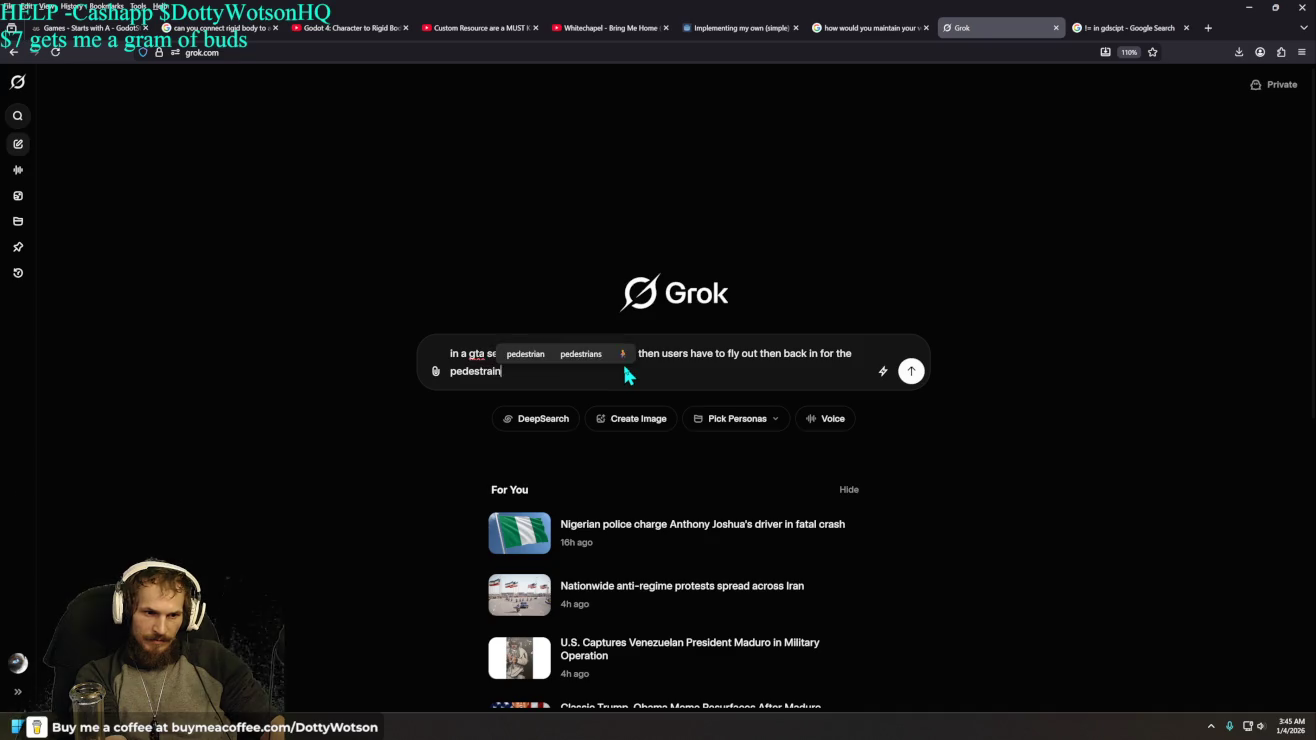
pyautogui.press('BackSpace')
pyautogui.press('BackSpace')
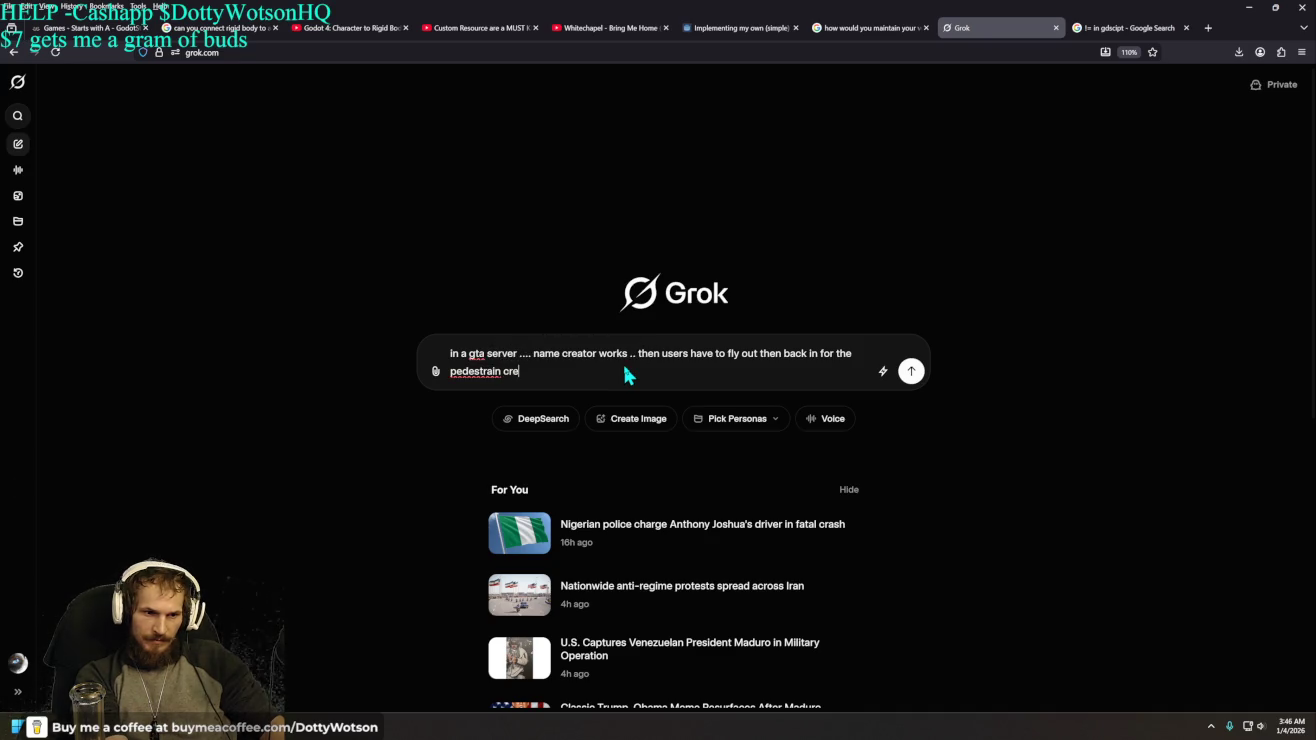
pyautogui.press('BackSpace')
pyautogui.press('BackSpace')
pyautogui.press('BackSpace')
pyautogui.write('i')
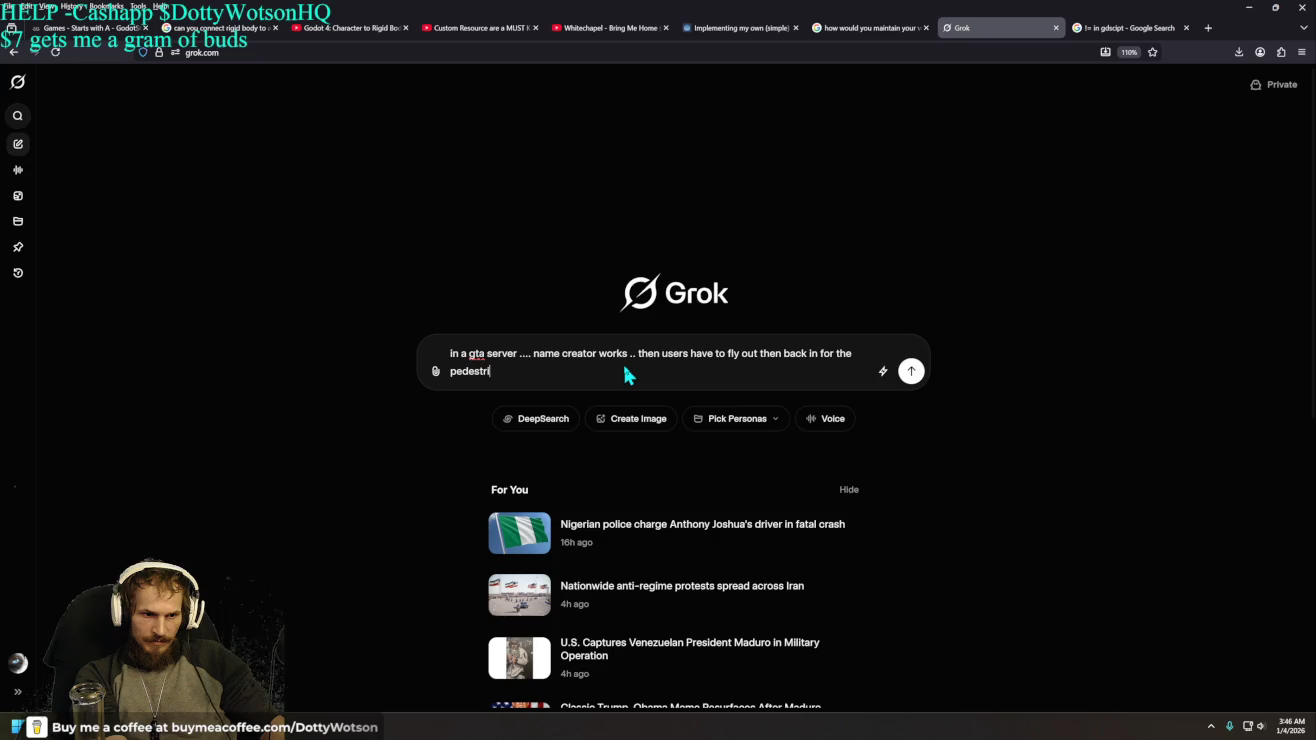
pyautogui.write('an creator ')
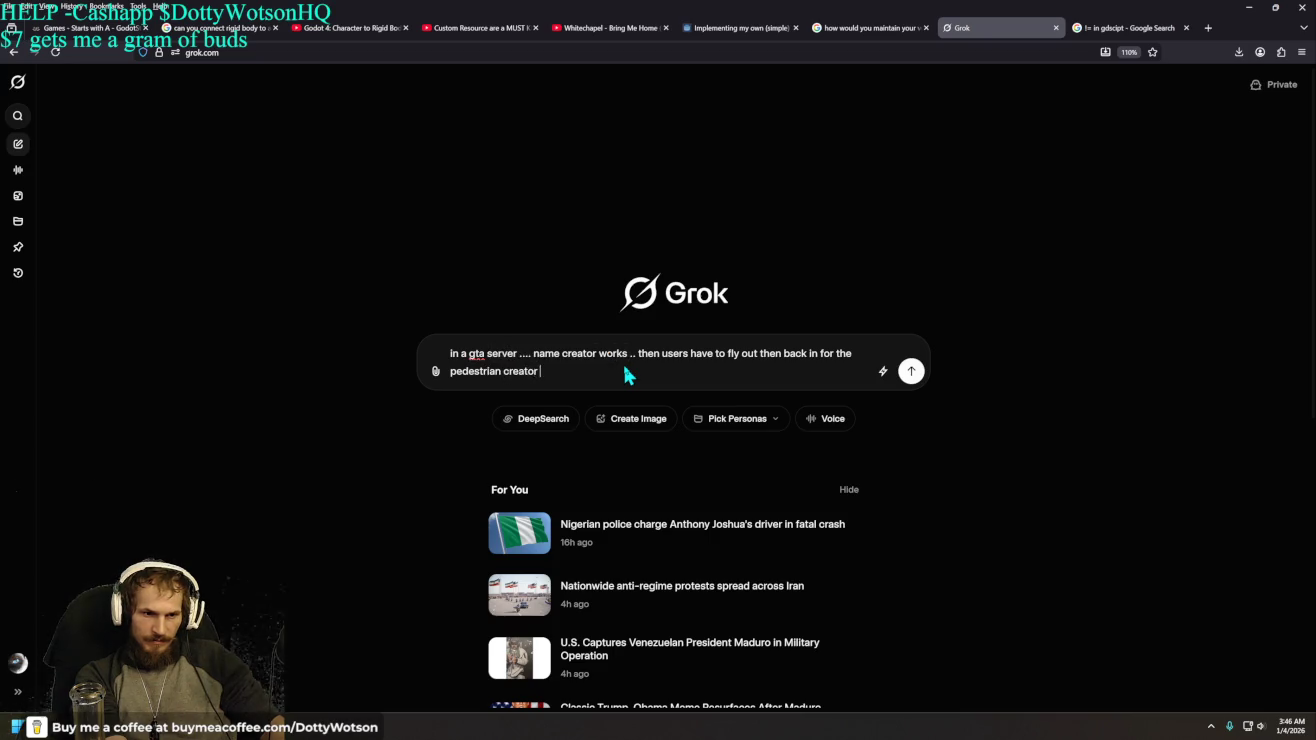
pyautogui.write('to work')
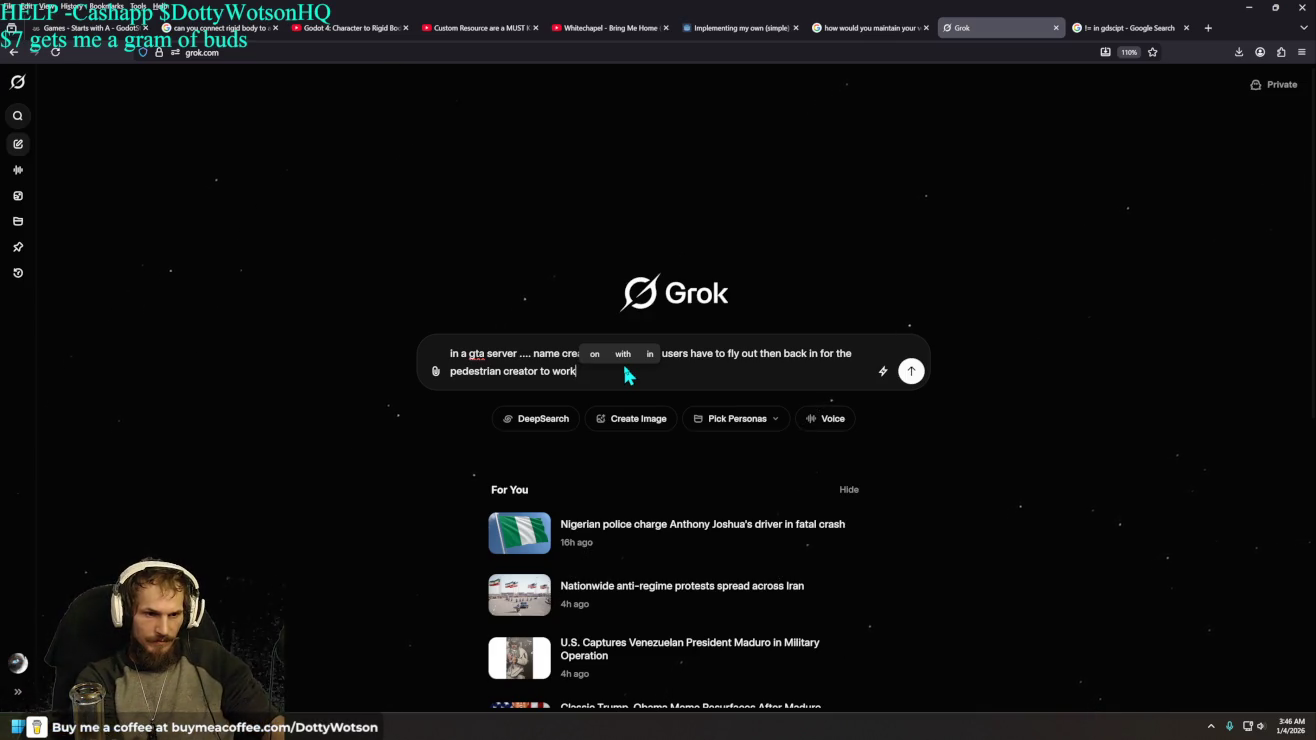
pyautogui.write('.. what kinda ')
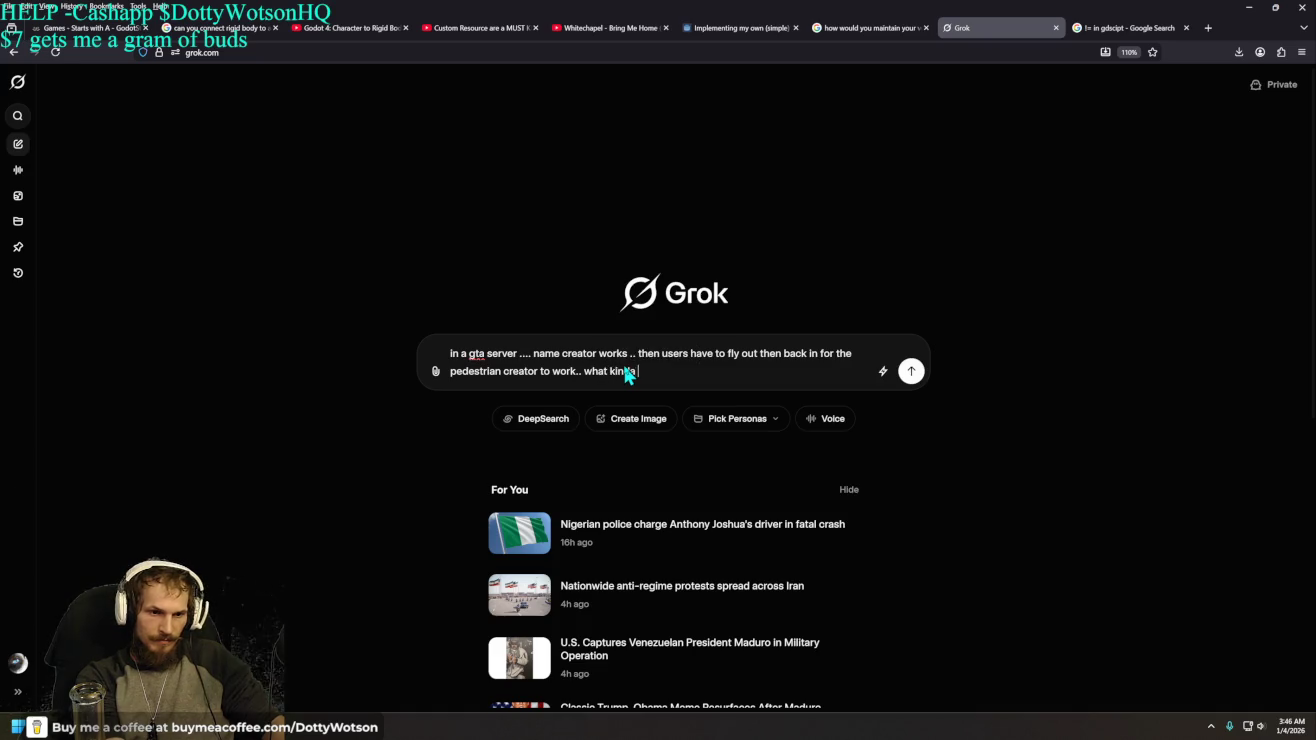
pyautogui.write('stuff would c')
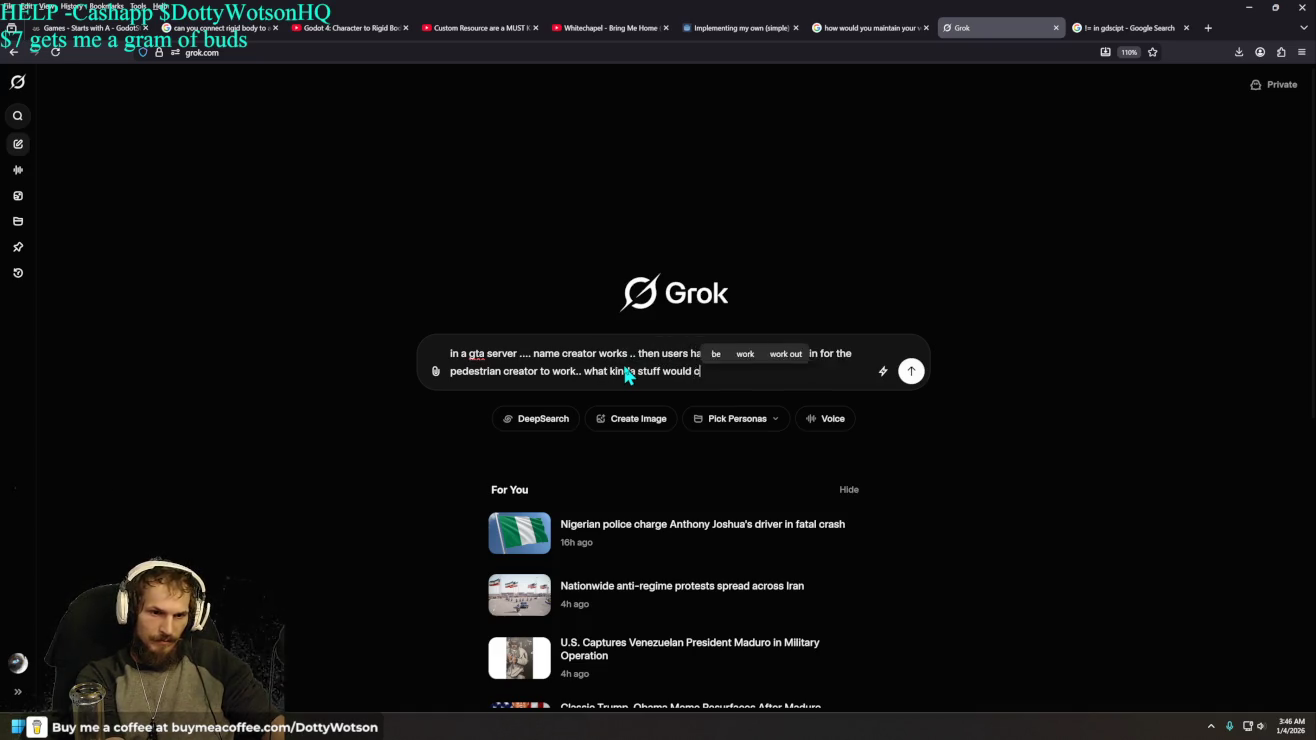
pyautogui.write('ause that in the code')
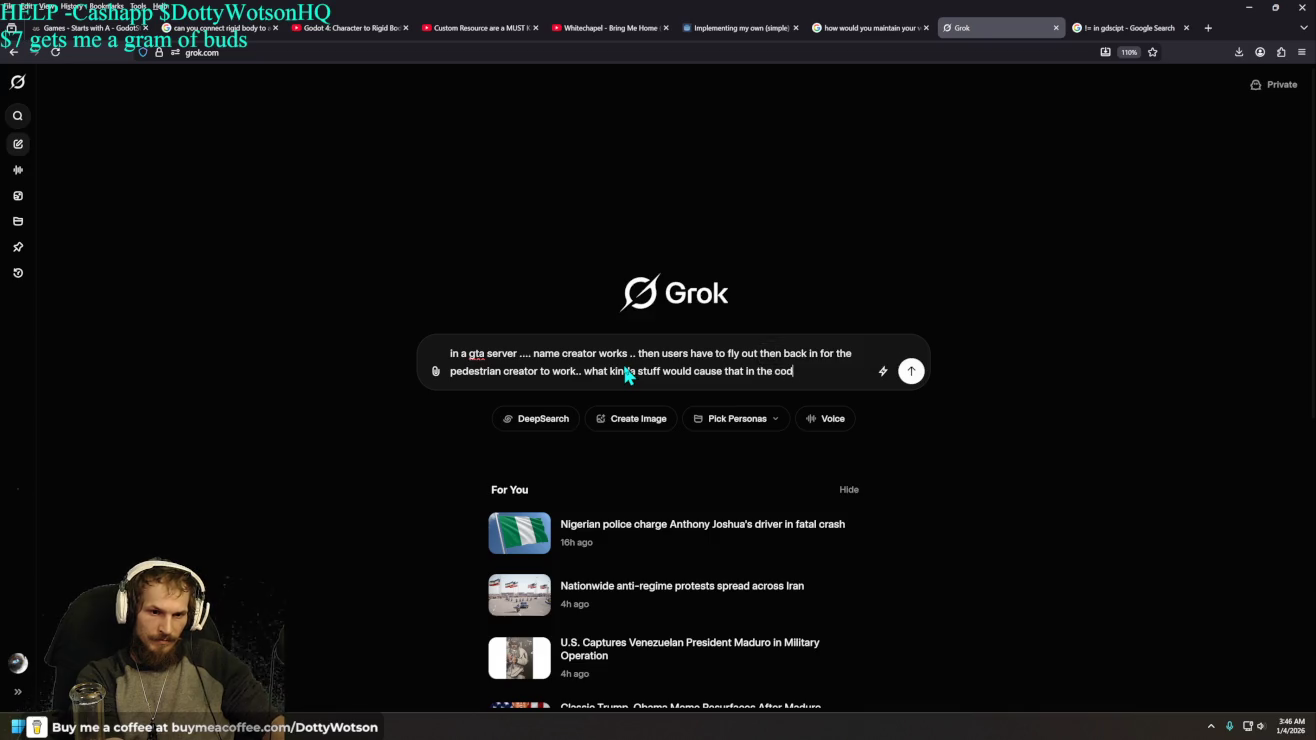
pyautogui.press('Return')
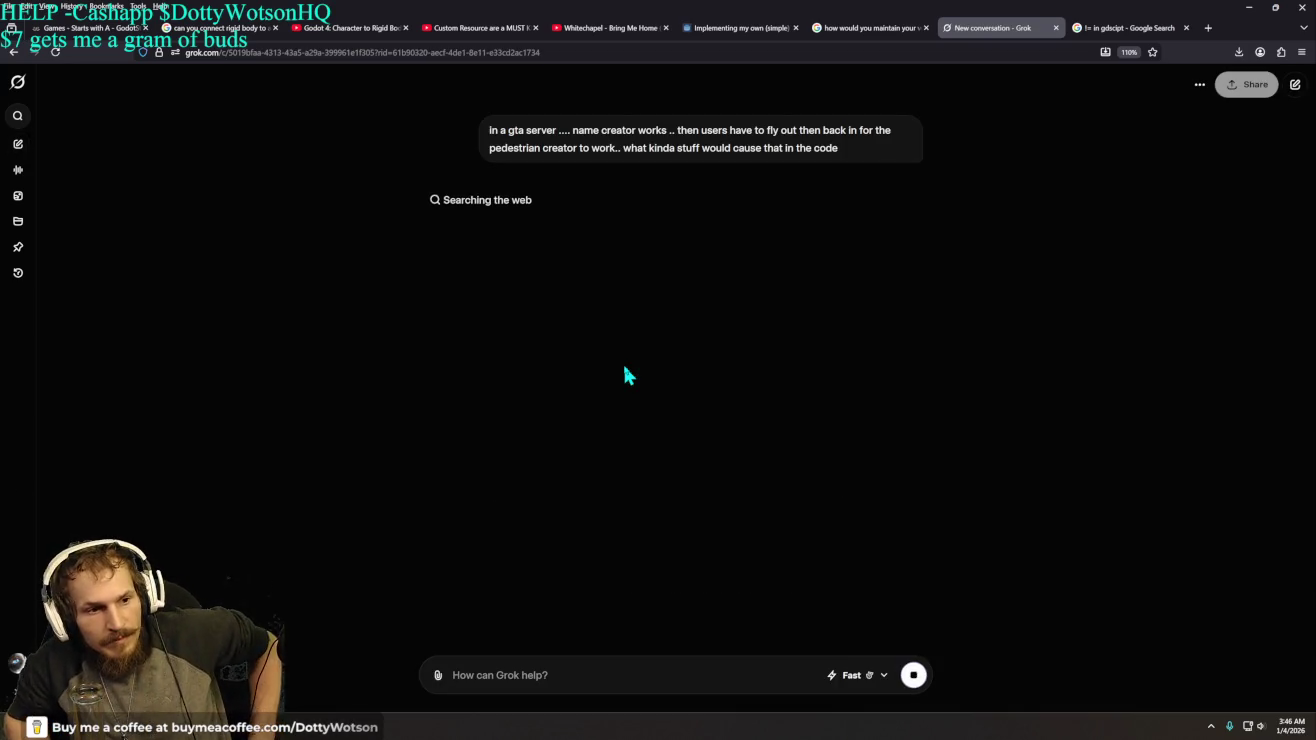
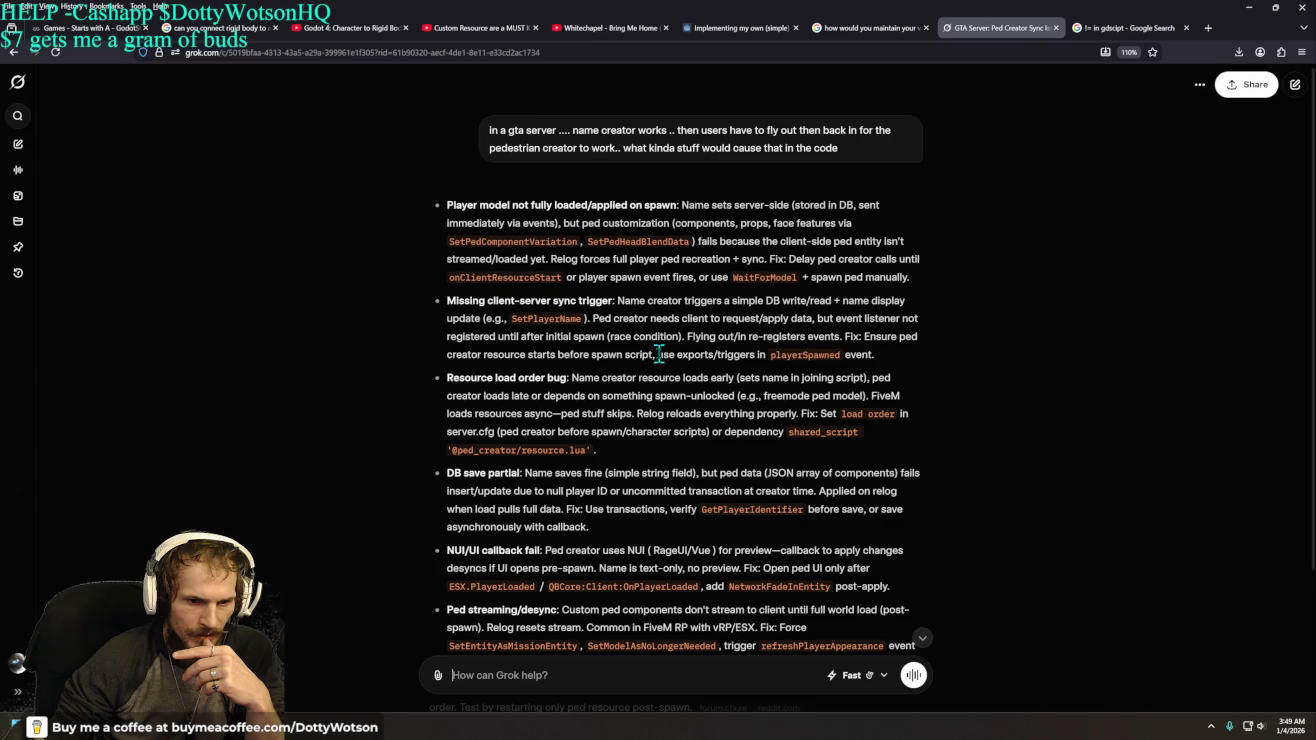
# - Tell Grok 'the character creator loads after spawning in the apartment though', fixing the 'apratment' typo
pyautogui.moveTo(659, 354)
pyautogui.mouseDown()
pyautogui.moveTo(894, 348)
pyautogui.moveTo(918, 378)
pyautogui.mouseUp()
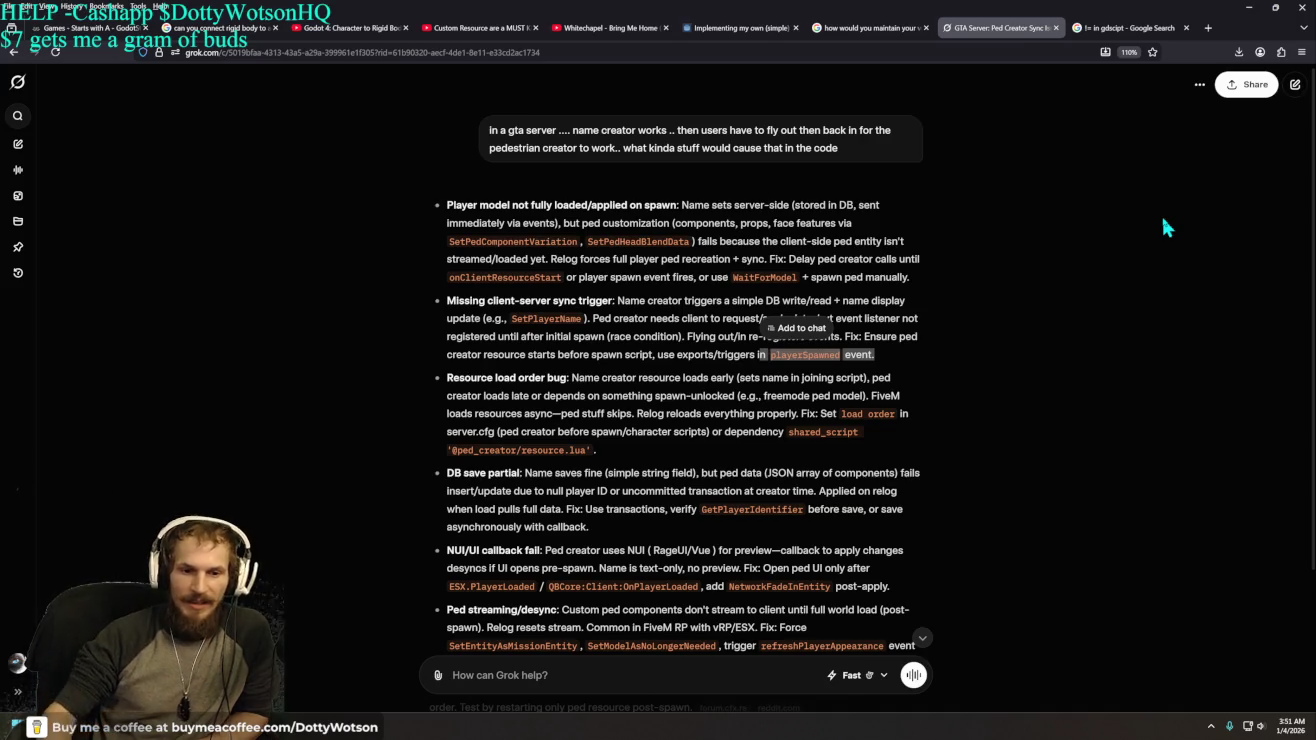
pyautogui.scroll(-2, 1023, 280)
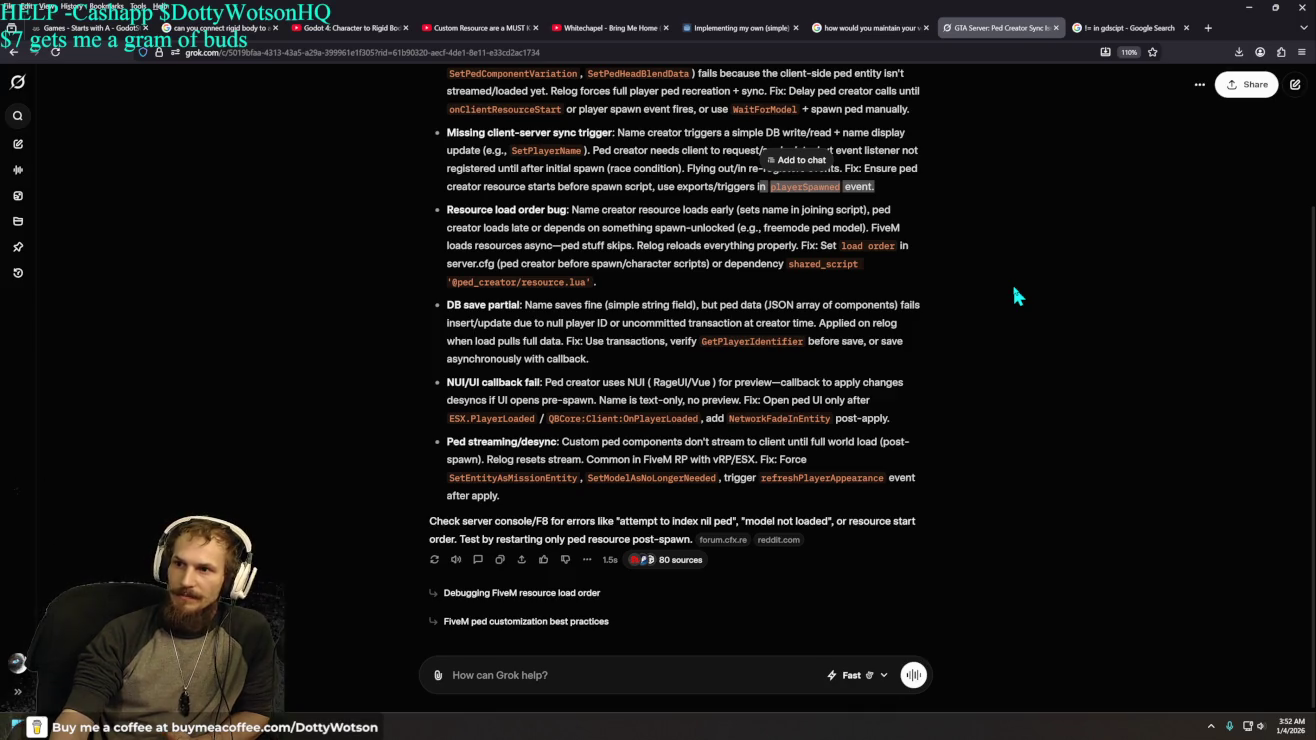
pyautogui.click(521, 662)
pyautogui.write('t')
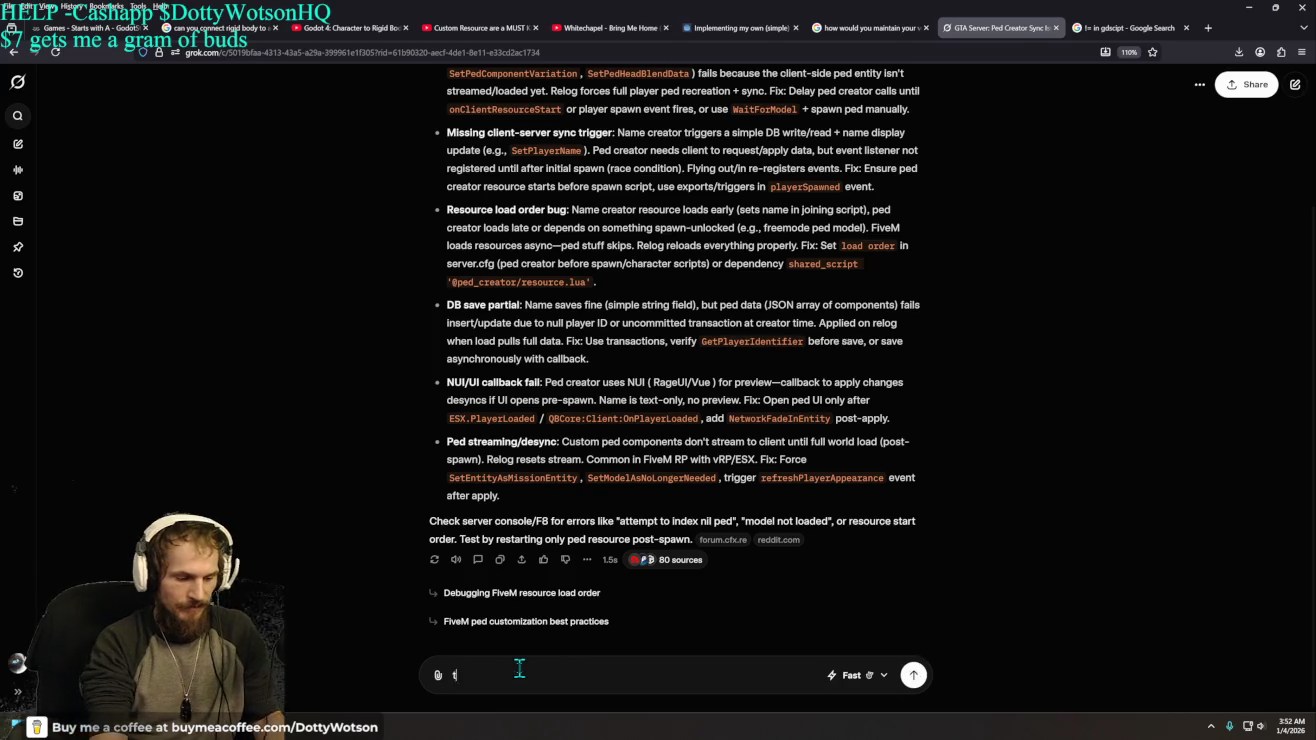
pyautogui.write('he character ')
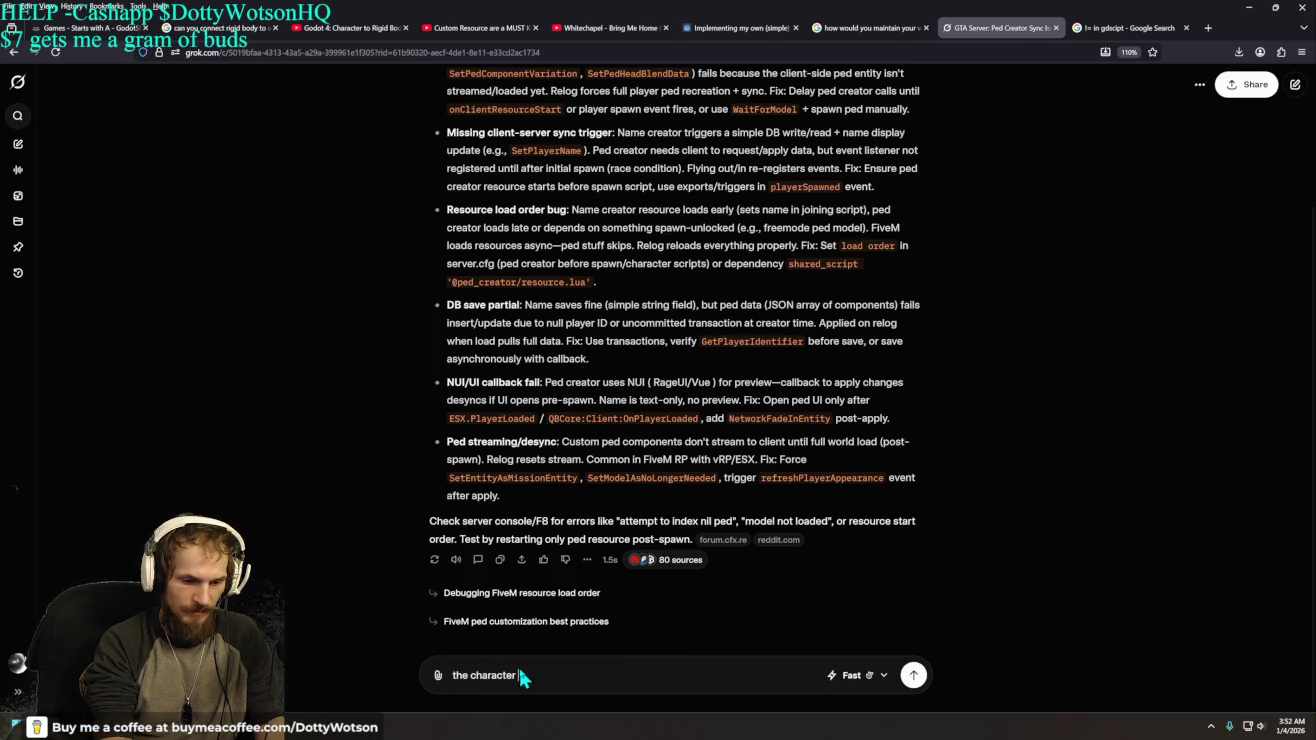
pyautogui.write('create')
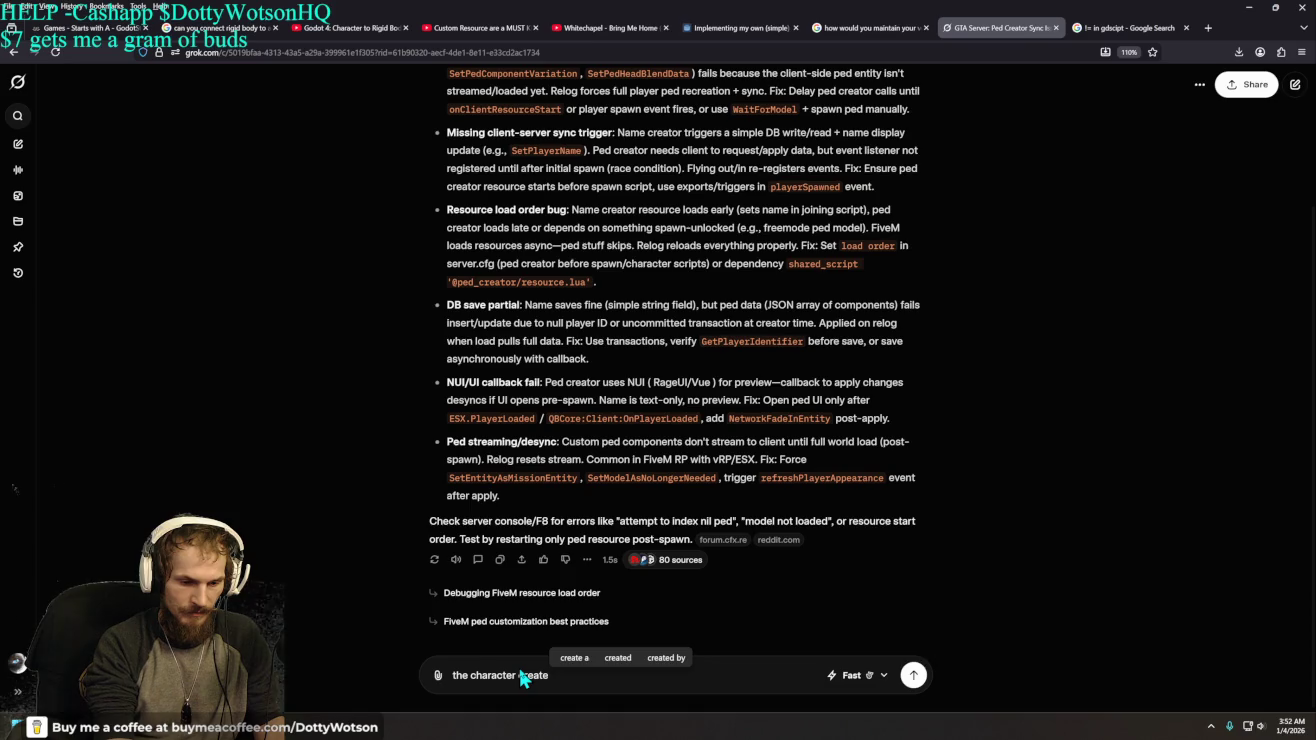
pyautogui.press('BackSpace')
pyautogui.write('or loads after ')
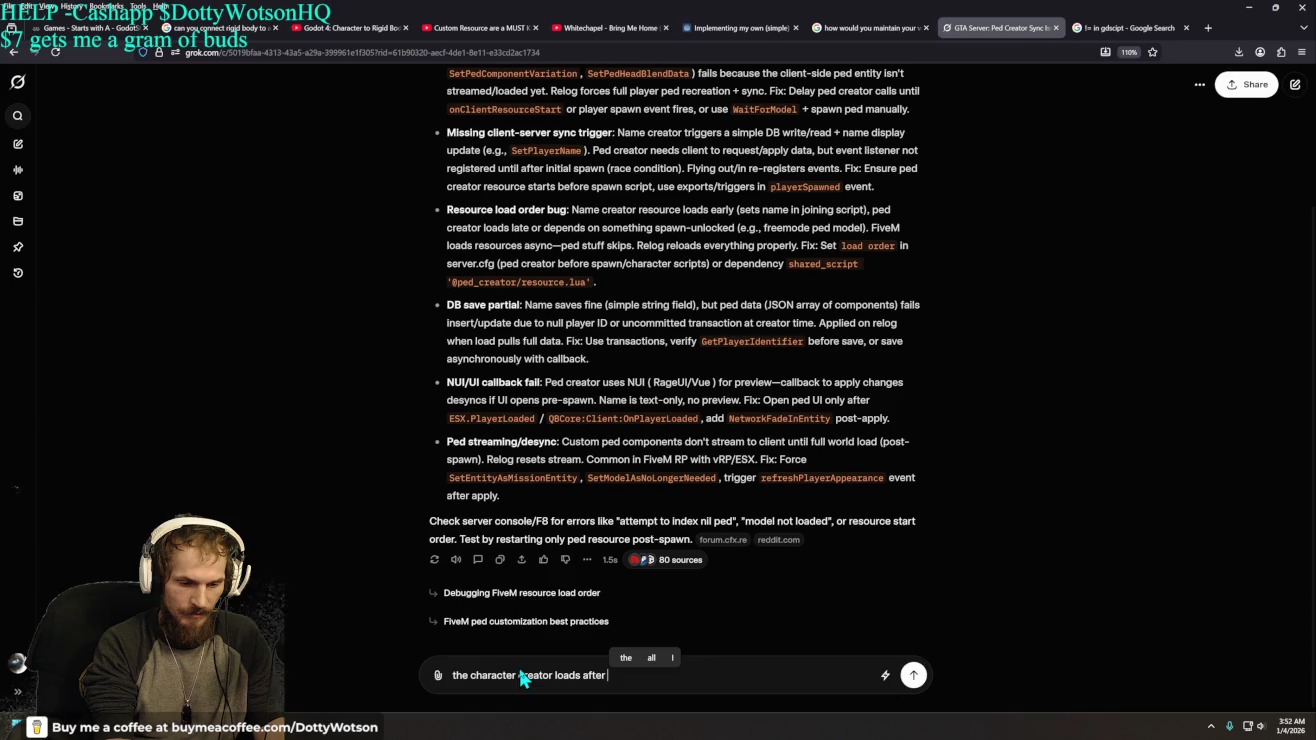
pyautogui.write('spawning in')
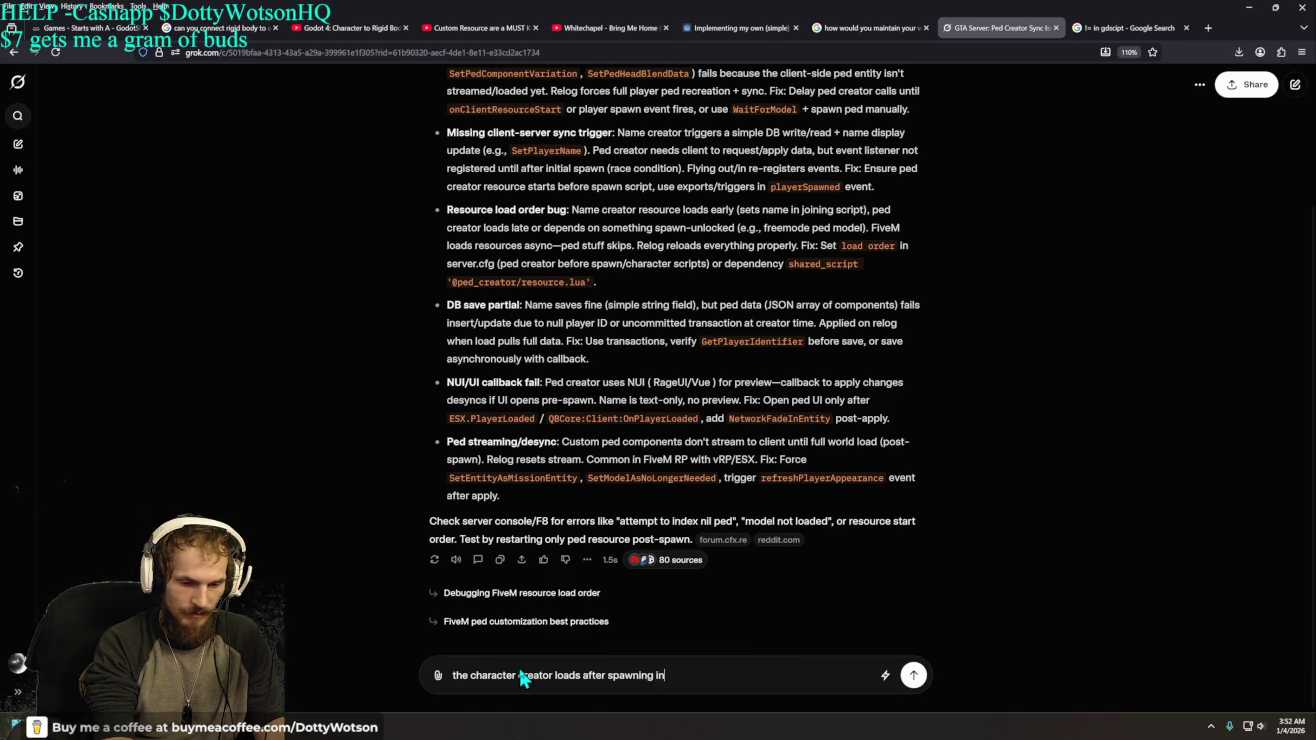
pyautogui.write(' the apratment ')
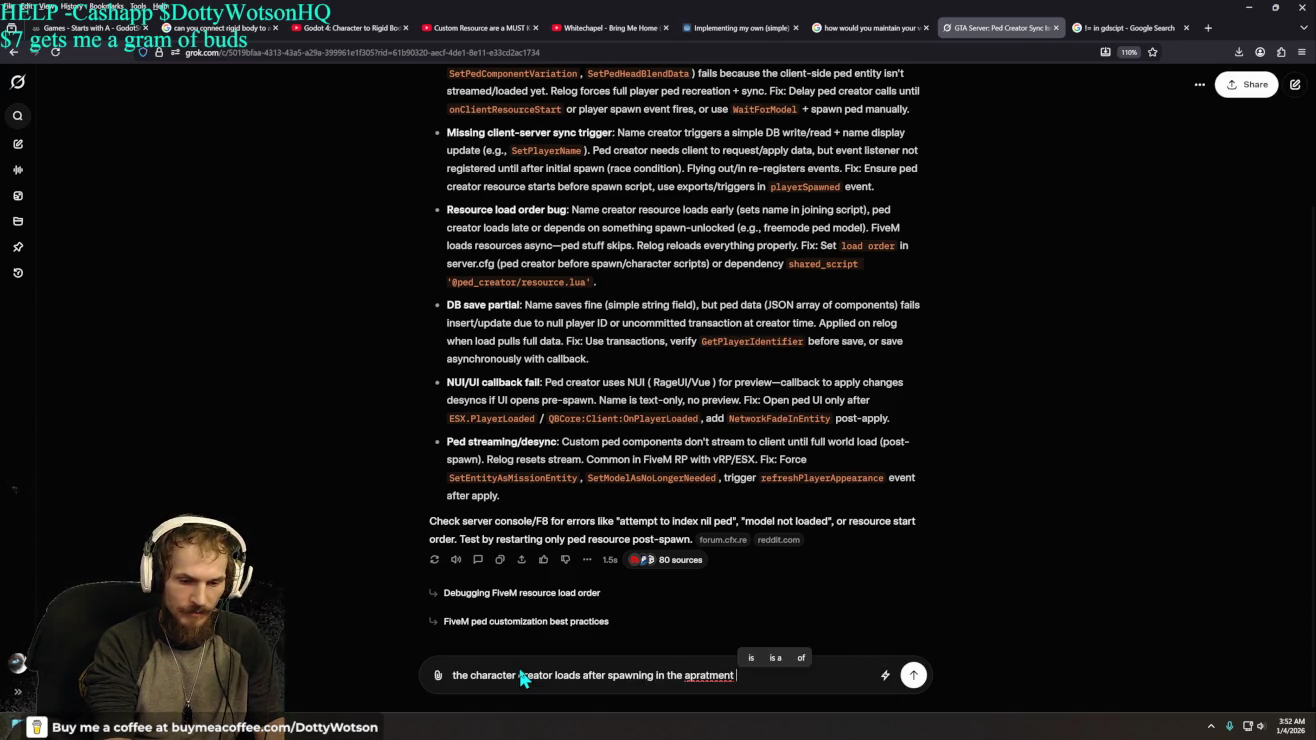
pyautogui.write('though')
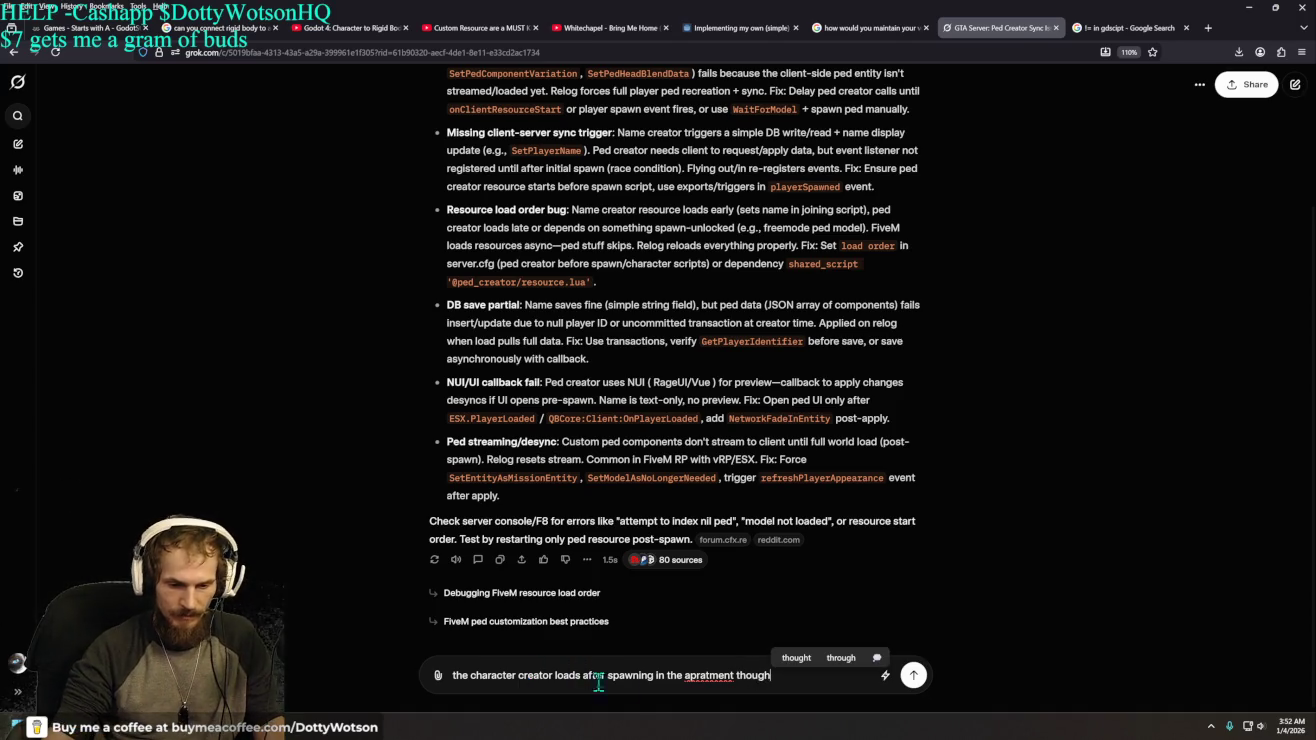
pyautogui.rightClick(697, 672)
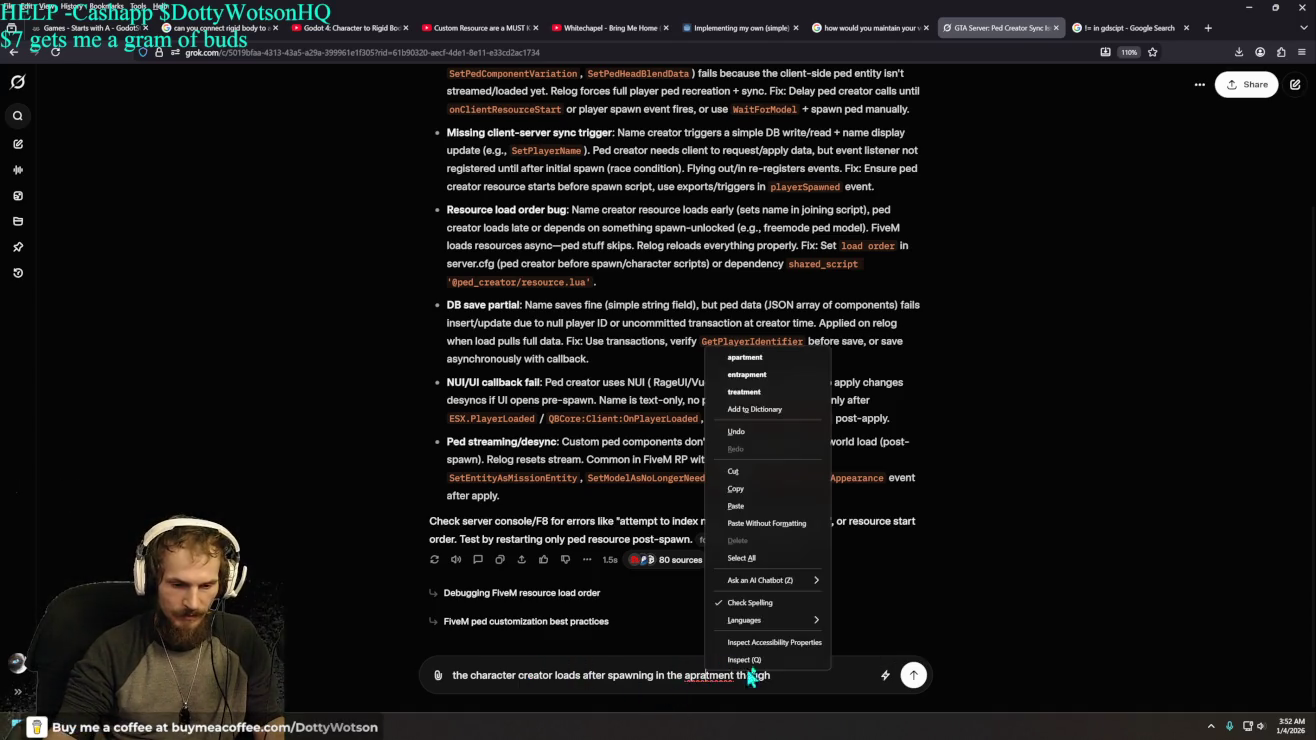
pyautogui.click(783, 358)
pyautogui.press('Return')
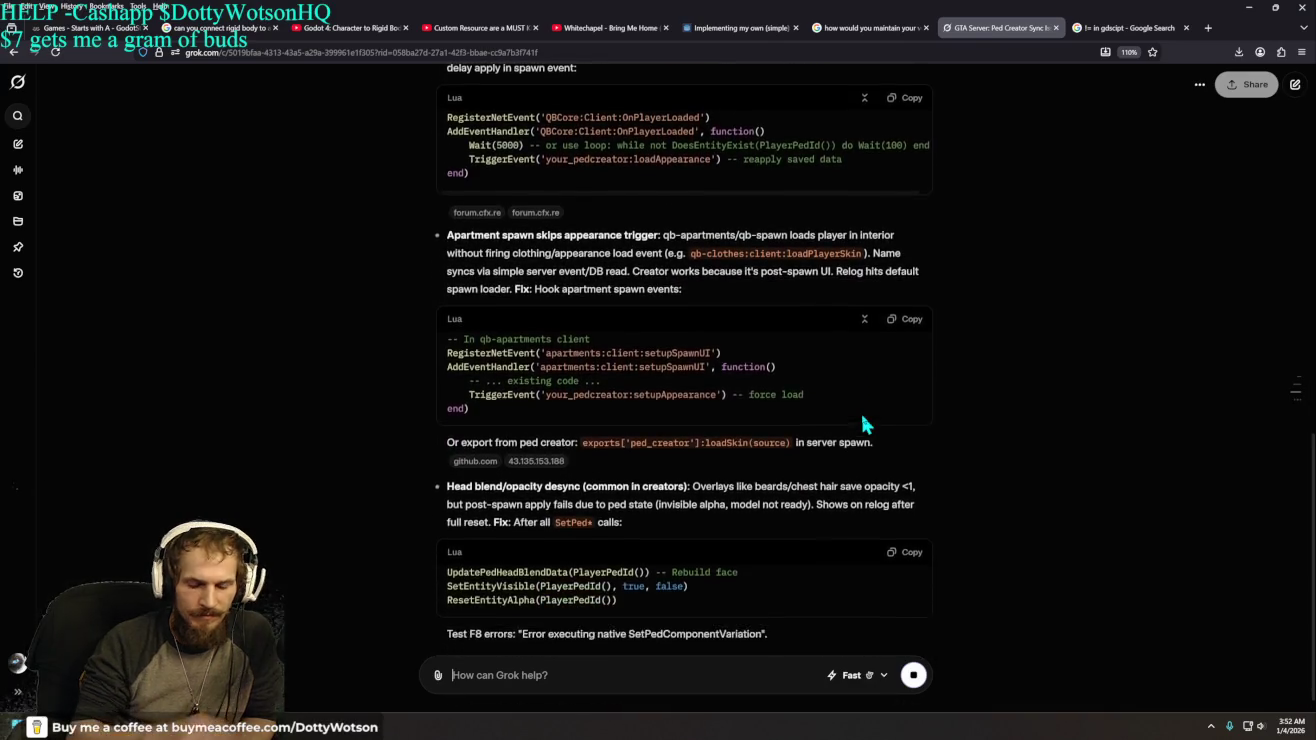
pyautogui.scroll(5, 1168, 372)
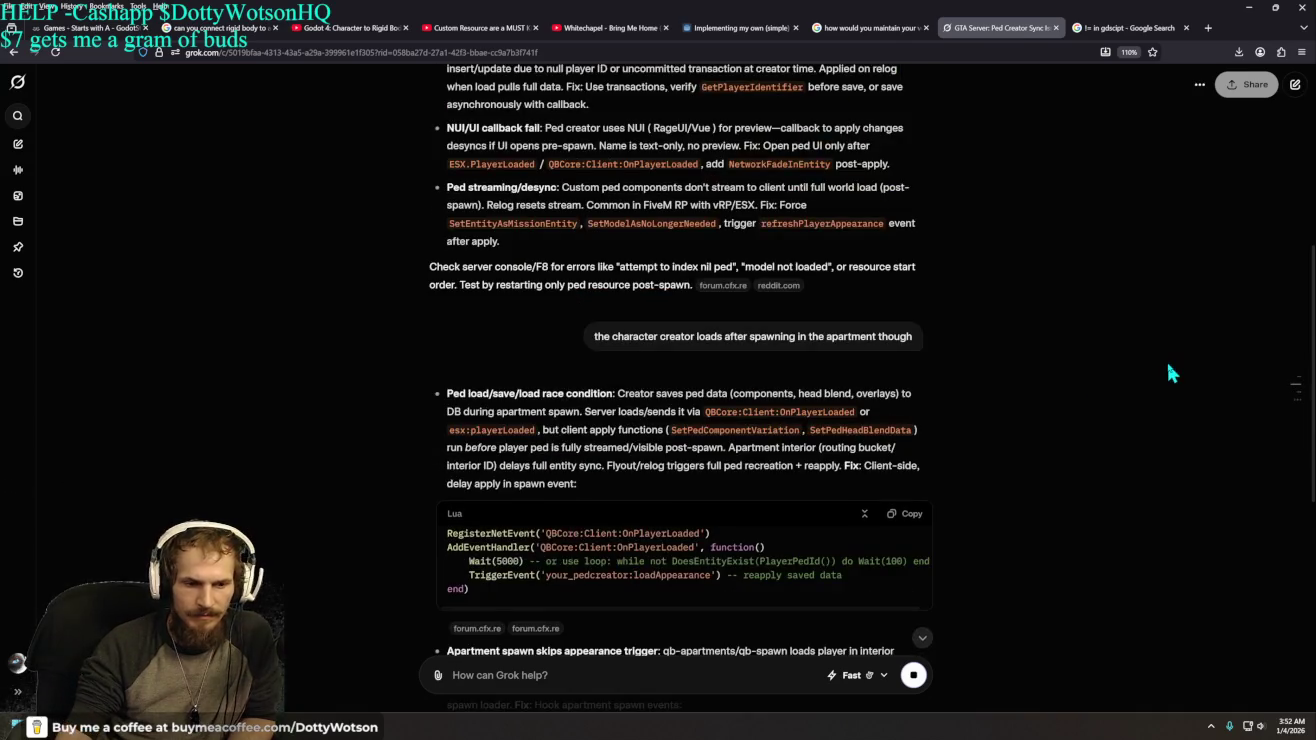
pyautogui.scroll(-3, 1165, 372)
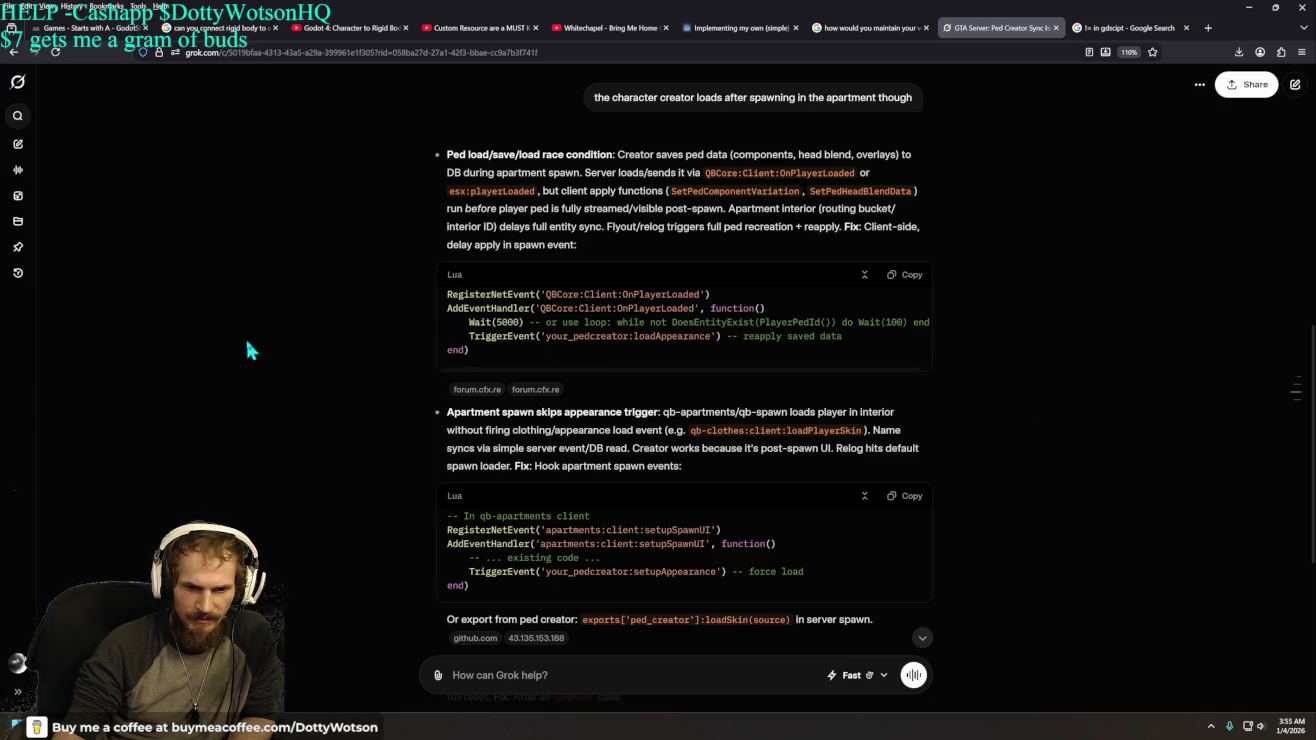
pyautogui.scroll(-4, 247, 343)
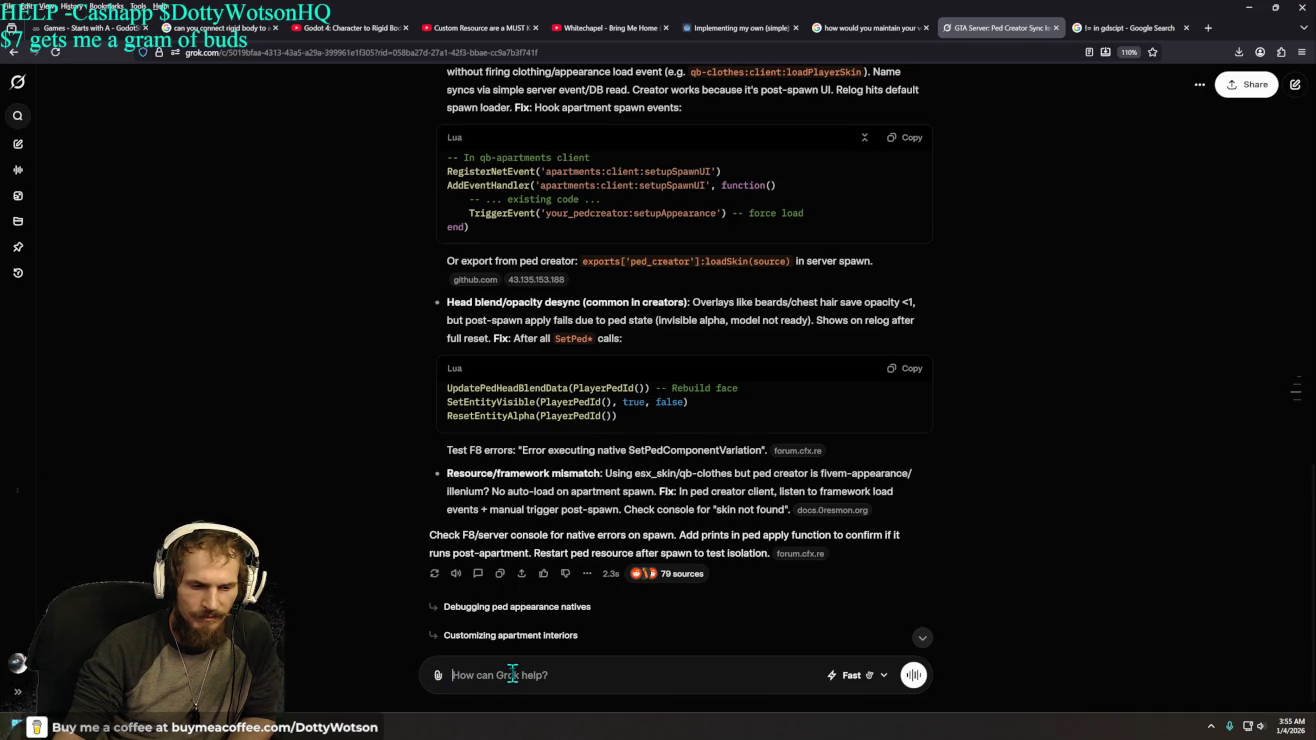
# - Ask Grok 'I dont get it so ... the ped has to spawn first .. for the creator to work'
pyautogui.write('I dont get it so ')
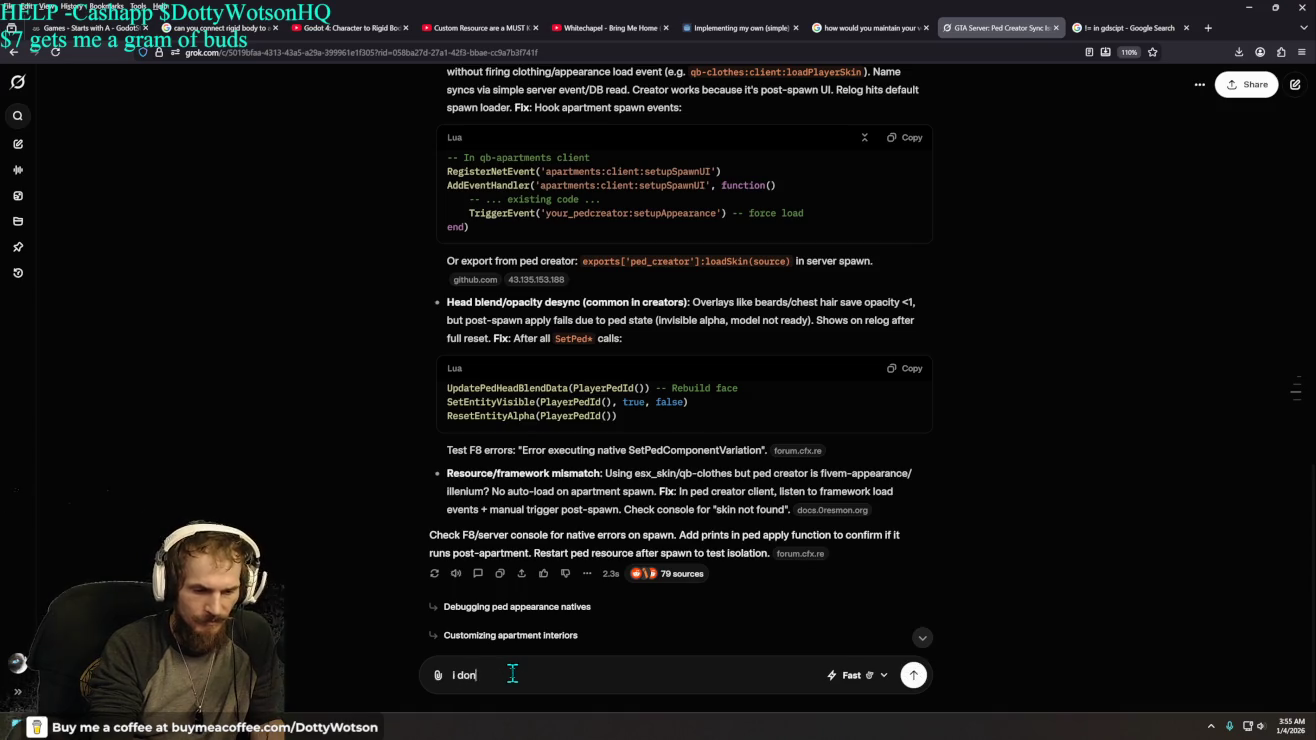
pyautogui.write('... the ')
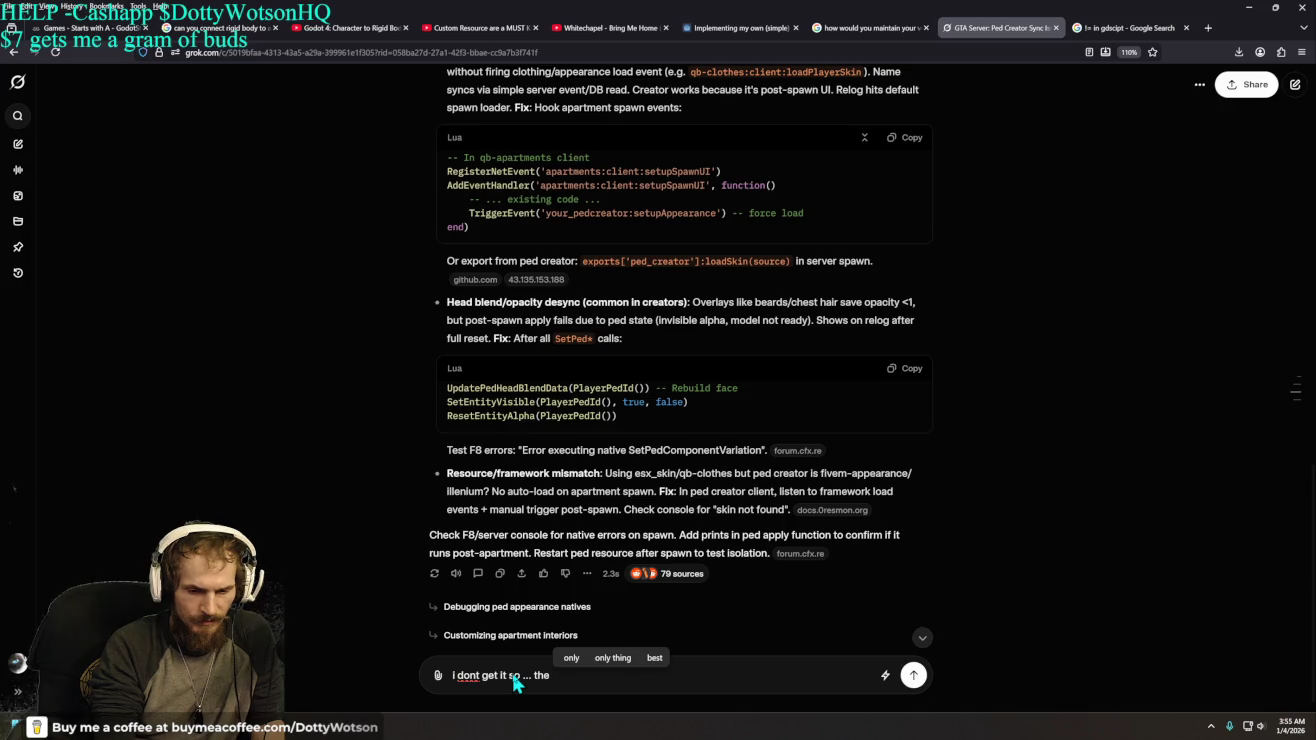
pyautogui.write('ped hasto spawn firs')
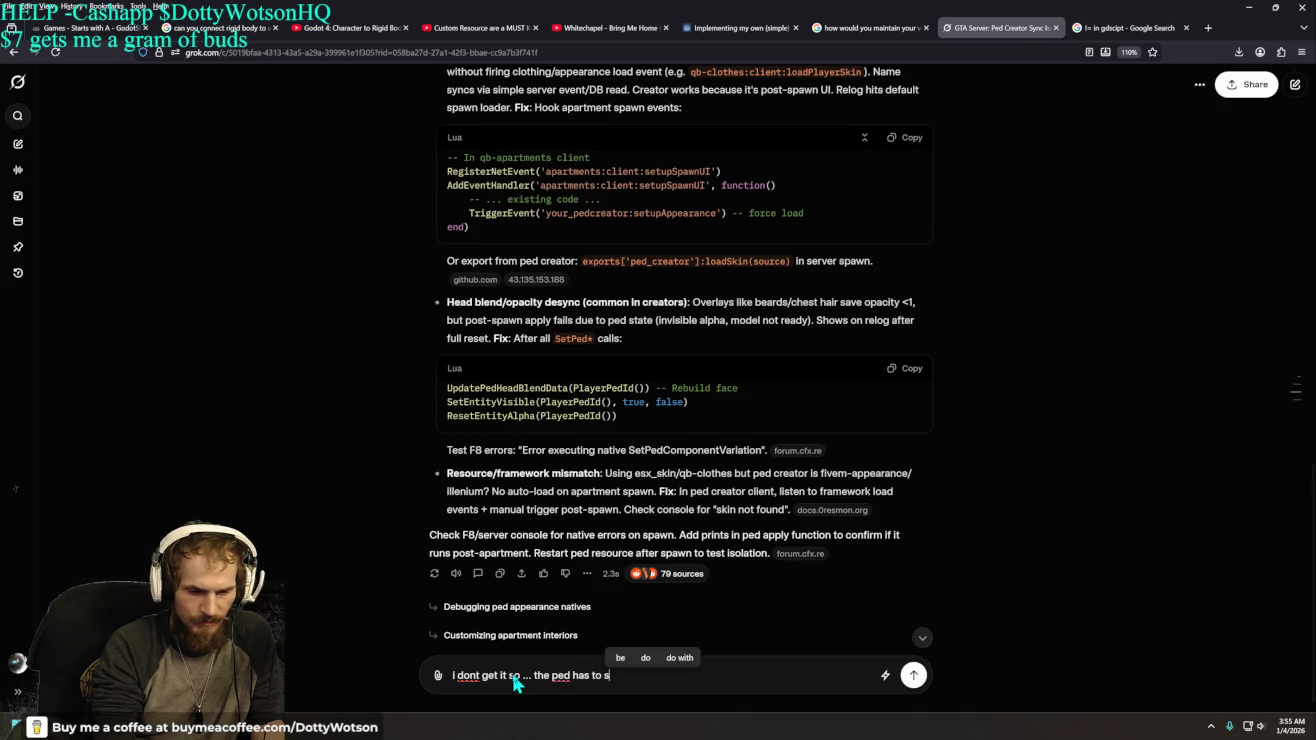
pyautogui.write('t ..')
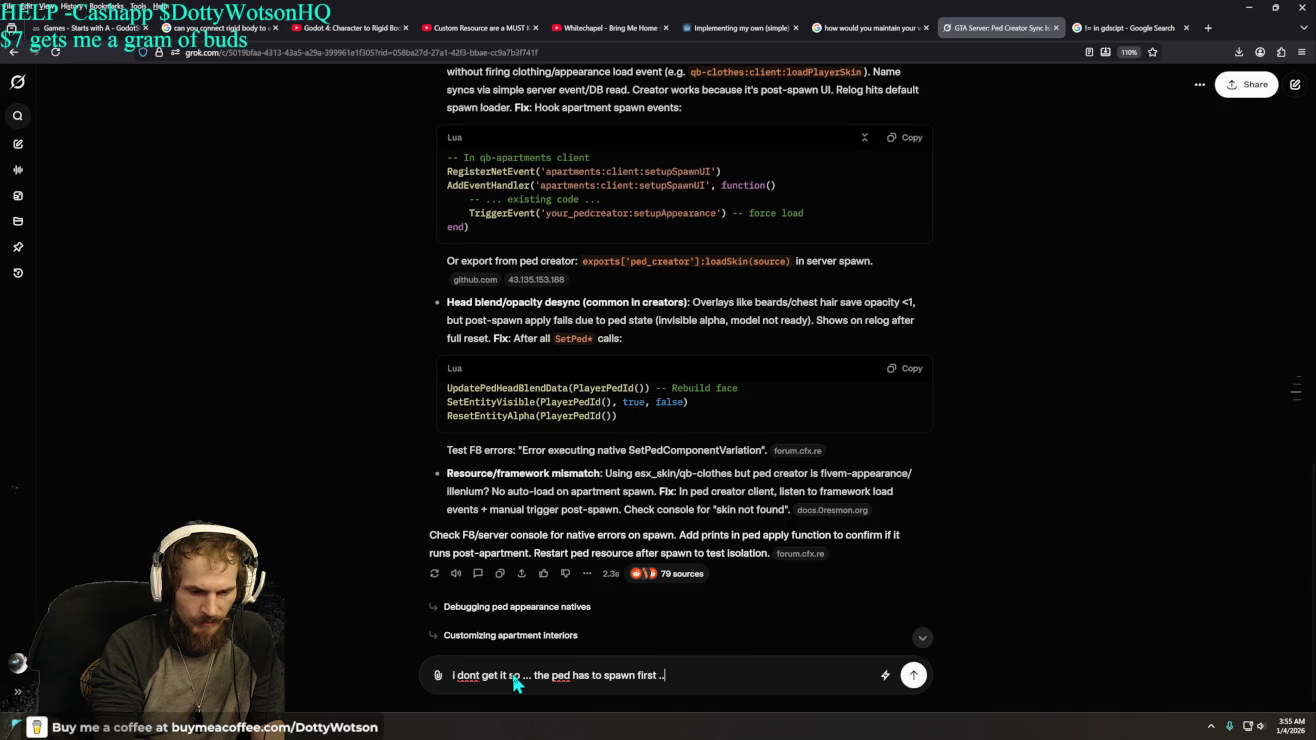
pyautogui.write(' for the creator to work')
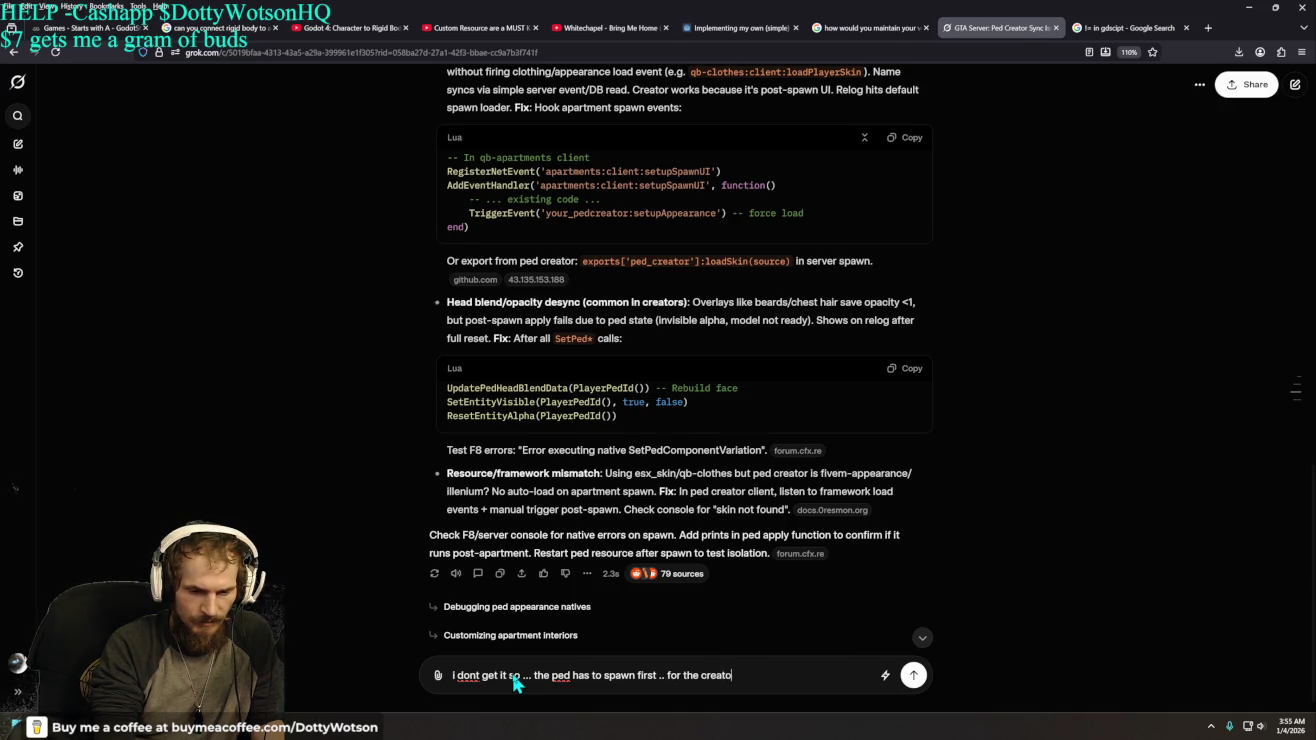
pyautogui.press('Return')
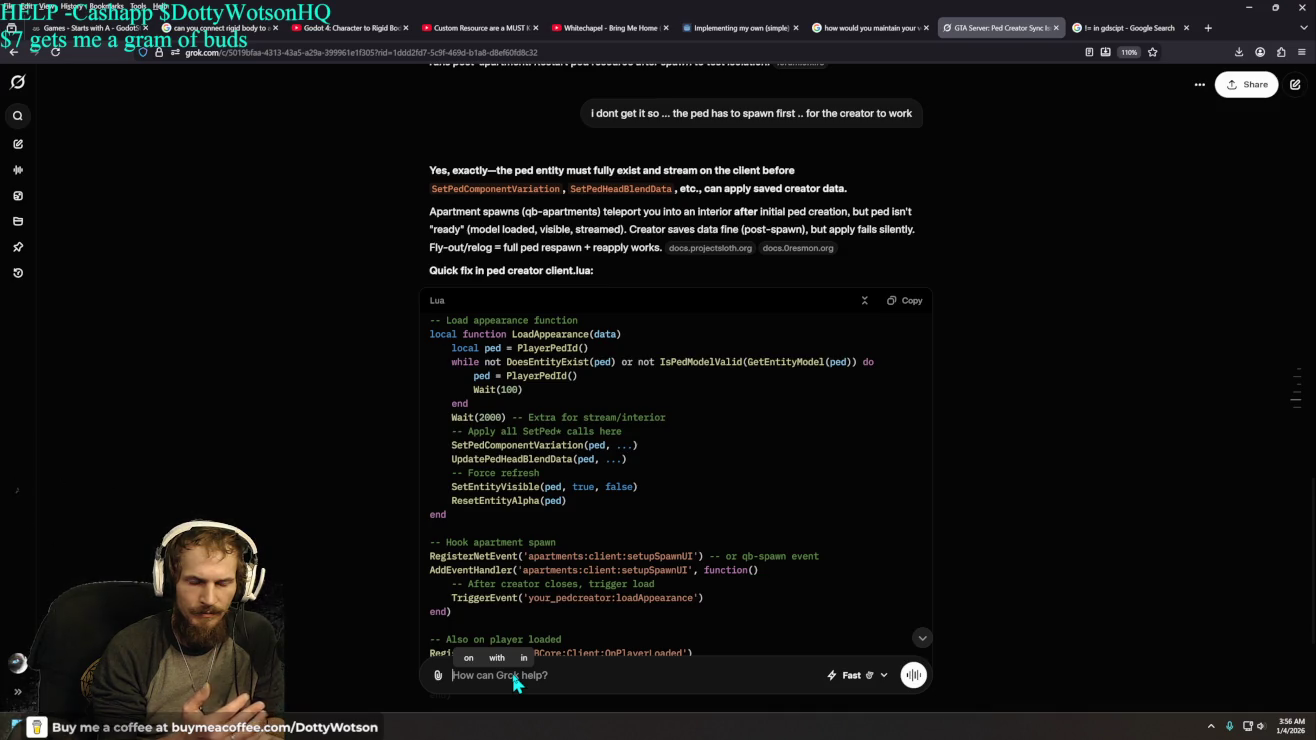
pyautogui.scroll(-2, 548, 420)
# - Send Grok the question 'what does this fix do'
pyautogui.scroll(-2, 548, 420)
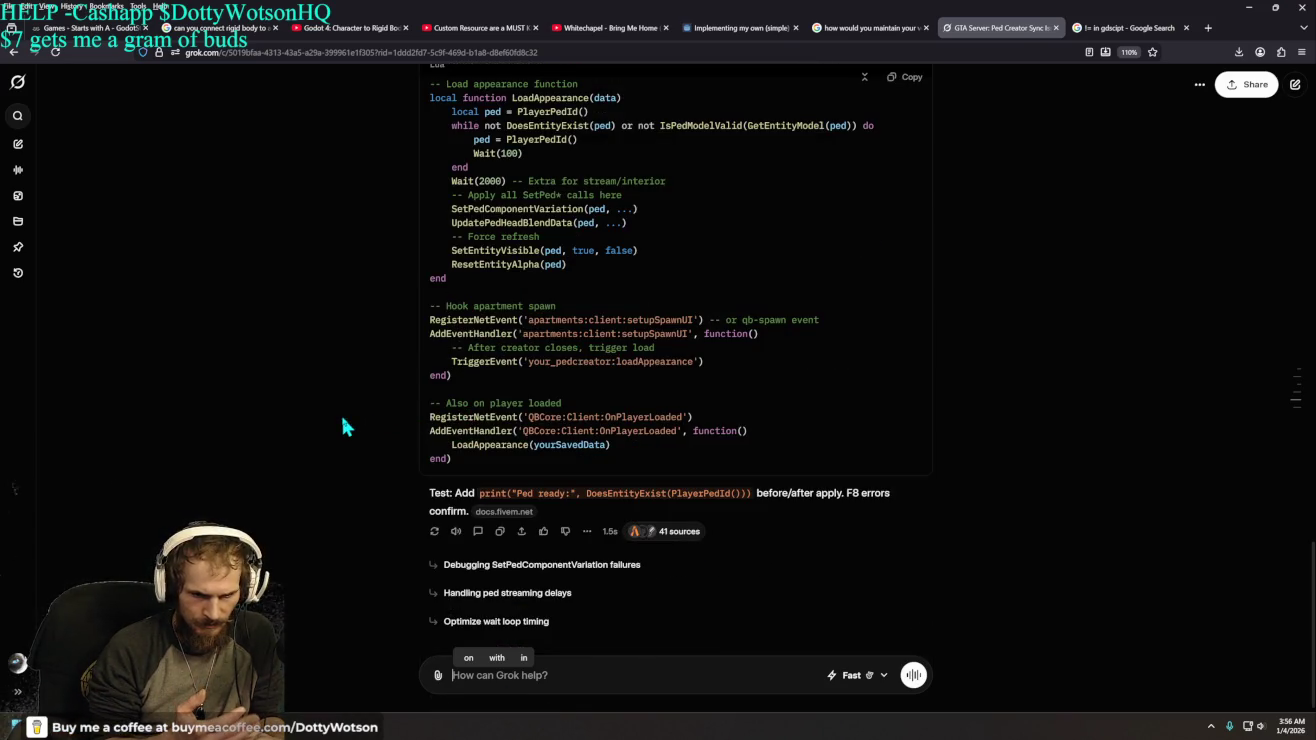
pyautogui.write('what d')
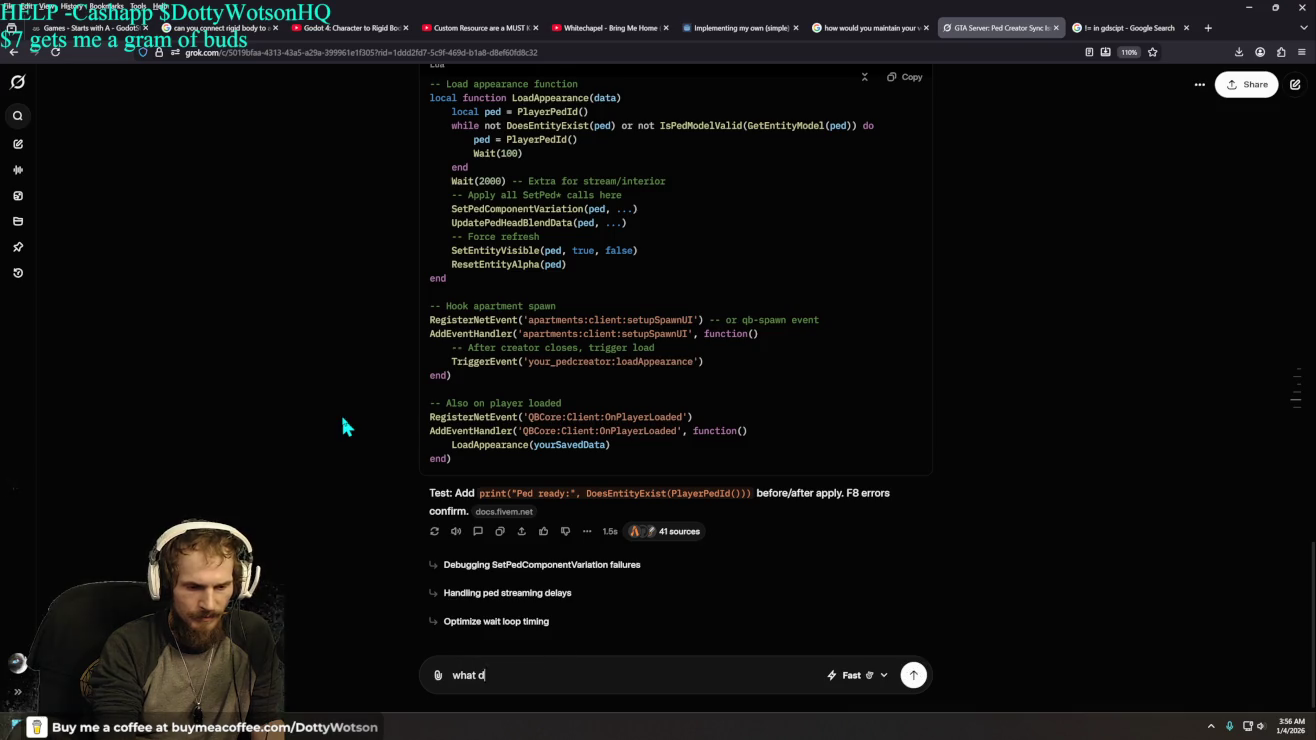
pyautogui.write('oes this fix do')
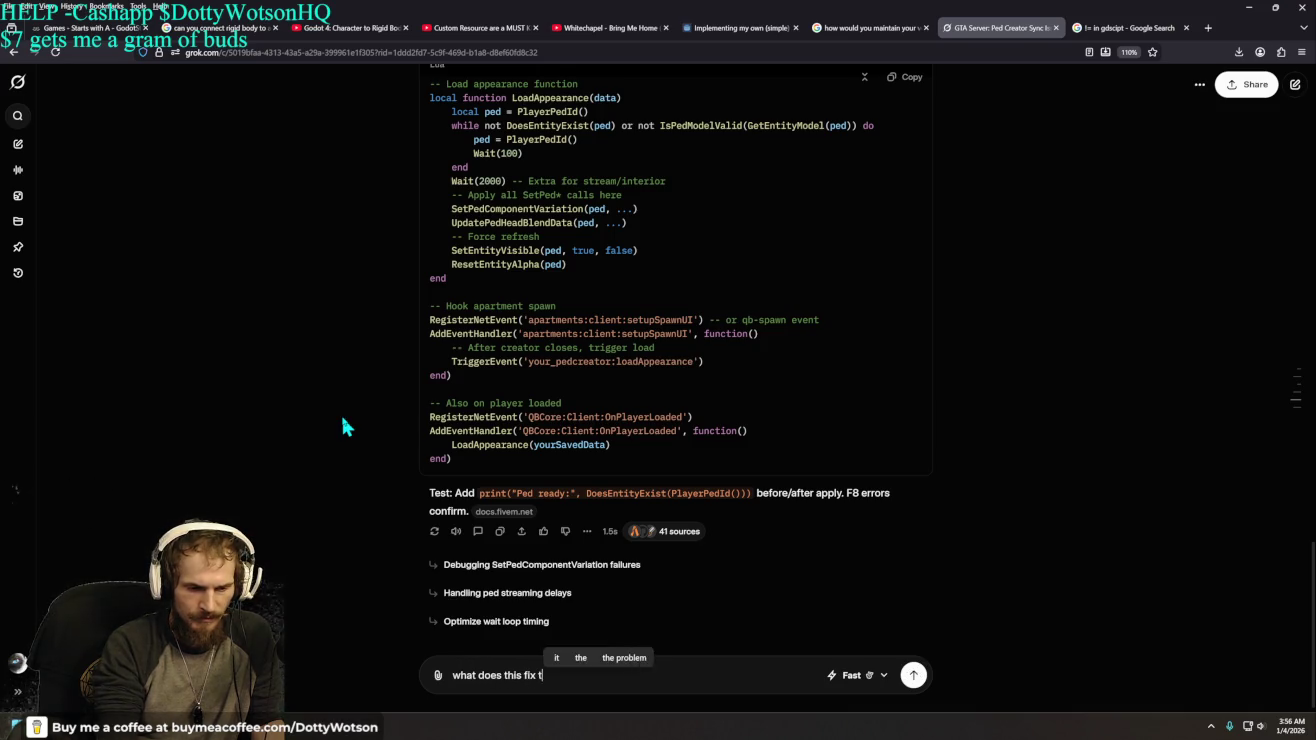
pyautogui.press('Return')
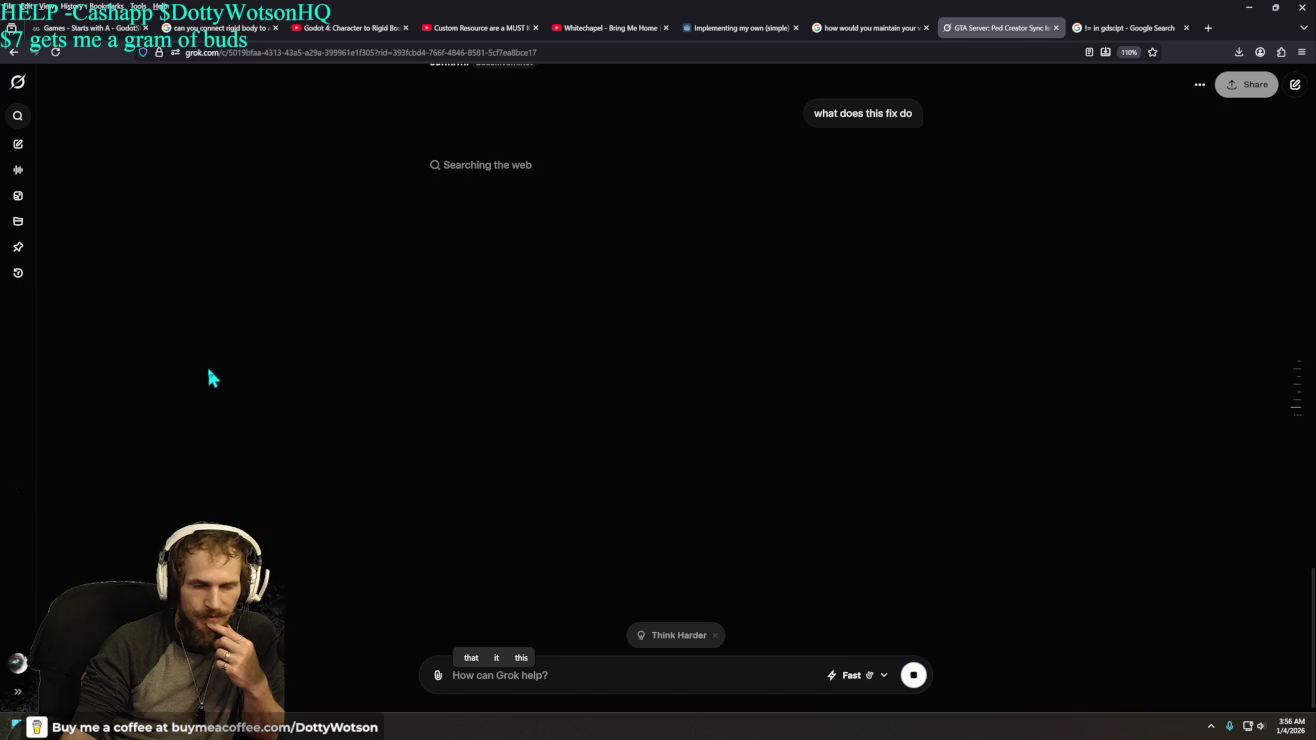
# - Reread the 'Yes, exactly' reply, highlighting the ped-existing sentence and SetPedComponentVariation/SetPedHeadBlendData
pyautogui.scroll(1, 225, 379)
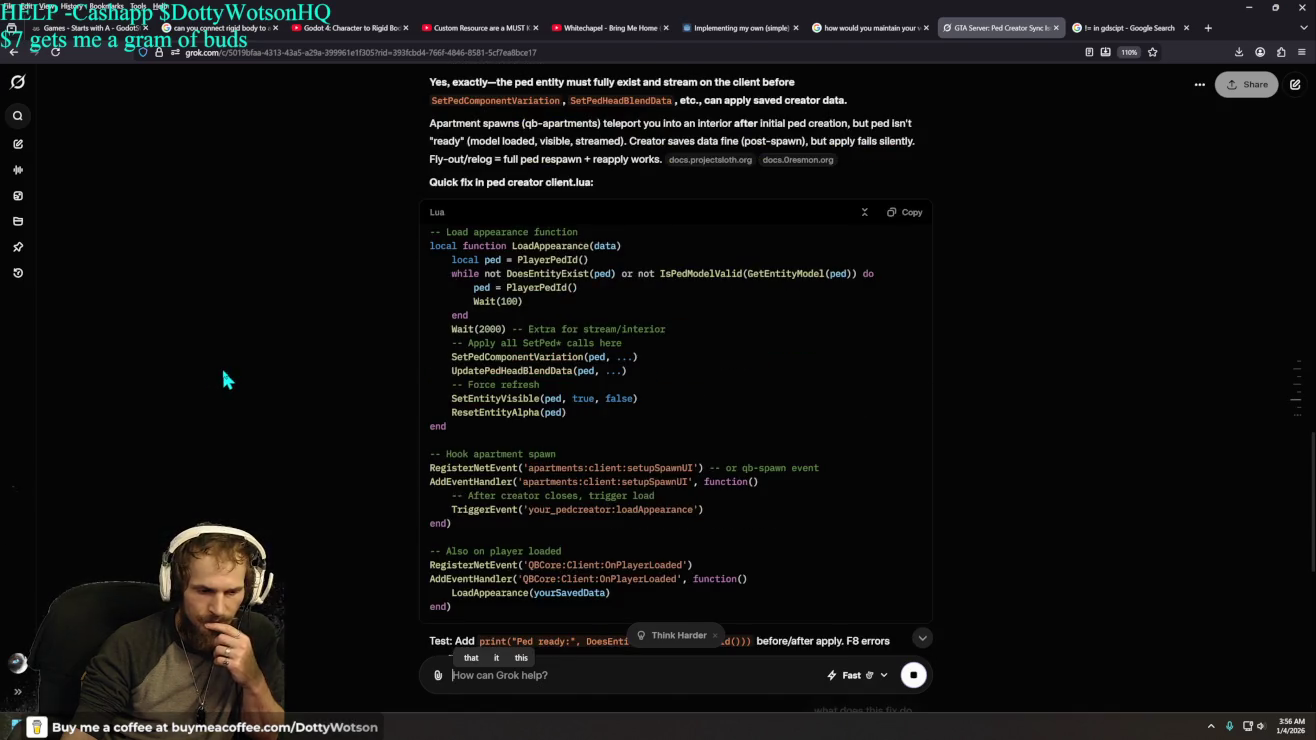
pyautogui.scroll(3, 225, 380)
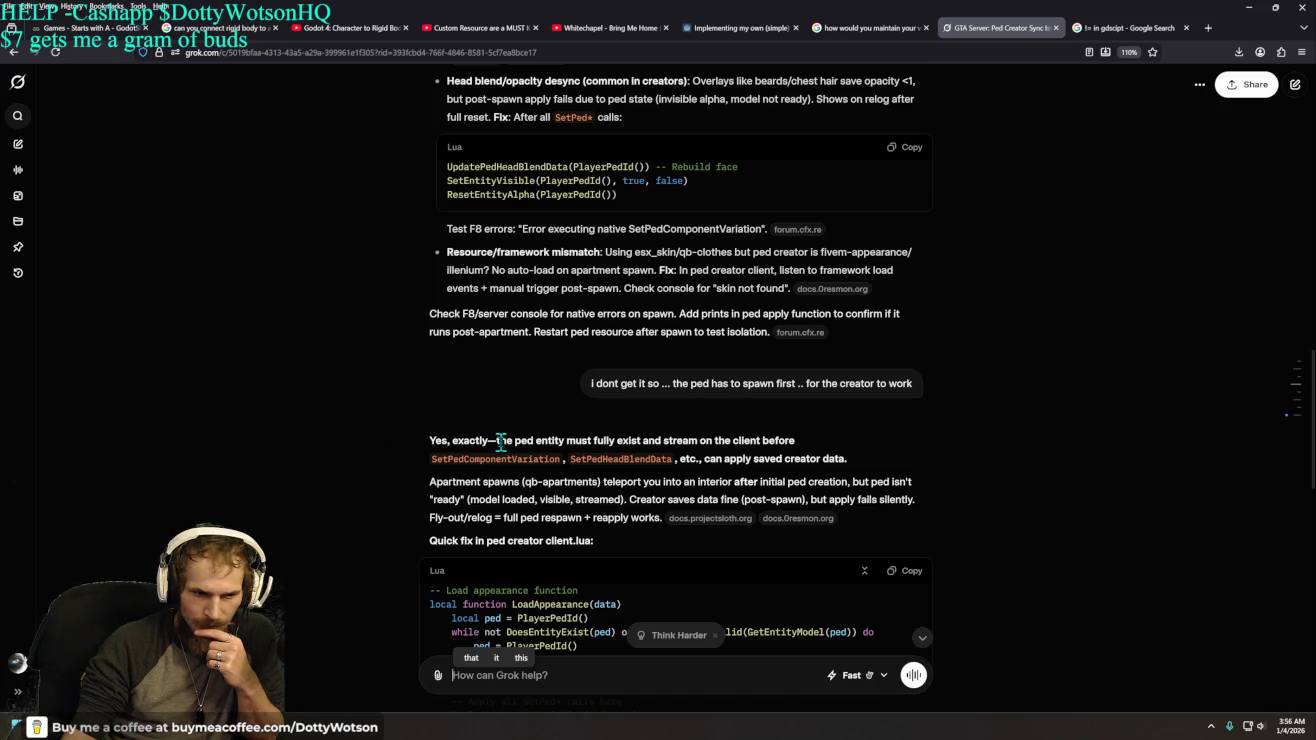
pyautogui.moveTo(497, 441); pyautogui.dragTo(780, 440)
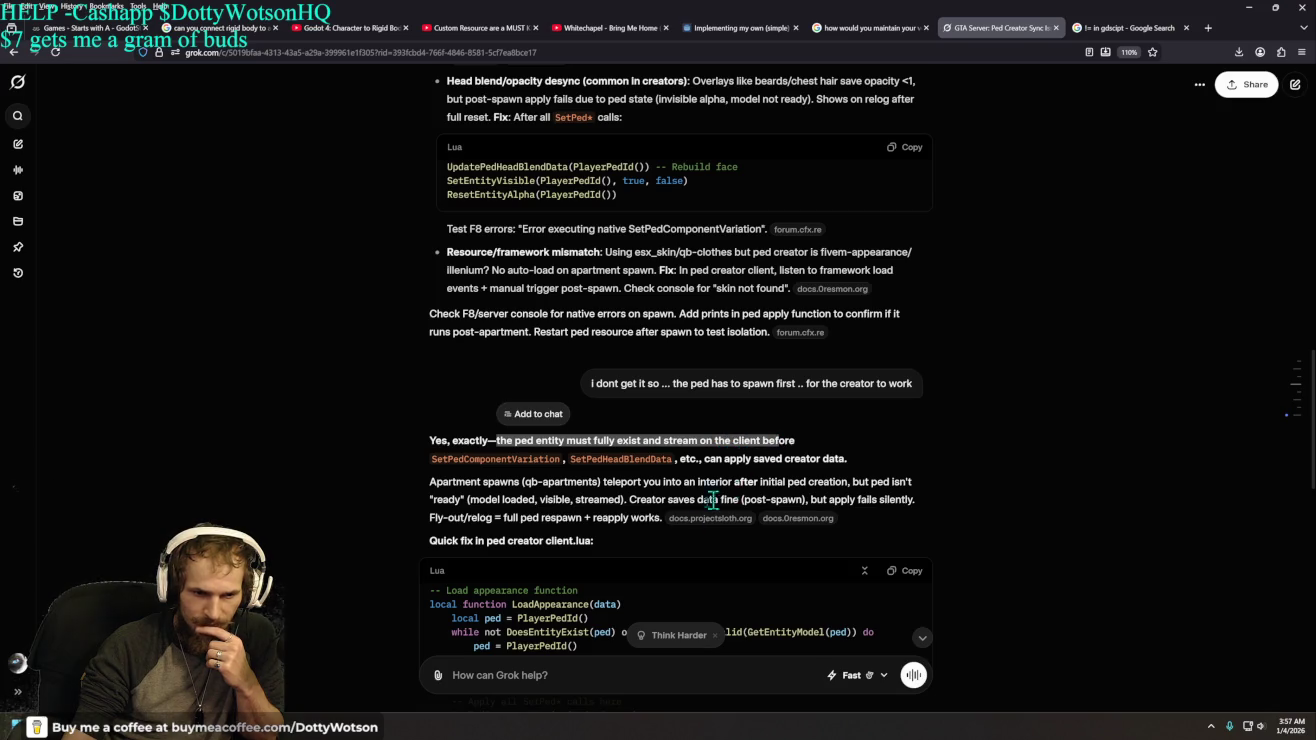
pyautogui.click(404, 464)
pyautogui.moveTo(421, 465); pyautogui.dragTo(852, 463)
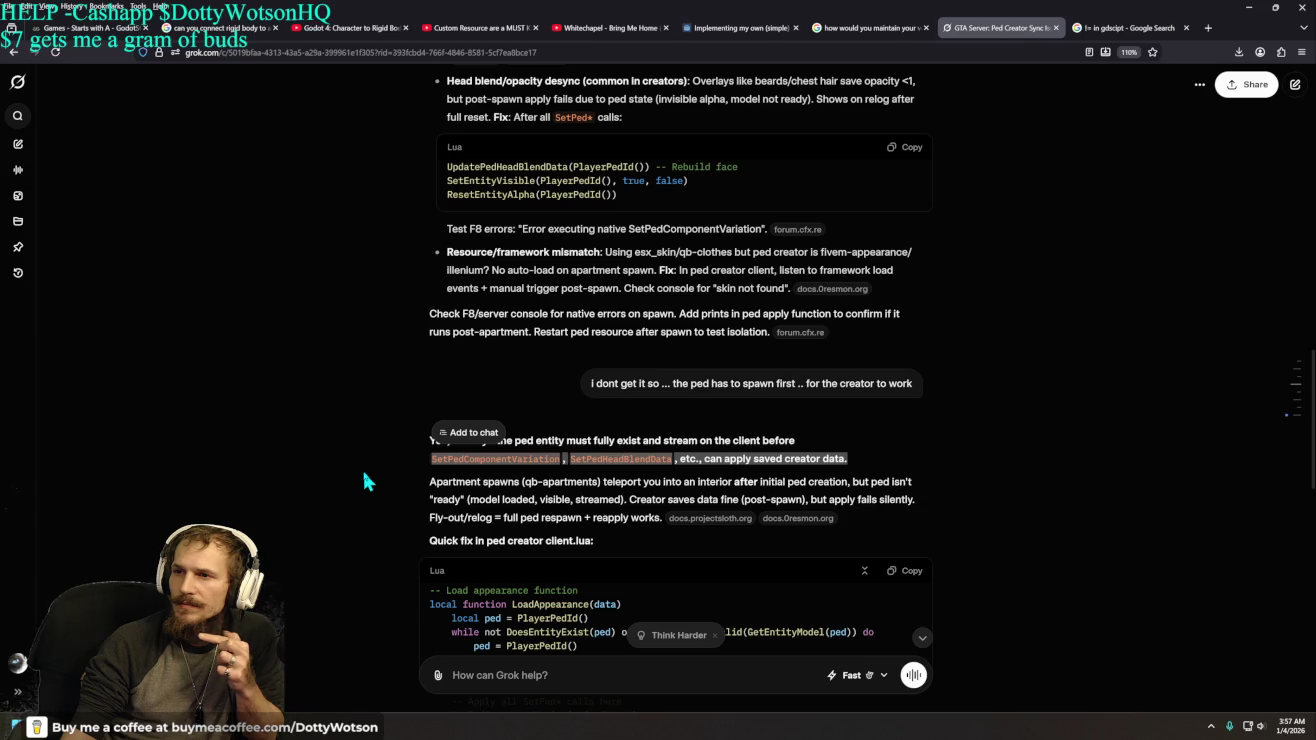
pyautogui.click(498, 677)
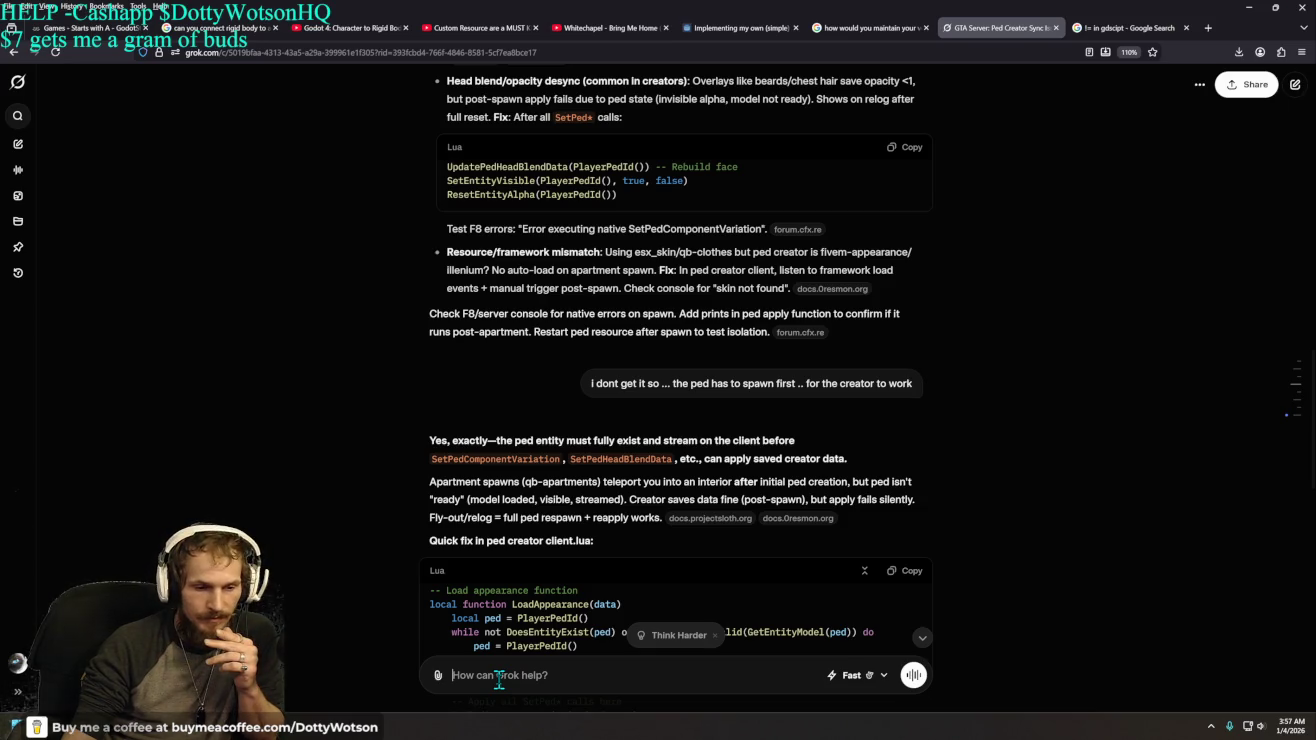
# - Ask Grok 'how does the qbmulticharacter an the qbspawn work together'
pyautogui.scroll(-5, 655, 629)
pyautogui.scroll(1, 673, 604)
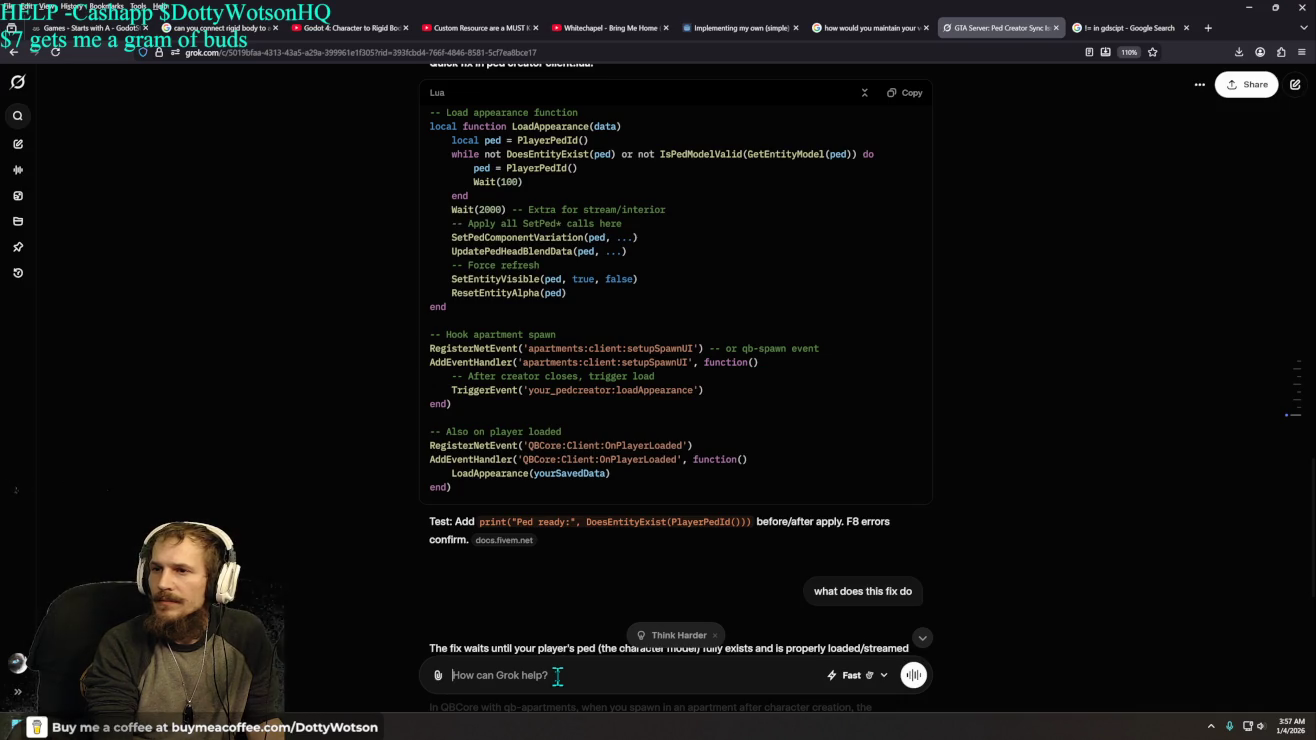
pyautogui.write('how does ')
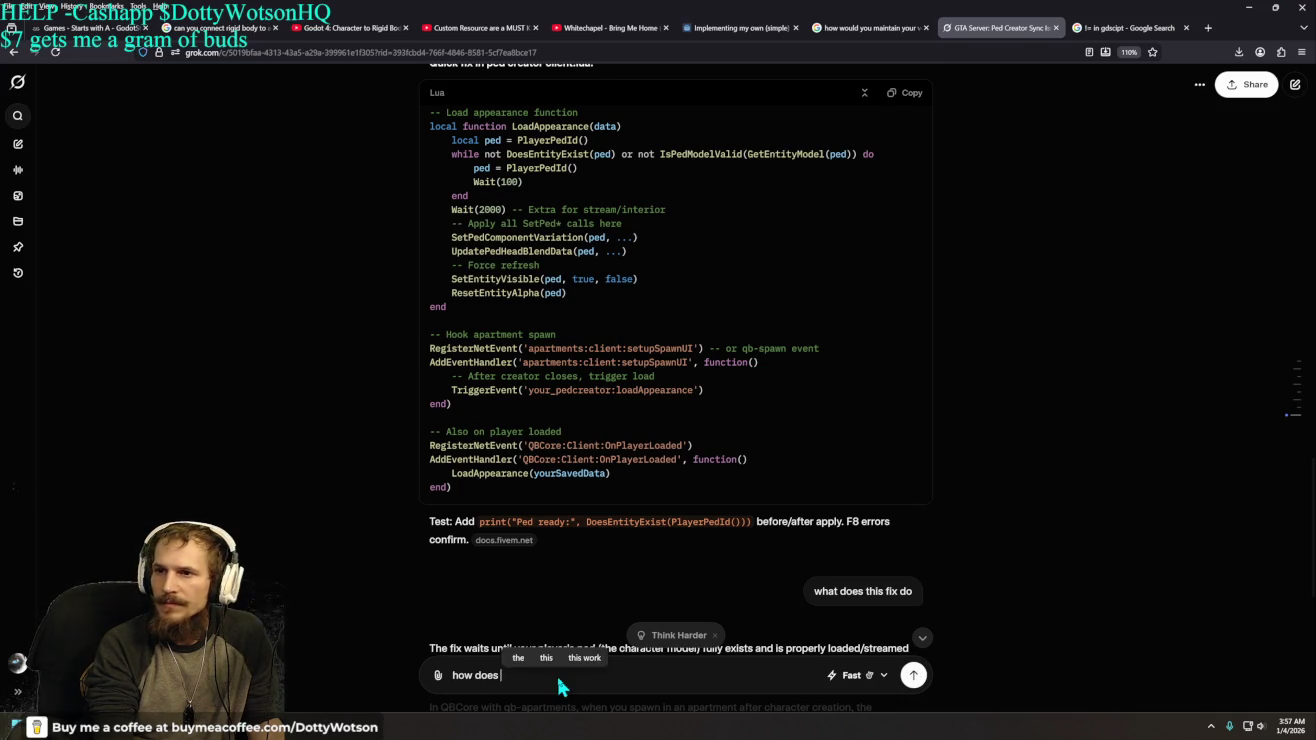
pyautogui.write('the qbmultichara')
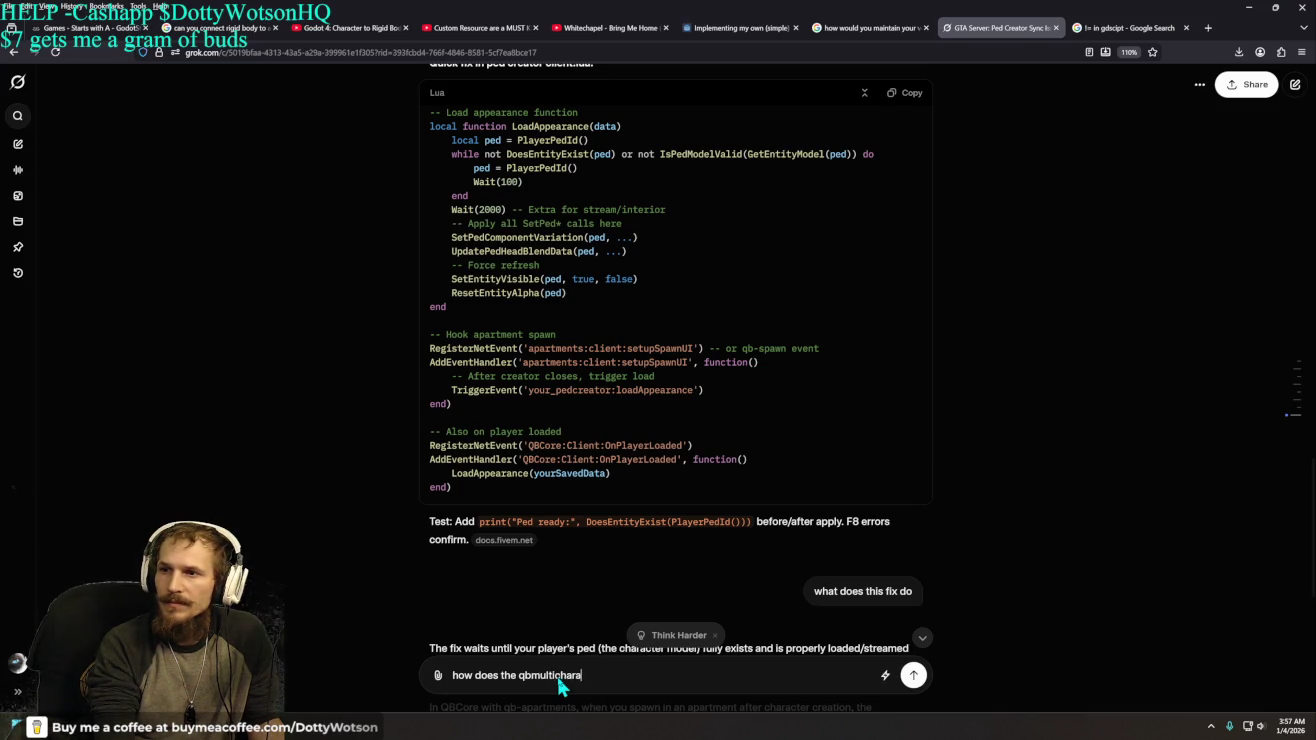
pyautogui.write('cter an the qb')
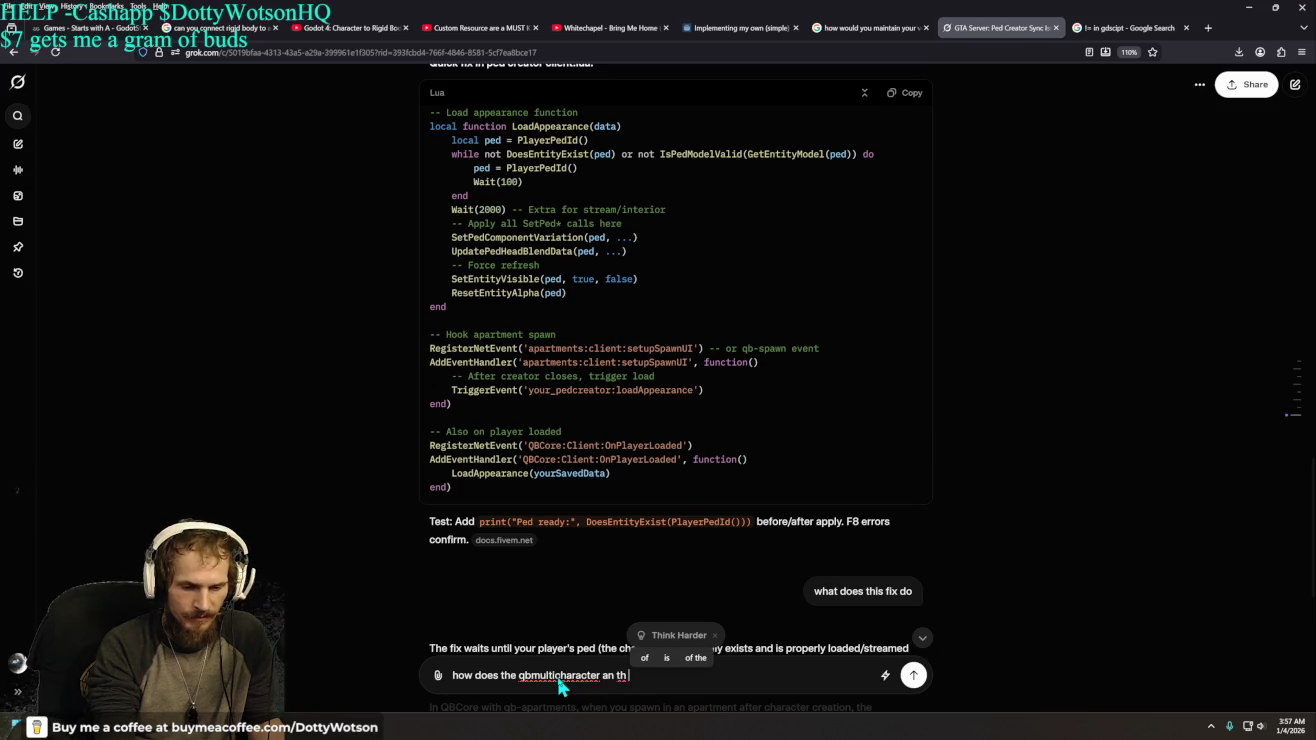
pyautogui.write('spawn work togethe')
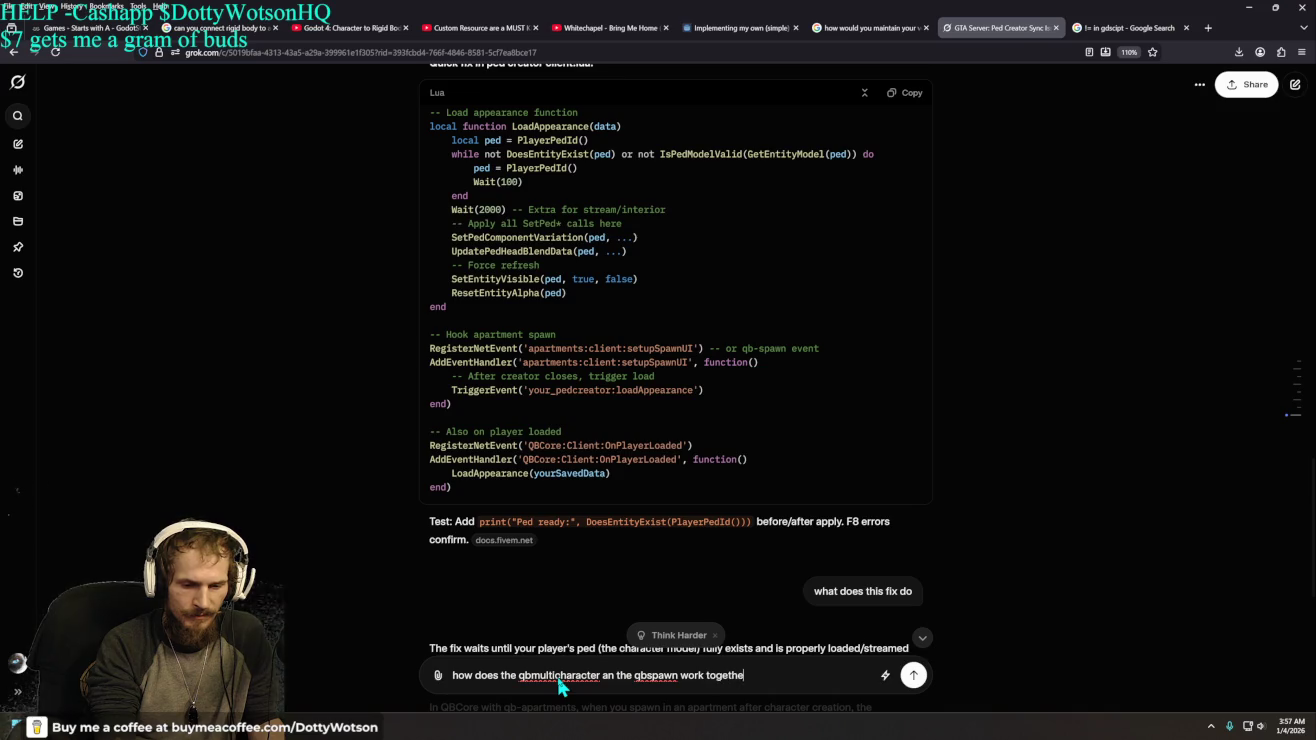
pyautogui.write('r')
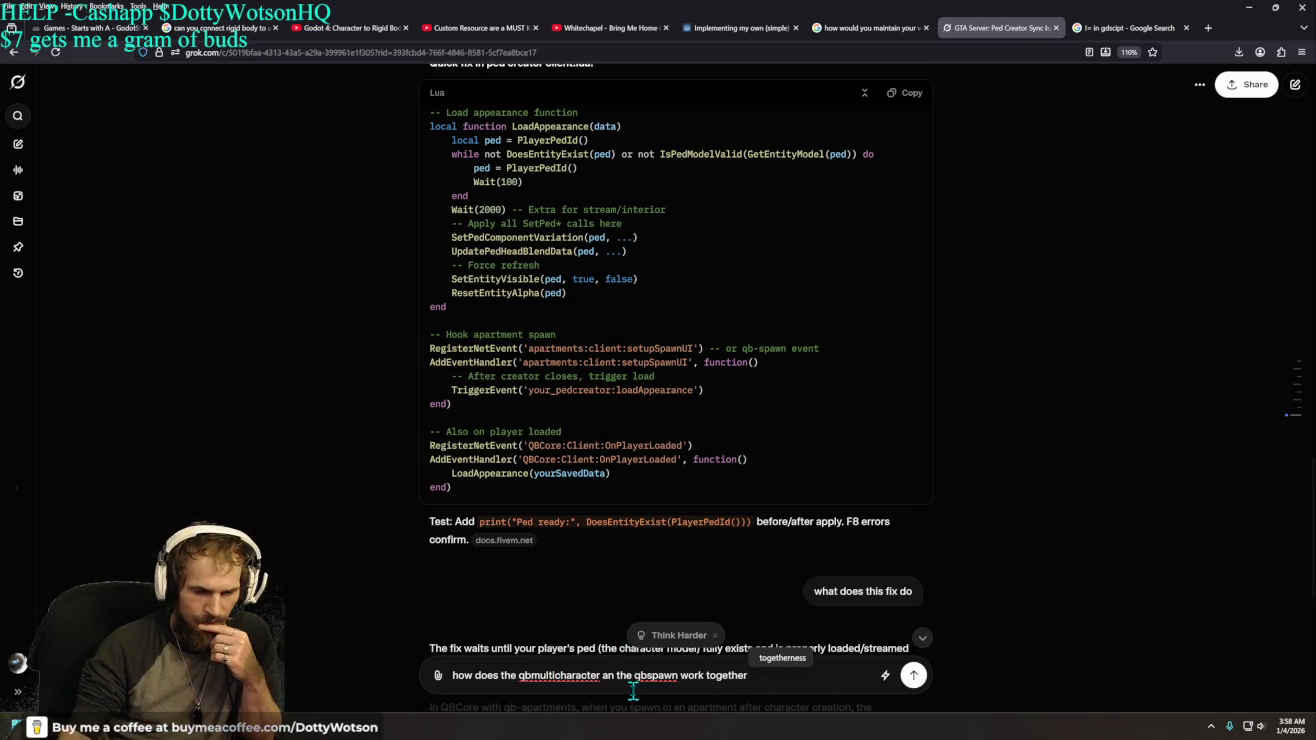
pyautogui.press('Return')
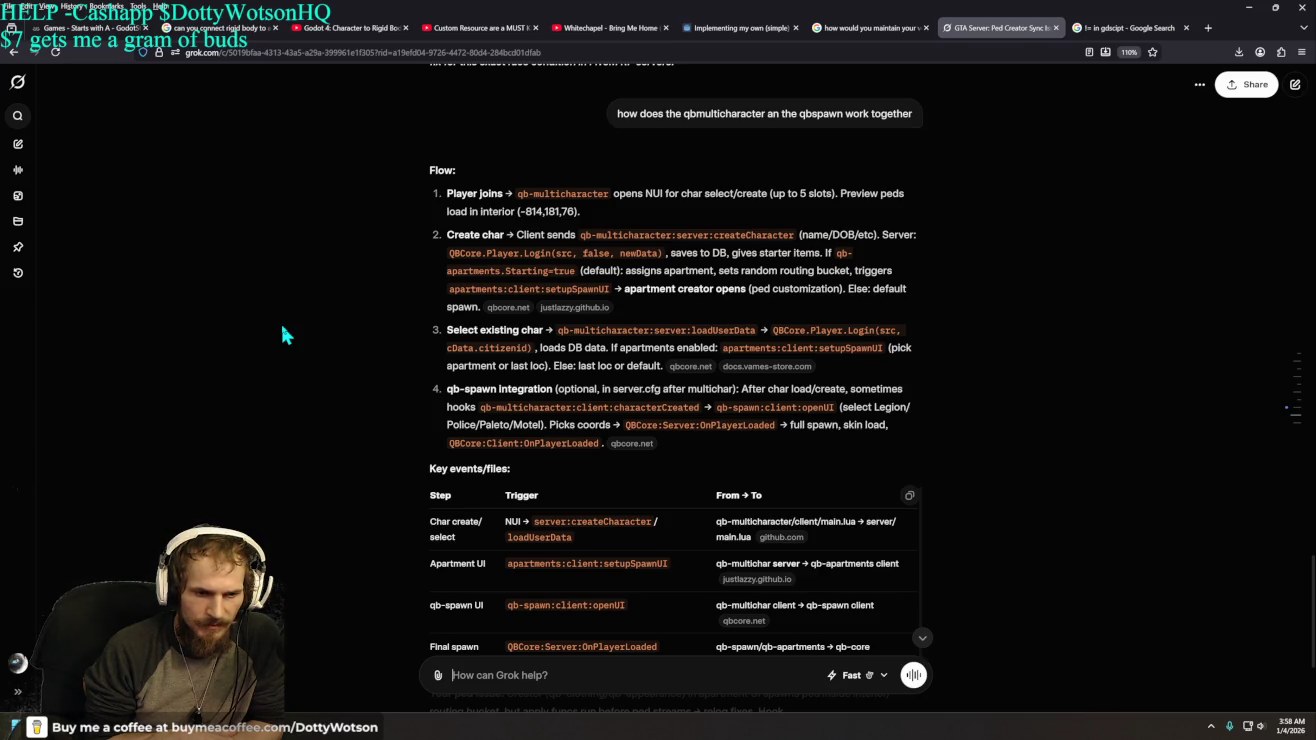
# - Scroll through Grok's four-step flow and key events/files table for qb-multicharacter and qb-spawn
pyautogui.scroll(-2, 300, 360)
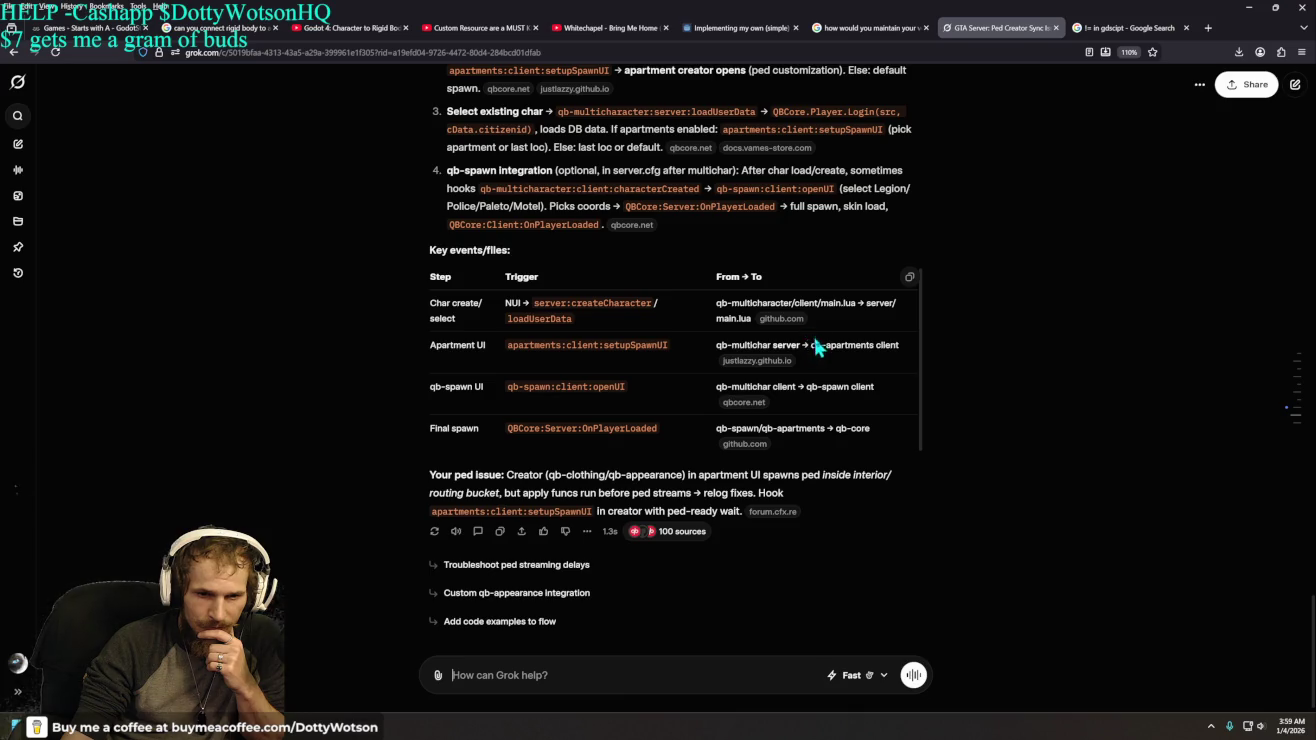
pyautogui.moveTo(750, 316)
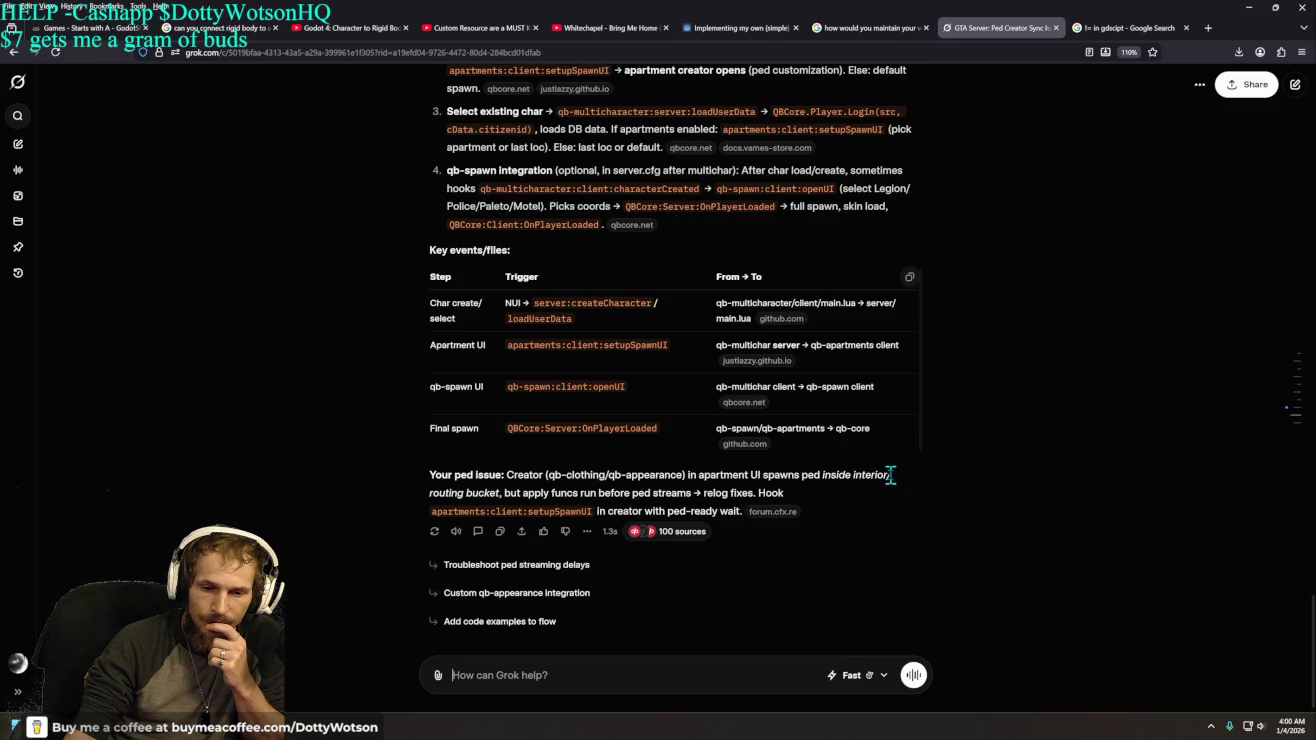
pyautogui.moveTo(891, 473)
pyautogui.mouseDown()
pyautogui.moveTo(403, 503)
pyautogui.moveTo(570, 493)
pyautogui.mouseUp()
pyautogui.click(414, 486)
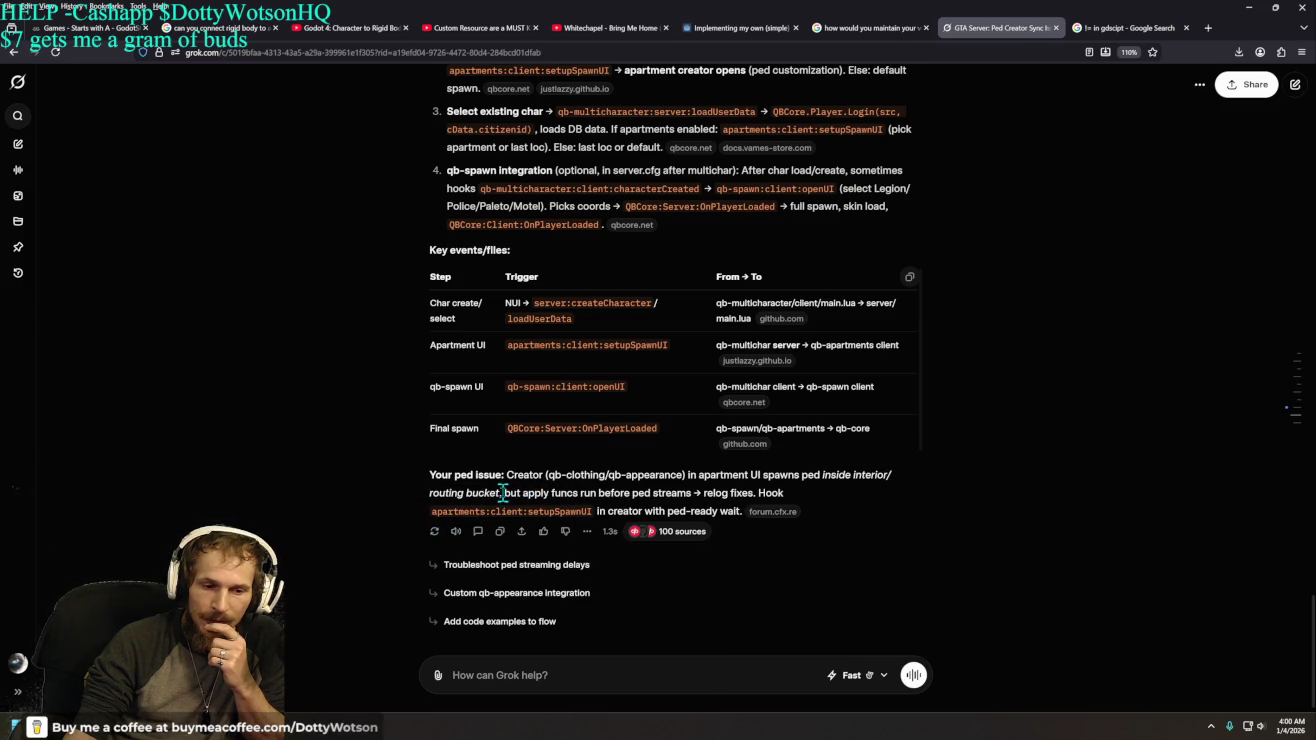
pyautogui.moveTo(503, 494); pyautogui.dragTo(795, 497)
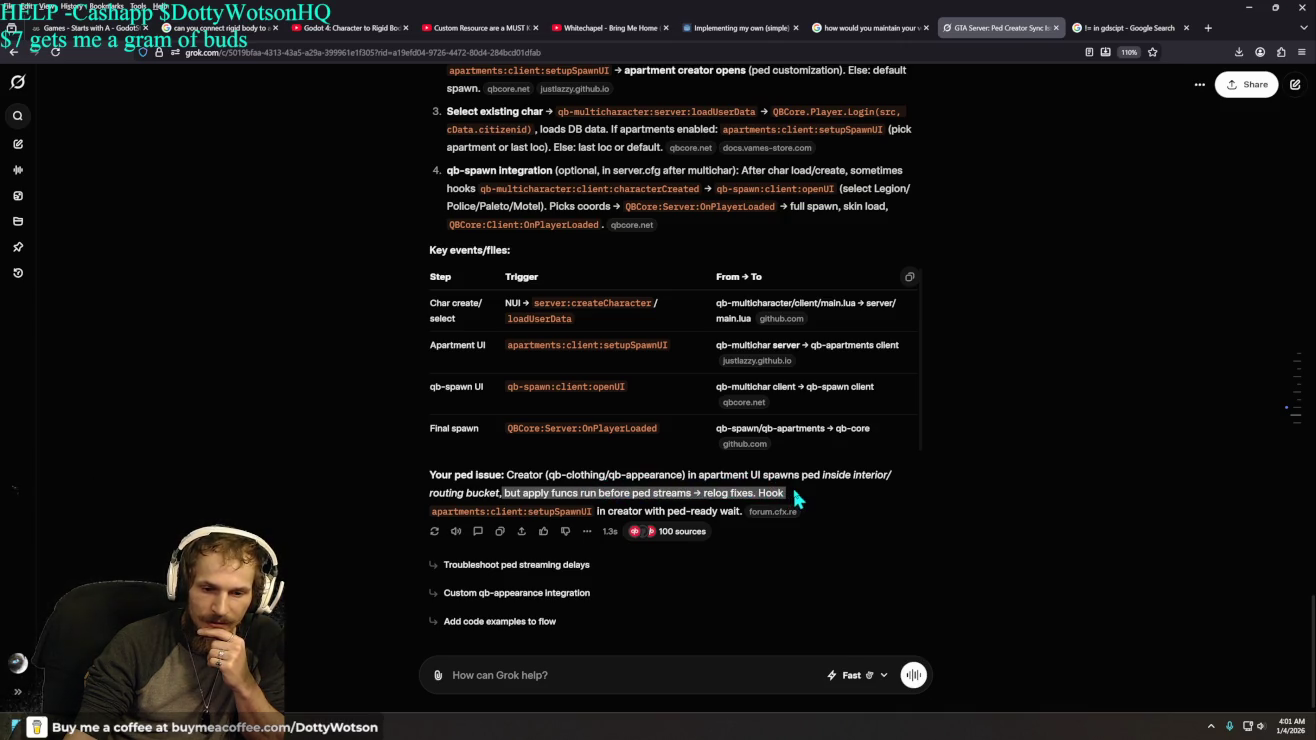
pyautogui.rightClick(794, 491)
pyautogui.click(1023, 475)
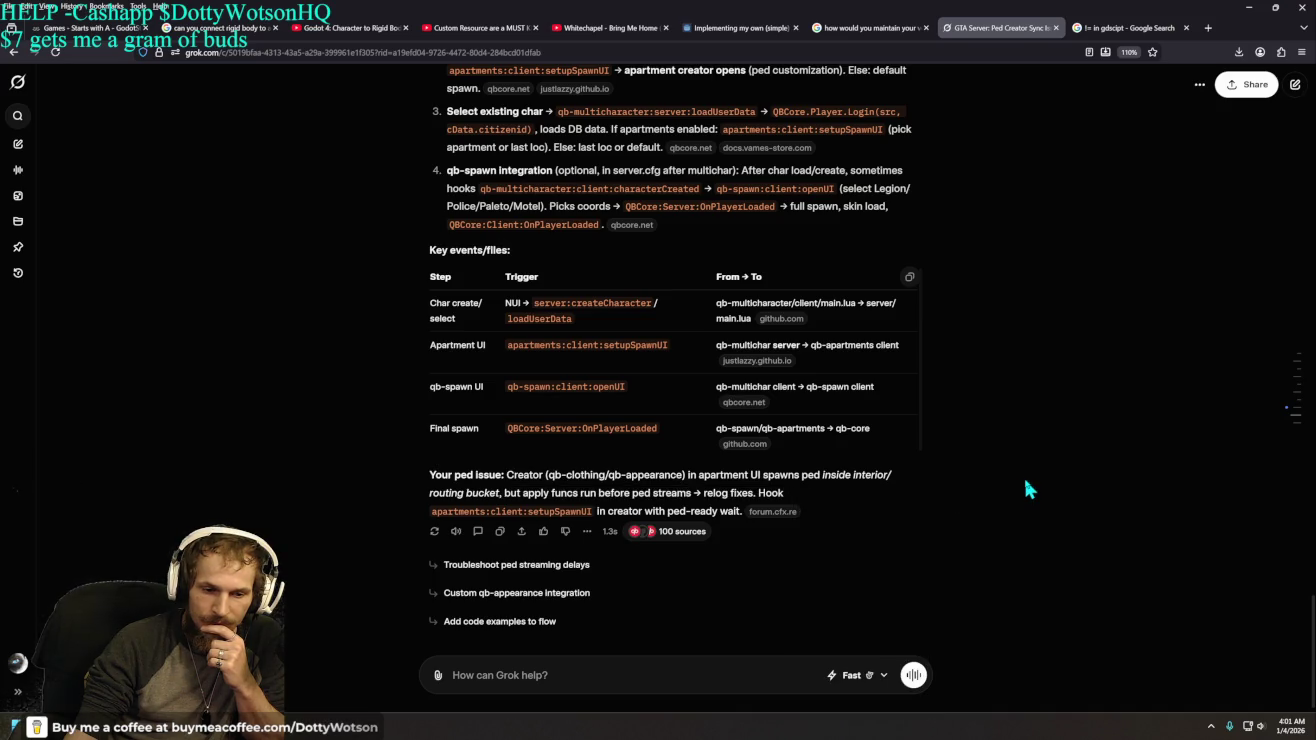